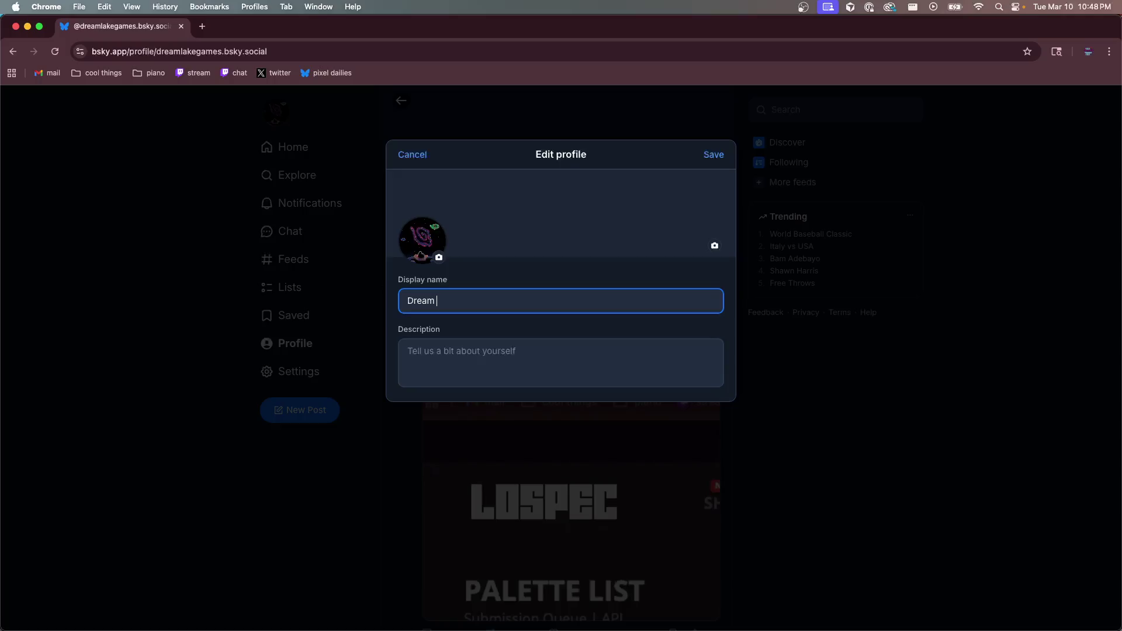
Finish typing the profile's display name
text(Lake game)
key(BackSpace)
key(BackSpace)
text(Games)
Replace the profile description with 'delightful lil games'
click(407, 350)
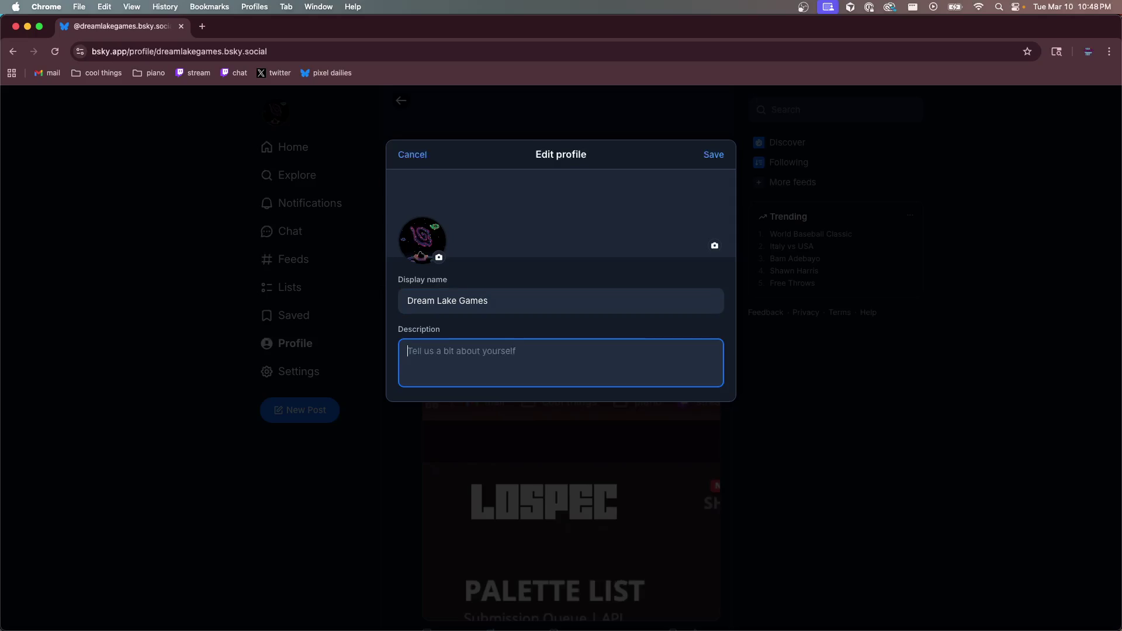
text(trying t)
text(o muster enough focus )
text(to make something)
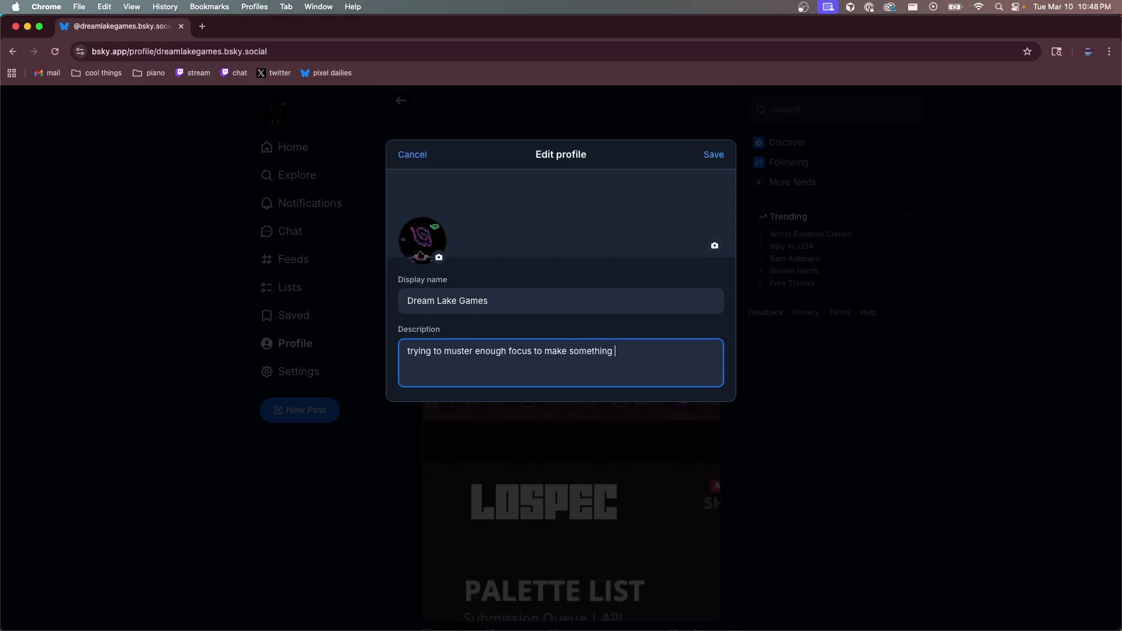
key(super+a)
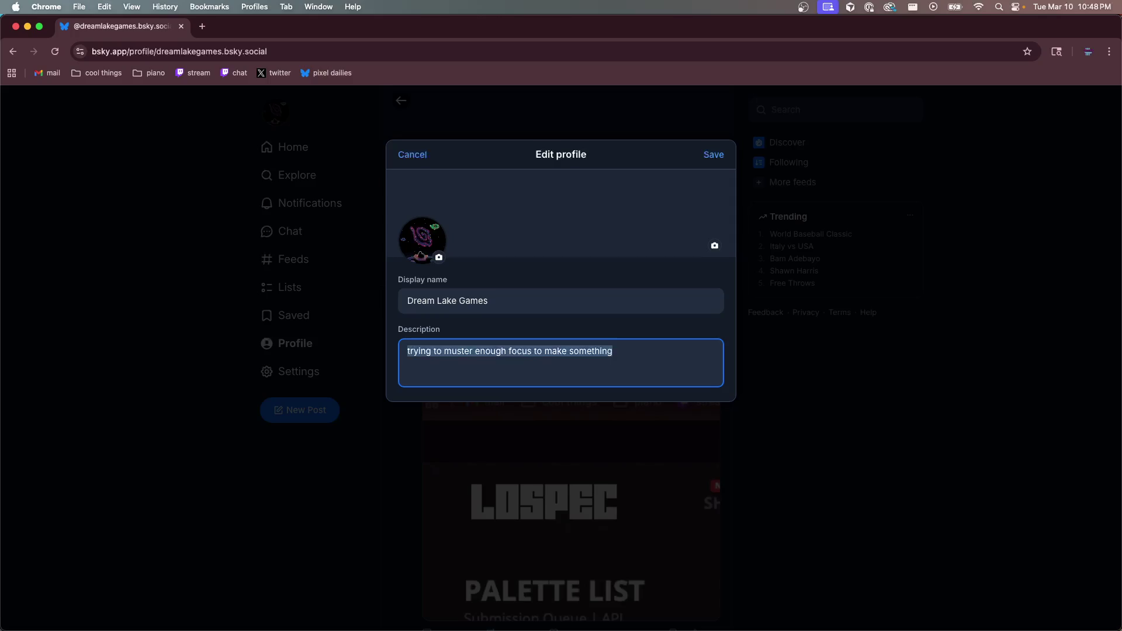
text(IIII)
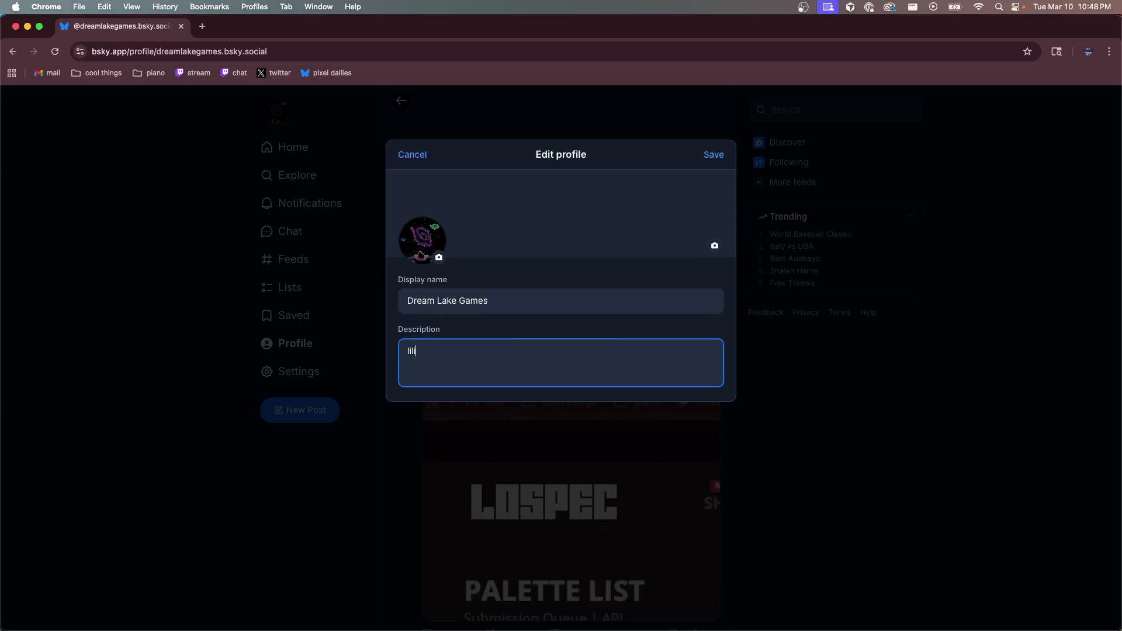
key(BackSpace)
key(BackSpace)
key(BackSpace)
text(delightfu)
text(l lil games)
Save the updated profile and open a blank new browser tab
click(713, 154)
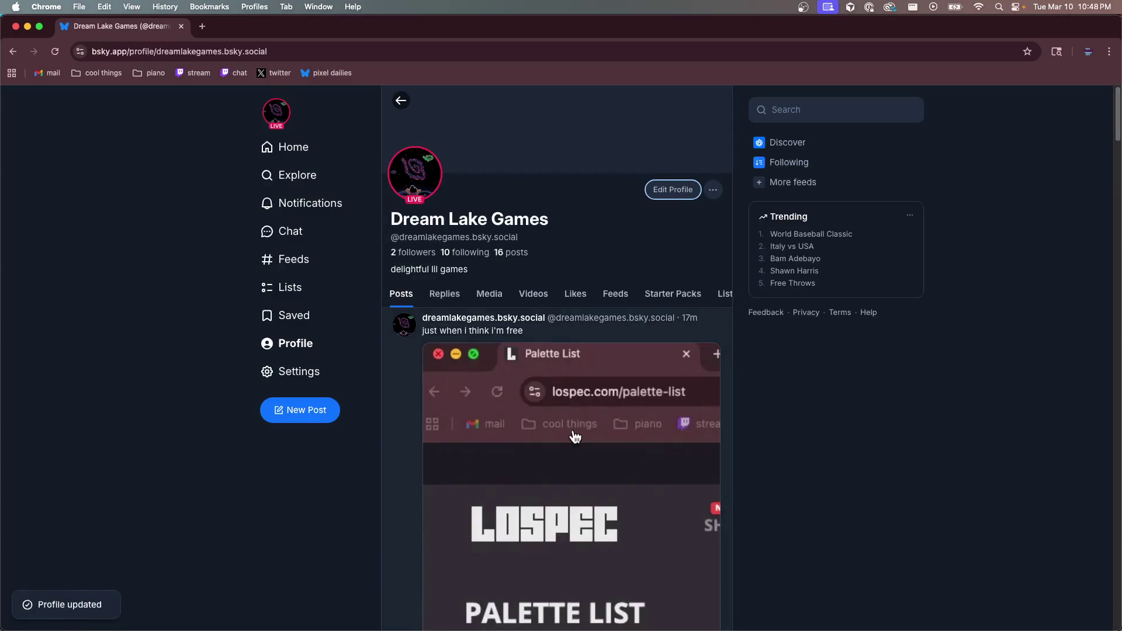
scroll(569, 185, down, 3)
scroll(549, 236, up, 3)
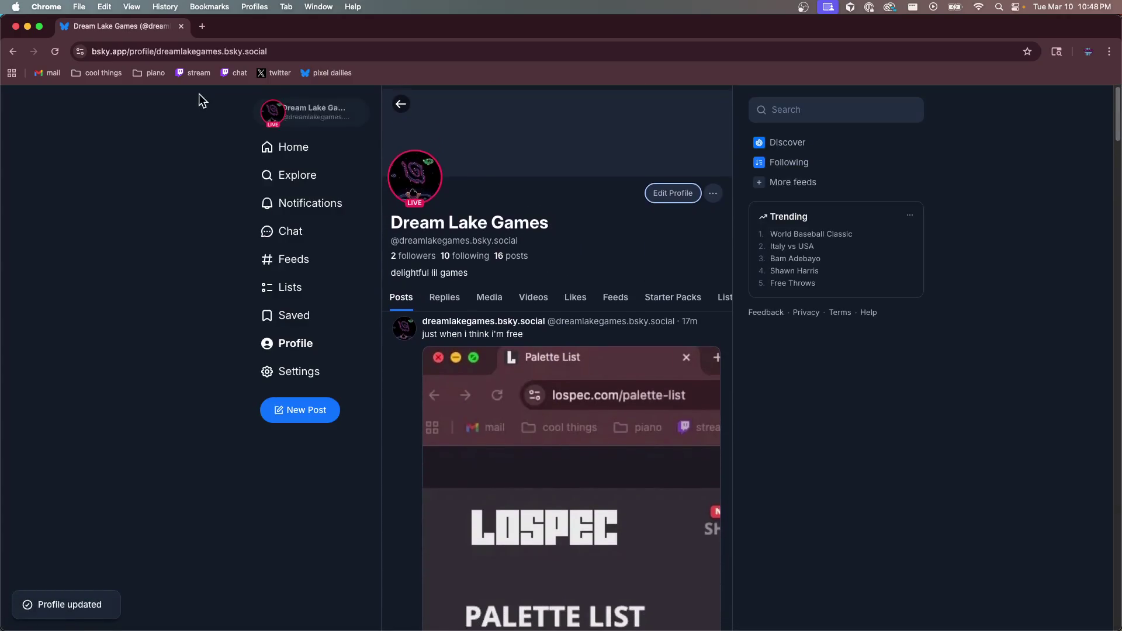
click(202, 26)
Close the Bluesky tab and load the Lospec palette list
click(186, 27)
click(181, 26)
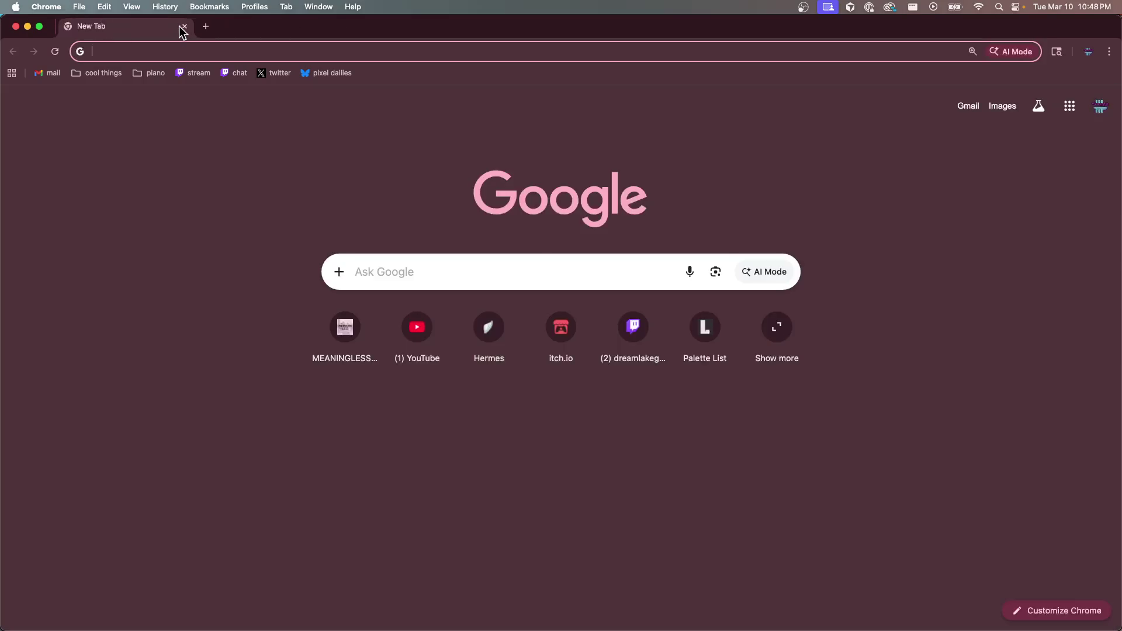
text(lospec.com/palette-list)
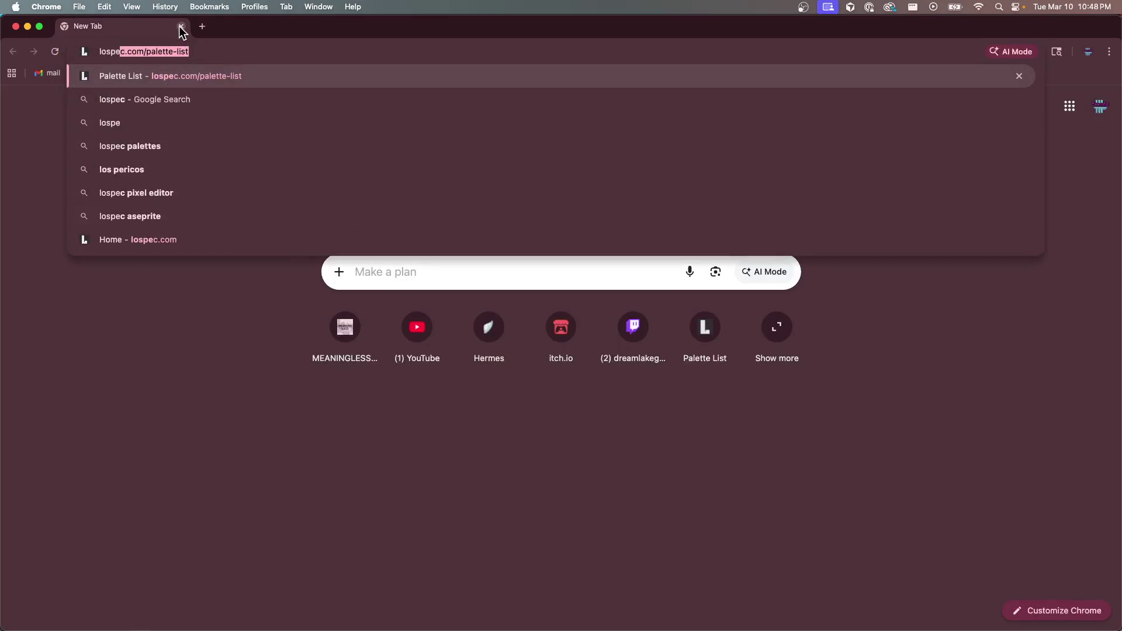
key(Return)
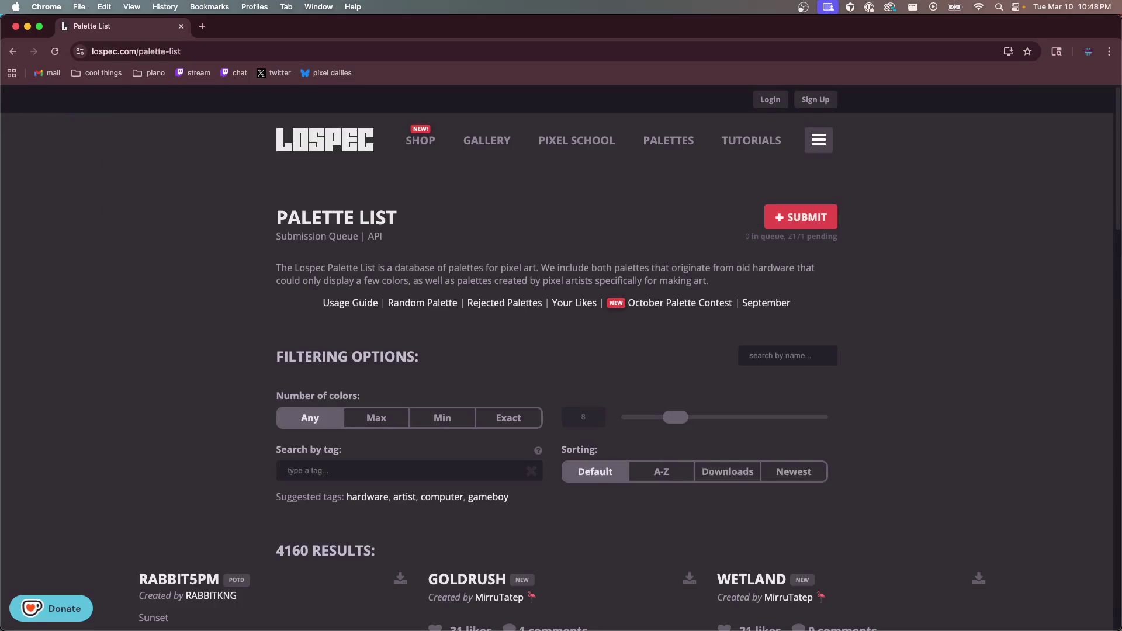
Filter the Lospec palettes by the tag 'pink' and browse the results
click(452, 466)
text(pin)
text(k)
scroll(520, 456, down, 5)
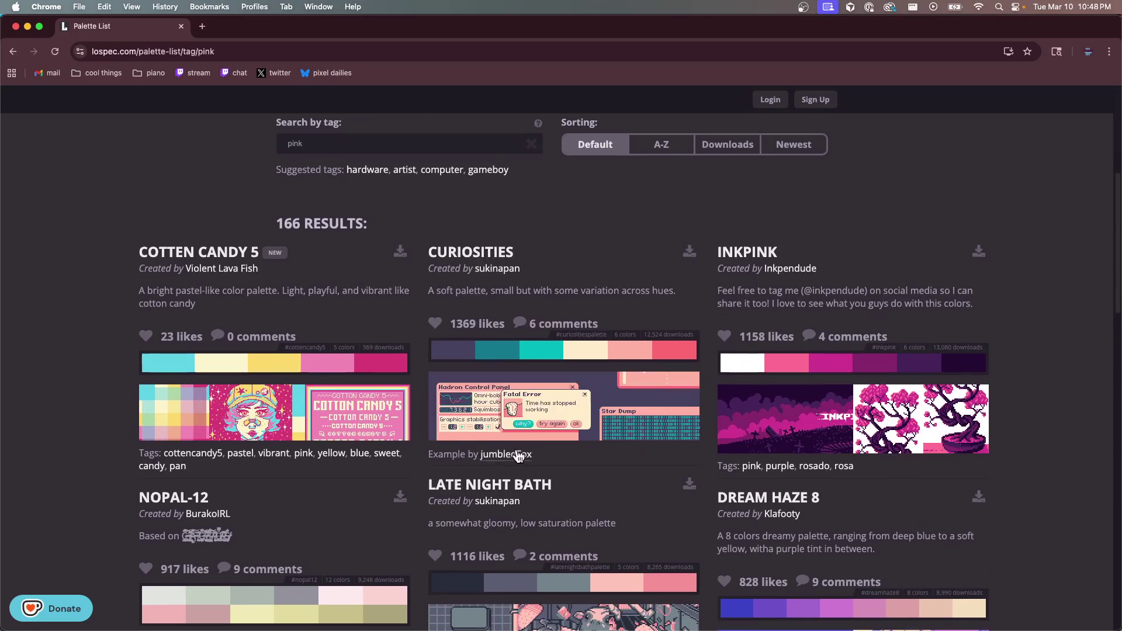
scroll(444, 415, down, 1)
scroll(316, 347, down, 2)
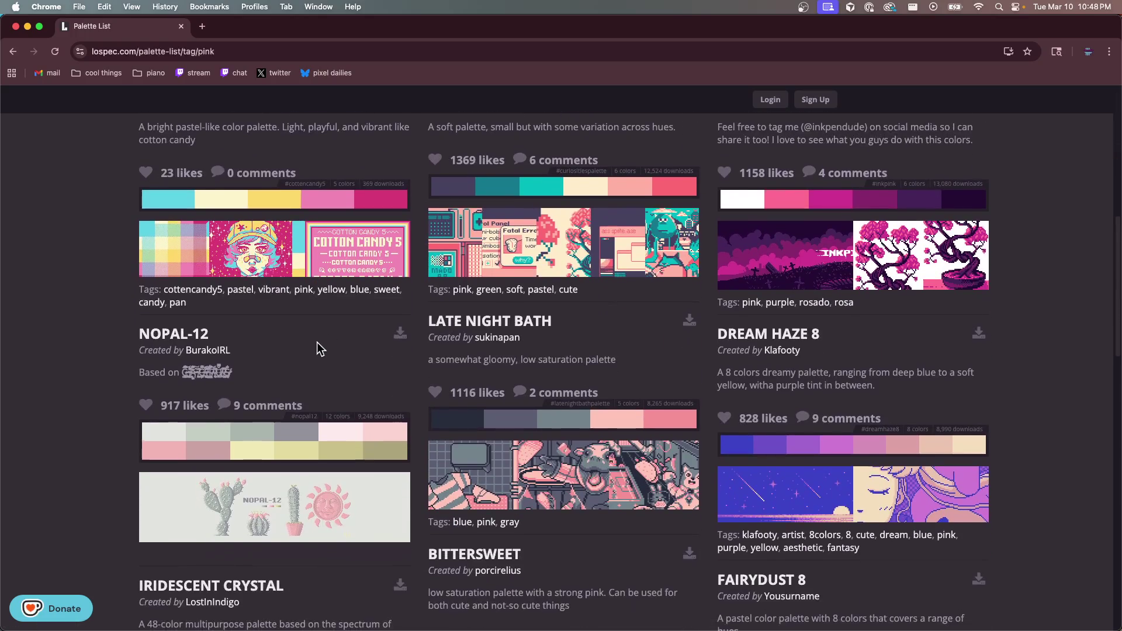
scroll(391, 351, down, 3)
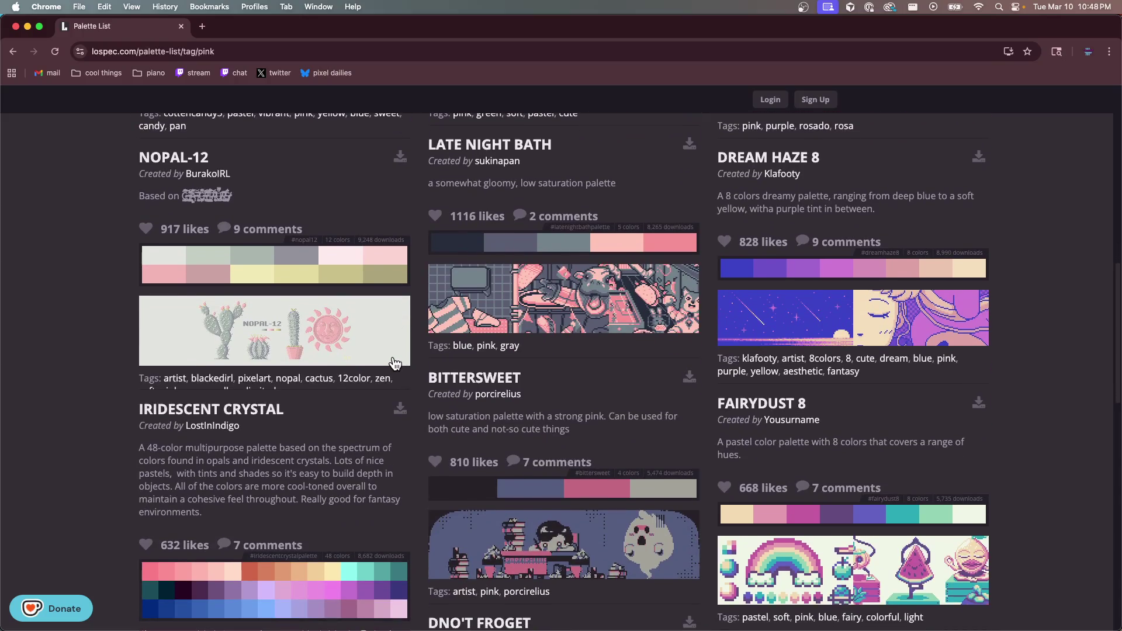
Open the LATE NIGHT BATH and CLOUDFRENZY palettes in background tabs
super+click(534, 146)
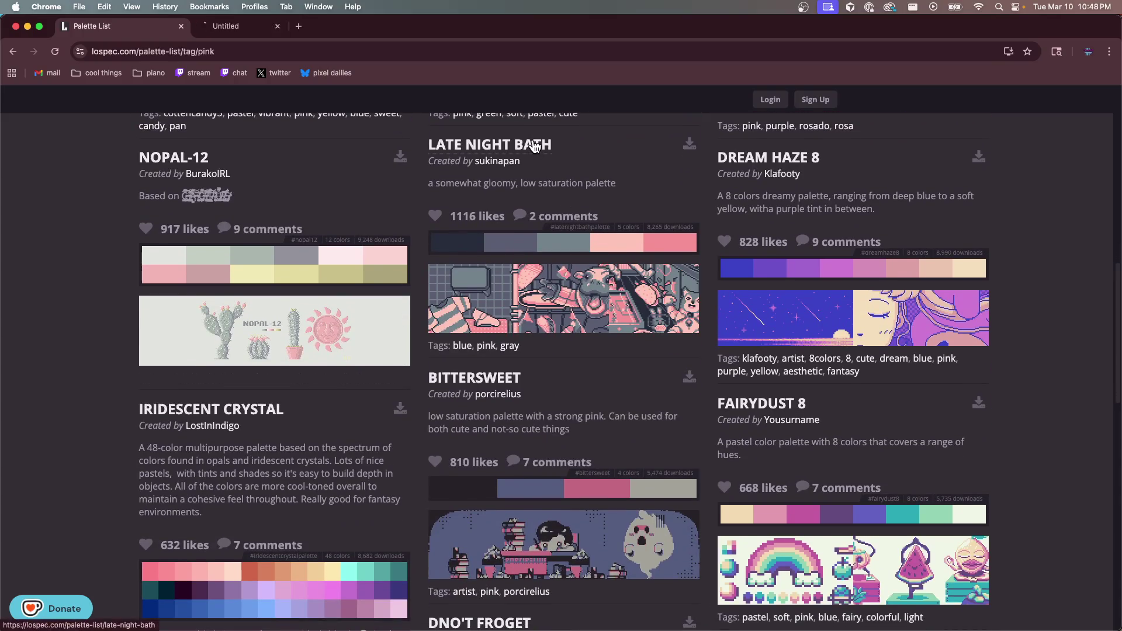
scroll(451, 387, down, 2)
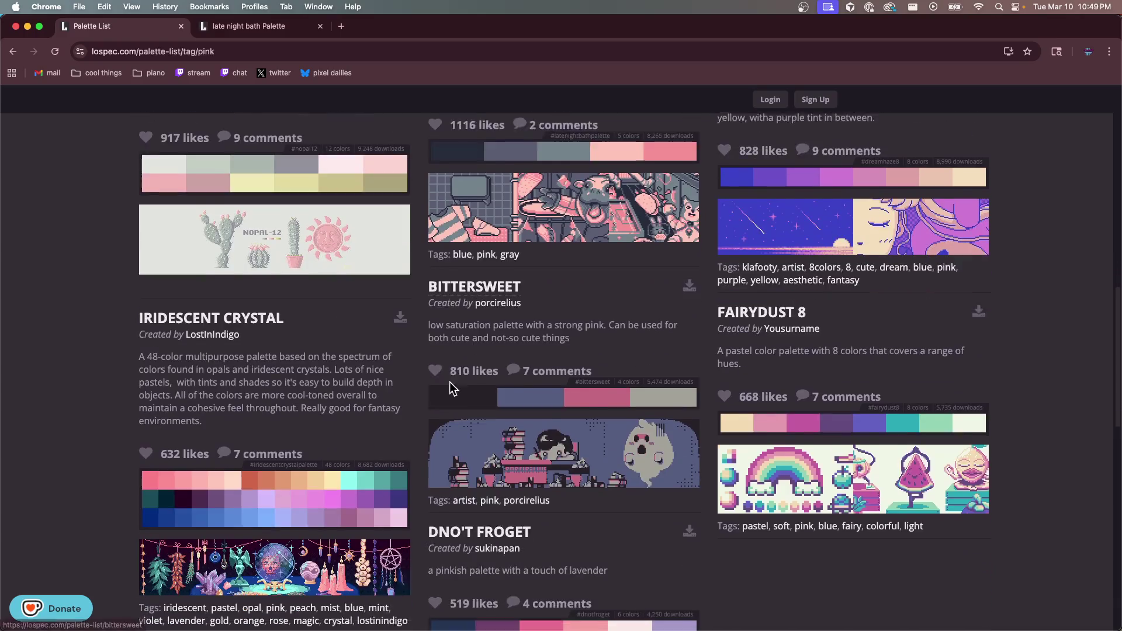
scroll(451, 387, down, 7)
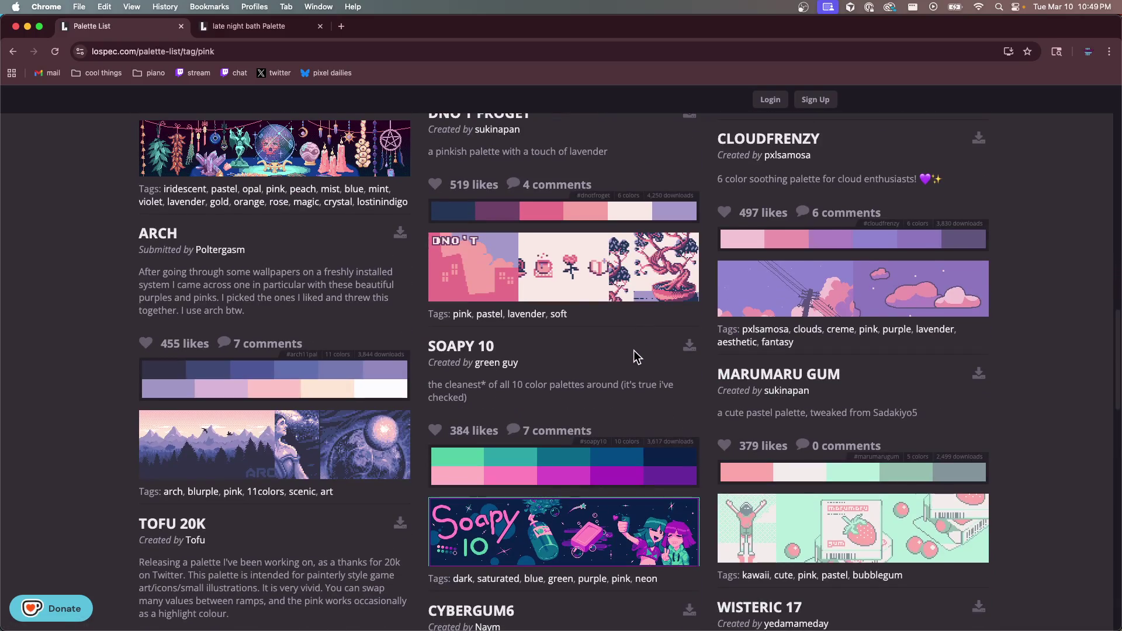
super+click(759, 143)
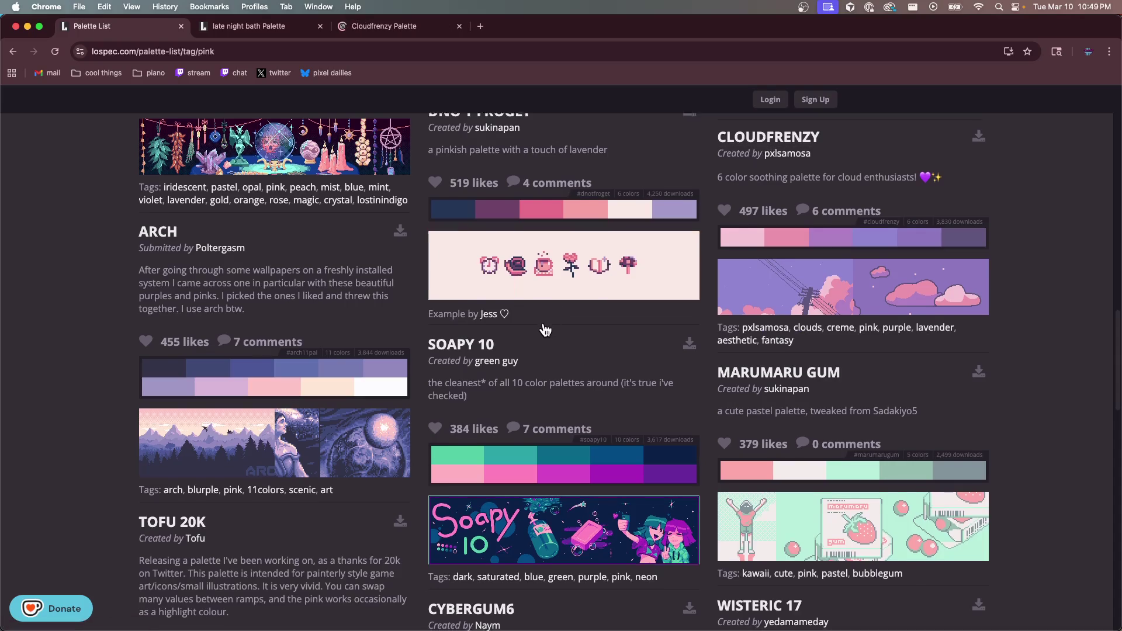
scroll(545, 330, down, 2)
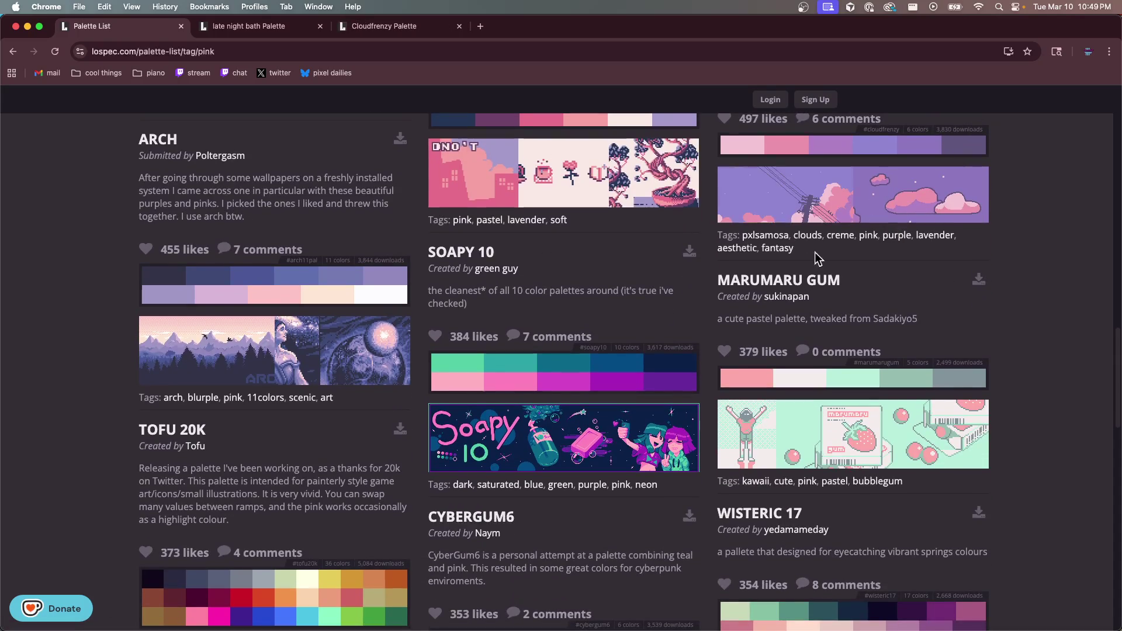
scroll(490, 369, down, 9)
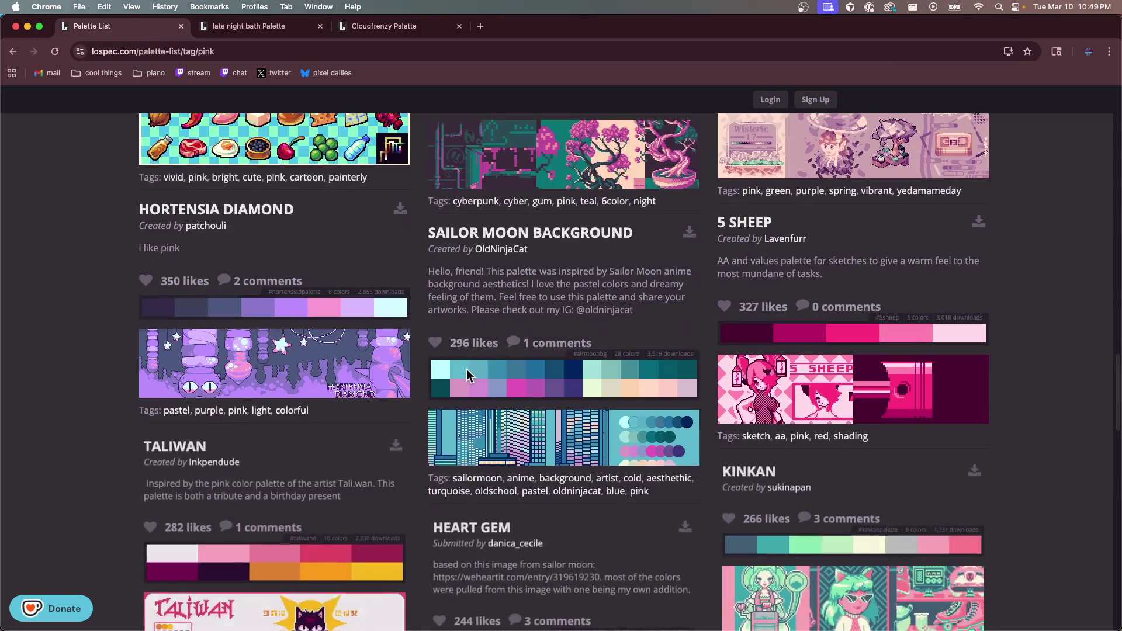
scroll(468, 368, up, 20)
Limit results to a maximum of 6 colours and sort by Downloads
drag(676, 417, 660, 421)
click(377, 417)
click(724, 471)
scroll(437, 436, down, 5)
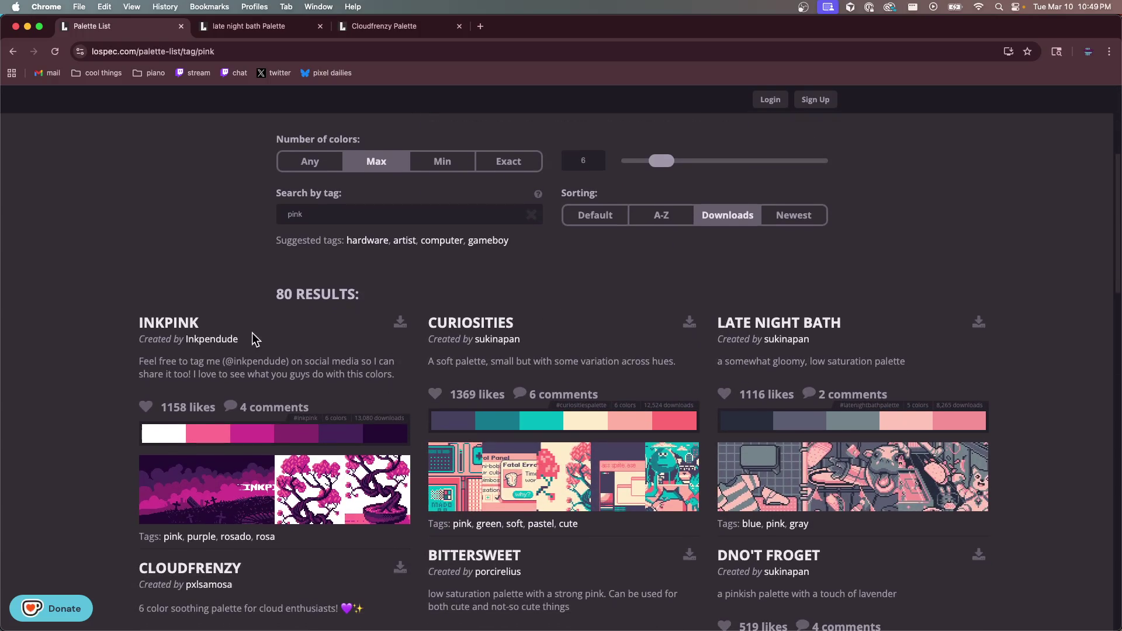
Open the INKPINK palette page in a new tab
click(172, 326)
click(13, 51)
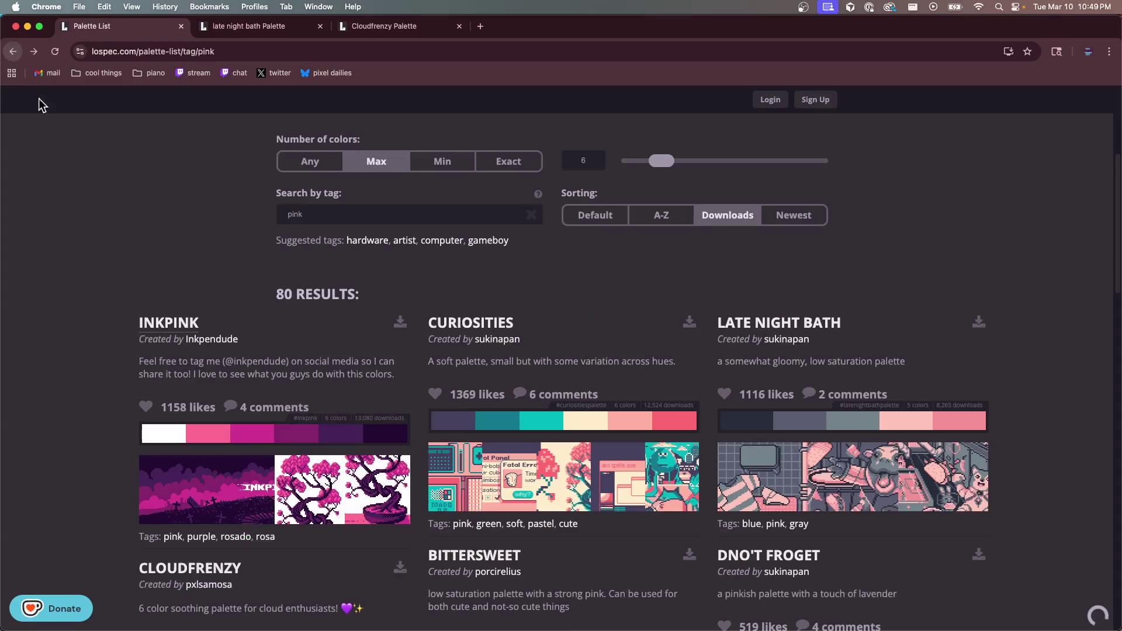
super+click(168, 325)
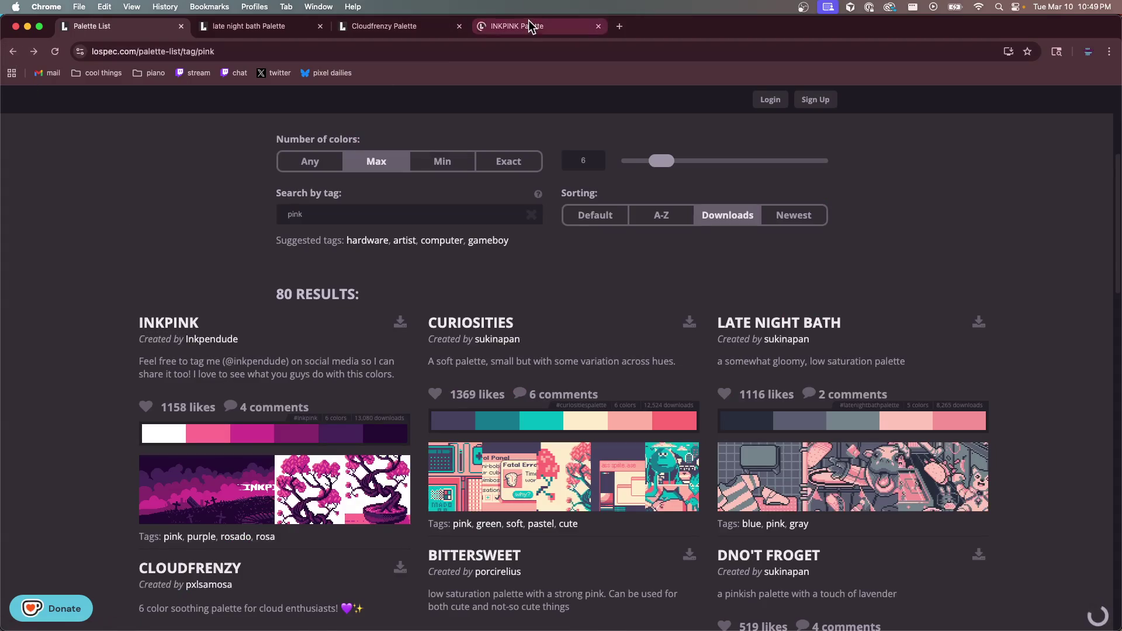
click(528, 24)
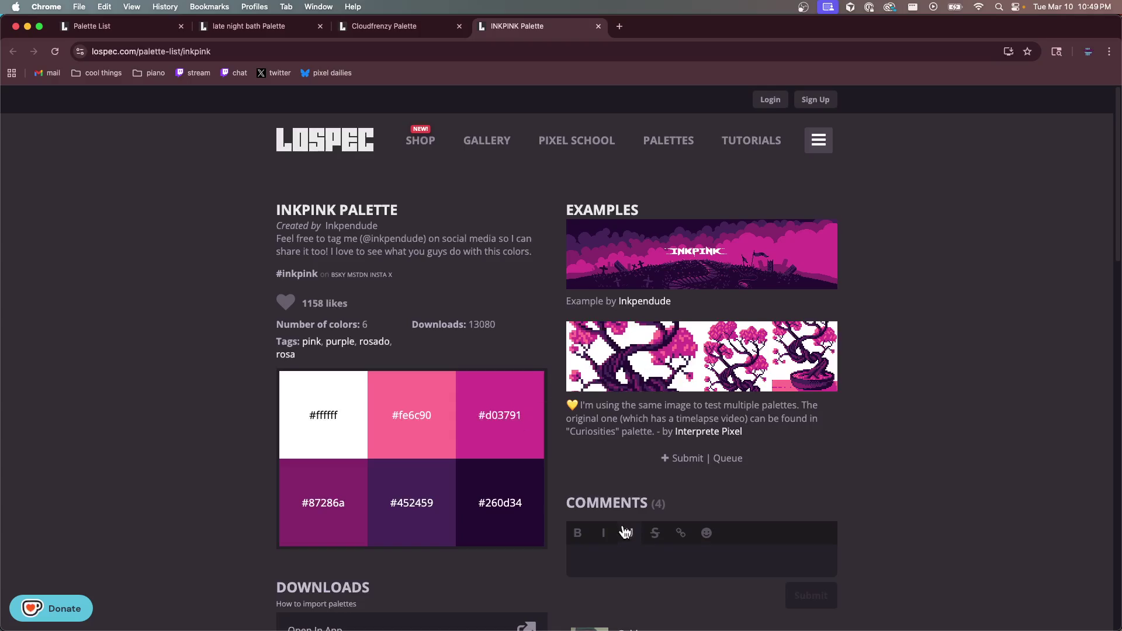
Download the Inkpink palette as a JASC PAL file
scroll(625, 526, down, 3)
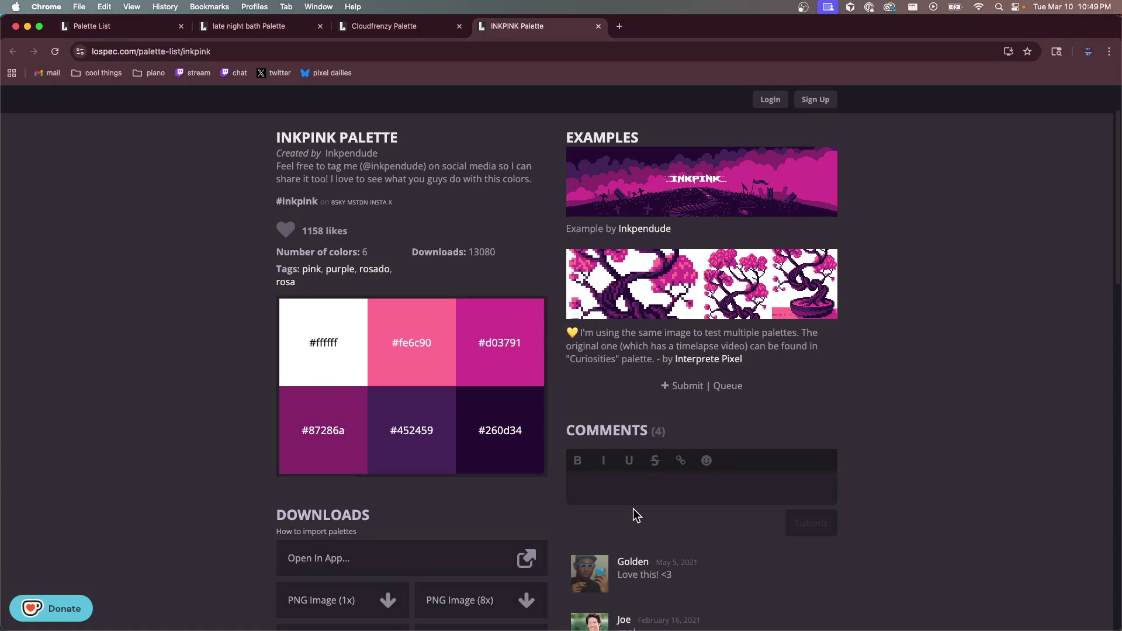
scroll(517, 419, down, 10)
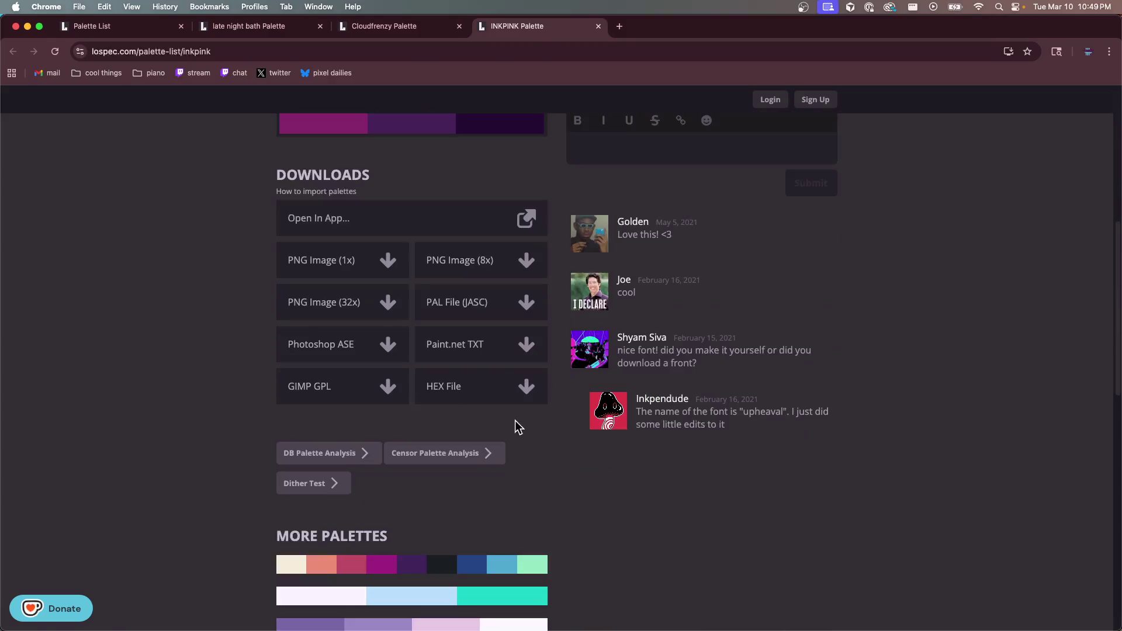
click(493, 314)
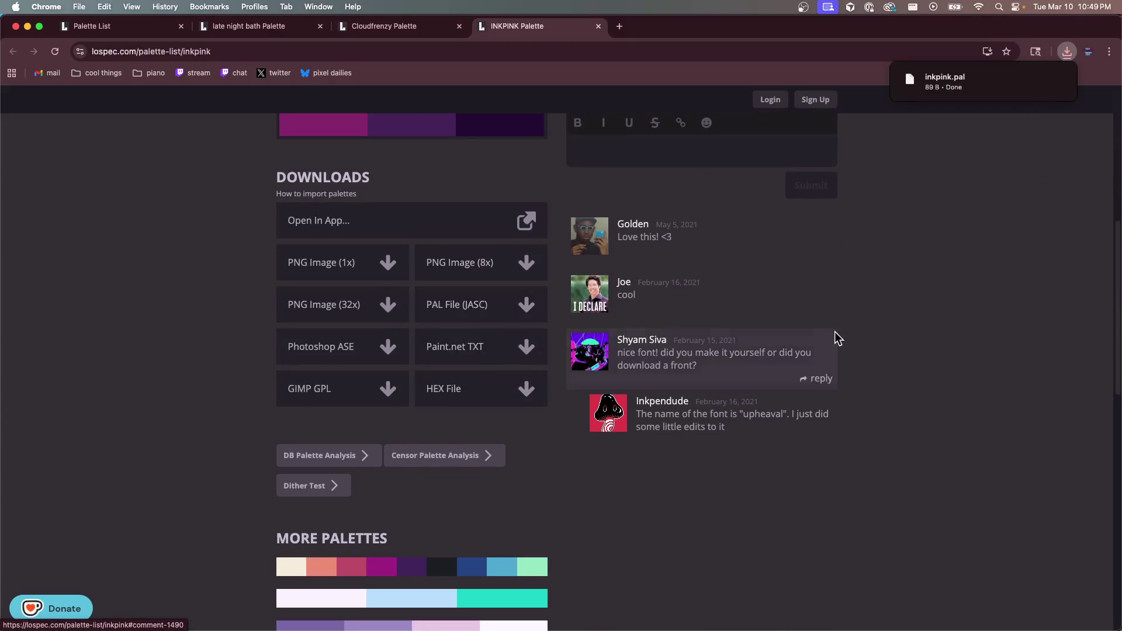
Reveal the downloaded inkpink.pal in the Downloads folder
scroll(803, 280, up, 10)
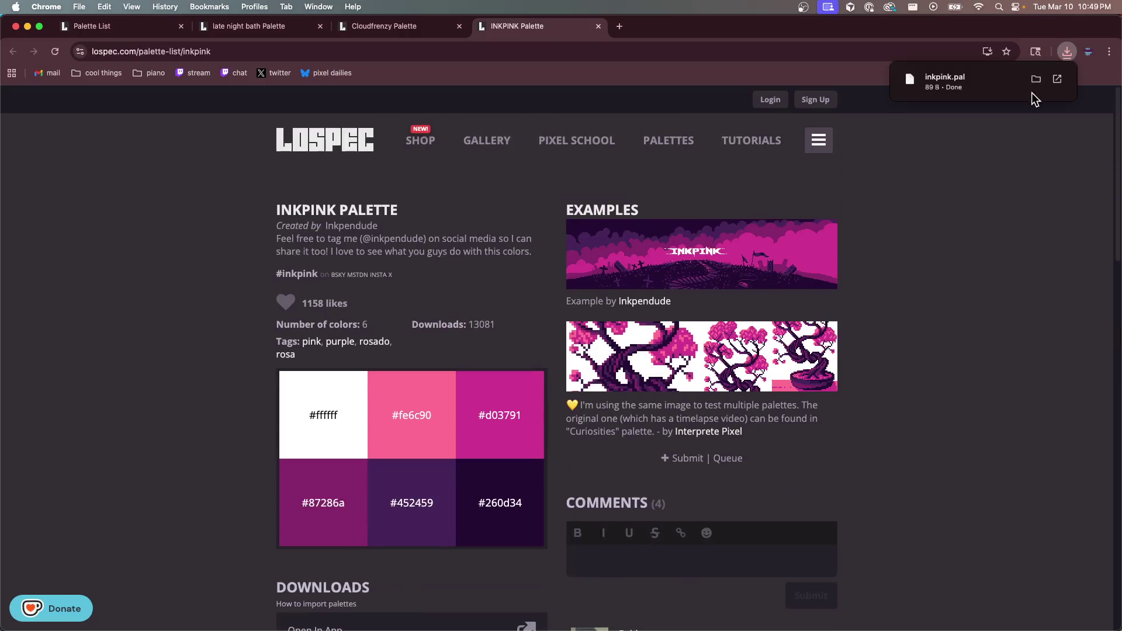
mouse_move(1031, 75)
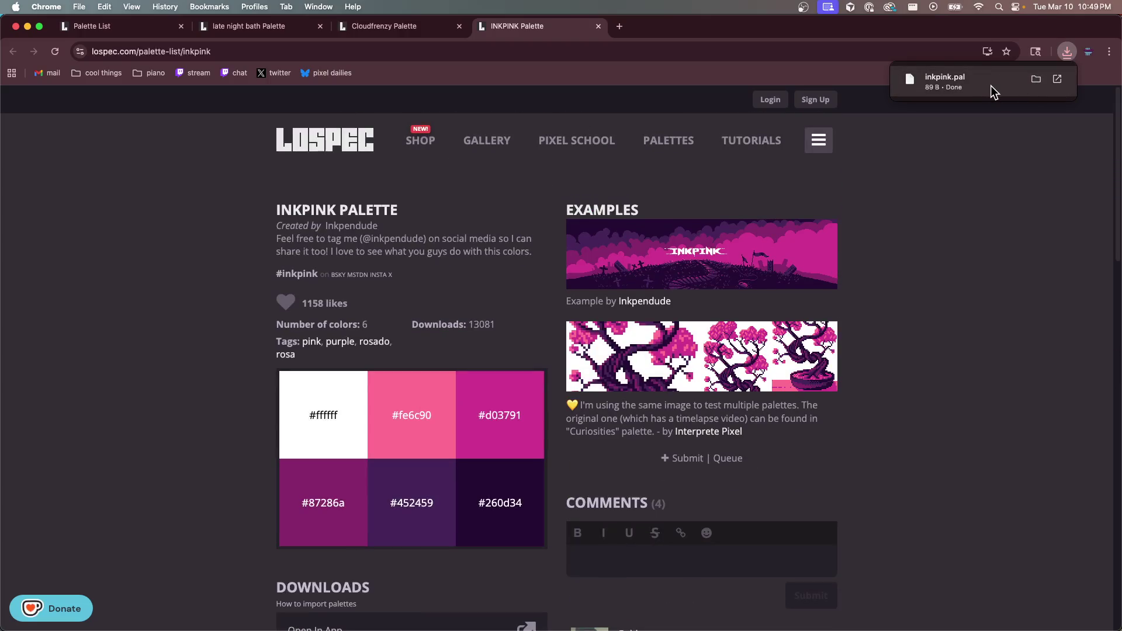
click(1036, 79)
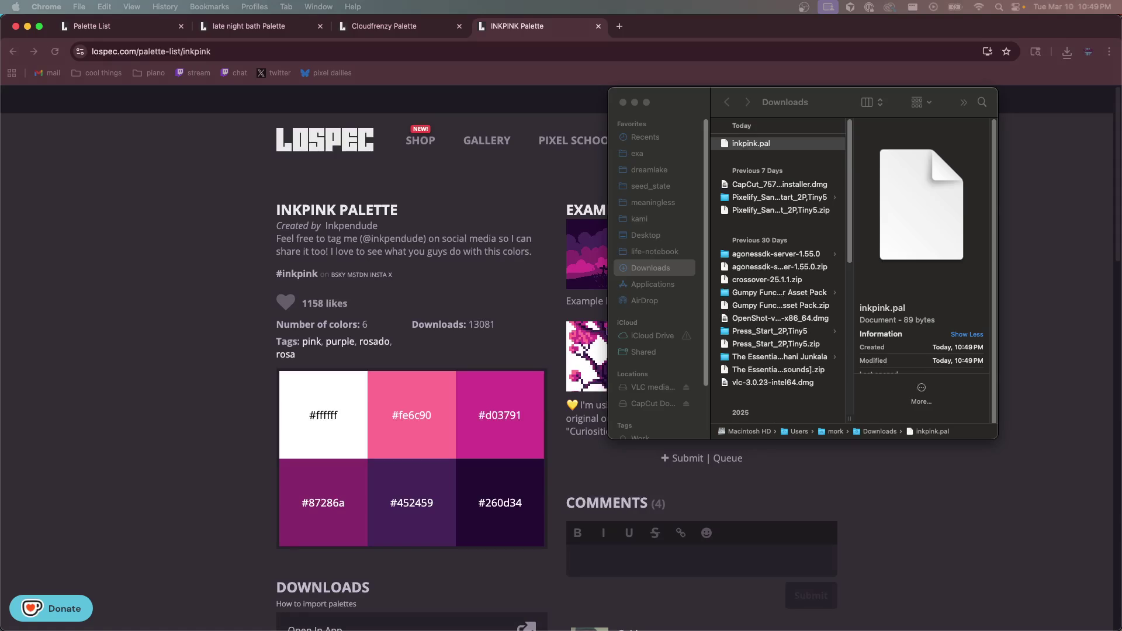
Open a second Finder window showing seed_state/palettes
key(super+n)
mouse_move(328, 483)
mouse_down()
mouse_move(348, 215)
mouse_move(311, 203)
mouse_up()
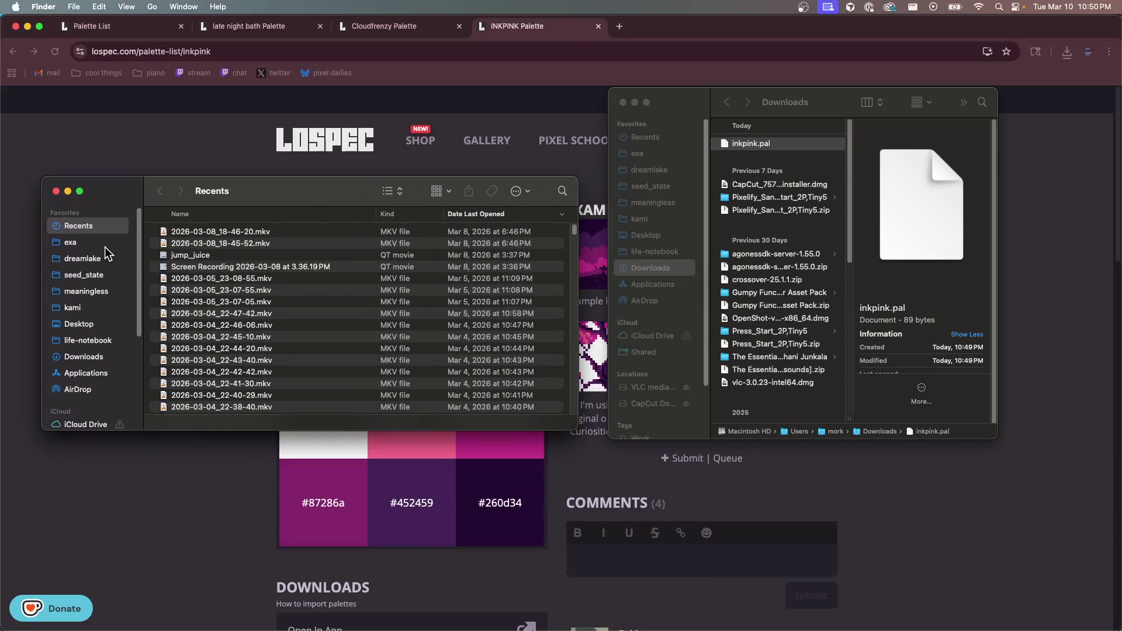
click(90, 273)
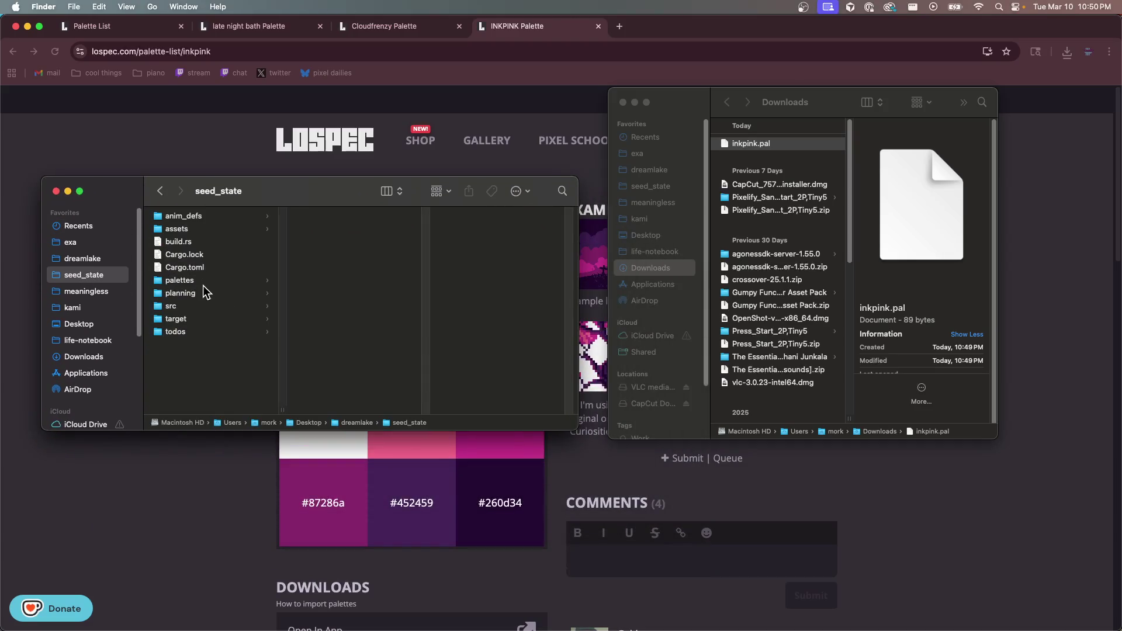
click(179, 280)
Move inkpink.pal into the palettes folder and bring the Lospec page back
click(741, 145)
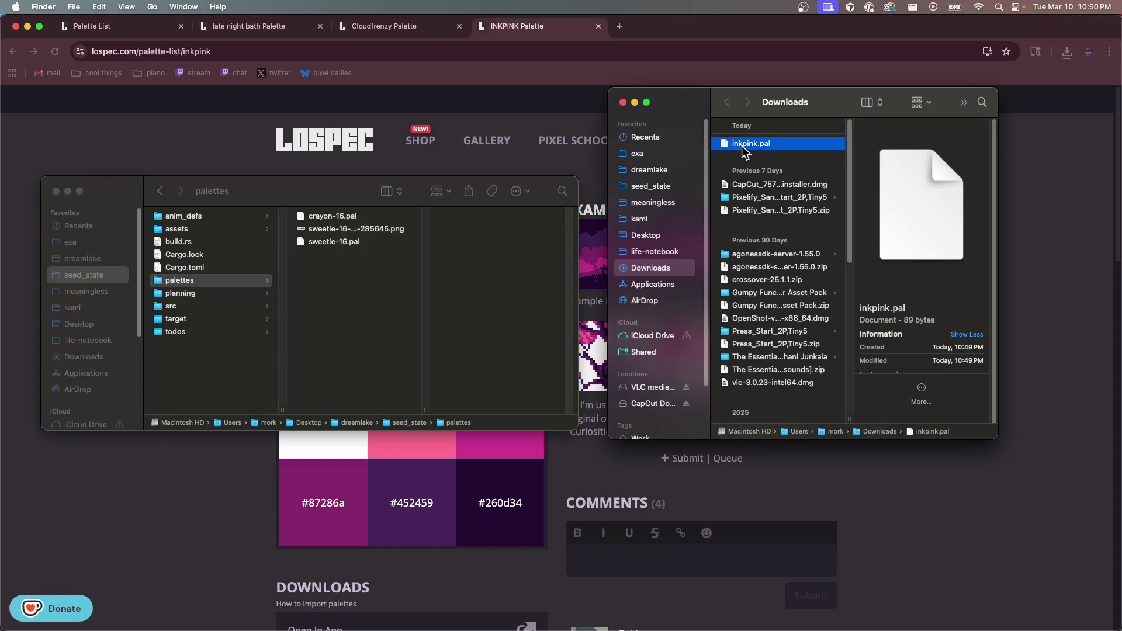
mouse_move(752, 153)
mouse_down()
mouse_move(514, 257)
mouse_move(353, 295)
mouse_up()
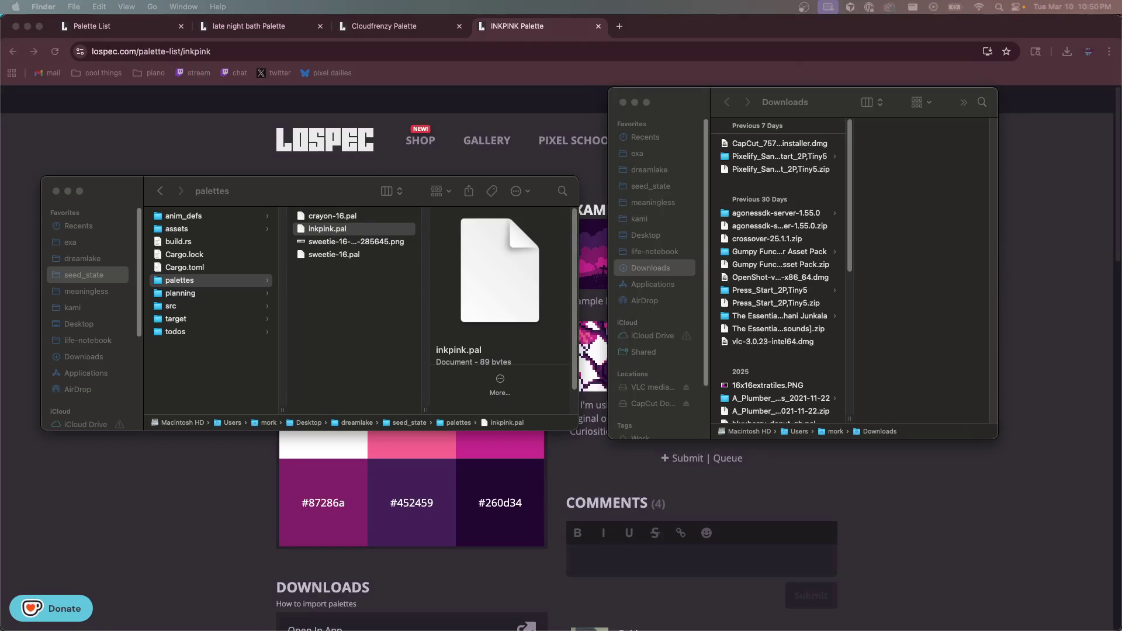
click(1082, 237)
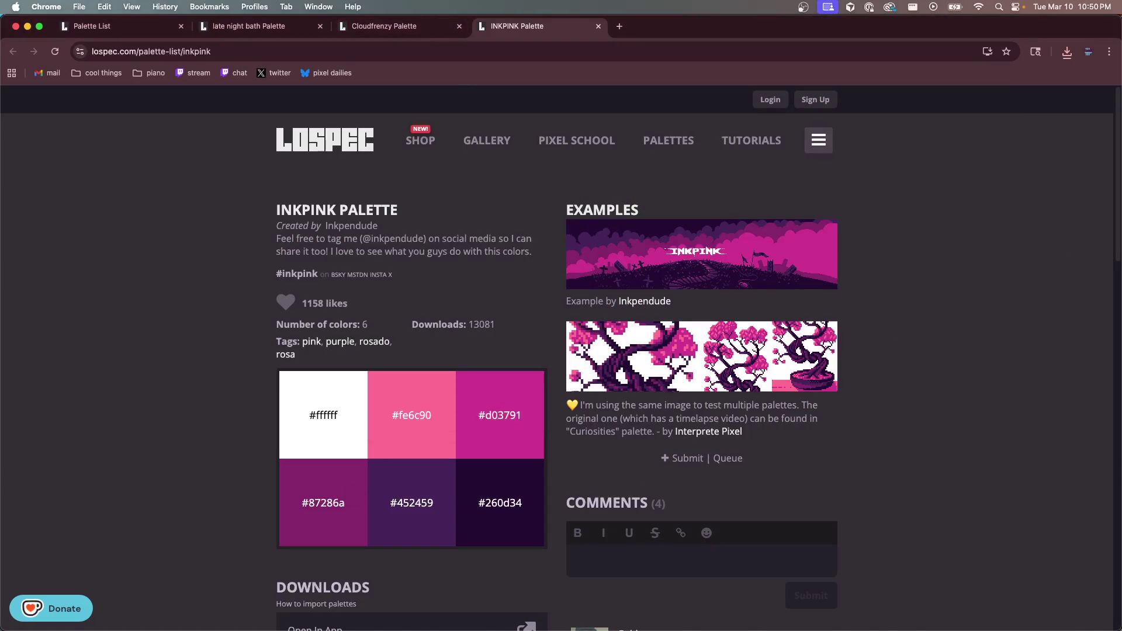
key(super+Tab)
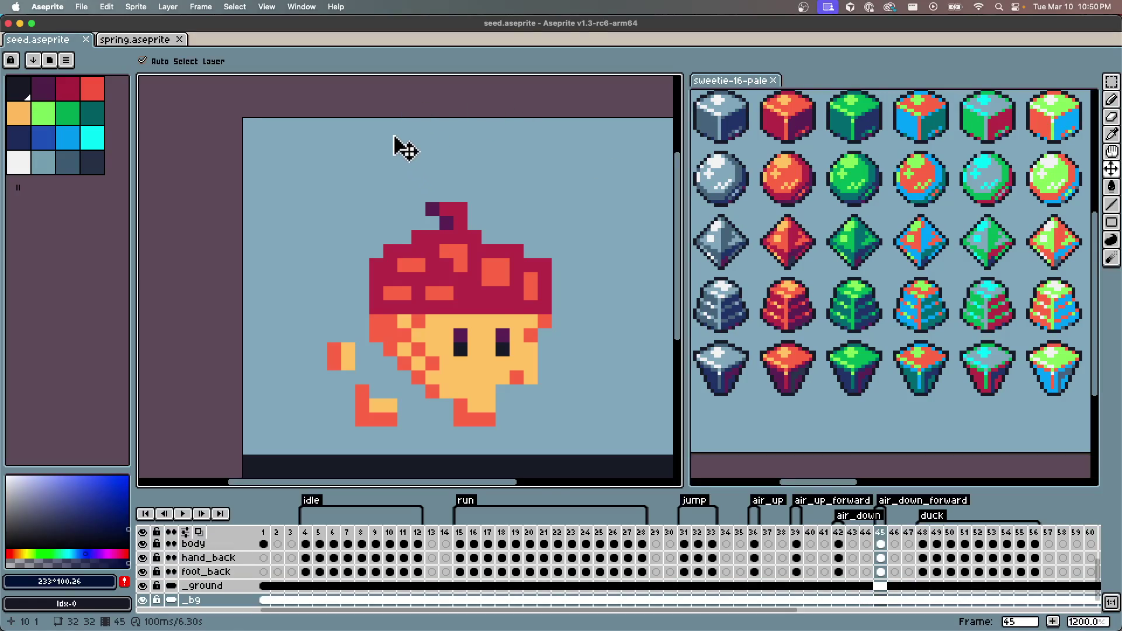
Create a new 32×32 sprite
key(super+n)
text(32)
key(Tab)
text(32)
key(Return)
Cancel the save prompt and widen the palette panel beside the canvas
scroll(416, 273, up, 4)
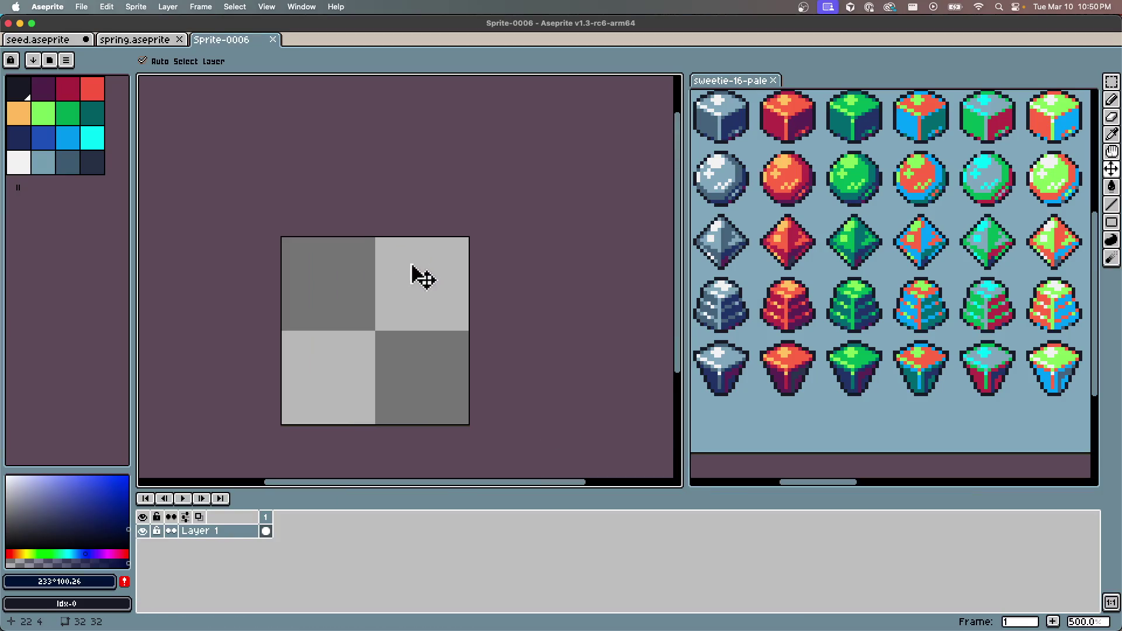
key(super+s)
key(Escape)
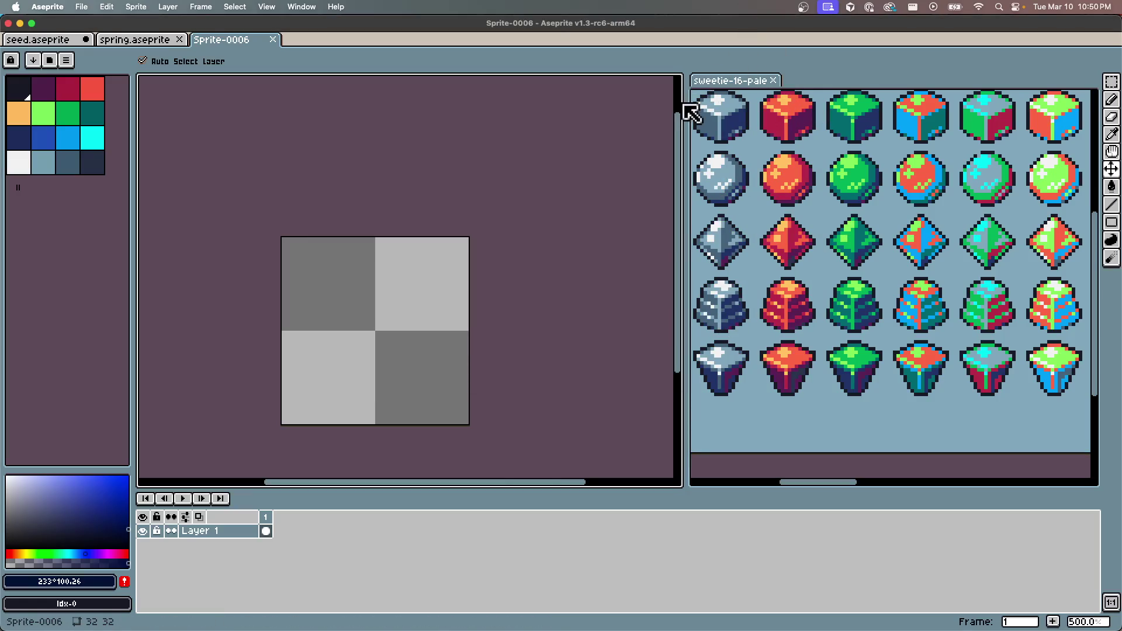
drag(686, 111, 560, 114)
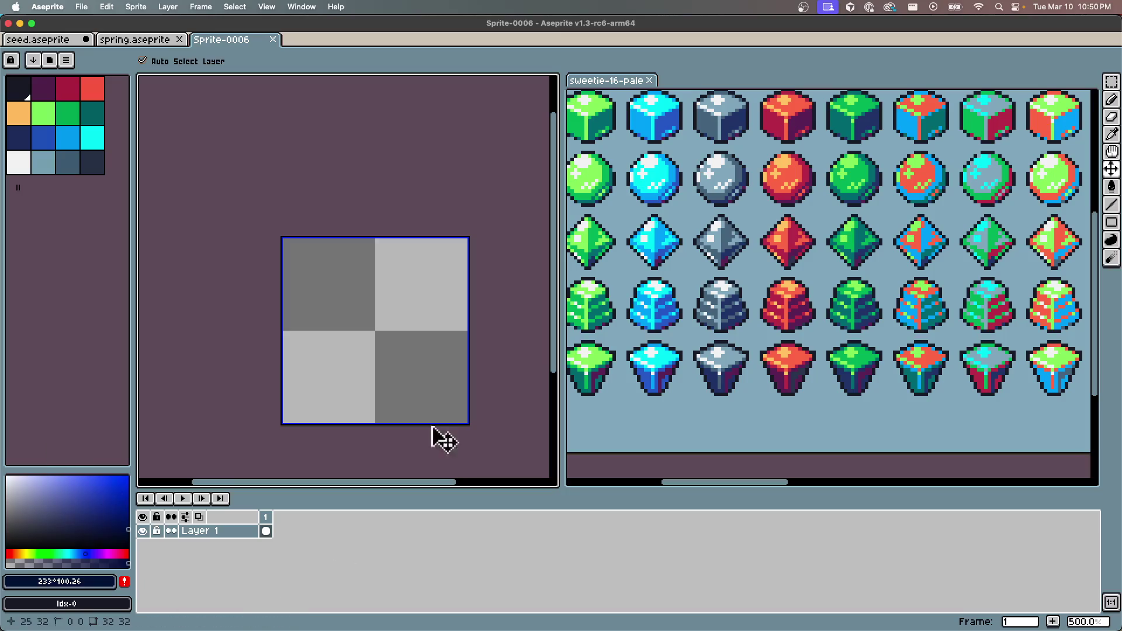
In the save dialog, browse to dreamlake/socialish and create a folder named 'new logo'
key(super+s)
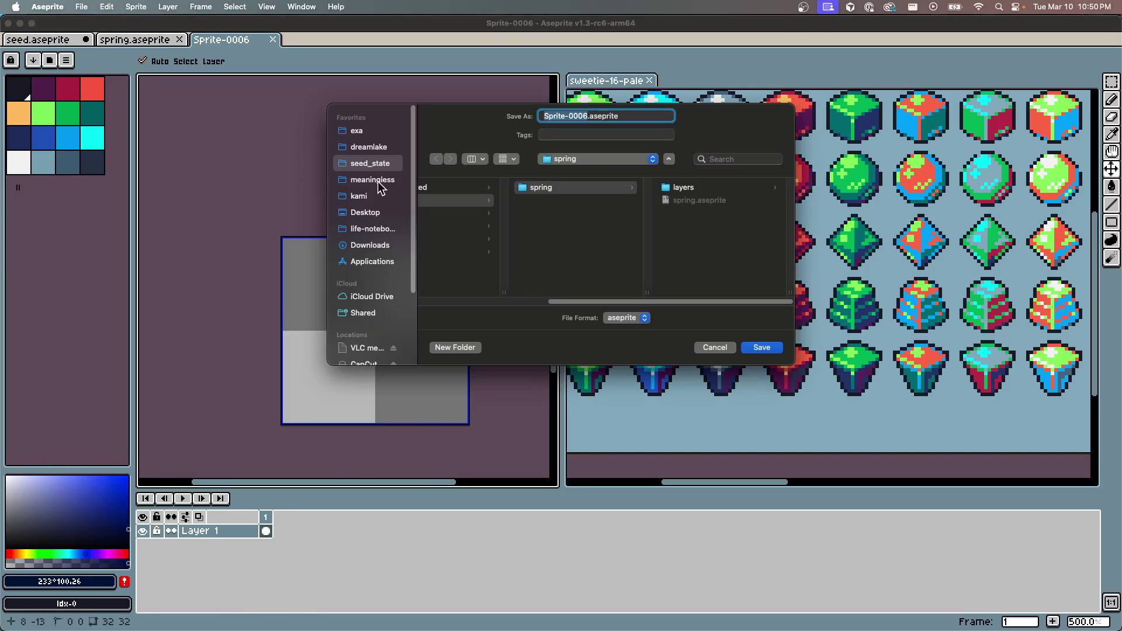
click(371, 146)
scroll(475, 247, down, 15)
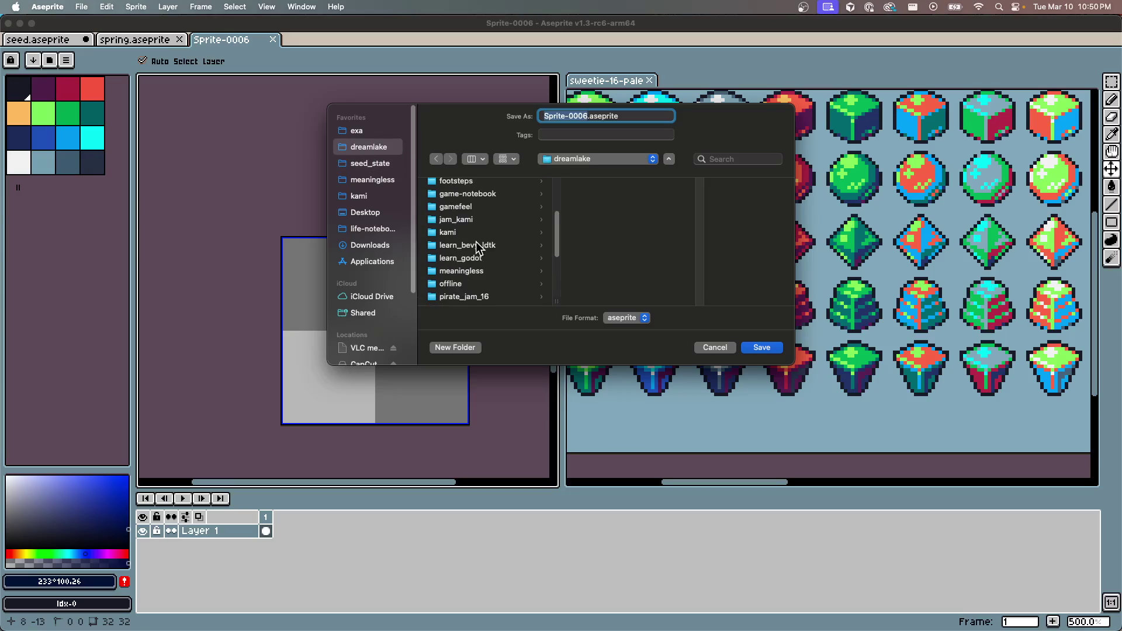
click(461, 255)
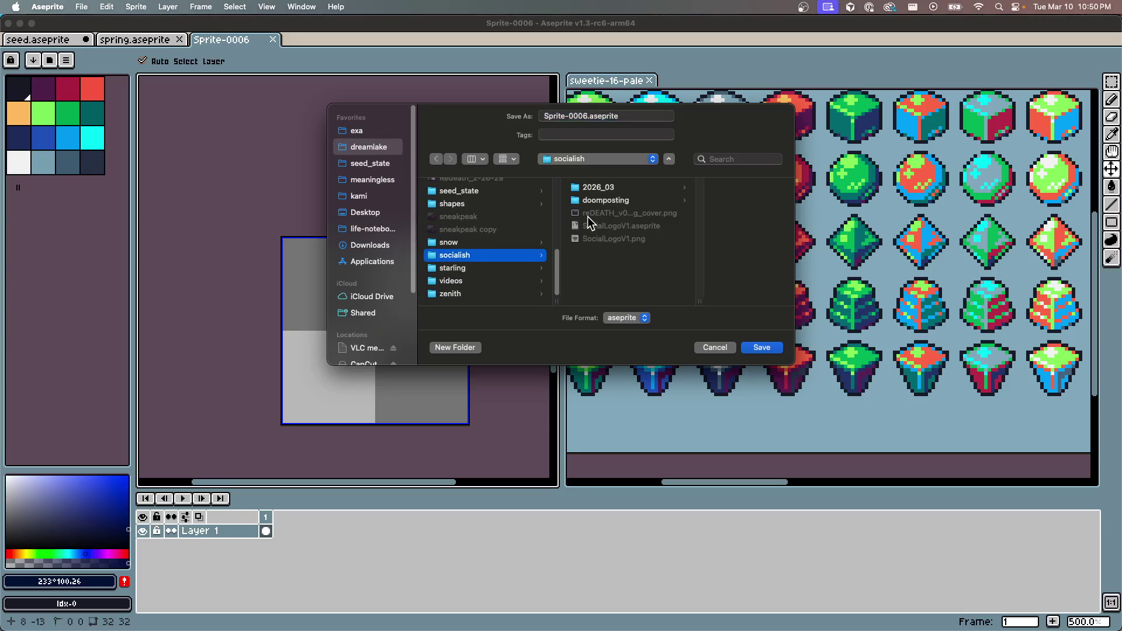
click(455, 347)
click(583, 261)
click(602, 187)
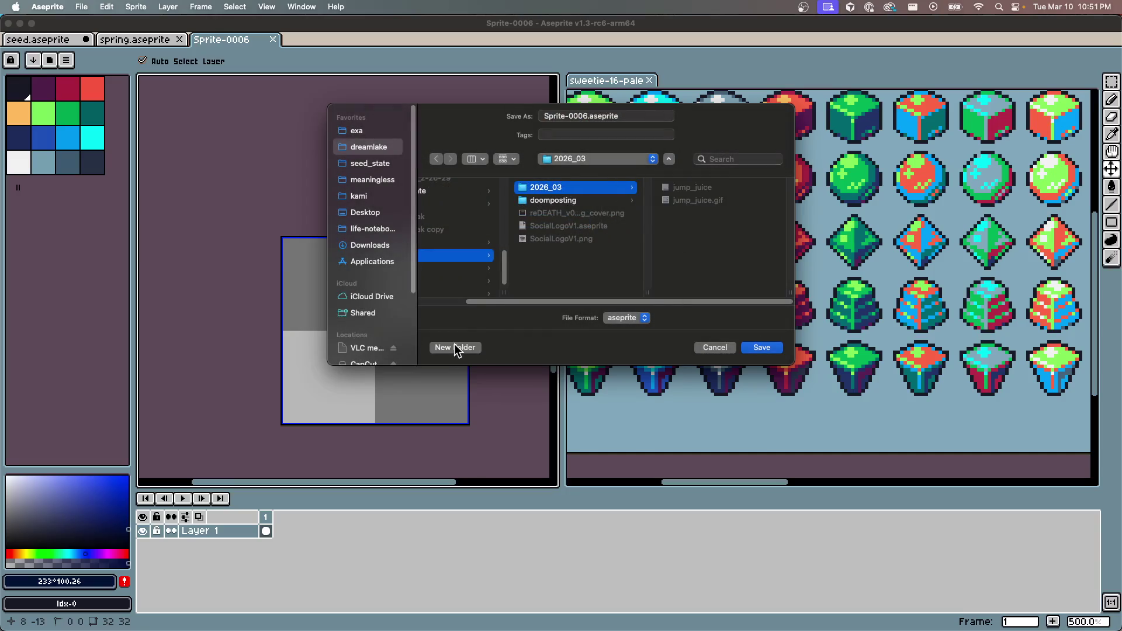
drag(490, 301, 431, 302)
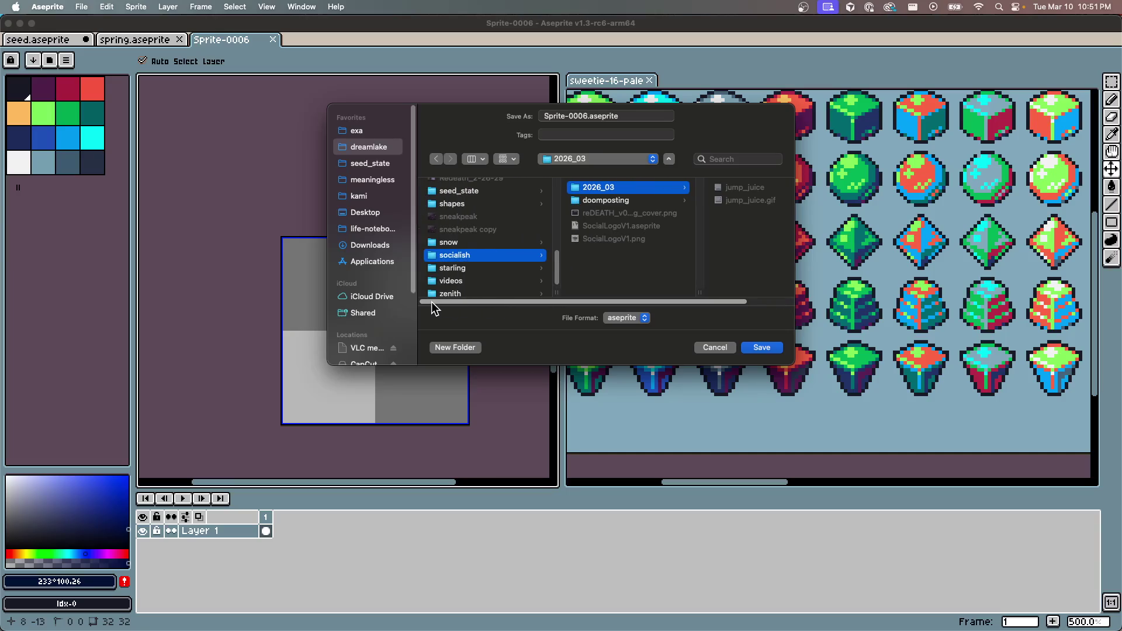
click(567, 269)
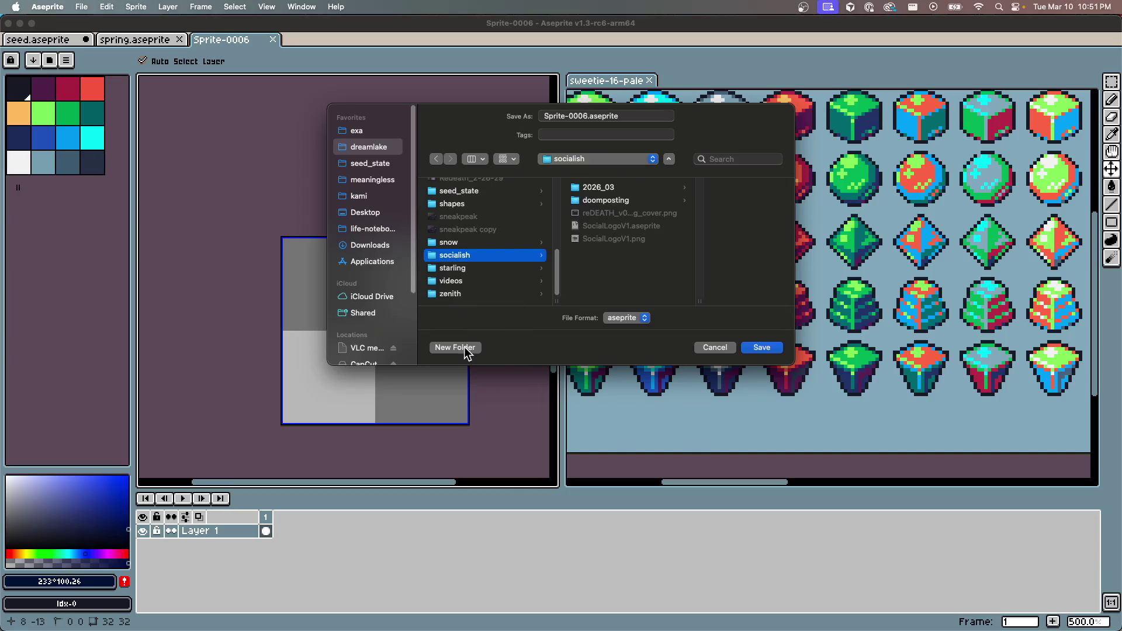
click(455, 350)
text(new logo)
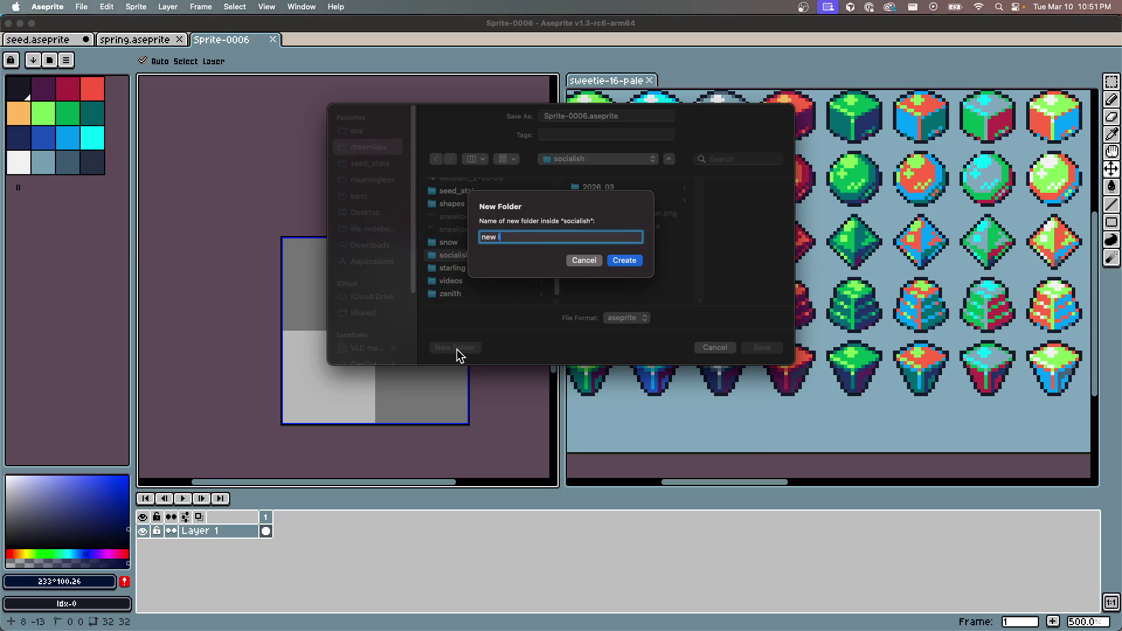
click(623, 262)
Save the sprite as play.aseprite in the new logo folder
click(585, 116)
key(super+a)
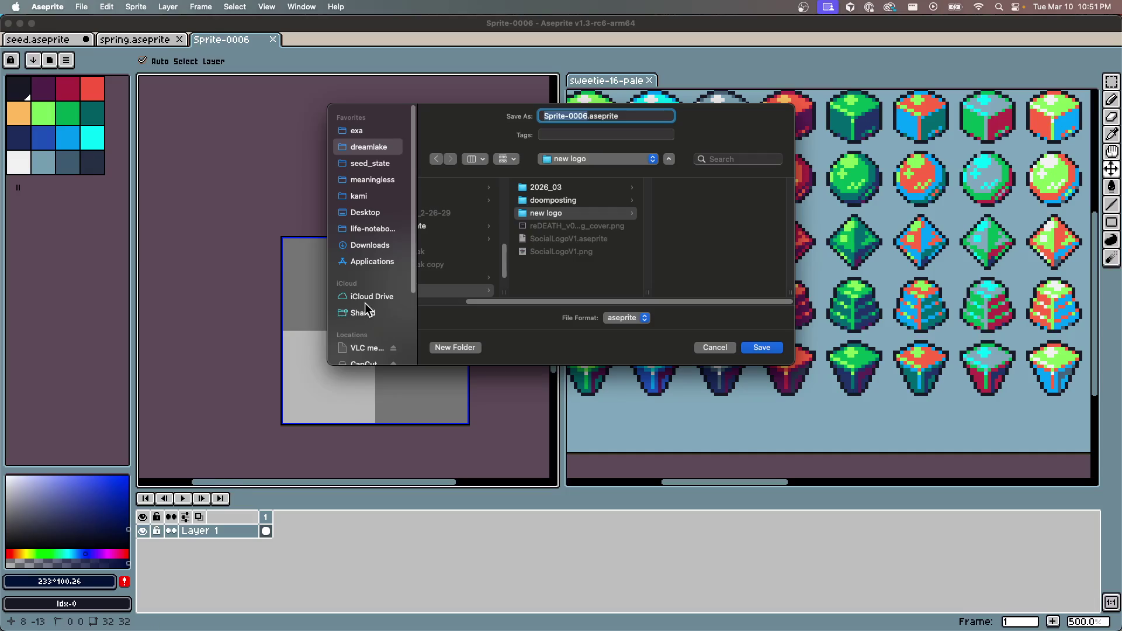
text(play)
key(Return)
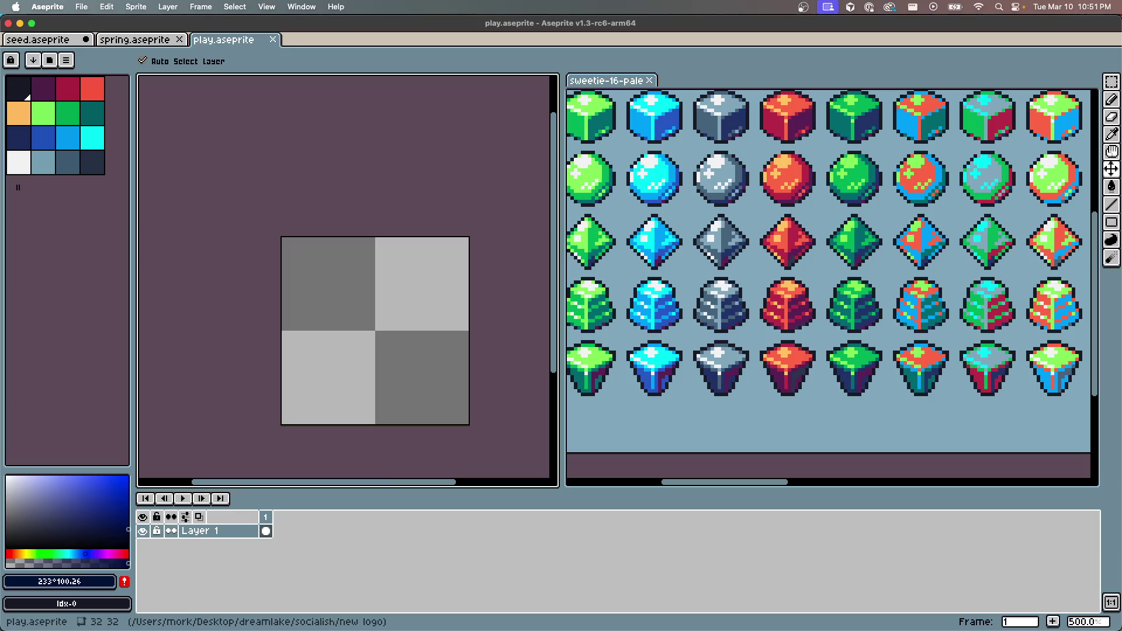
Open the bonsai example image from the INKPINK page in a new tab
key(ctrl+Up)
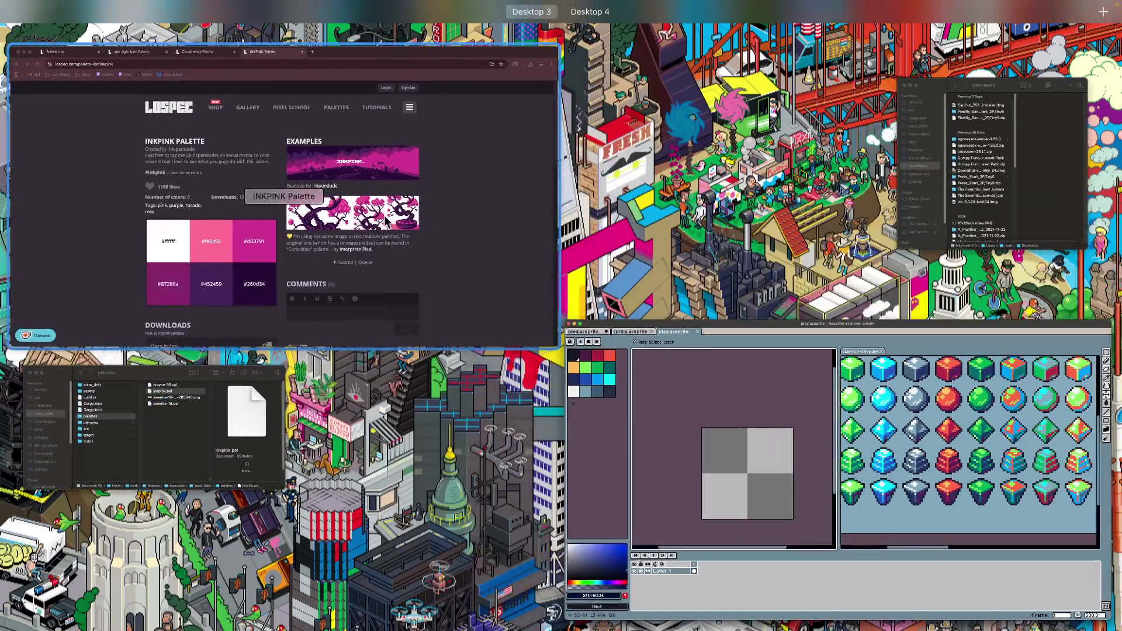
click(543, 225)
right_click(812, 360)
click(829, 392)
right_click(721, 338)
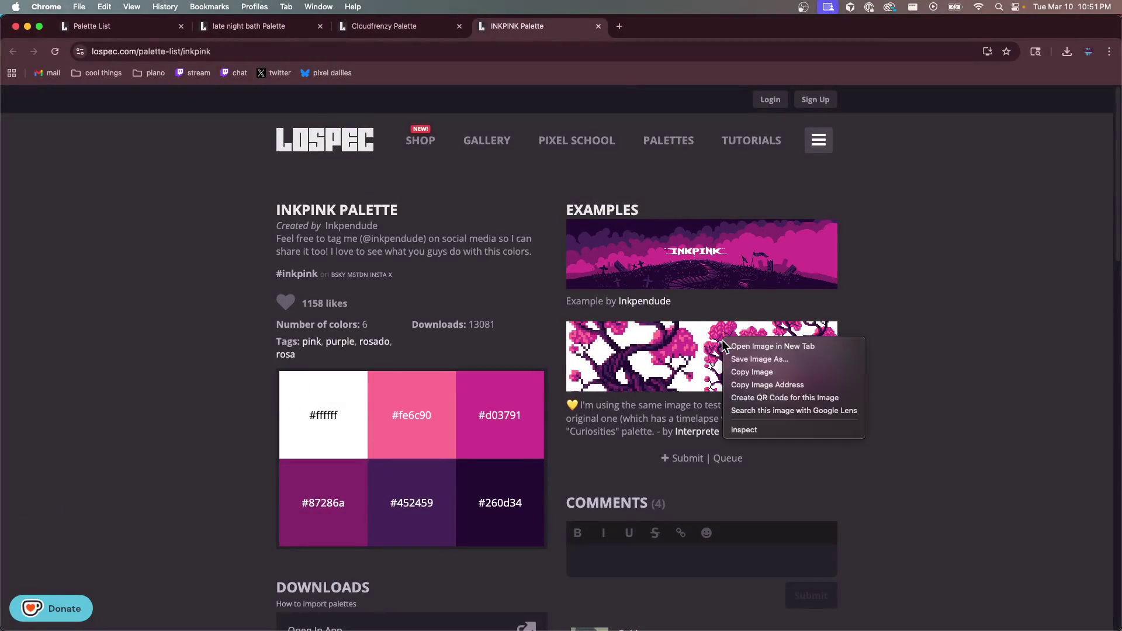
click(755, 346)
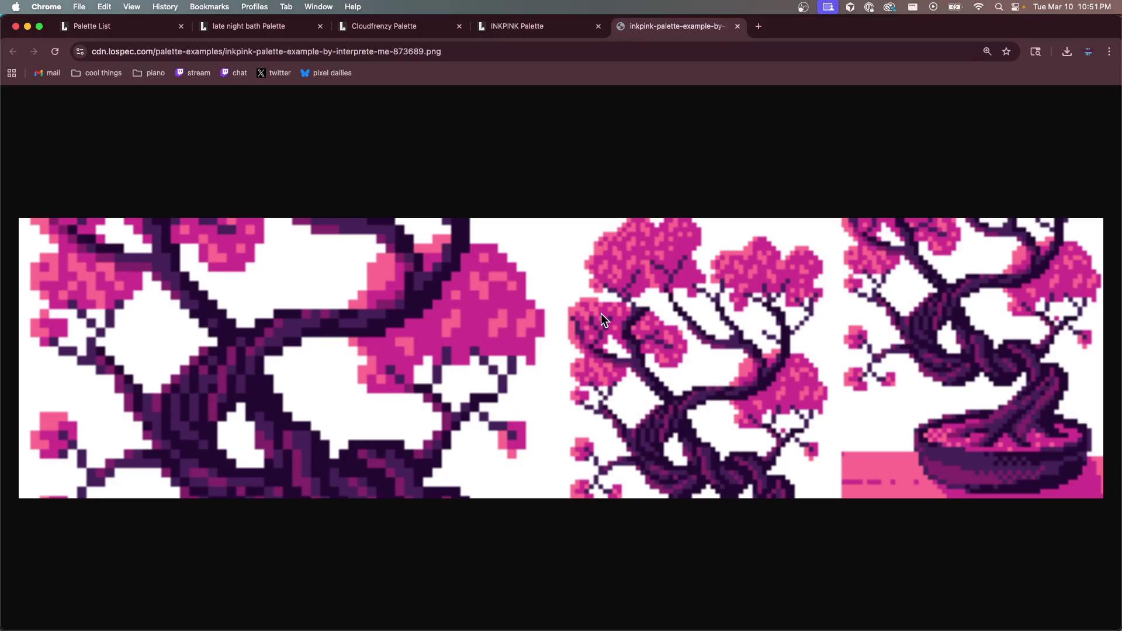
Save the bonsai image as reference.png in socialish/new logo
right_click(730, 194)
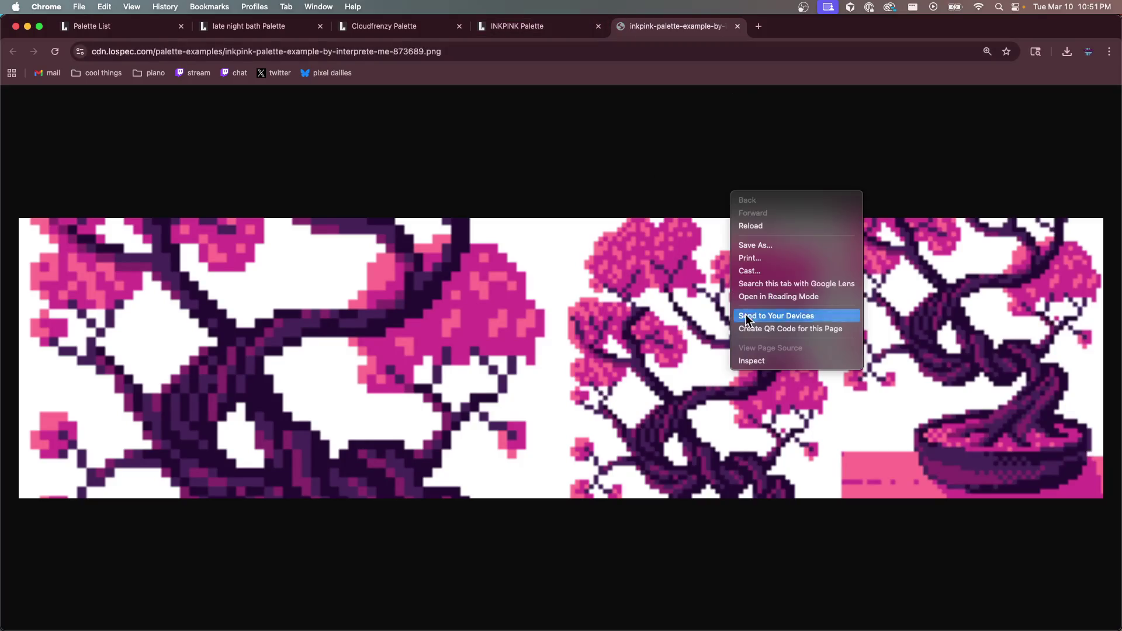
click(763, 245)
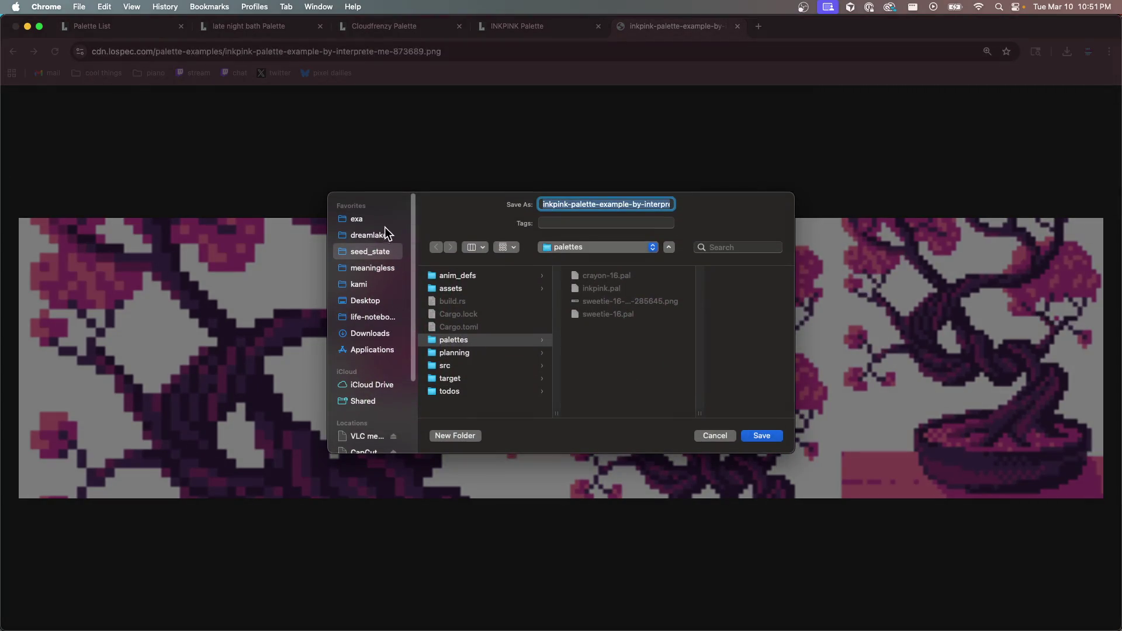
click(368, 234)
scroll(500, 401, down, 5)
click(474, 368)
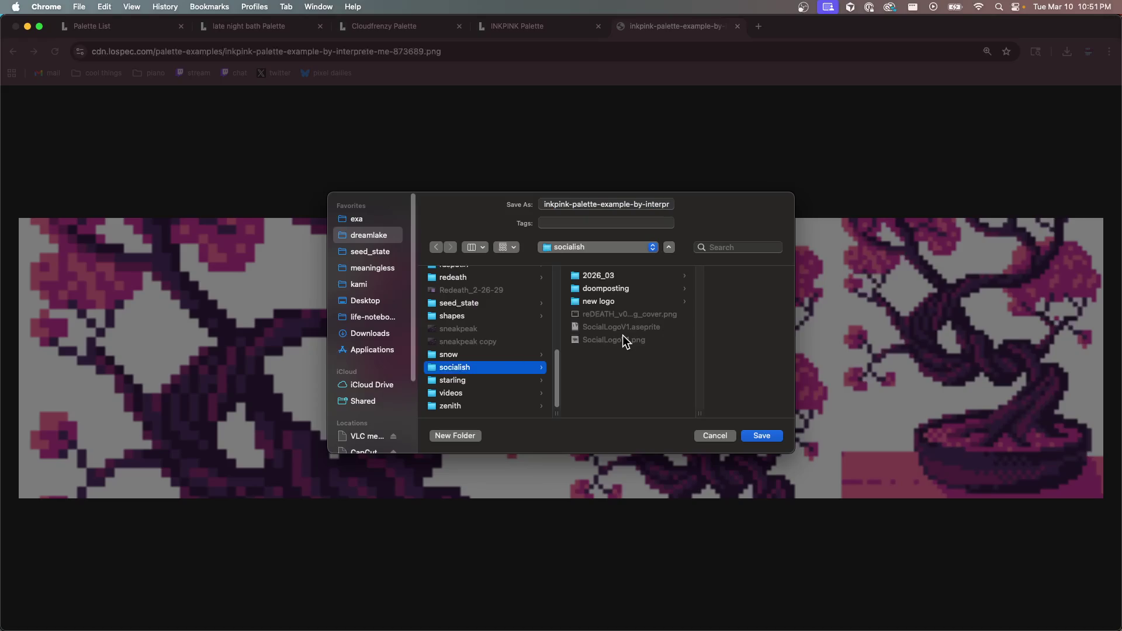
click(611, 301)
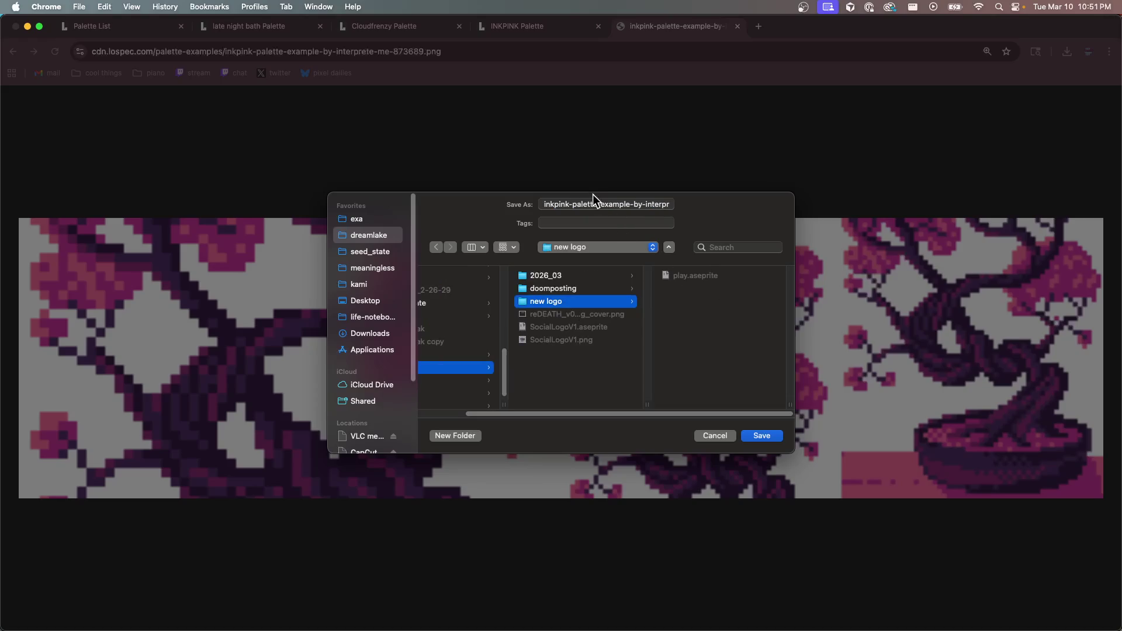
key(Tab)
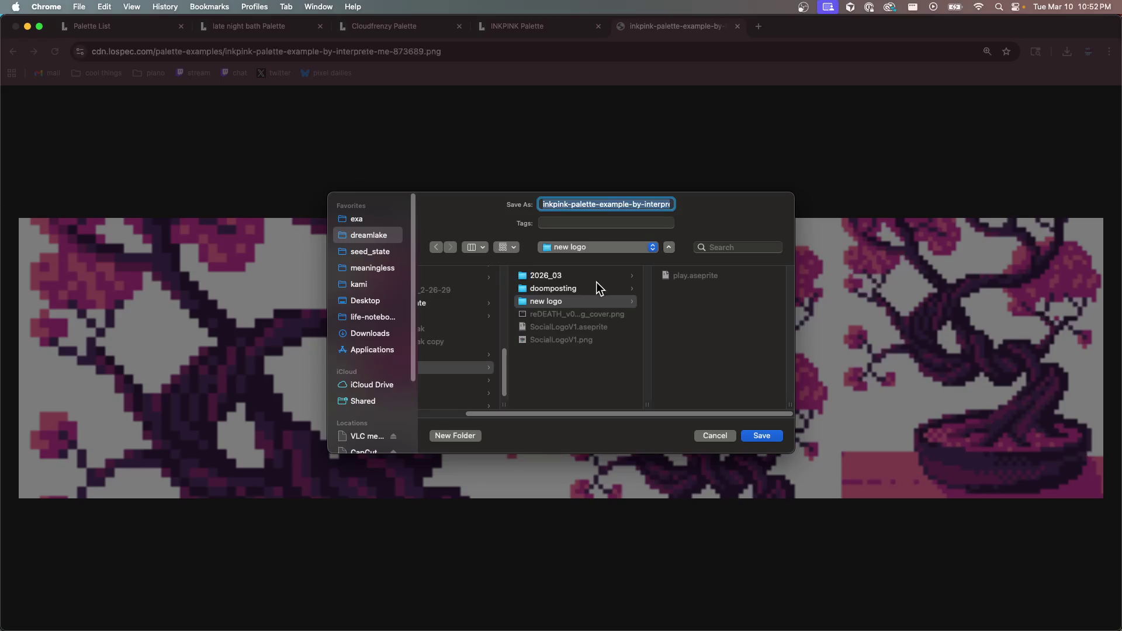
text(reference)
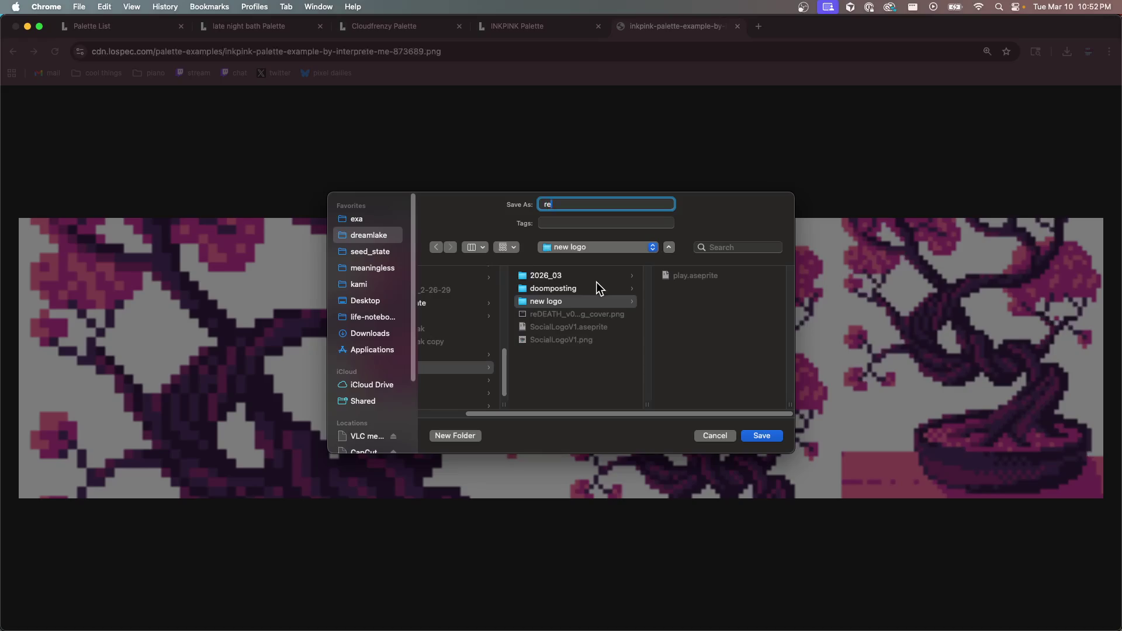
key(Return)
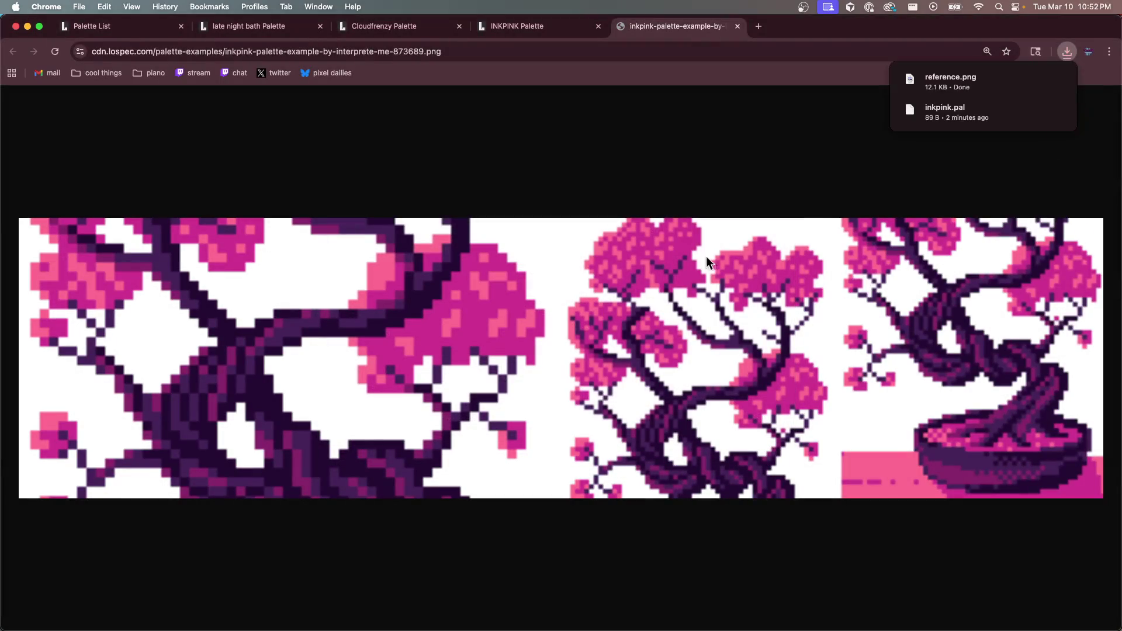
Save the top example image as reference2, then return to Aseprite
click(578, 27)
right_click(660, 258)
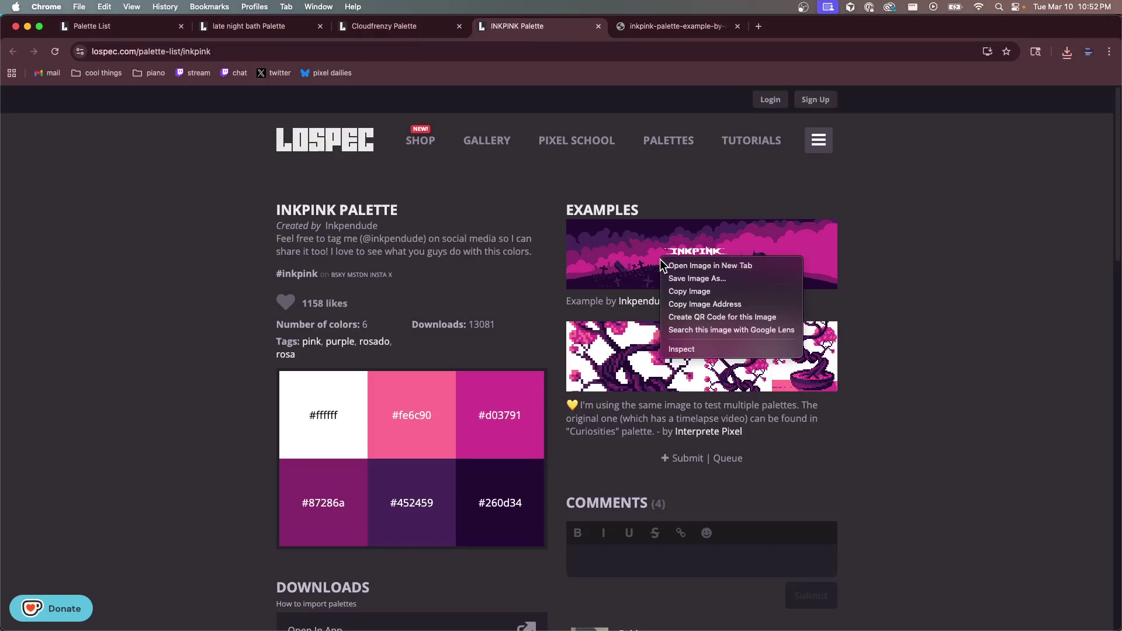
key(Escape)
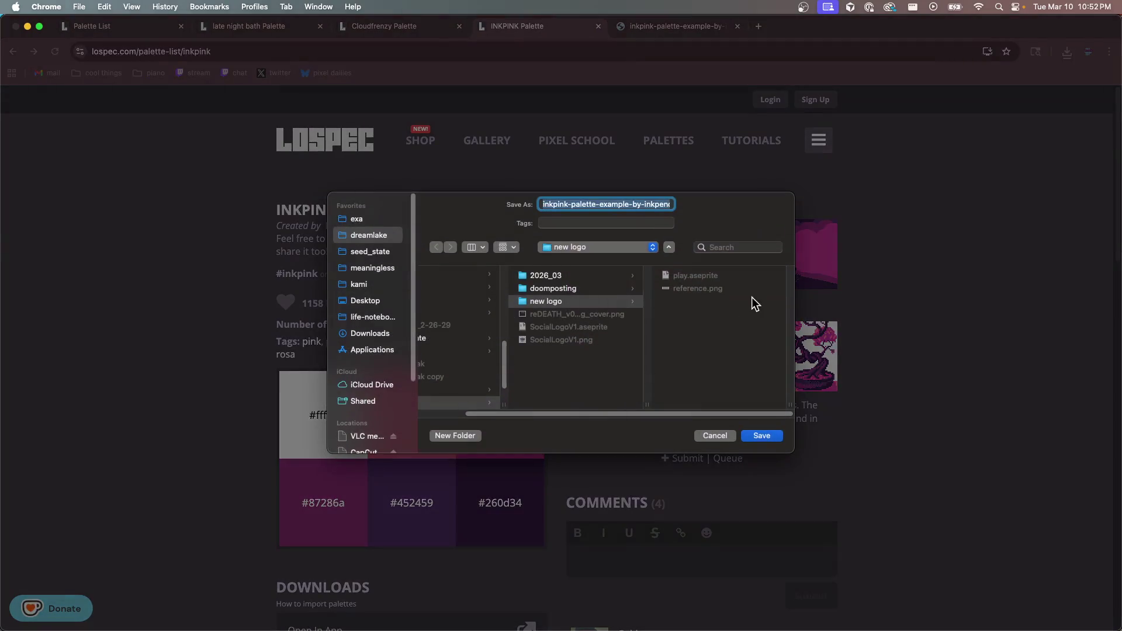
text(reference2)
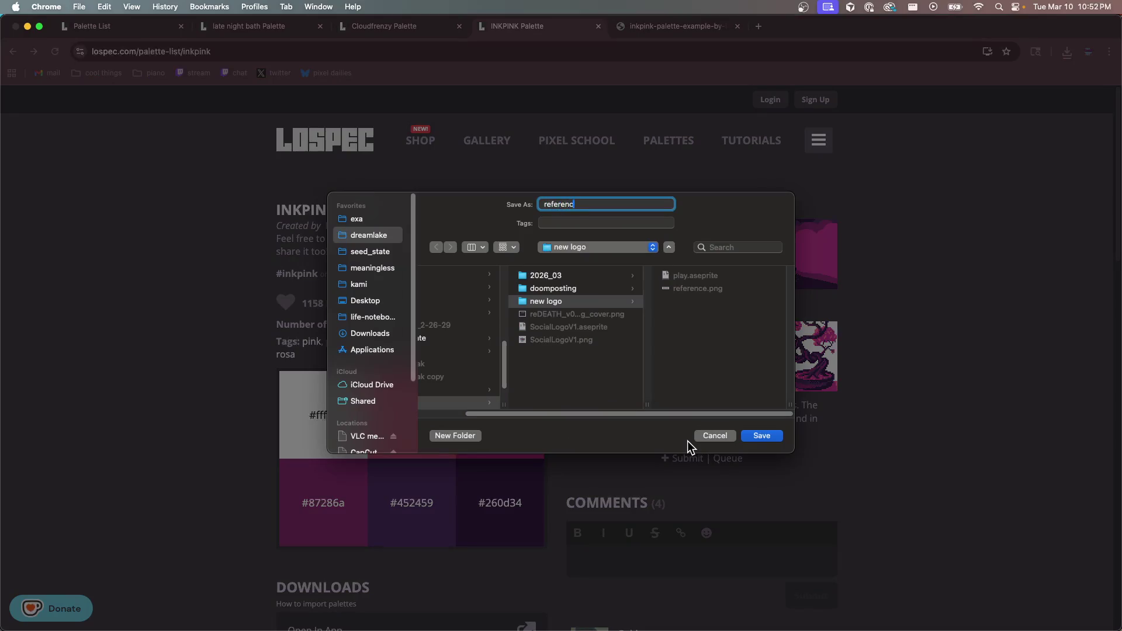
key(Return)
key(ctrl+Up)
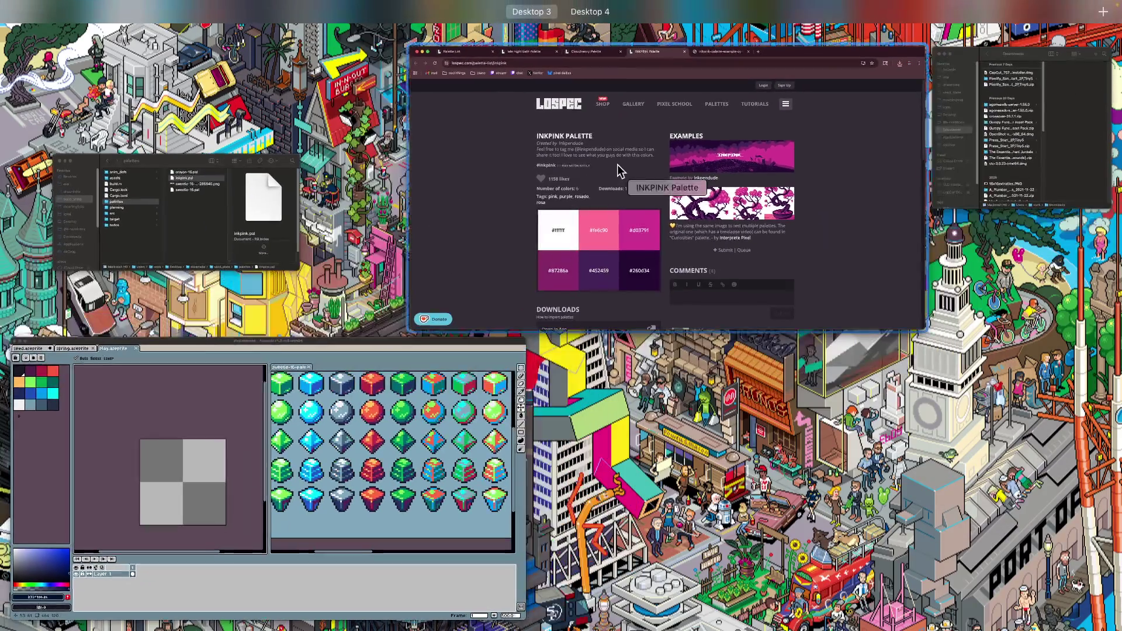
click(502, 363)
Open reference.png and dock it beside the sweetie-16-pale reference
key(super+o)
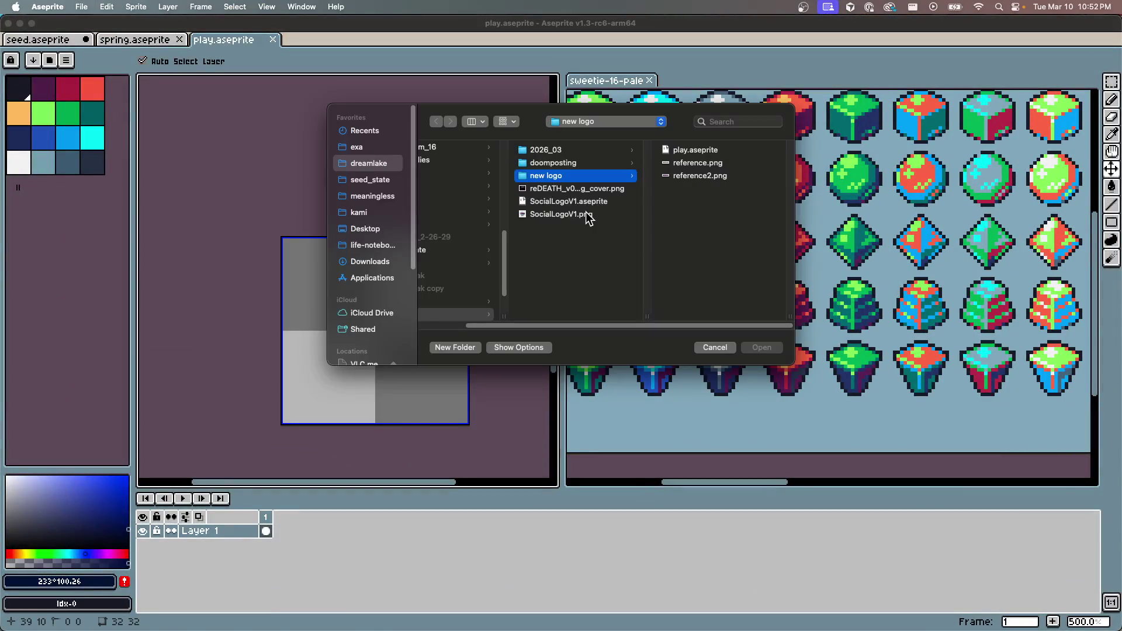
click(687, 166)
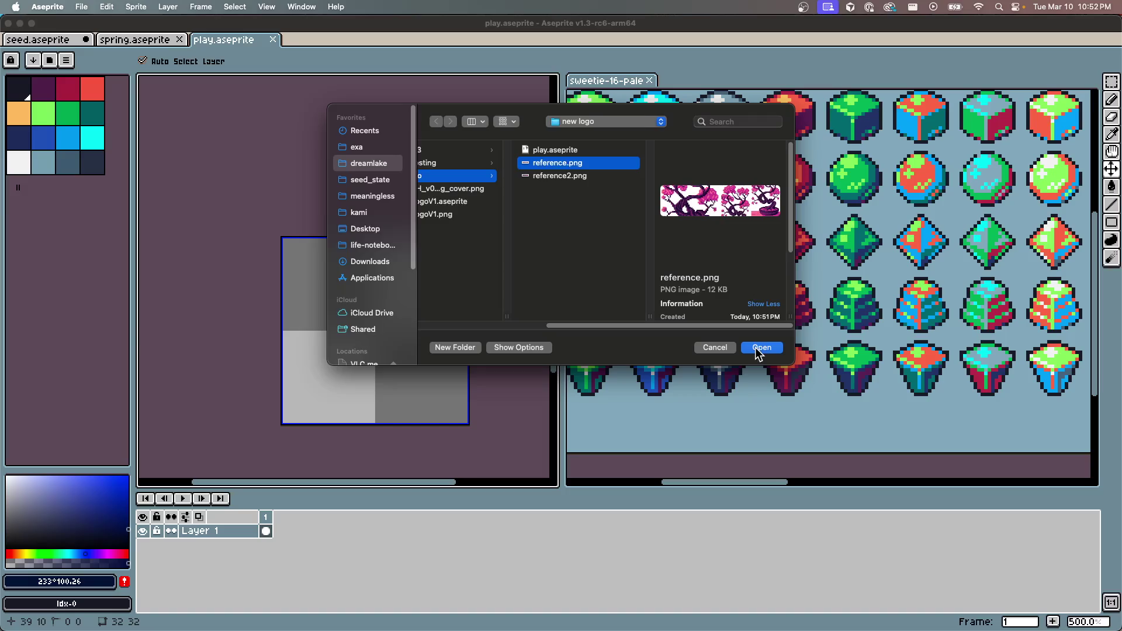
click(755, 347)
mouse_move(358, 42)
mouse_down()
mouse_move(826, 110)
mouse_move(741, 78)
mouse_up()
Open reference2.png and dock it below reference.png
key(super+o)
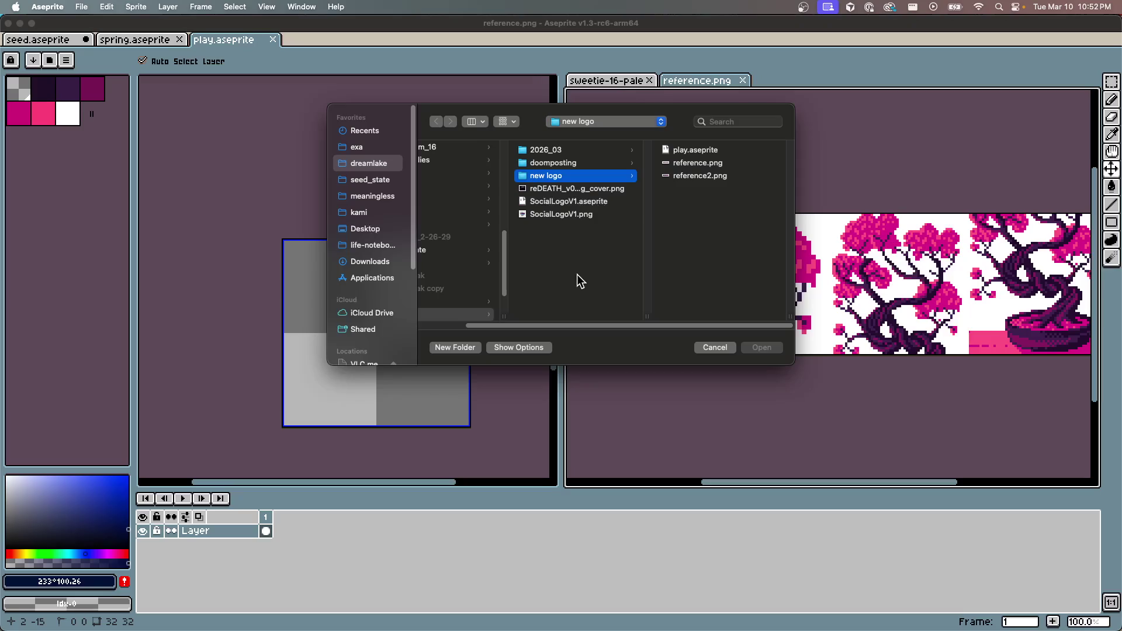
click(695, 177)
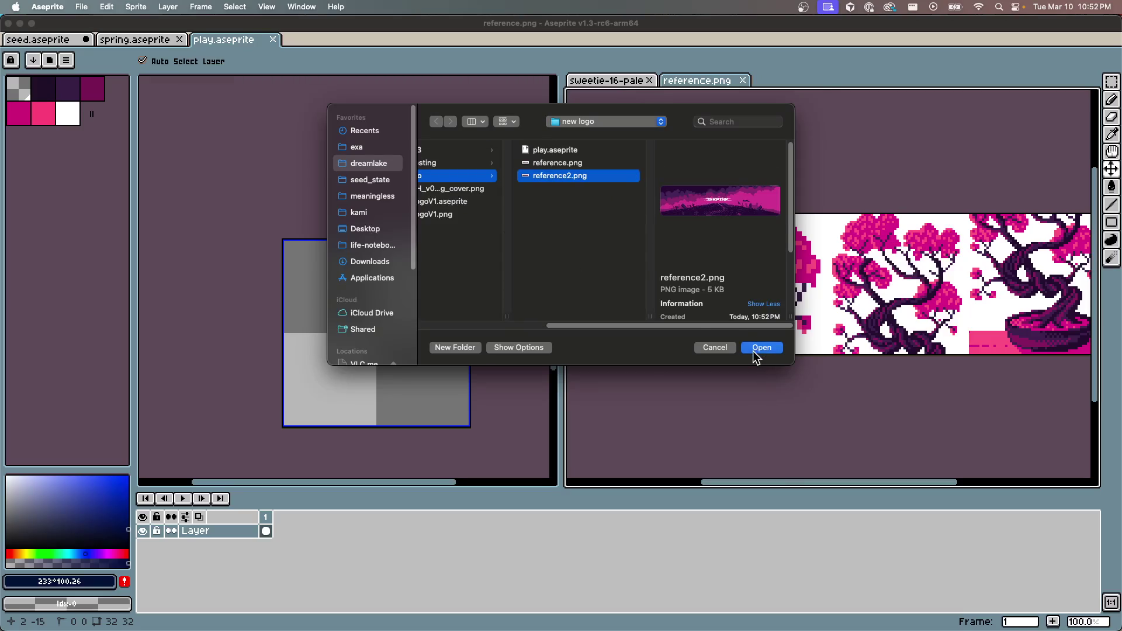
click(753, 347)
mouse_move(325, 41)
mouse_down()
mouse_move(827, 426)
mouse_move(813, 485)
mouse_move(796, 476)
mouse_up()
Undo the accidental reference-image move and make the play sprite active
scroll(701, 207, up, 2)
scroll(701, 207, down, 2)
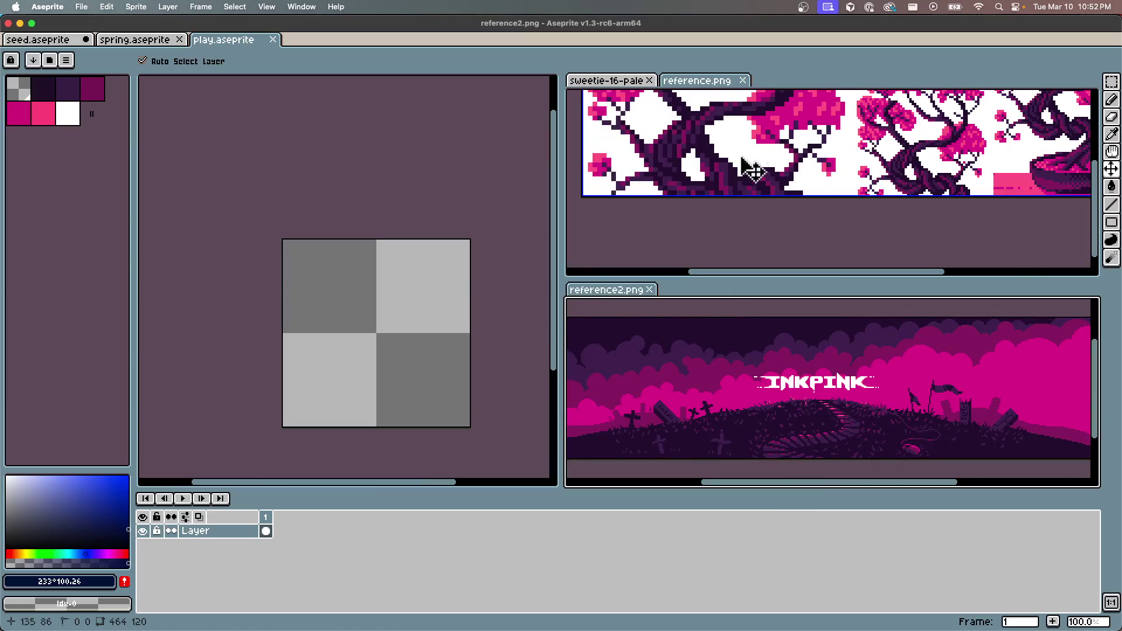
scroll(824, 163, down, 2)
key(super+z)
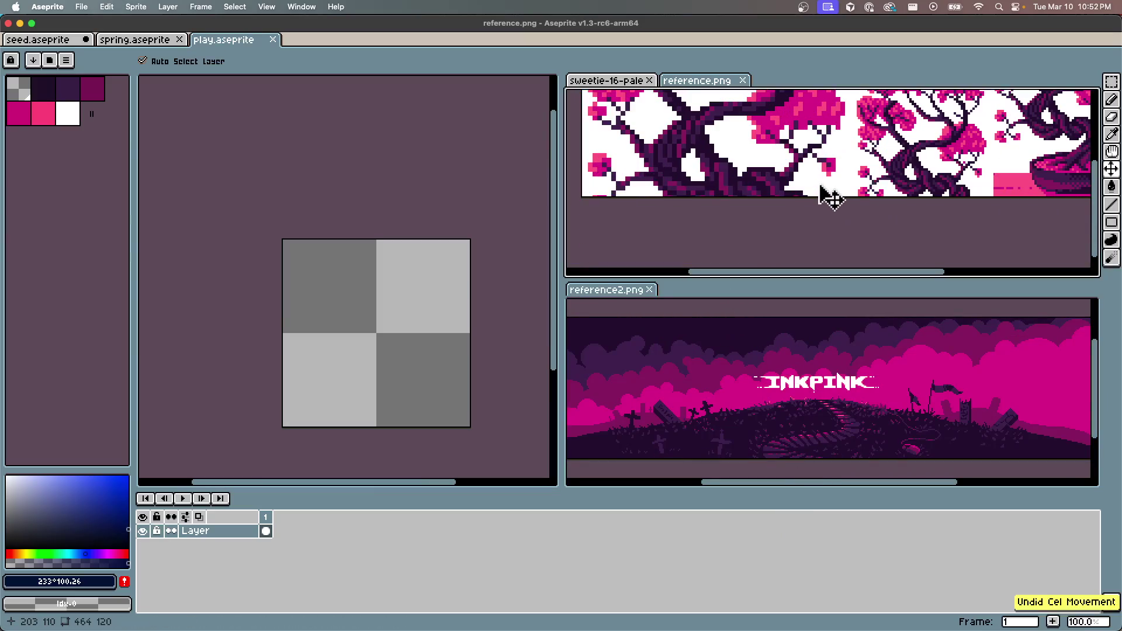
scroll(784, 220, up, 2)
key(v)
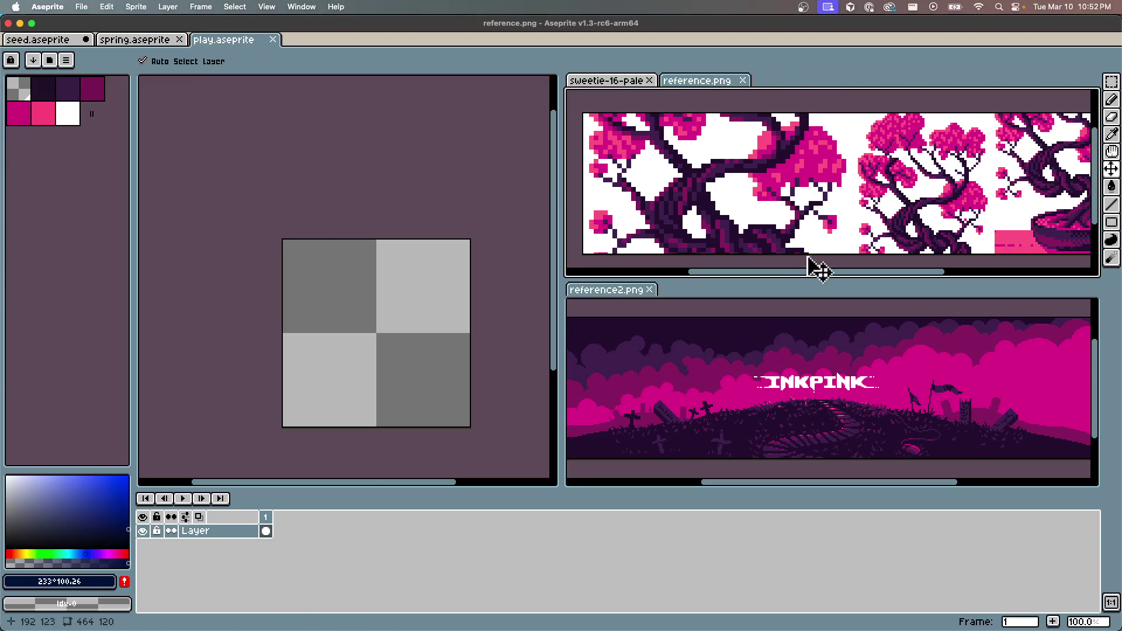
click(342, 163)
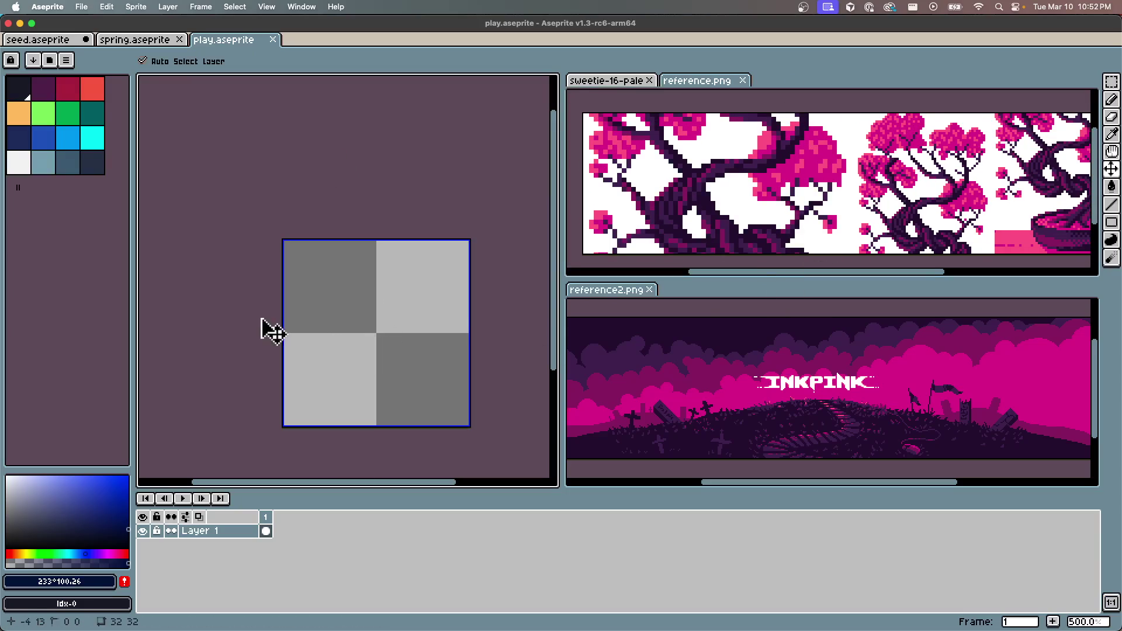
Load inkpink.pal from seed_state/palettes as the play sprite's palette and save
click(66, 60)
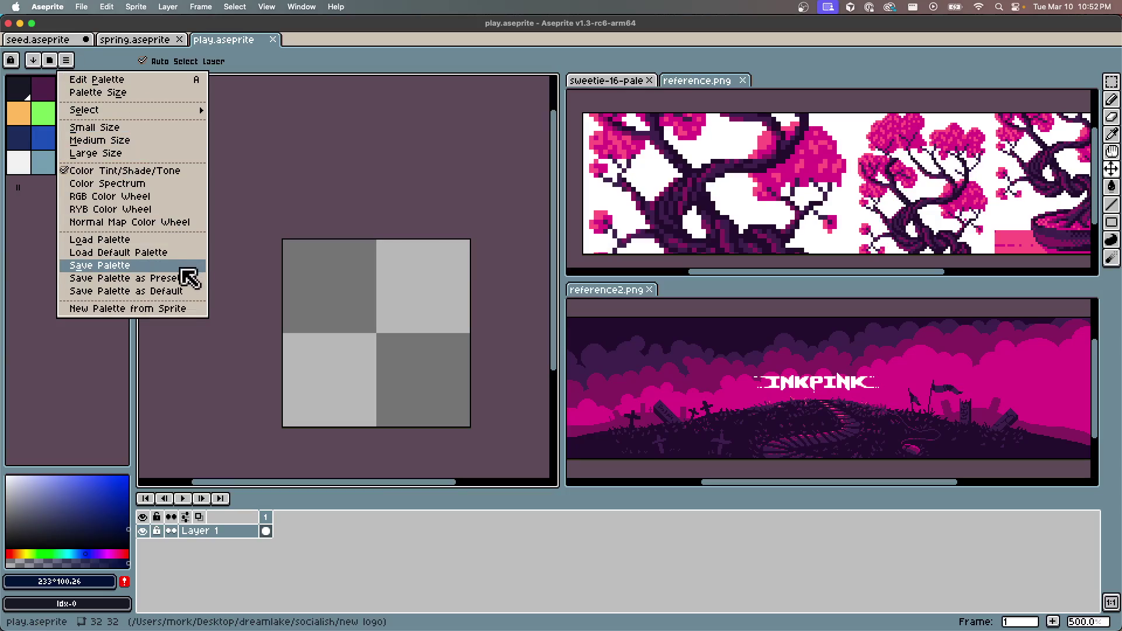
click(123, 244)
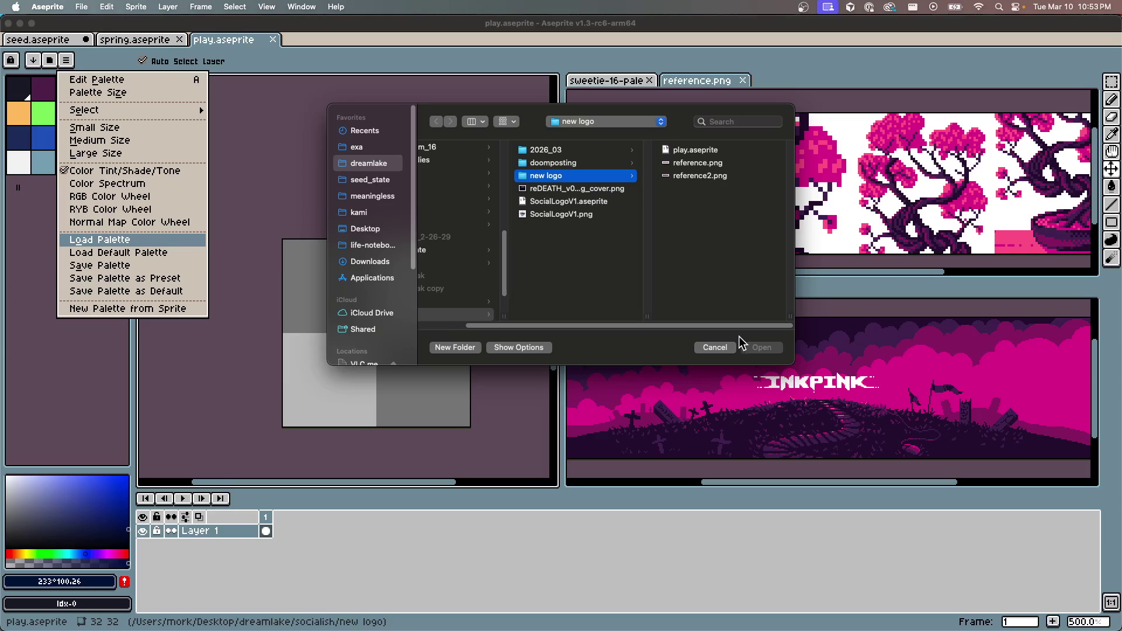
click(374, 179)
click(474, 215)
click(601, 164)
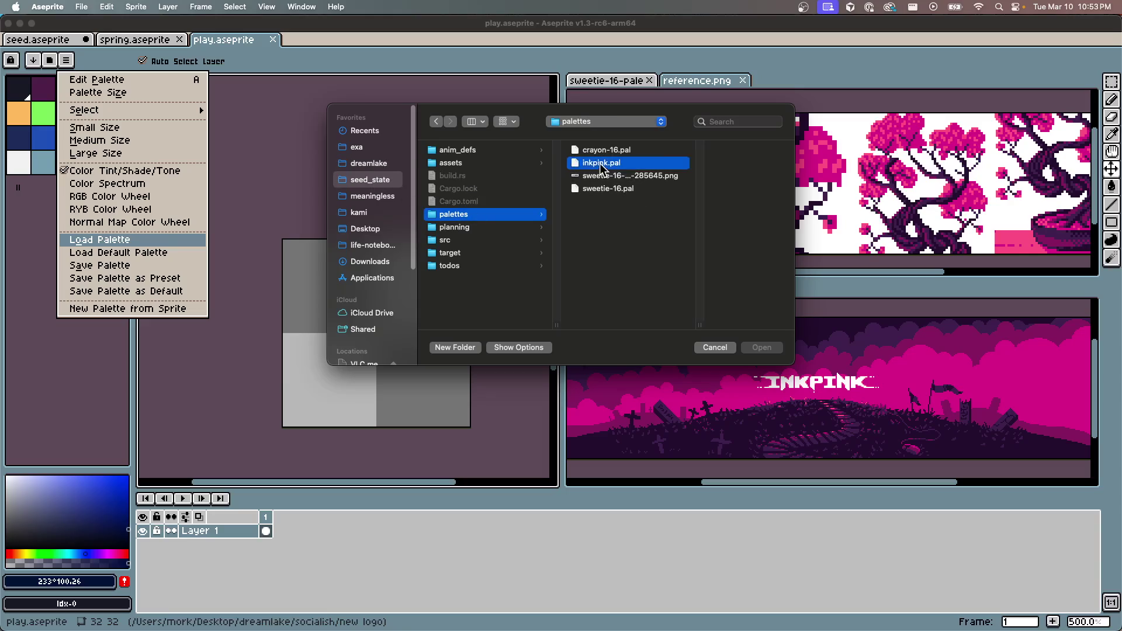
click(762, 347)
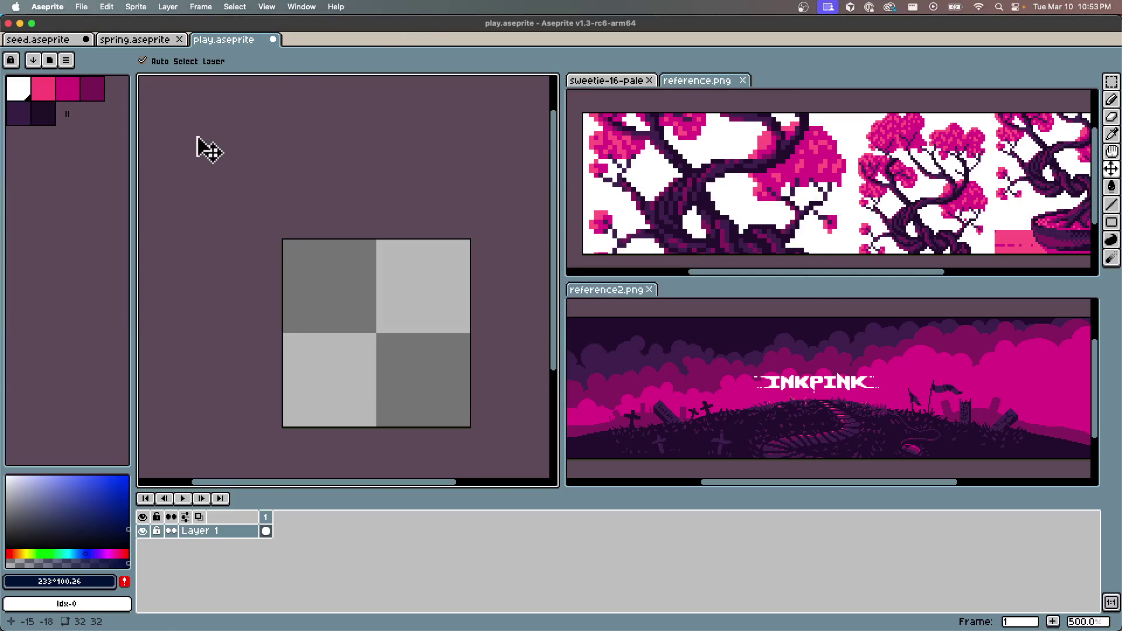
key(super+s)
Fill the empty canvas with white using the Paint Bucket
scroll(316, 274, up, 1)
scroll(345, 310, up, 1)
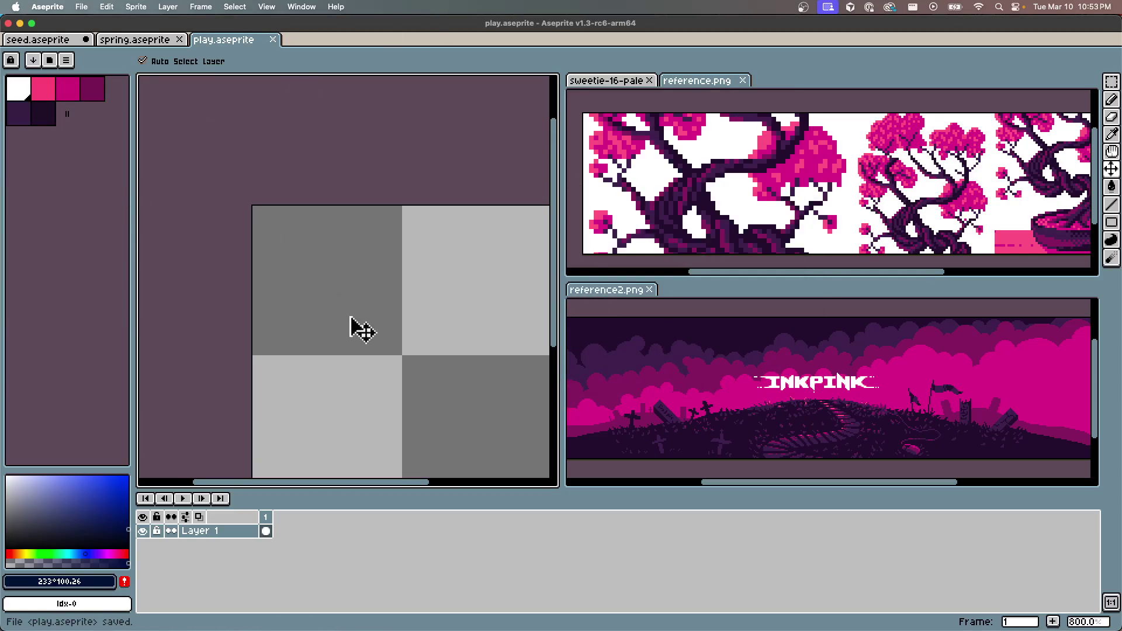
scroll(362, 330, down, 3)
scroll(356, 255, up, 1)
scroll(344, 268, down, 1)
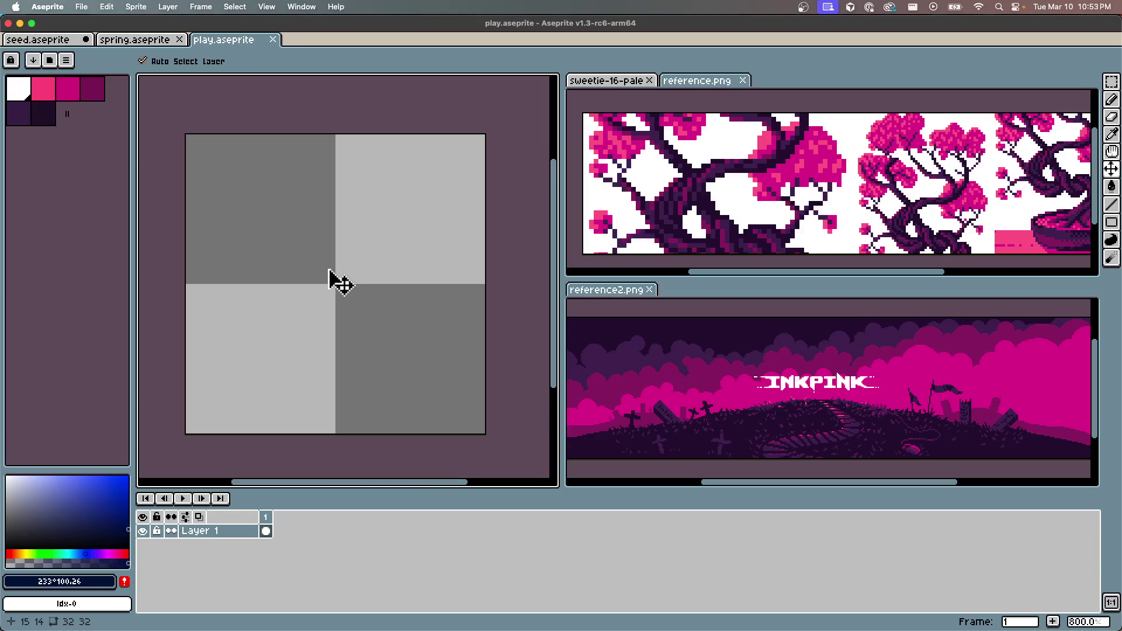
click(18, 89)
key(g)
click(340, 263)
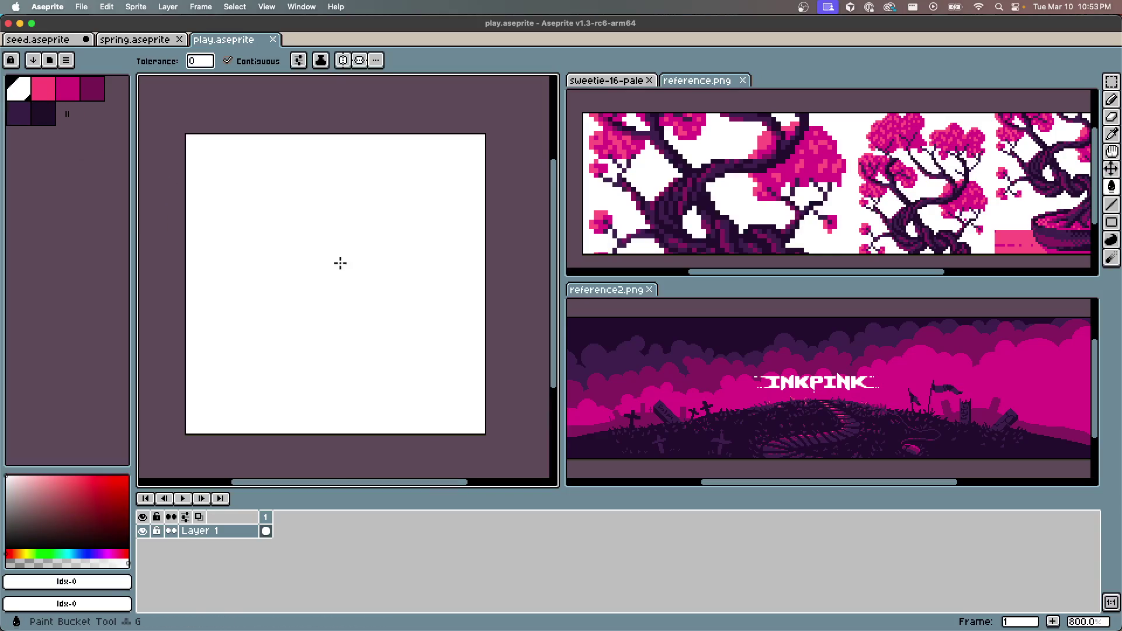
Rename the layer to _bg and save the file
double_click(230, 532)
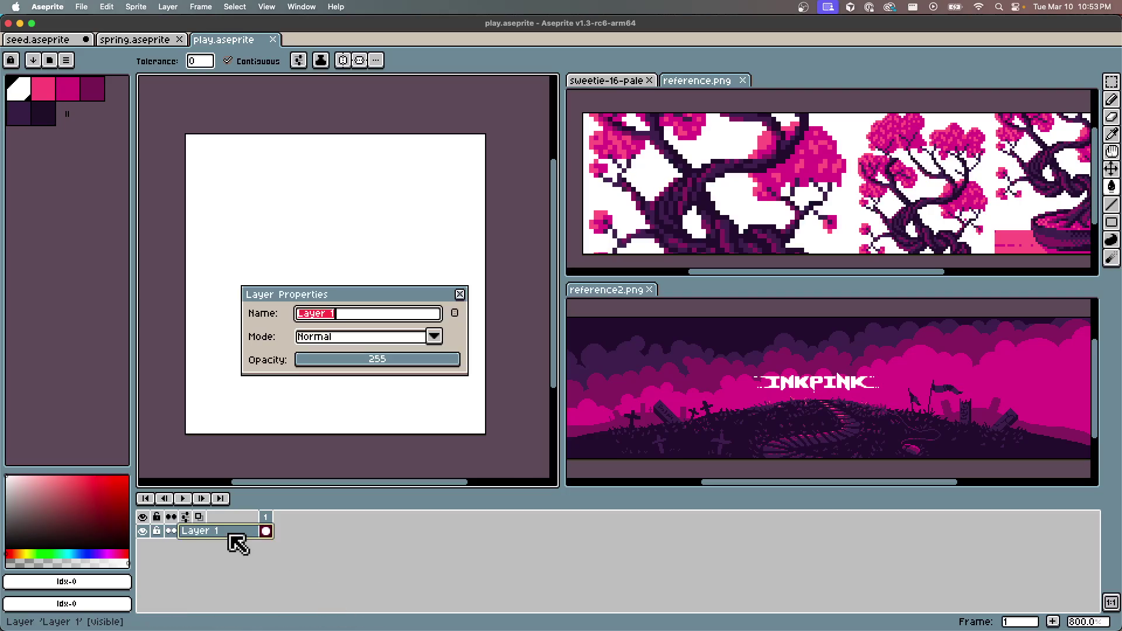
text(_bg)
key(Return)
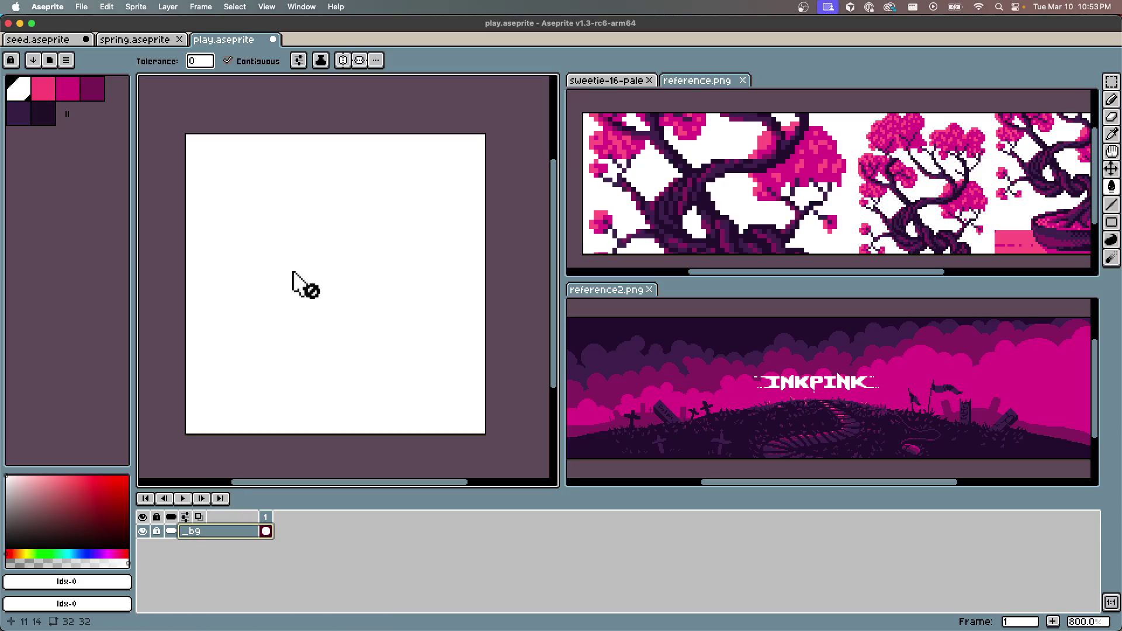
key(super+s)
Select dark purple with the pencil and add a new layer above _bg
click(43, 114)
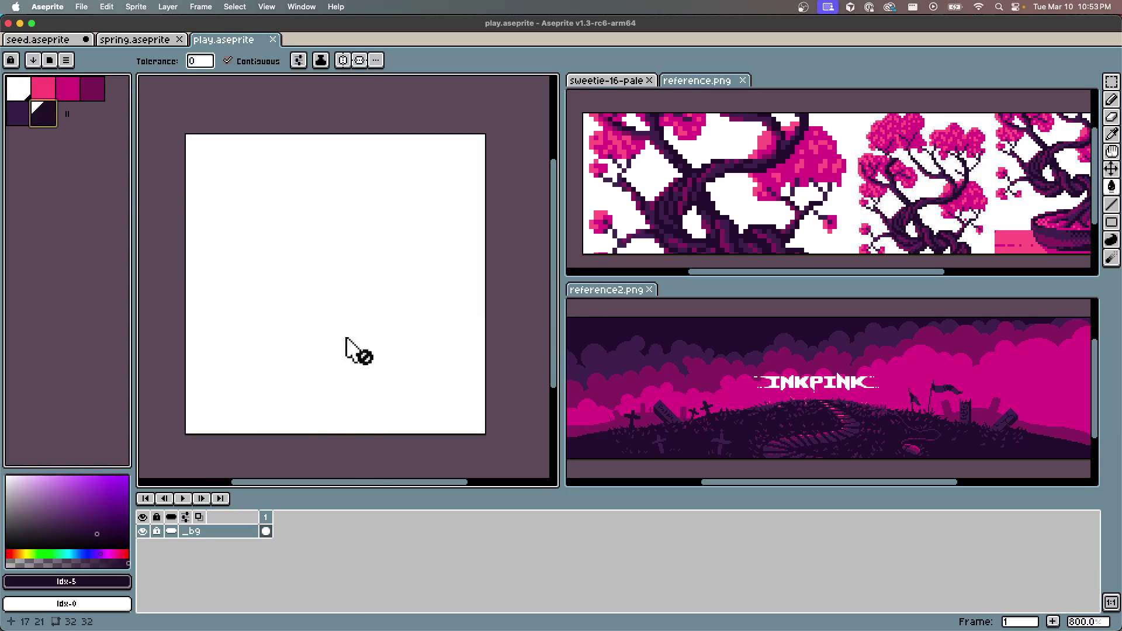
key(b)
key(super+n)
key(Escape)
key(shift+n)
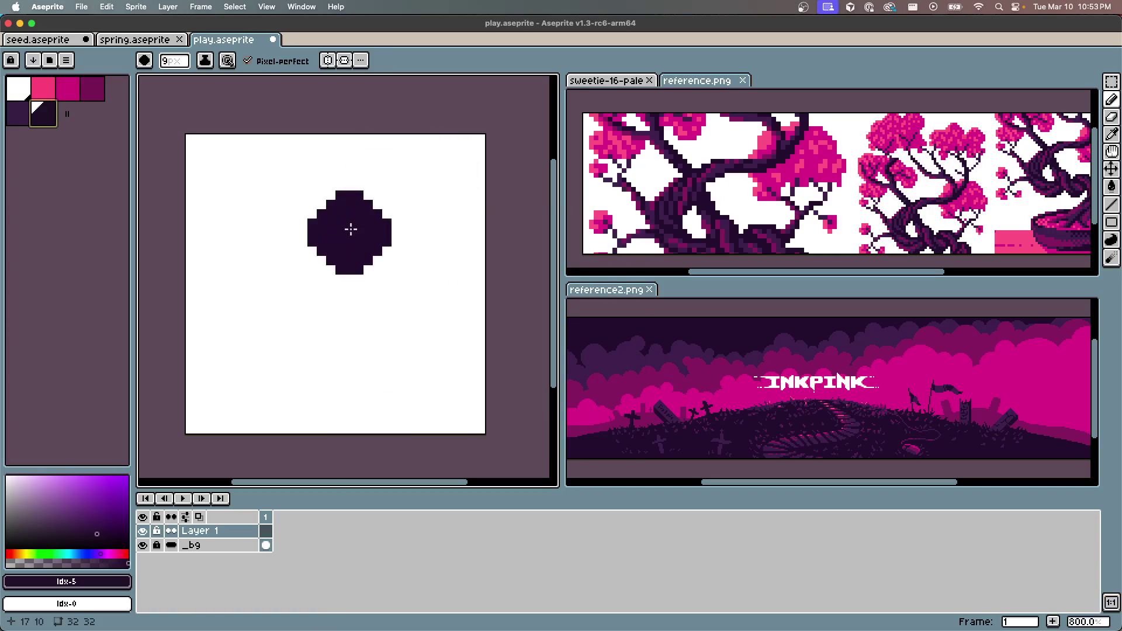
Reduce the pencil brush size from 9px to 4px in the context bar
scroll(283, 288, up, 16)
scroll(333, 299, down, 12)
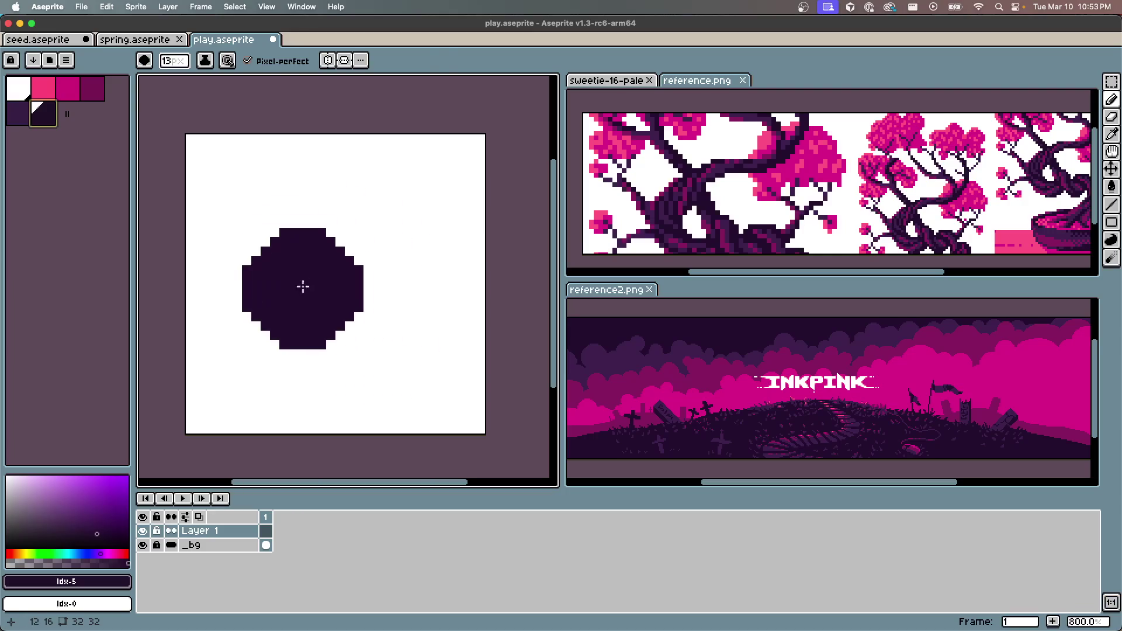
scroll(272, 265, down, 9)
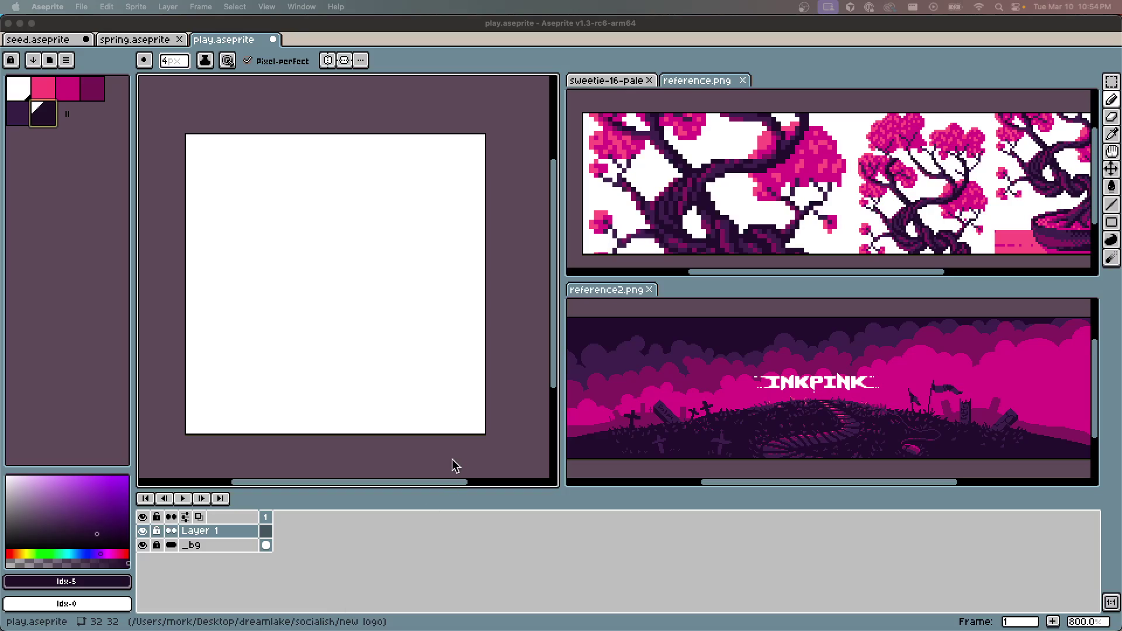
click(386, 403)
Draw the dark purple bowl across the lower canvas, then switch to the lighter purple idx-4
mouse_move(261, 307)
mouse_down()
mouse_move(281, 330)
mouse_move(363, 345)
mouse_move(409, 334)
mouse_move(431, 310)
mouse_move(420, 291)
mouse_move(426, 306)
mouse_move(253, 308)
mouse_move(343, 338)
mouse_move(368, 321)
mouse_up()
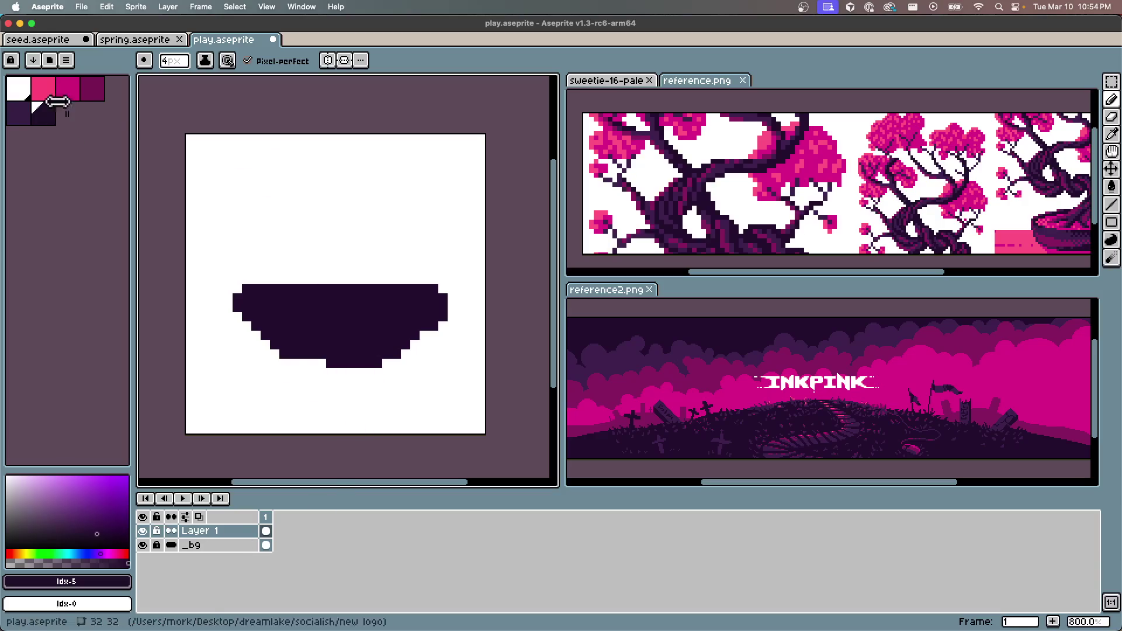
click(18, 114)
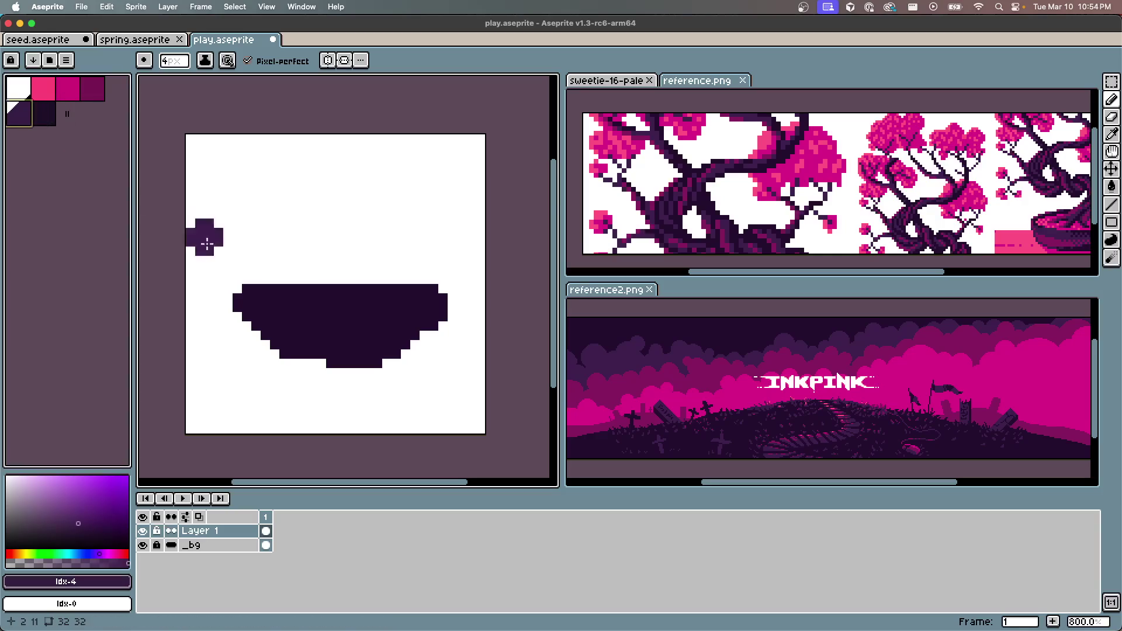
scroll(286, 308, up, 5)
scroll(303, 372, down, 3)
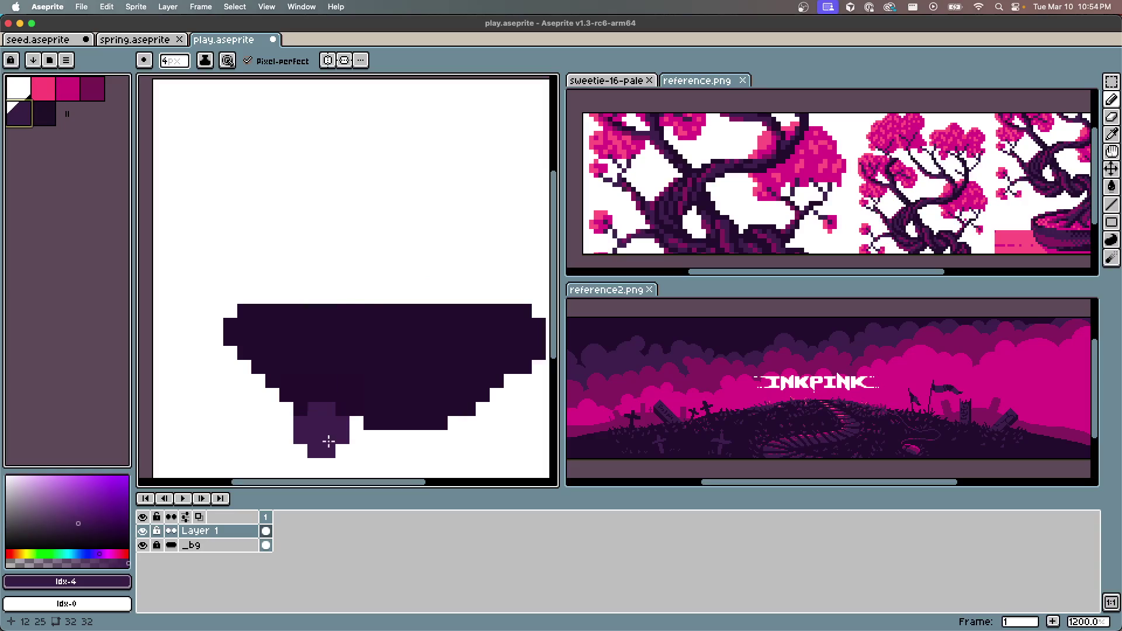
scroll(909, 215, up, 2)
scroll(909, 215, down, 2)
scroll(909, 215, right, 3)
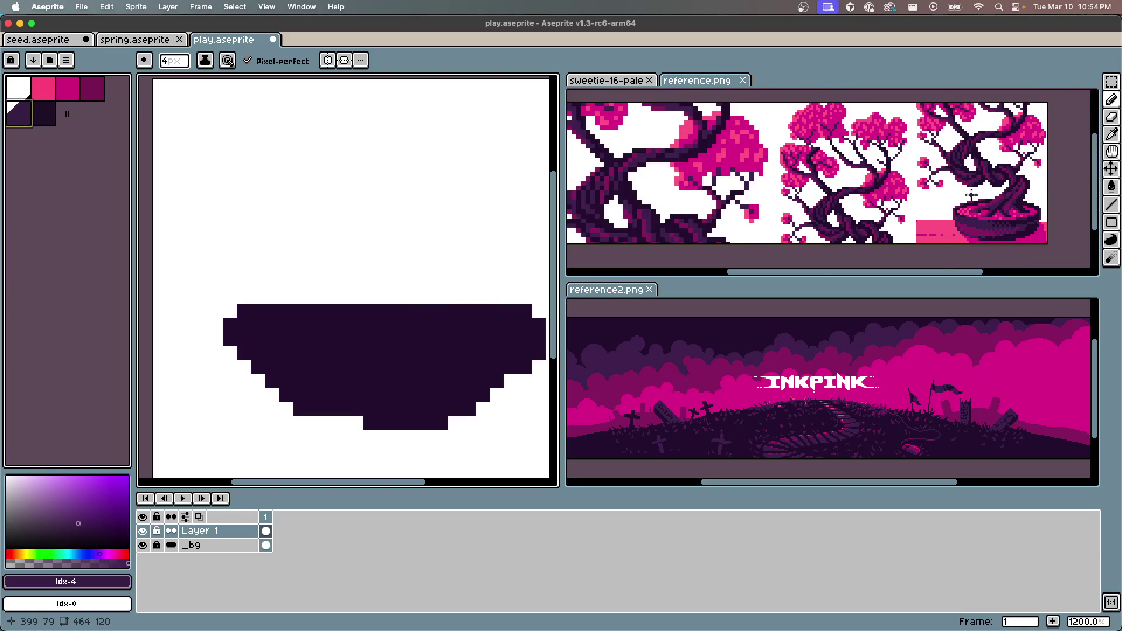
scroll(909, 215, up, 3)
Bring the reference trunk and bowl into view and sample its magenta and purple shades
drag(1001, 175, 718, 220)
scroll(718, 219, down, 2)
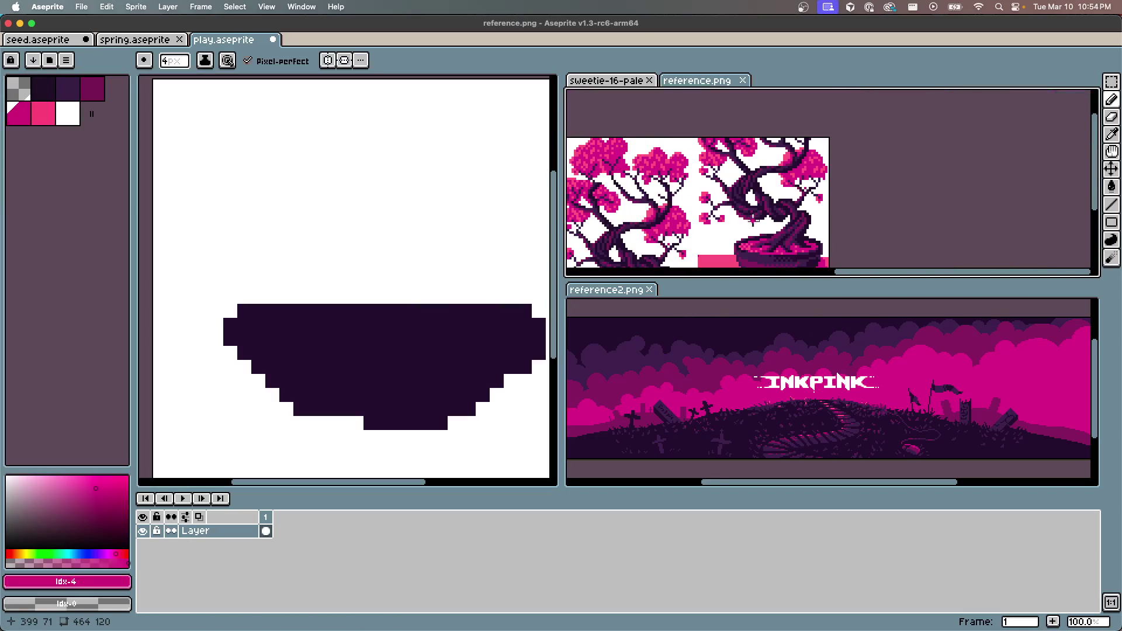
scroll(753, 220, up, 1)
drag(793, 231, 754, 231)
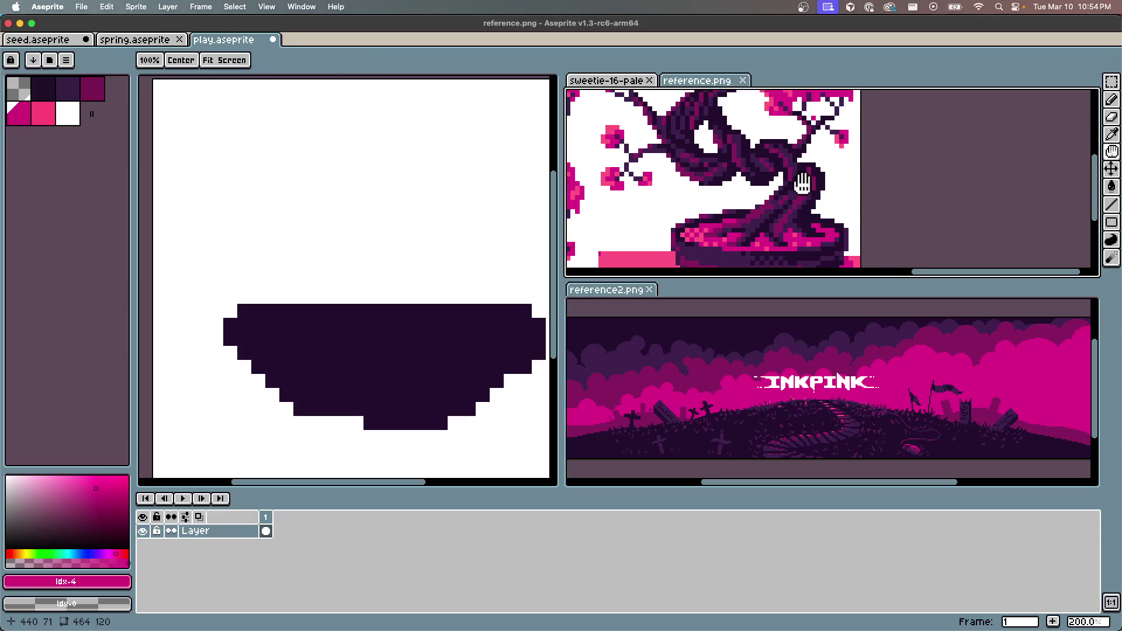
scroll(782, 241, up, 1)
alt+click(782, 216)
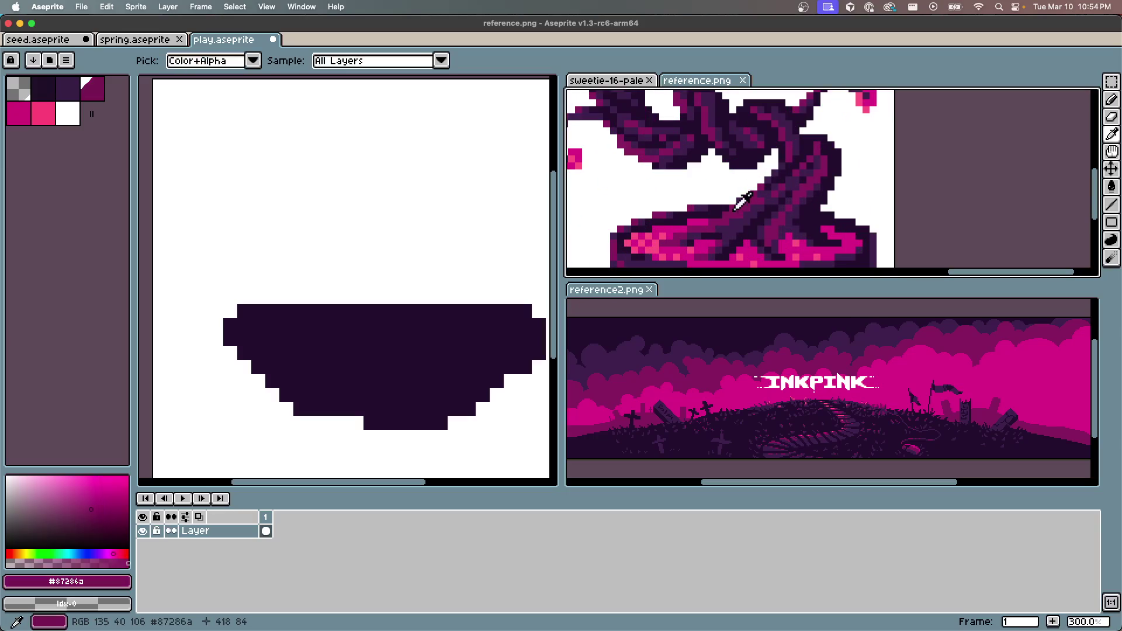
alt+click(742, 223)
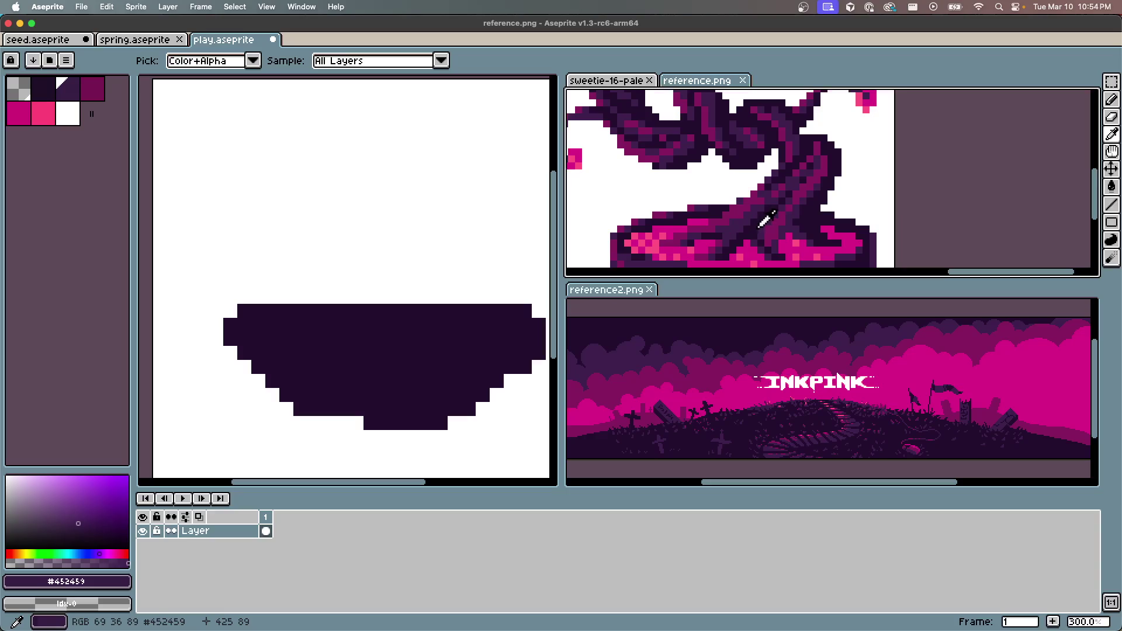
alt+click(768, 221)
Reorder the palette so white comes first and the dark purples sit later, then save
click(21, 96)
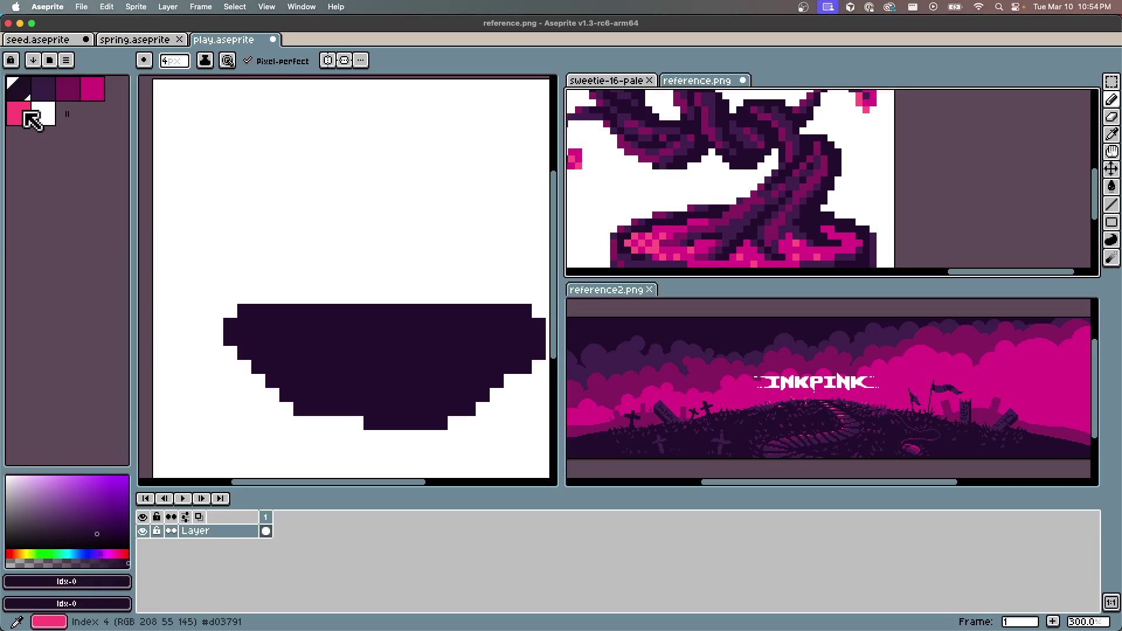
click(19, 88)
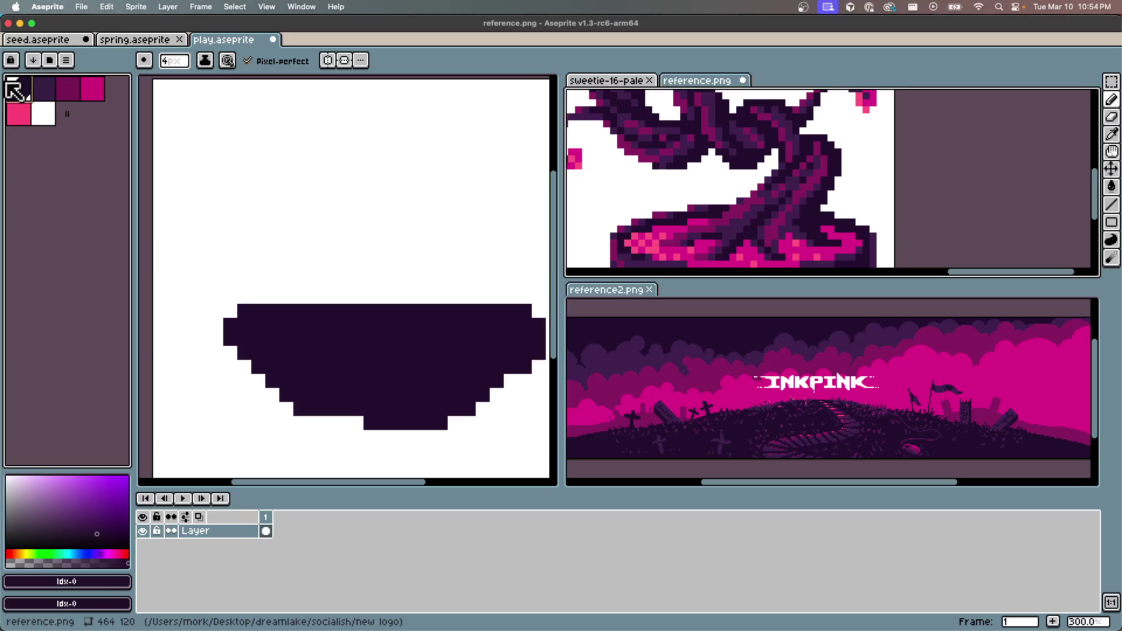
drag(18, 89, 43, 114)
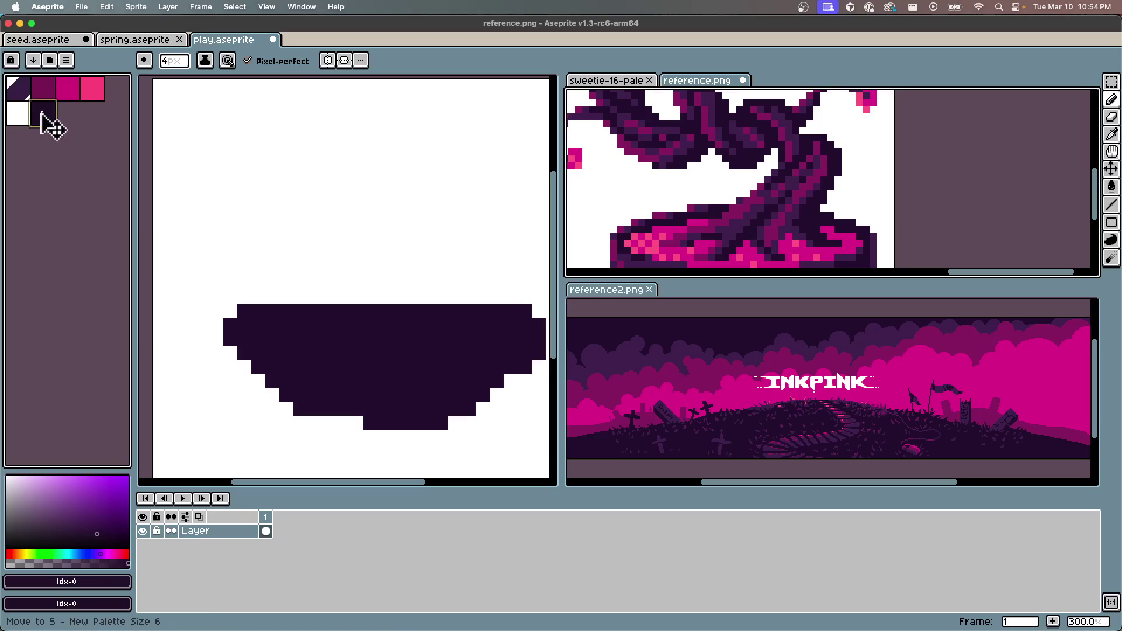
click(18, 88)
mouse_move(19, 99)
mouse_down()
mouse_move(31, 112)
mouse_move(17, 94)
mouse_move(95, 95)
mouse_move(23, 91)
mouse_move(70, 95)
mouse_up()
click(17, 89)
click(70, 91)
click(54, 95)
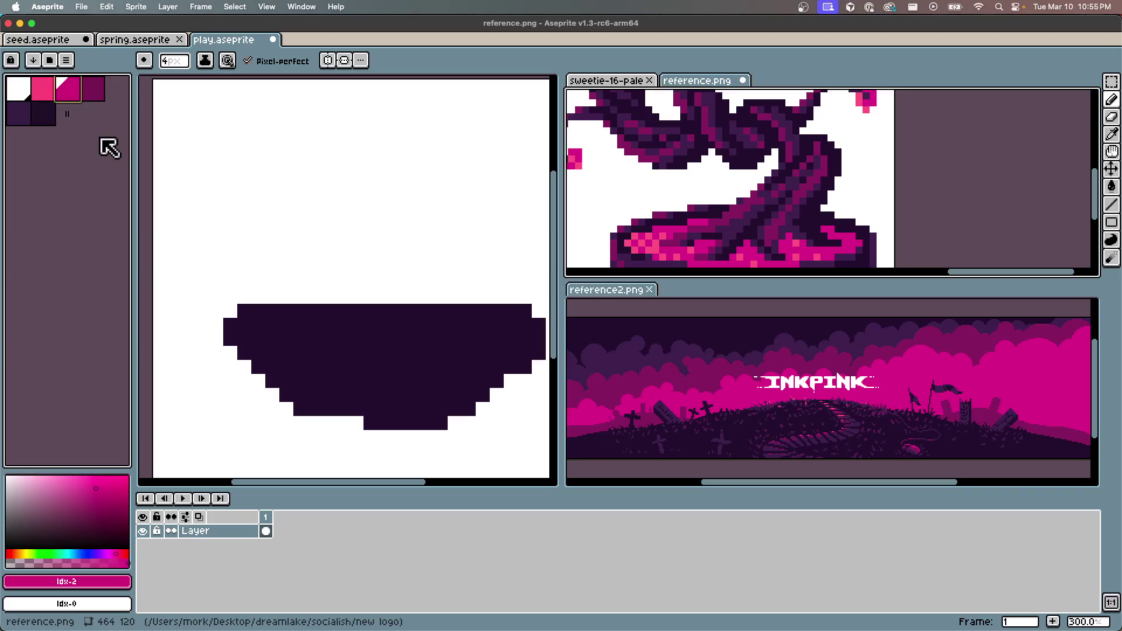
key(cmd+s)
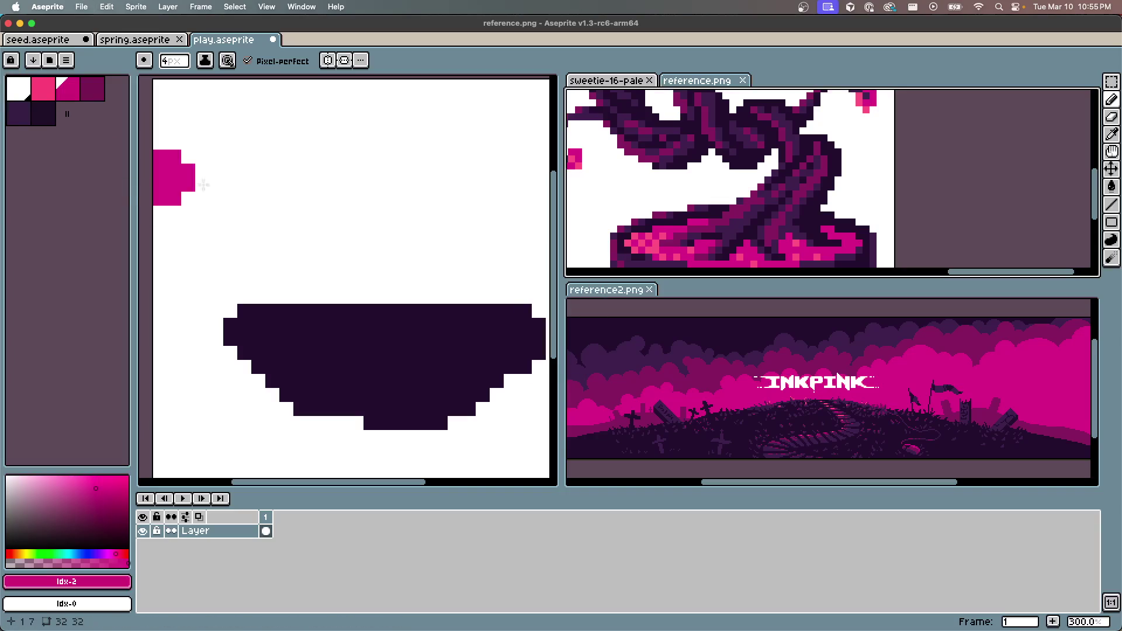
Eyedrop the trunk purple #452459 from reference.png and return to the Pencil
key(i)
click(809, 215)
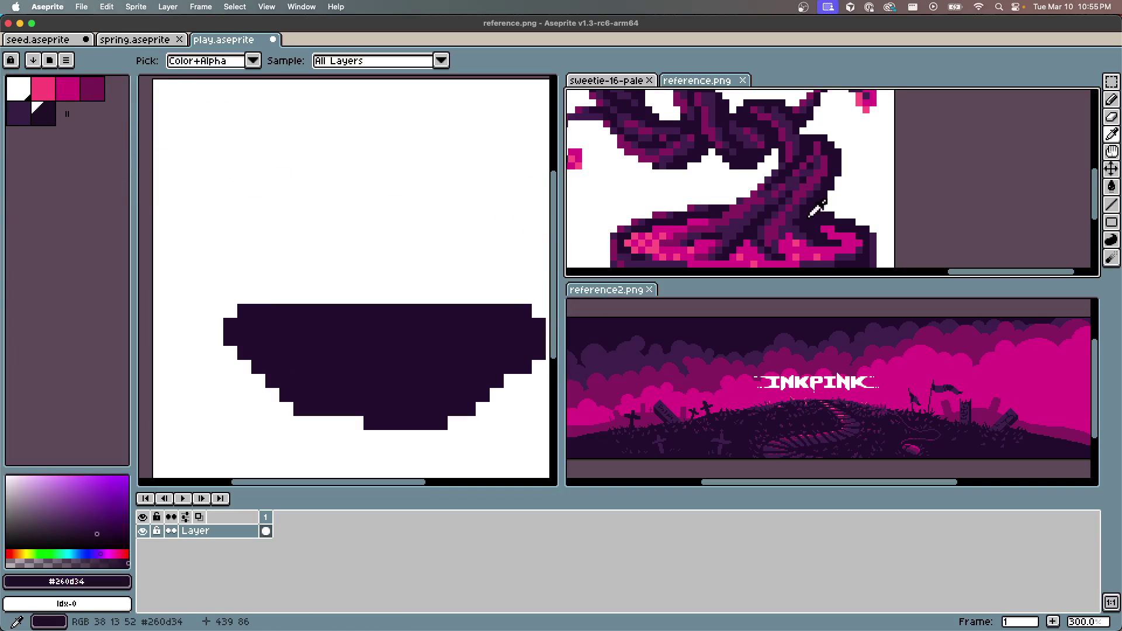
click(793, 215)
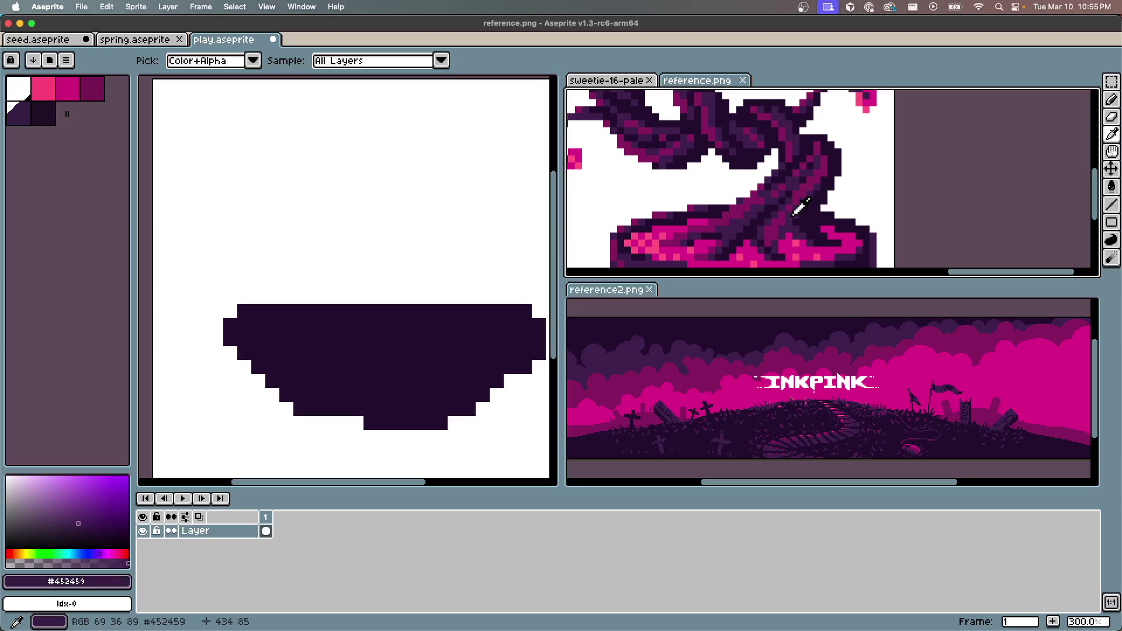
click(779, 220)
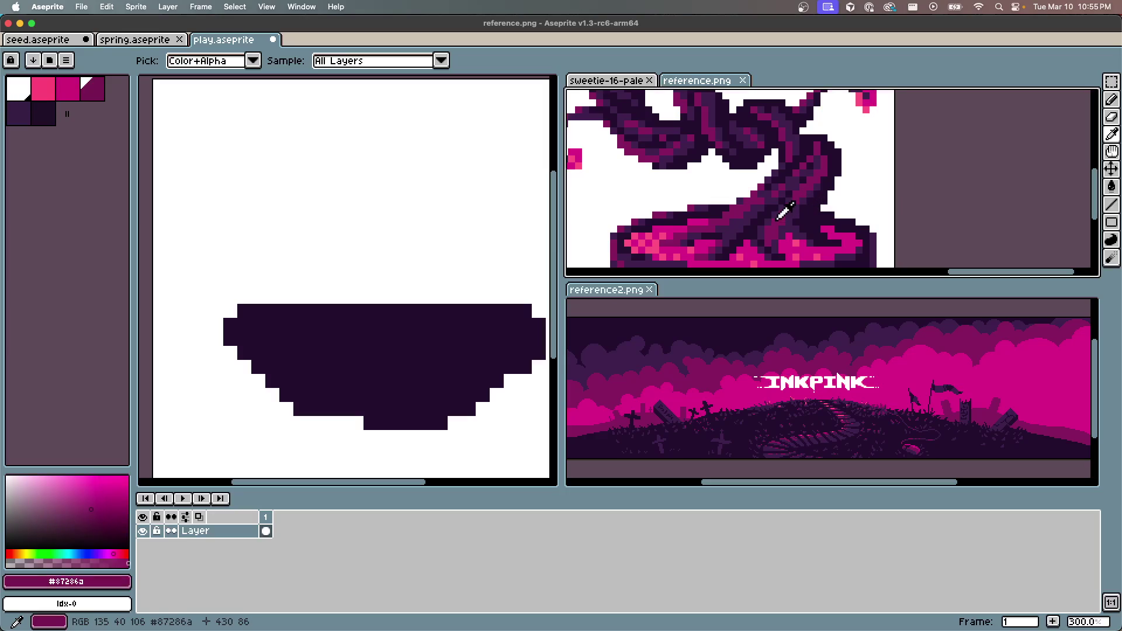
click(759, 218)
key(b)
scroll(702, 223, down, 2)
scroll(701, 223, up, 1)
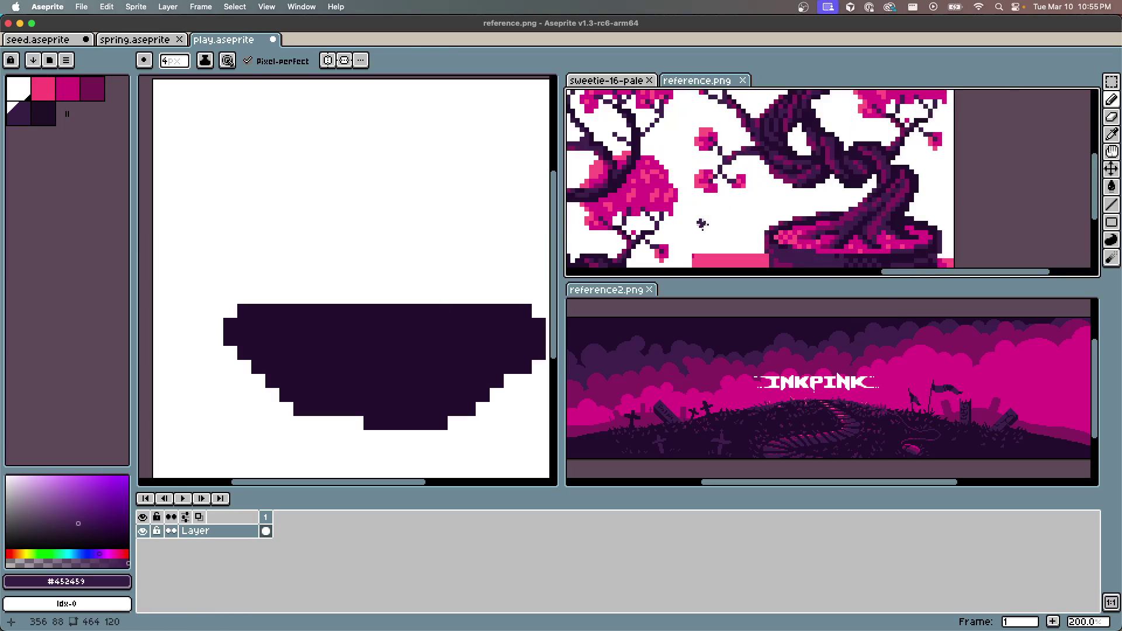
scroll(701, 223, up, 1)
scroll(403, 240, up, 1)
scroll(429, 259, down, 2)
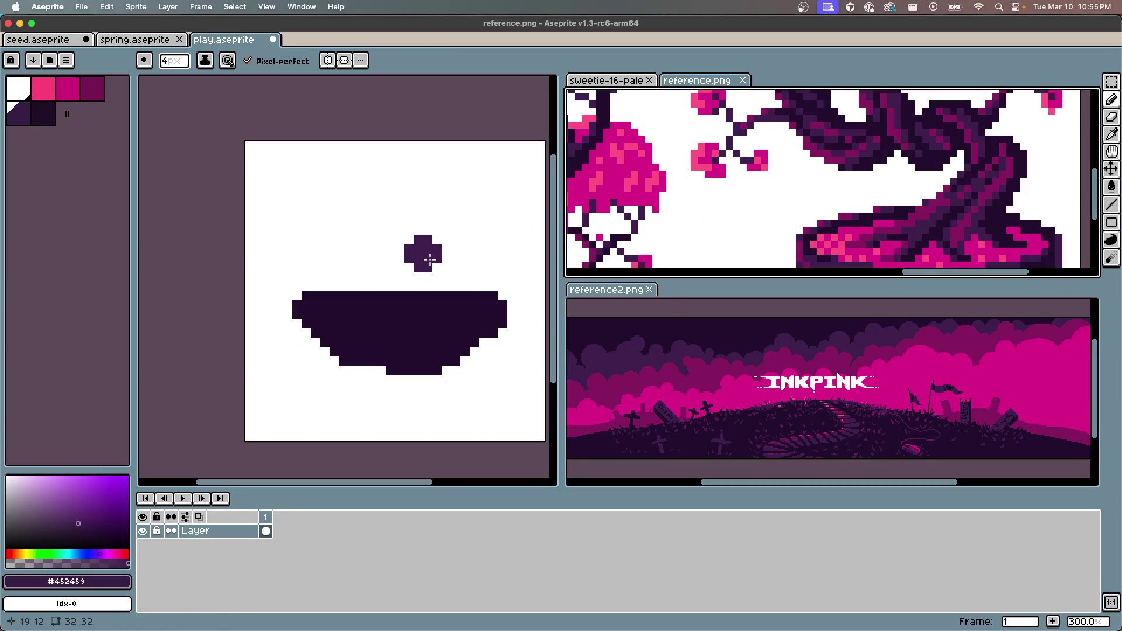
scroll(429, 259, up, 1)
Add a new layer above Layer 1 and name it 'tree'
key(shift+n)
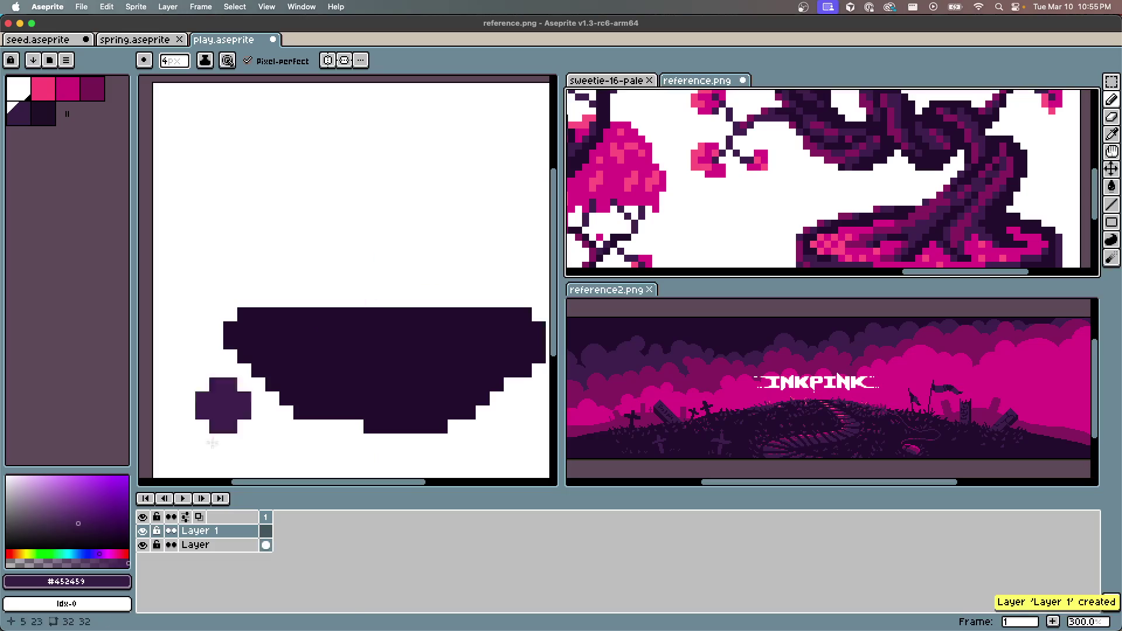
key(cmd+z)
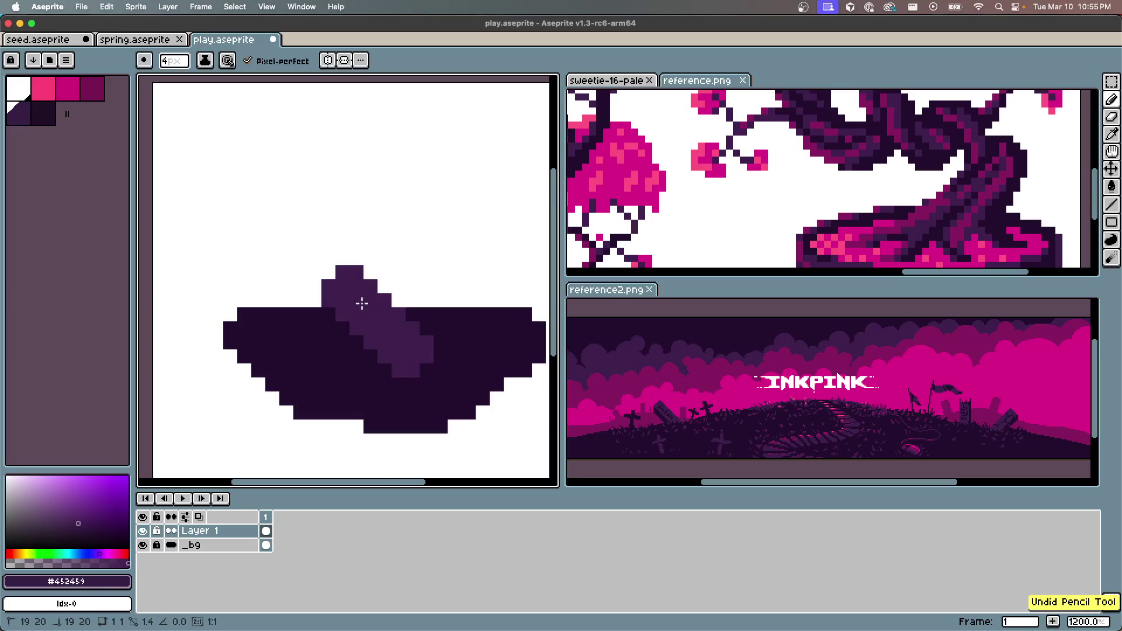
key(shift+n)
double_click(200, 531)
text(tre)
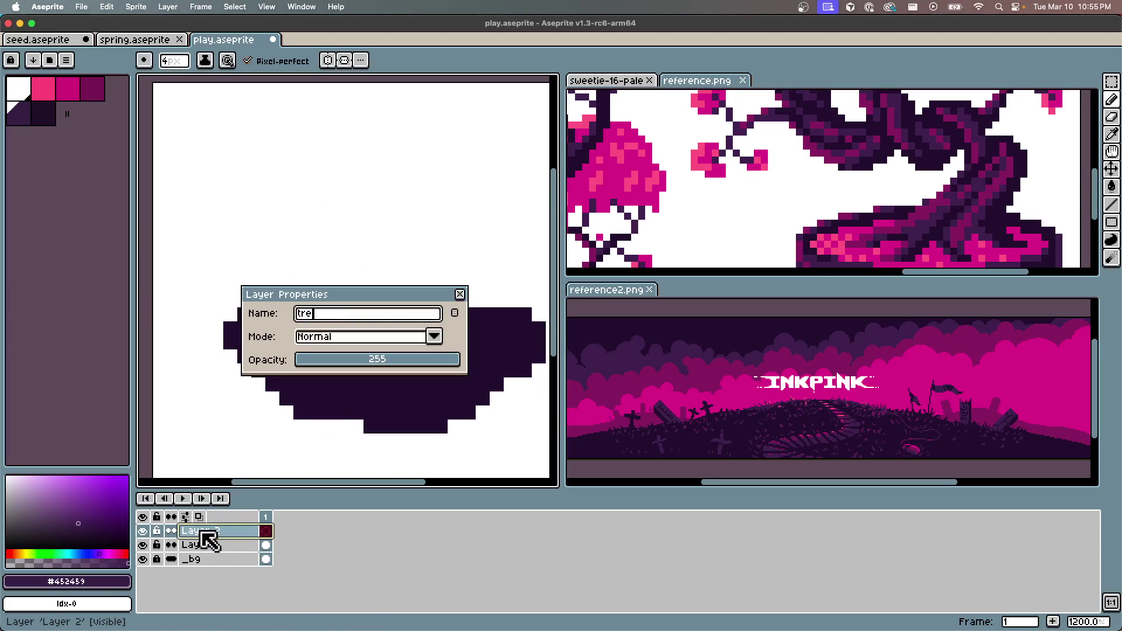
key(Return)
scroll(388, 227, up, 1)
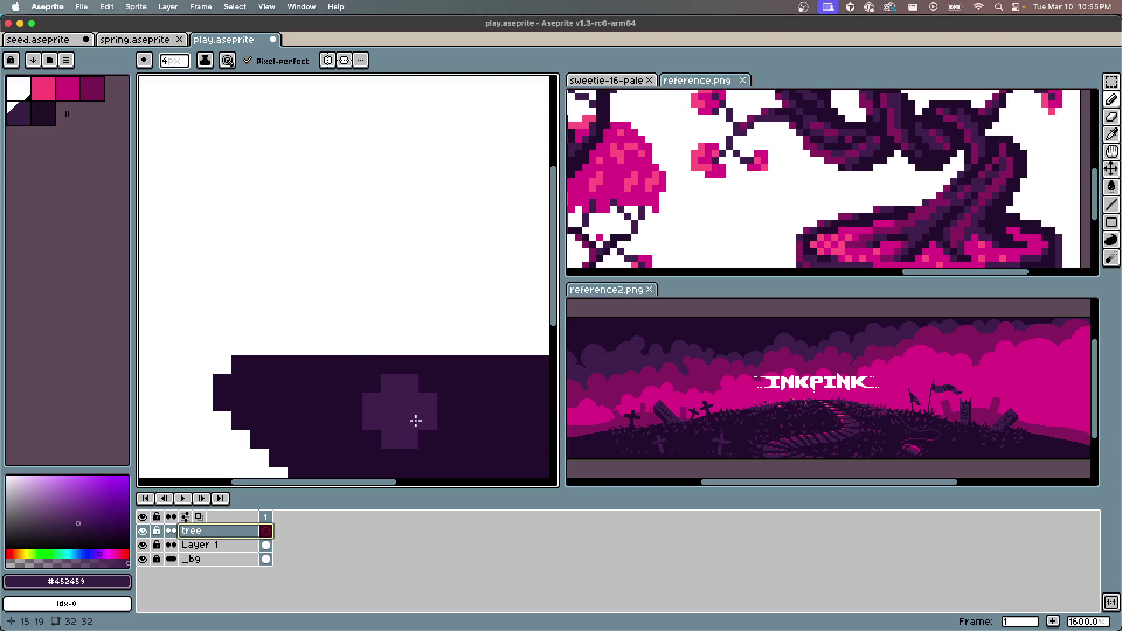
scroll(368, 367, down, 2)
Hide Layer 1 so the bowl is no longer visible
click(142, 545)
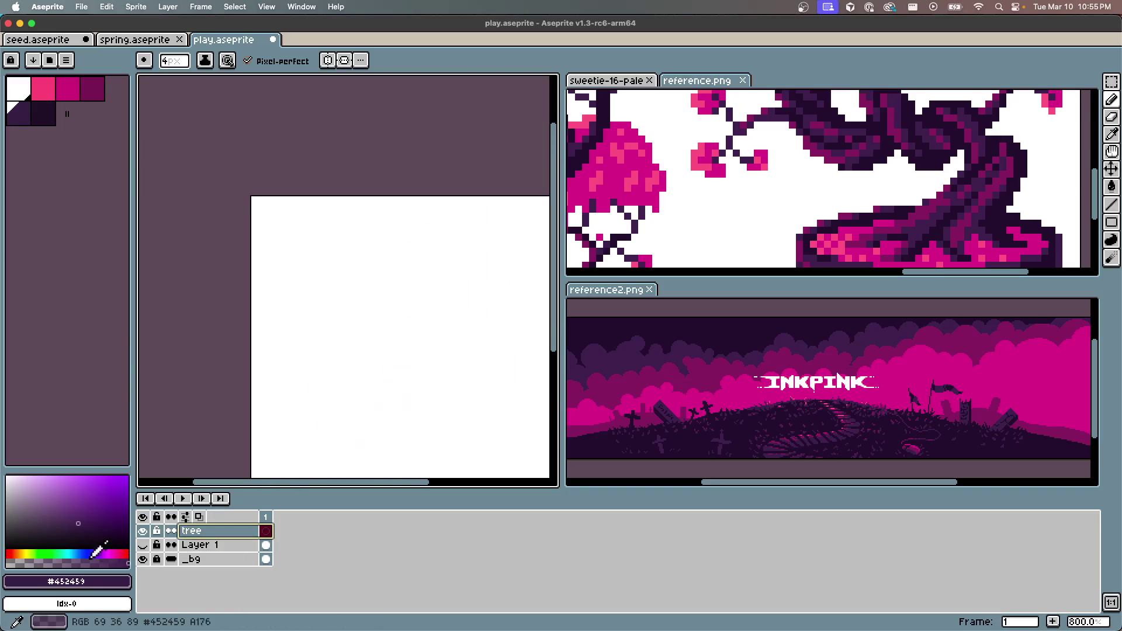
click(143, 544)
click(143, 545)
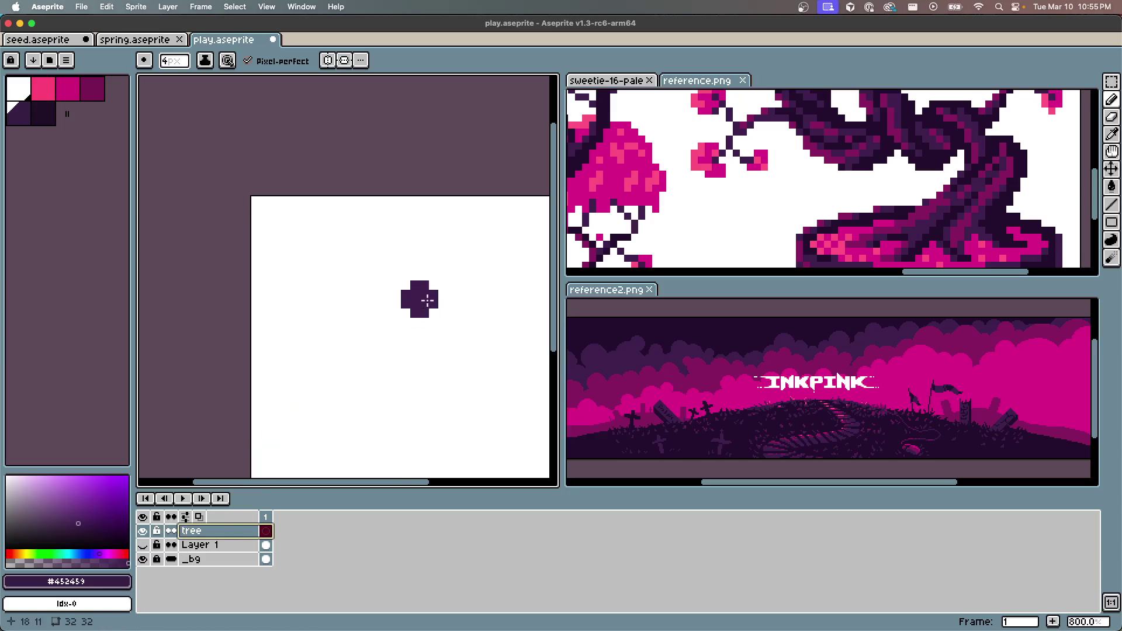
scroll(430, 310, up, 1)
scroll(454, 380, down, 3)
scroll(295, 215, up, 1)
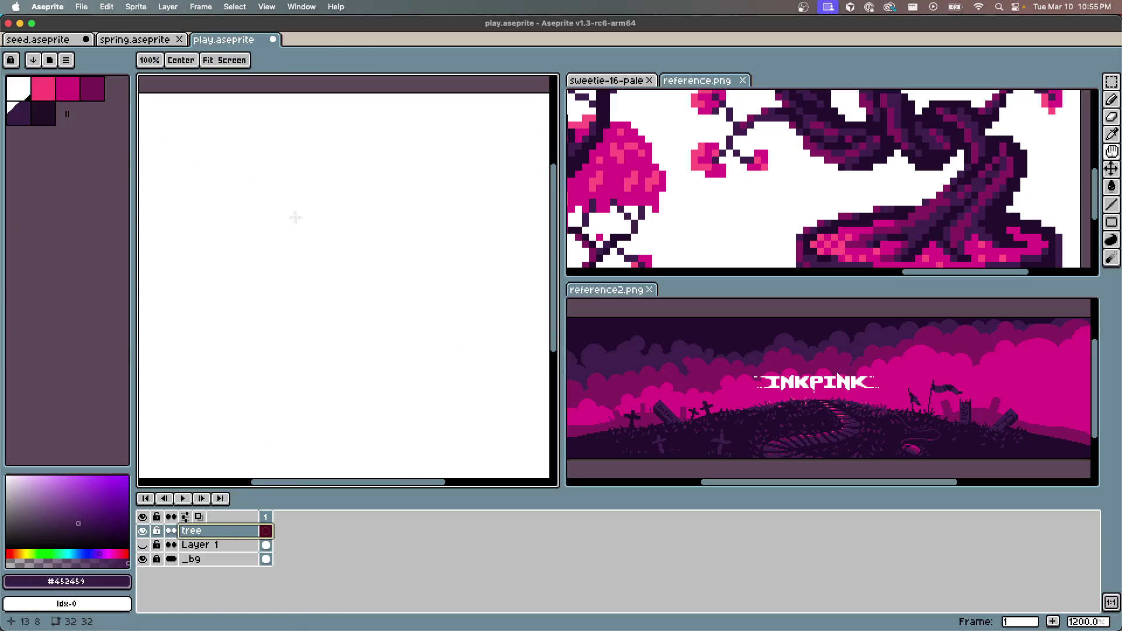
scroll(322, 321, down, 1)
scroll(351, 317, up, 1)
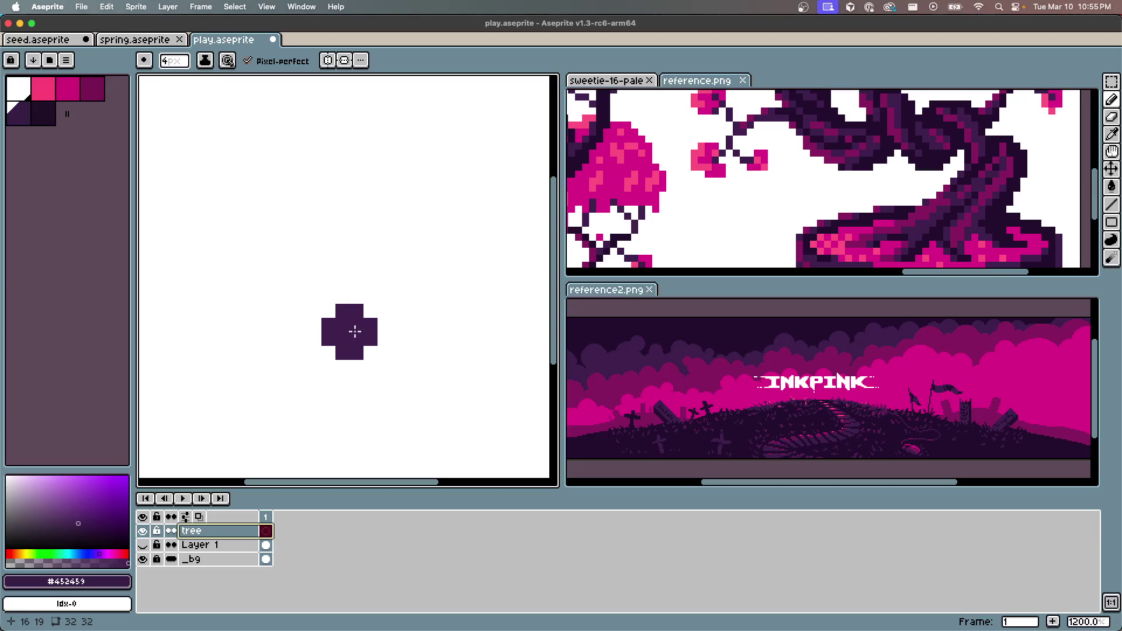
Paint a tall dark purple trunk on the tree layer, undoing the unwanted strokes
mouse_move(321, 332)
mouse_down()
mouse_move(346, 300)
mouse_move(350, 258)
mouse_move(335, 199)
mouse_up()
mouse_move(360, 305)
mouse_down()
mouse_move(375, 351)
mouse_move(283, 367)
mouse_up()
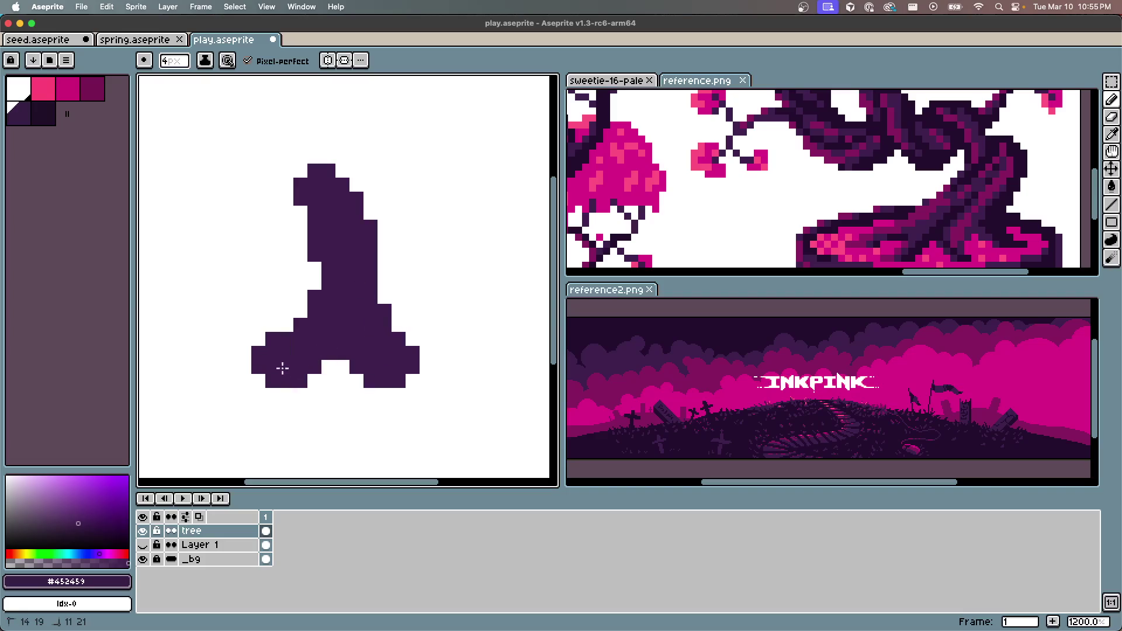
key(ctrl+z)
key(ctrl+z)
click(390, 368)
key(ctrl+z)
click(349, 195)
key(ctrl+z)
key(ctrl+z)
key(ctrl+z)
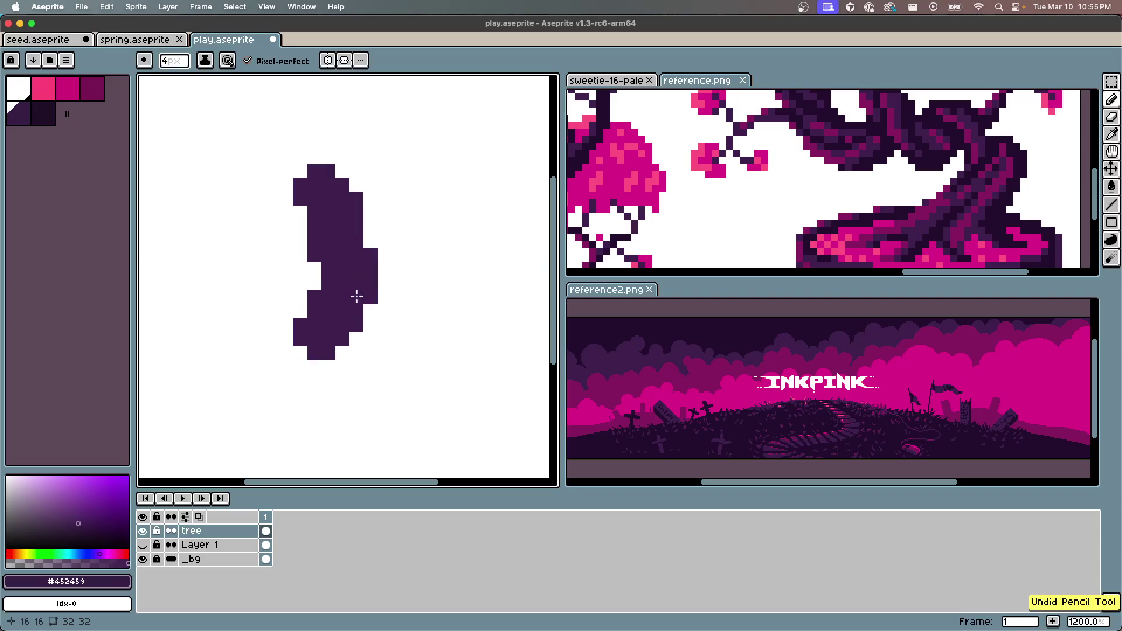
key(ctrl+y)
key(ctrl+y)
key(ctrl+y)
key(ctrl+z)
scroll(346, 266, down, 5)
scroll(346, 265, up, 6)
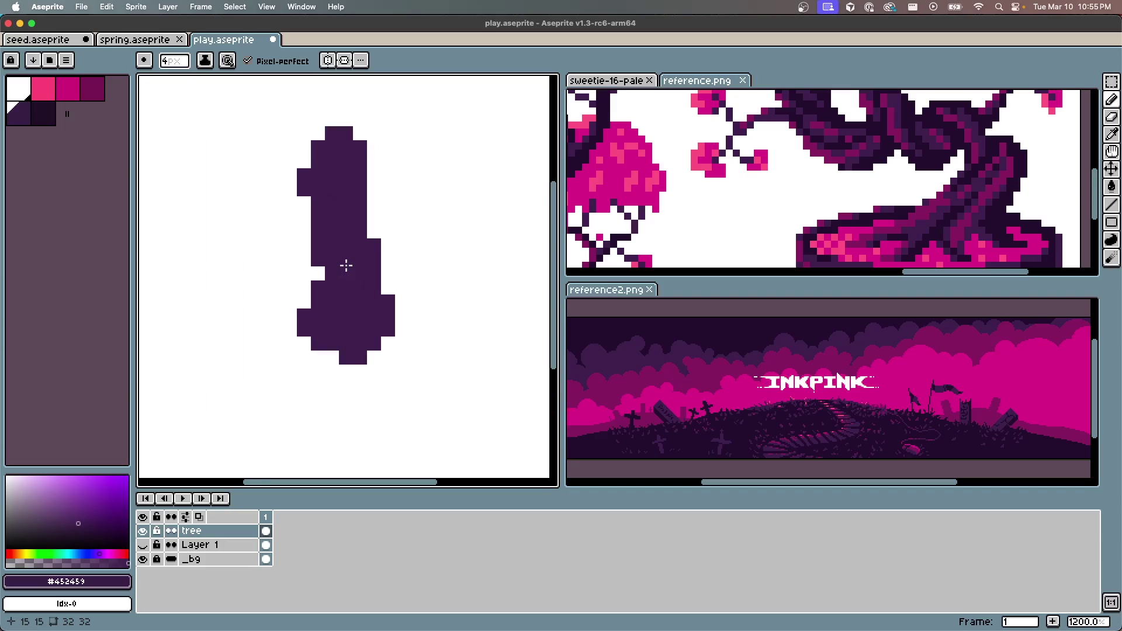
Pick the blossom pink #fe6c90 from the reference as the drawing colour
click(42, 113)
scroll(435, 350, down, 3)
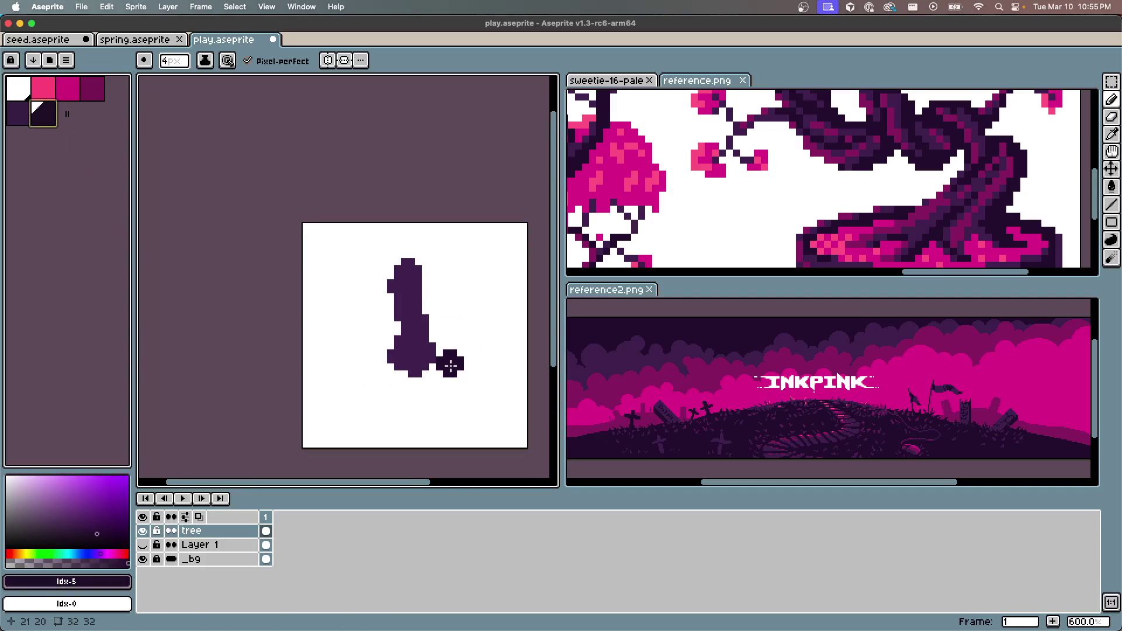
scroll(436, 351, up, 1)
scroll(783, 170, up, 3)
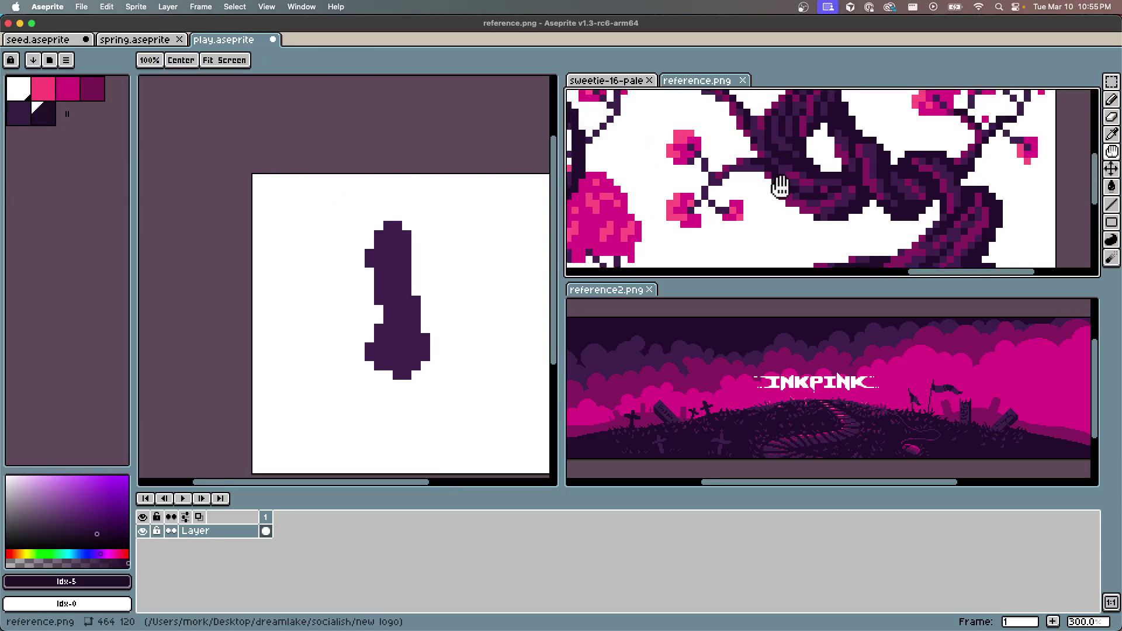
alt+click(669, 193)
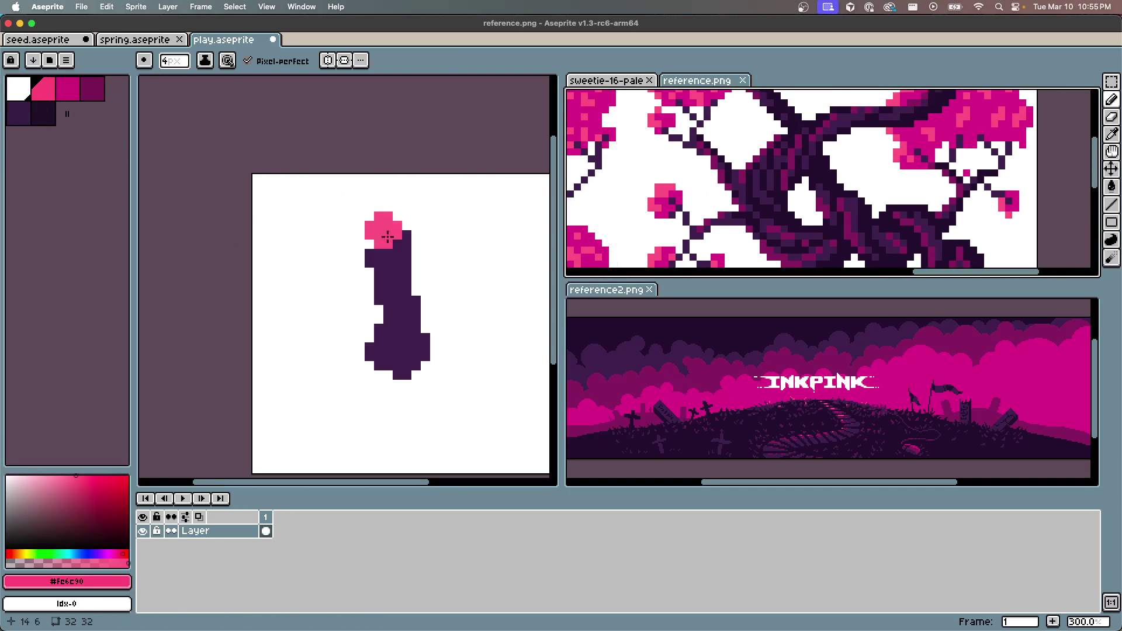
Stamp nine pink blossom clusters around and over the trunk
click(327, 268)
click(328, 221)
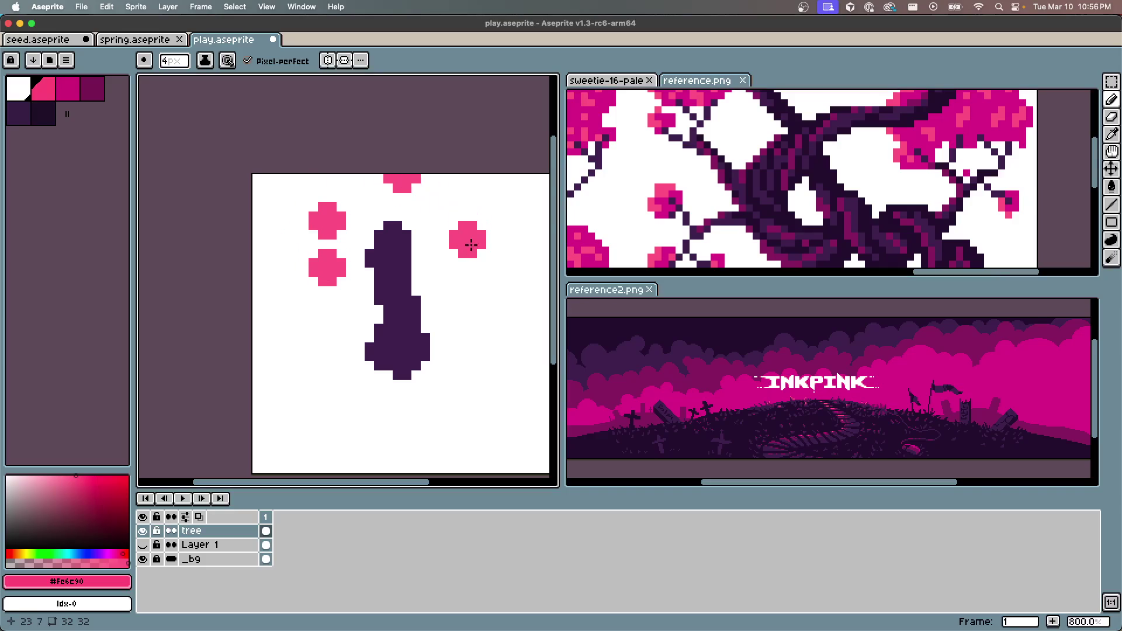
click(467, 258)
click(454, 211)
click(433, 287)
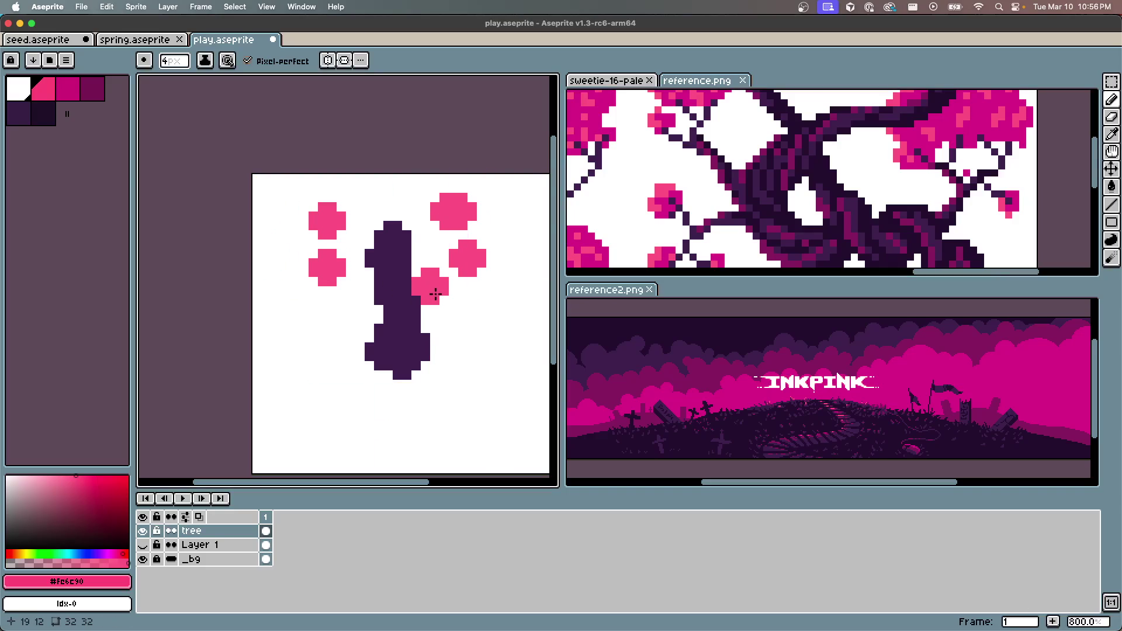
click(377, 213)
click(375, 283)
click(415, 245)
click(473, 330)
scroll(473, 330, down, 1)
scroll(472, 330, up, 1)
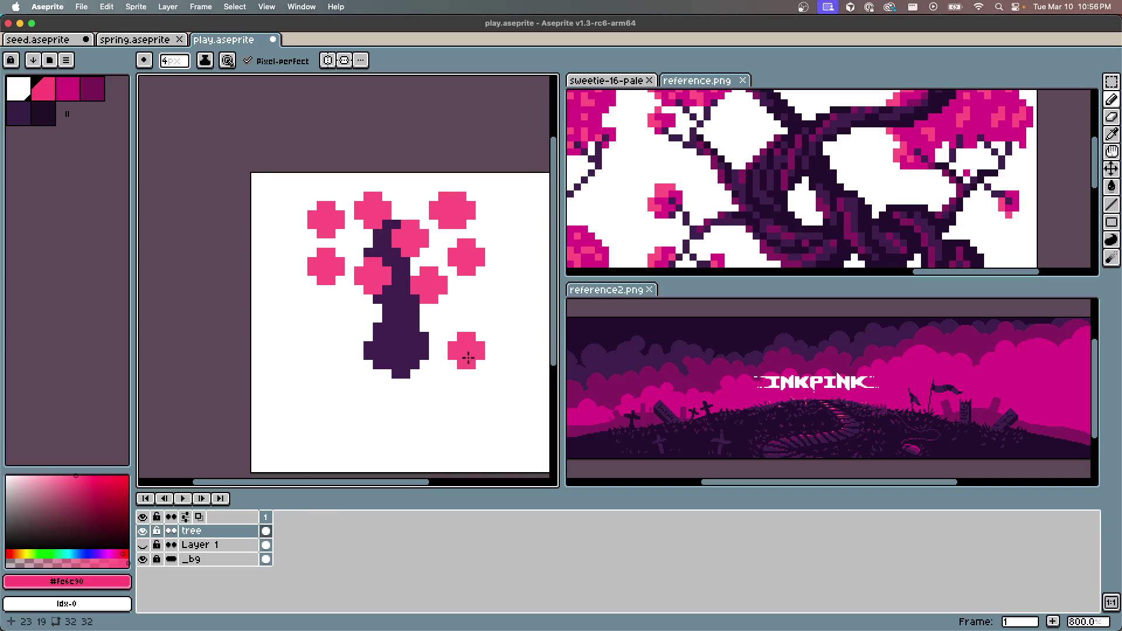
drag(464, 368, 388, 293)
scroll(378, 206, up, 2)
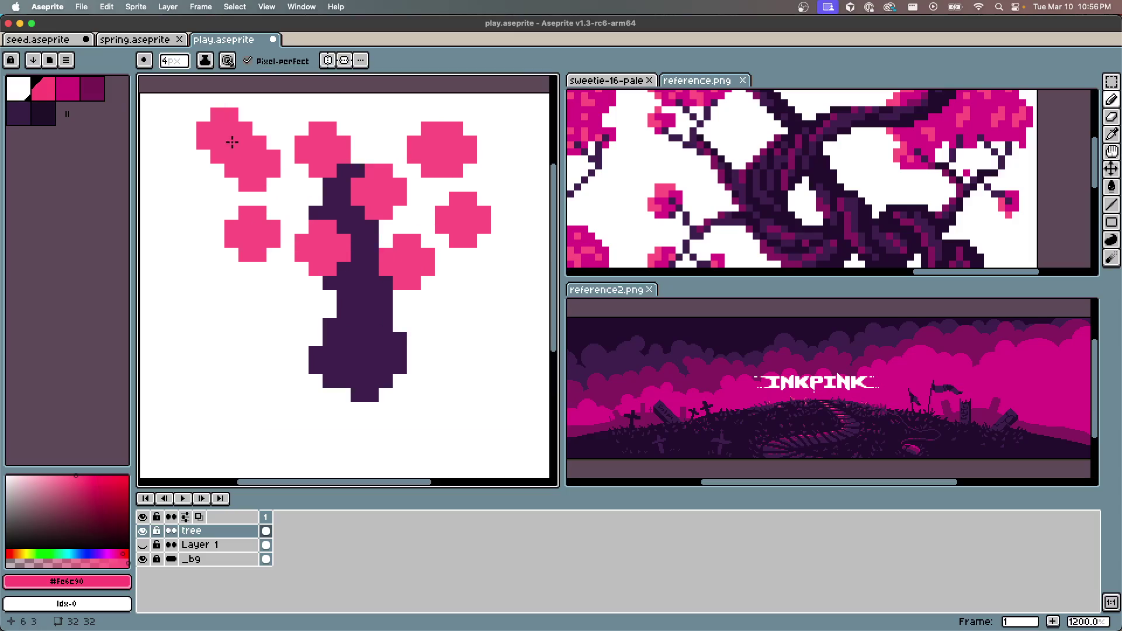
Outline the canopy in darker magenta with a 1px brush
click(67, 88)
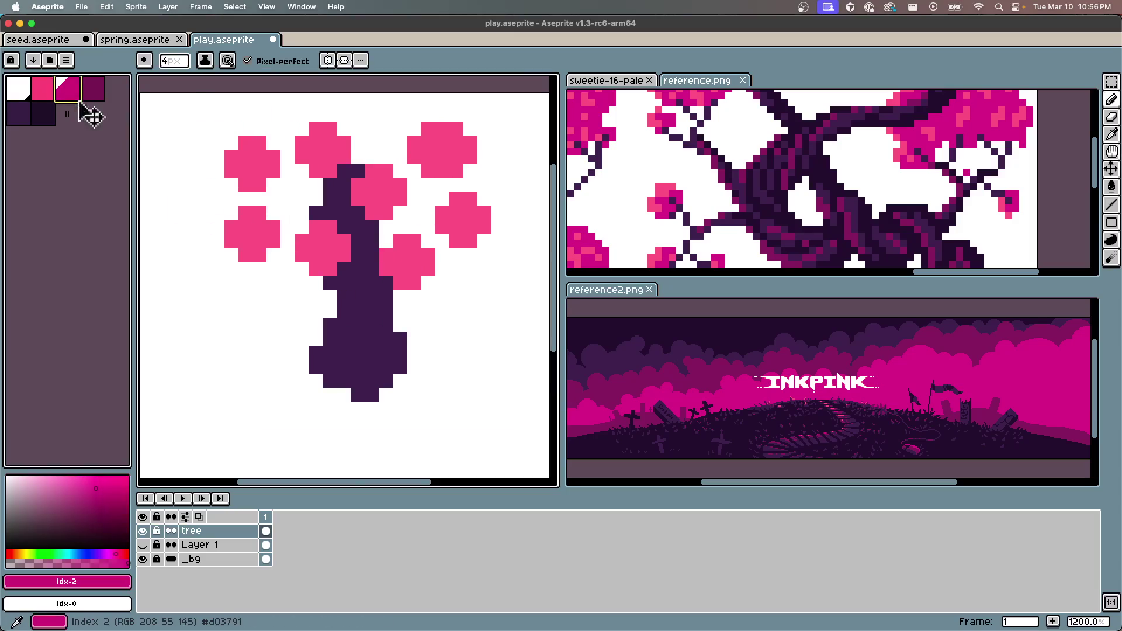
key(minus)
key(minus)
key(minus)
click(272, 269)
mouse_move(329, 283)
mouse_down()
mouse_move(350, 297)
mouse_move(391, 286)
mouse_up()
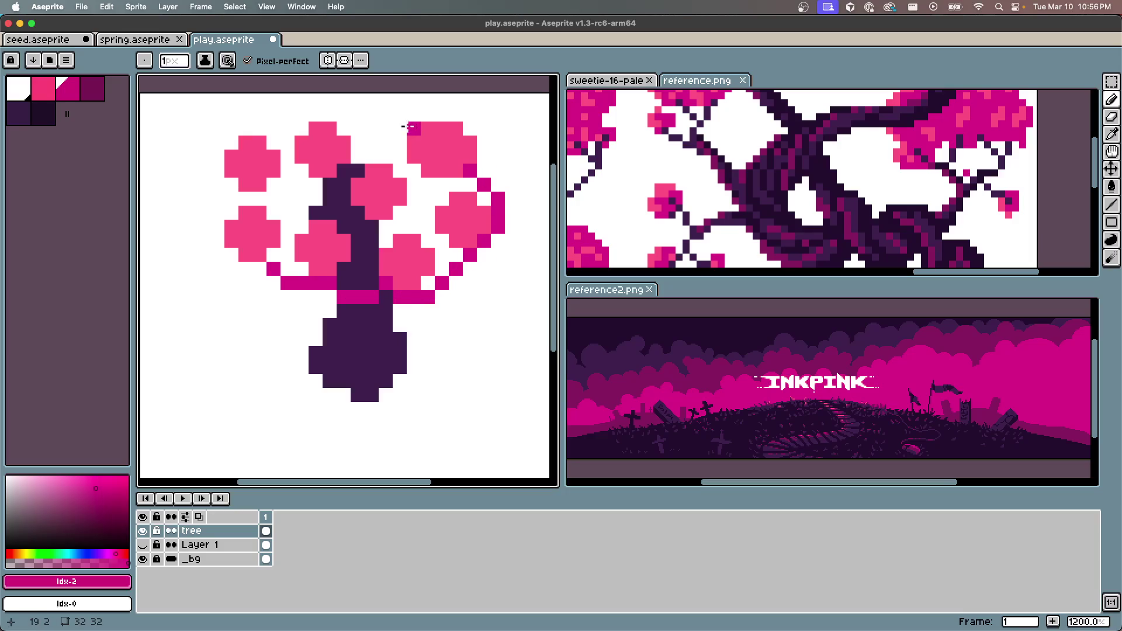
drag(294, 122, 262, 146)
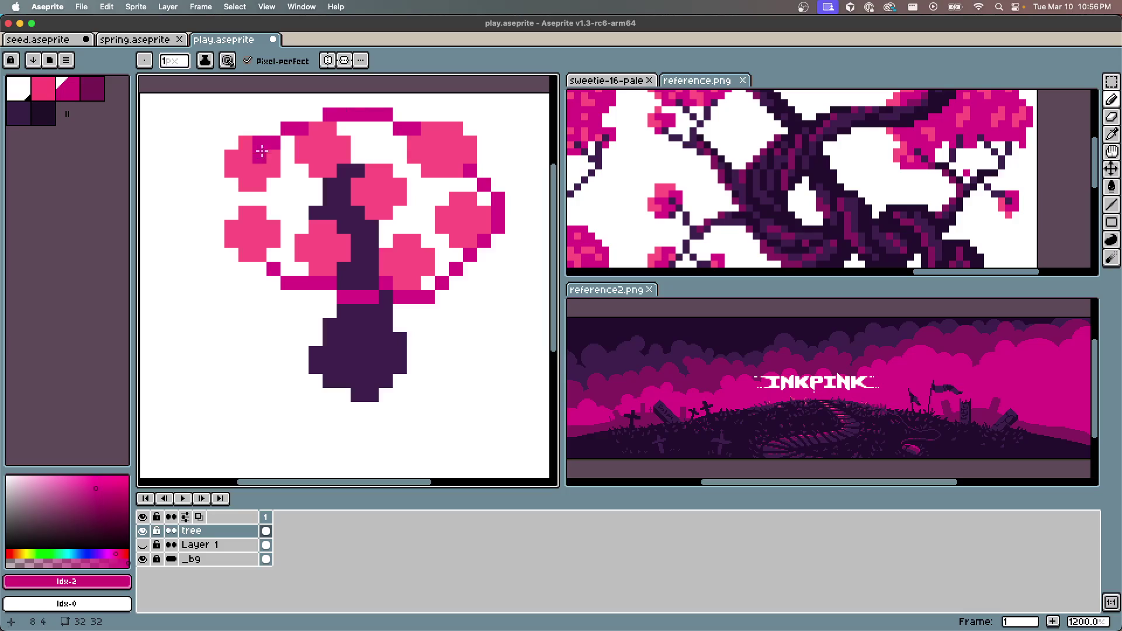
click(245, 199)
alt+click(256, 160)
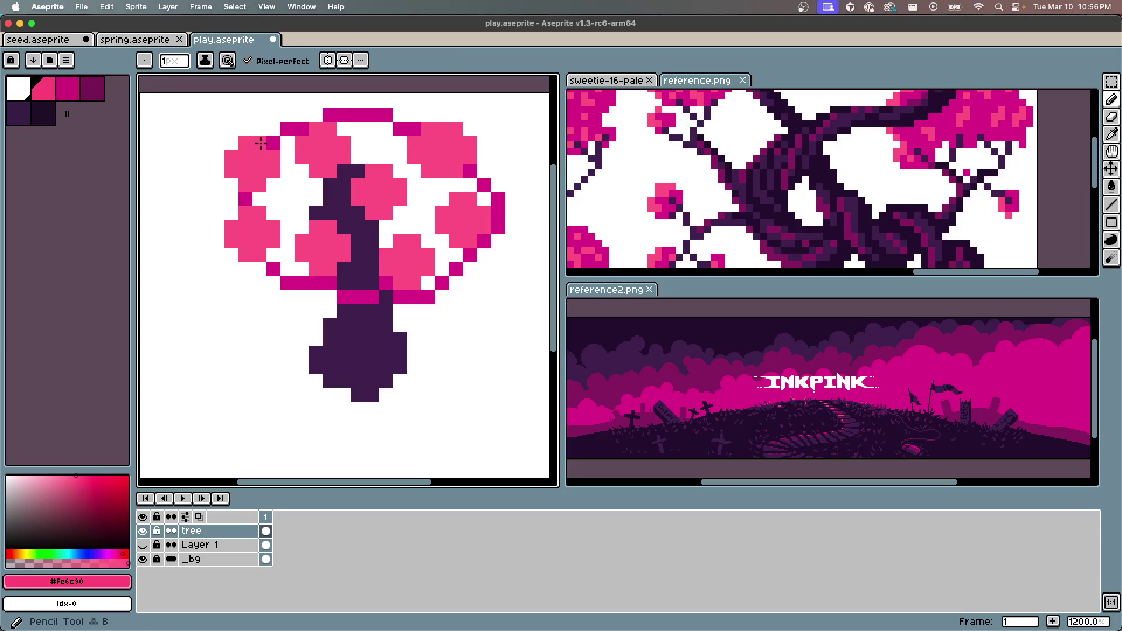
key(g)
click(269, 175)
Fill the canopy's left and right white gaps and the inner trunk with magenta #d03791
key(ctrl+z)
alt+click(349, 115)
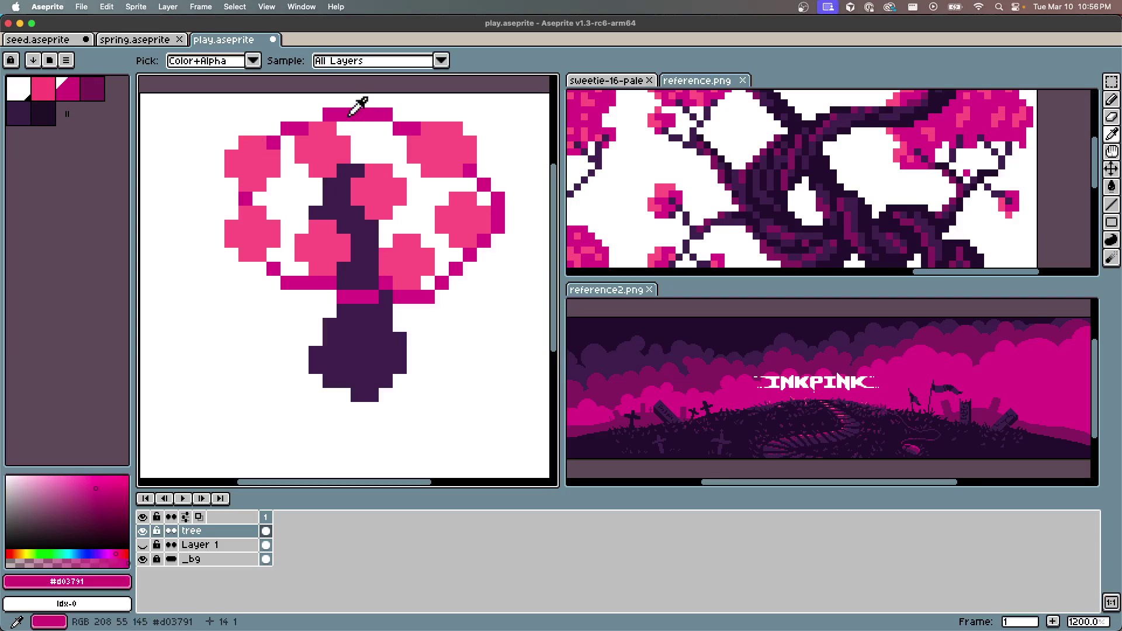
click(280, 198)
click(409, 186)
click(366, 248)
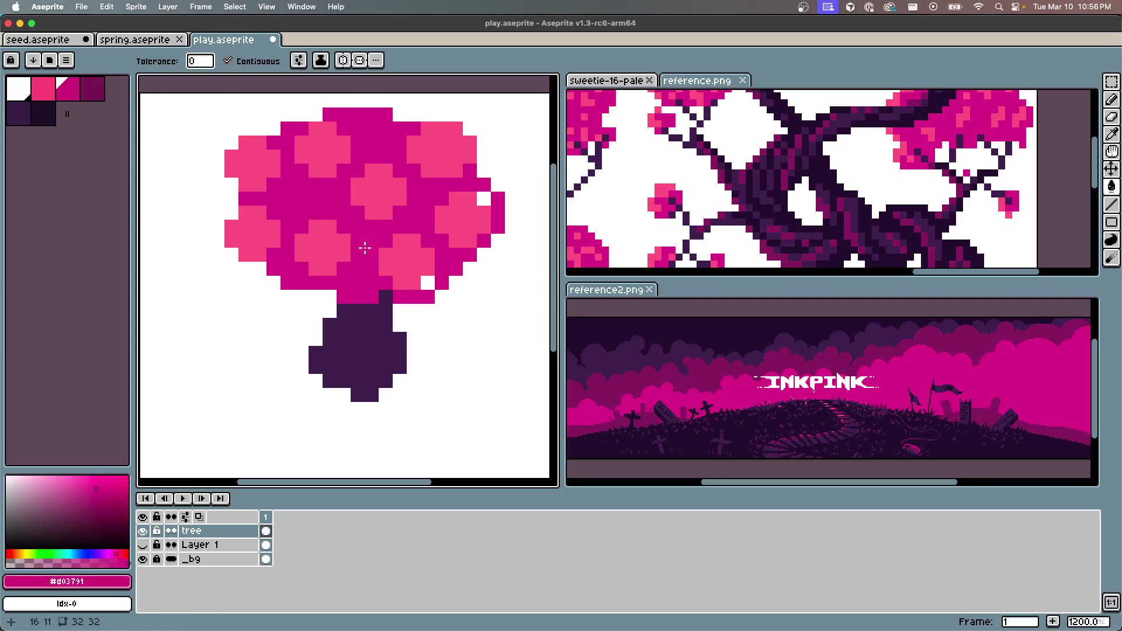
scroll(486, 201, down, 5)
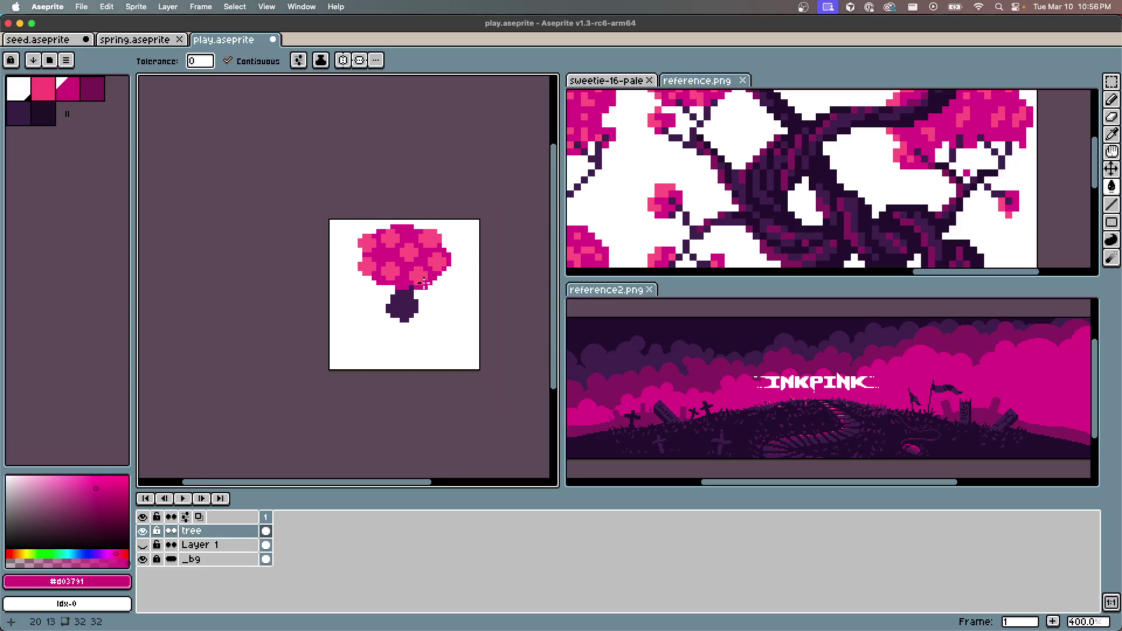
scroll(421, 267, up, 3)
mouse_move(637, 137)
mouse_down()
mouse_move(721, 201)
mouse_move(772, 180)
mouse_up()
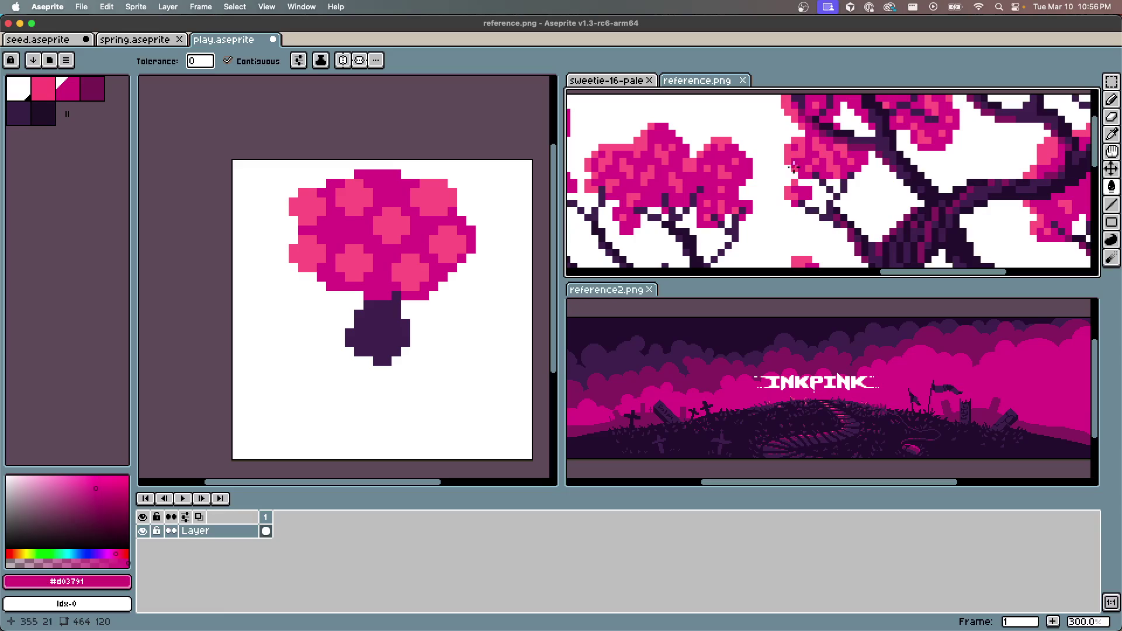
click(498, 229)
scroll(381, 193, up, 7)
Try dark purple branch strokes inside the canopy, then undo them
key(b)
alt+click(393, 323)
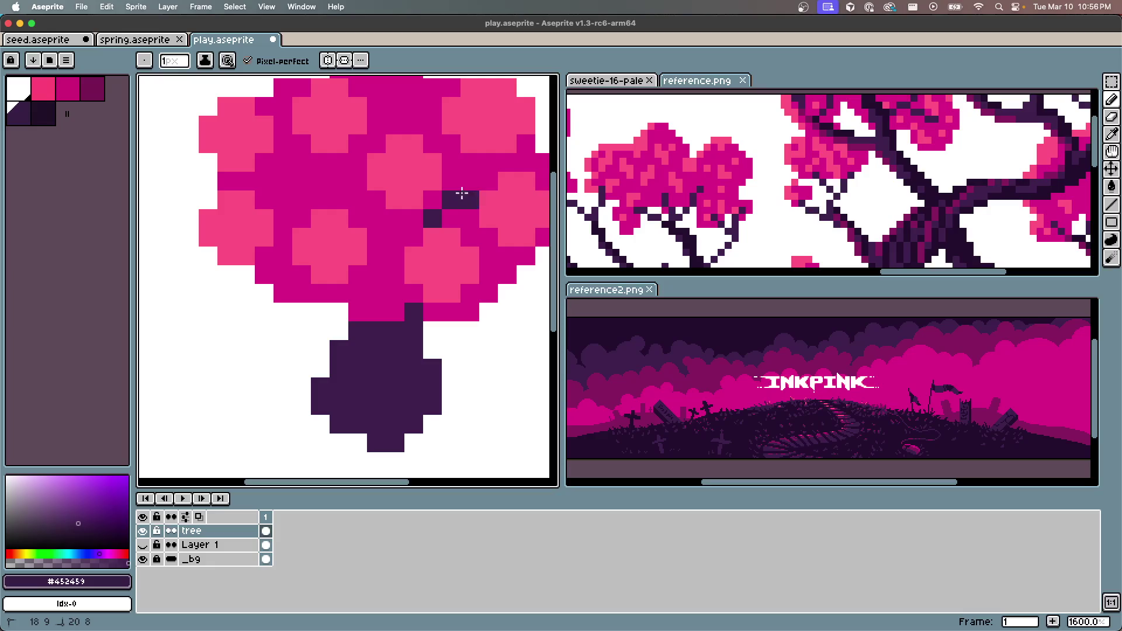
mouse_move(339, 200)
mouse_down()
mouse_move(296, 171)
mouse_move(300, 118)
mouse_move(327, 142)
mouse_up()
scroll(426, 220, right, 3)
scroll(426, 221, up, 2)
key(ctrl+z)
mouse_move(298, 272)
mouse_down()
mouse_move(320, 310)
mouse_move(318, 257)
mouse_up()
scroll(346, 345, down, 3)
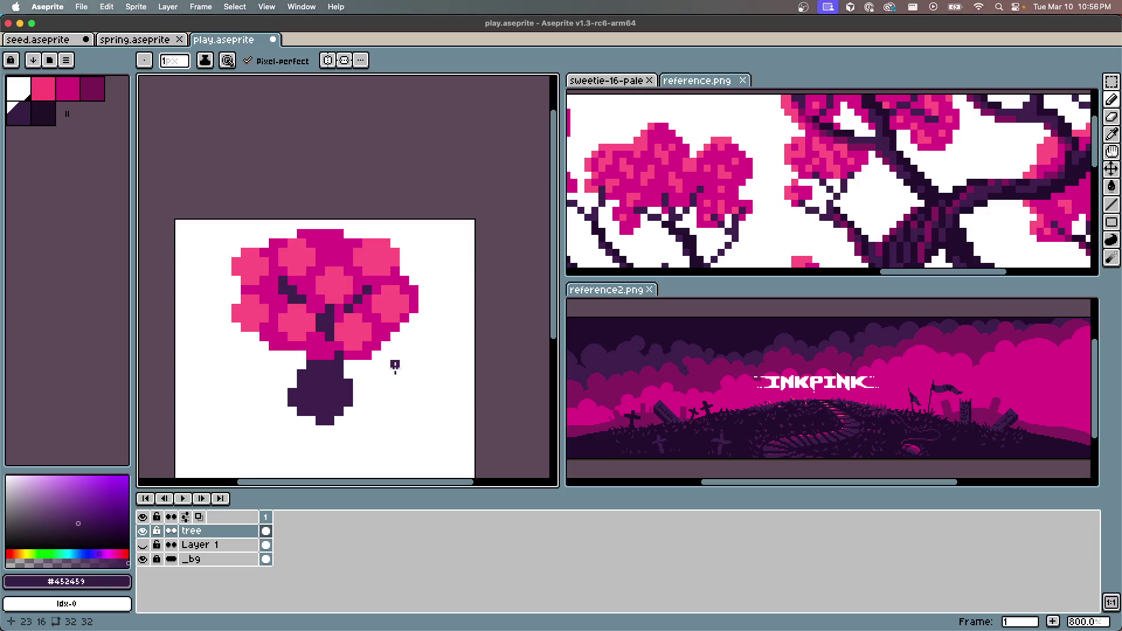
key(ctrl+z)
key(ctrl+z)
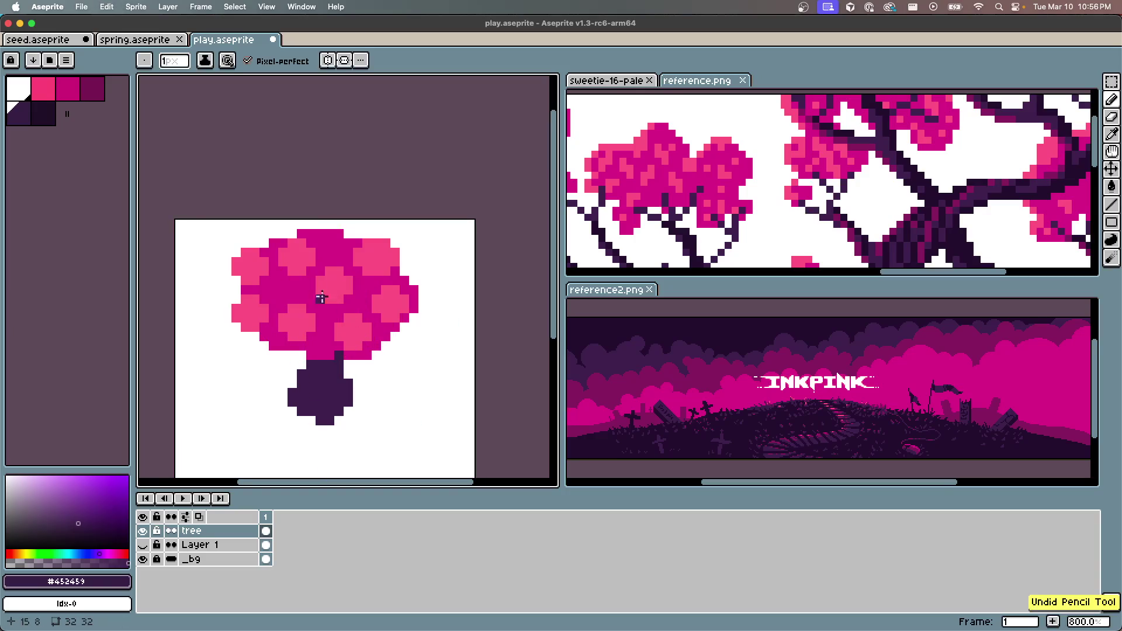
scroll(300, 245, up, 3)
drag(352, 390, 348, 327)
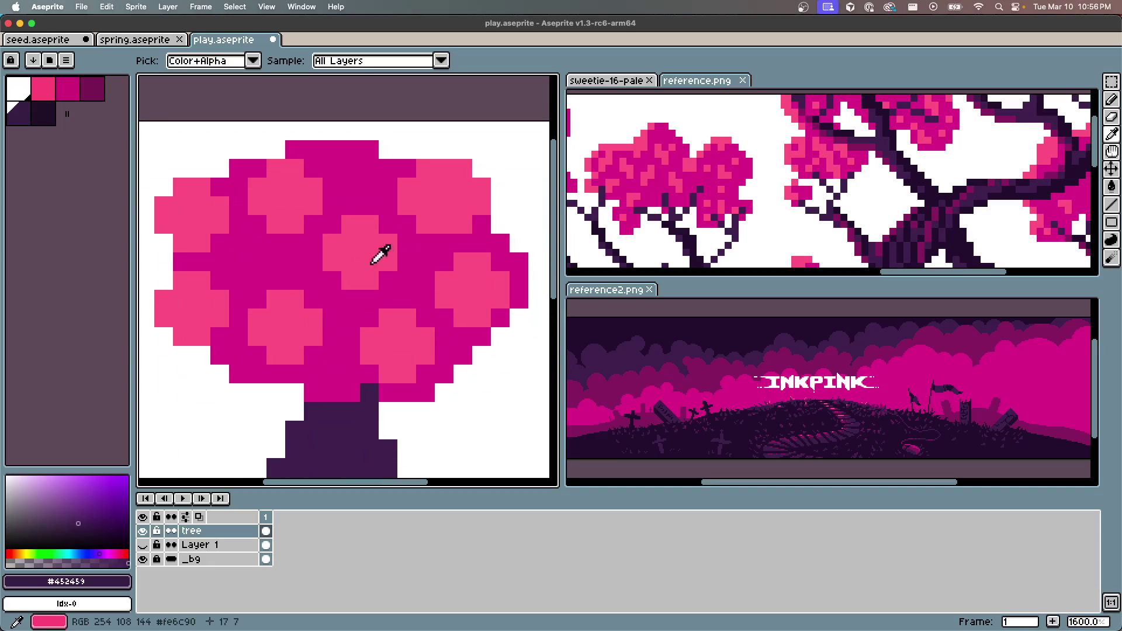
Paint magenta #d03791 over the pink clusters, leaving only small scattered highlights
alt+click(318, 303)
drag(298, 354, 307, 315)
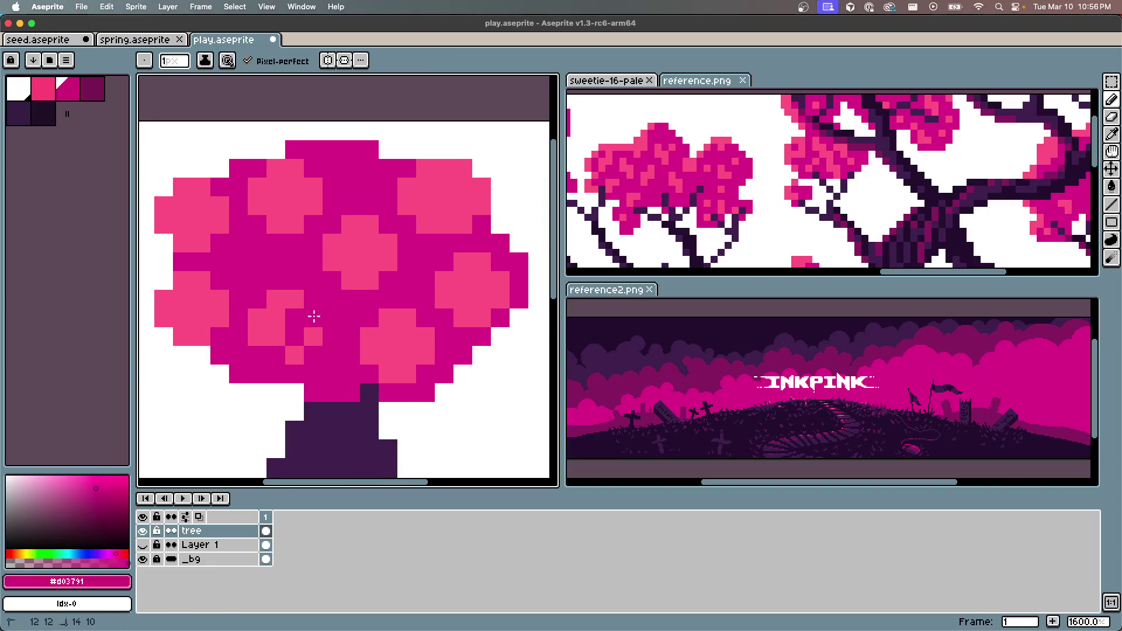
mouse_move(327, 237)
mouse_down()
mouse_move(367, 263)
mouse_move(294, 181)
mouse_move(240, 218)
mouse_move(238, 201)
mouse_move(190, 278)
mouse_up()
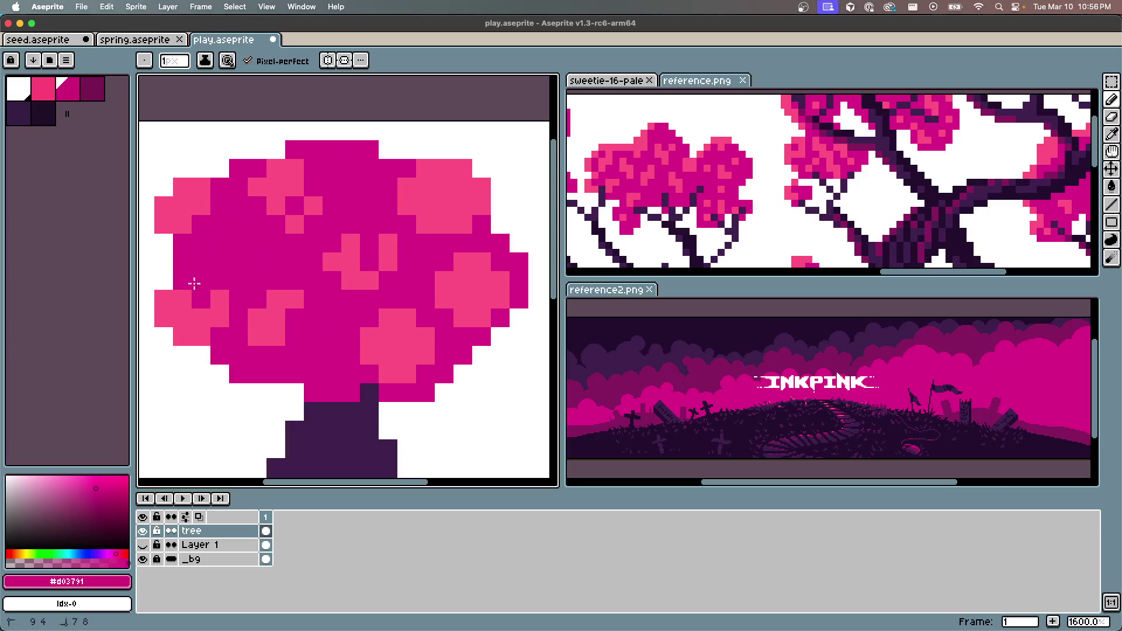
mouse_move(407, 253)
mouse_down()
mouse_move(406, 186)
mouse_move(451, 245)
mouse_move(431, 208)
mouse_move(420, 352)
mouse_move(430, 212)
mouse_move(426, 330)
mouse_move(381, 387)
mouse_up()
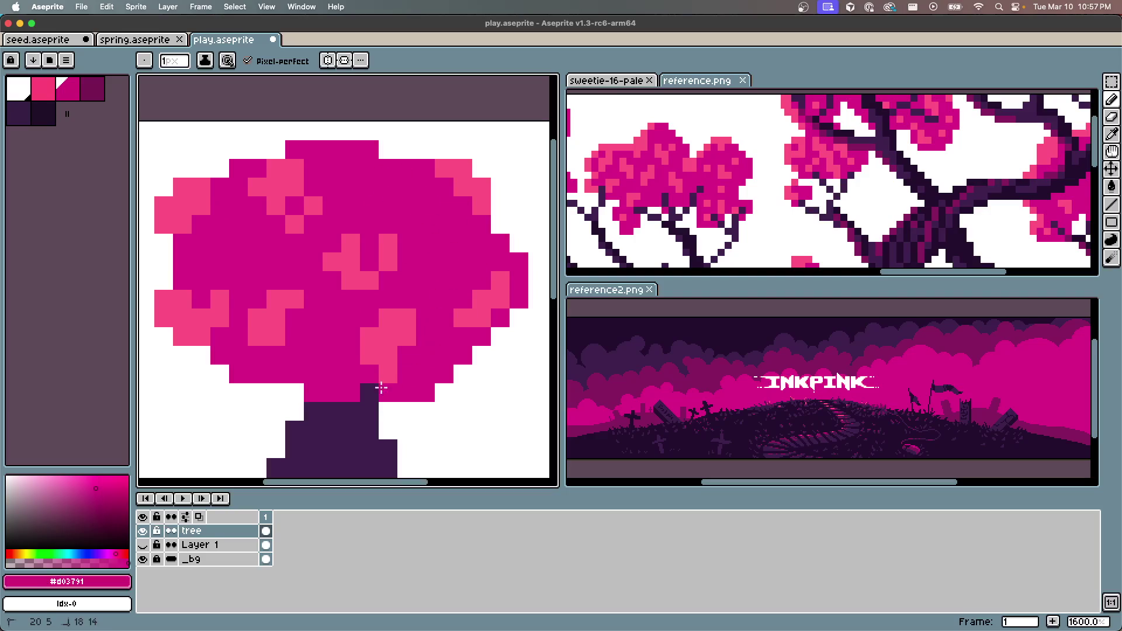
drag(383, 276, 358, 294)
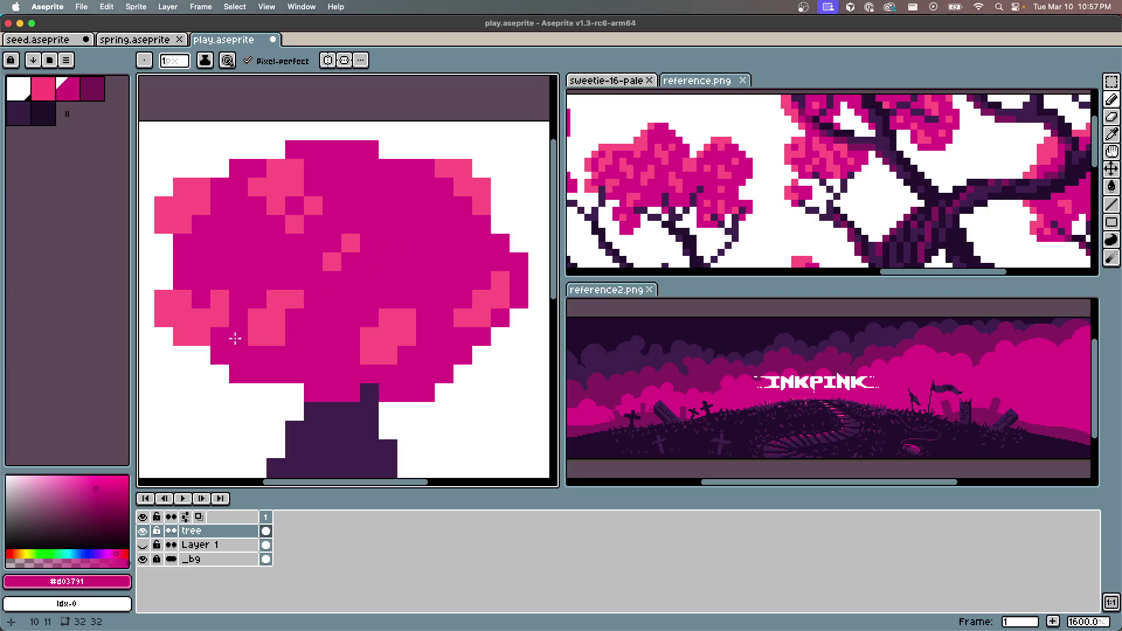
mouse_move(202, 299)
mouse_down()
mouse_move(220, 326)
mouse_move(165, 299)
mouse_move(198, 302)
mouse_up()
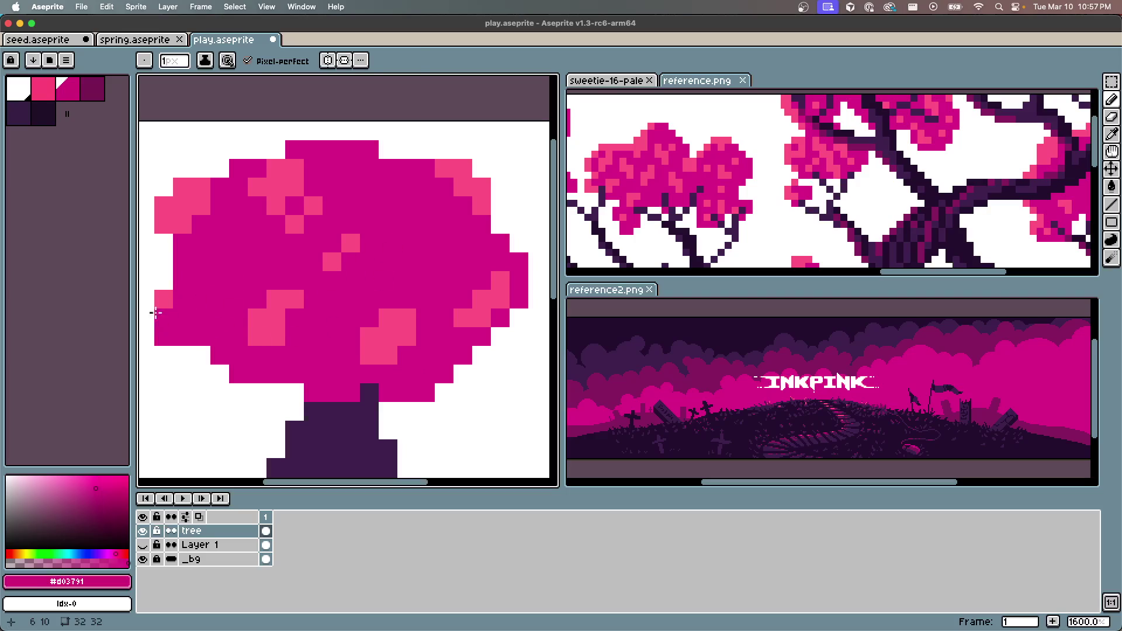
Erase the canopy's jagged left, top, right and bottom-right edge pixels
key(e)
click(182, 336)
drag(182, 354, 163, 336)
drag(500, 280, 500, 224)
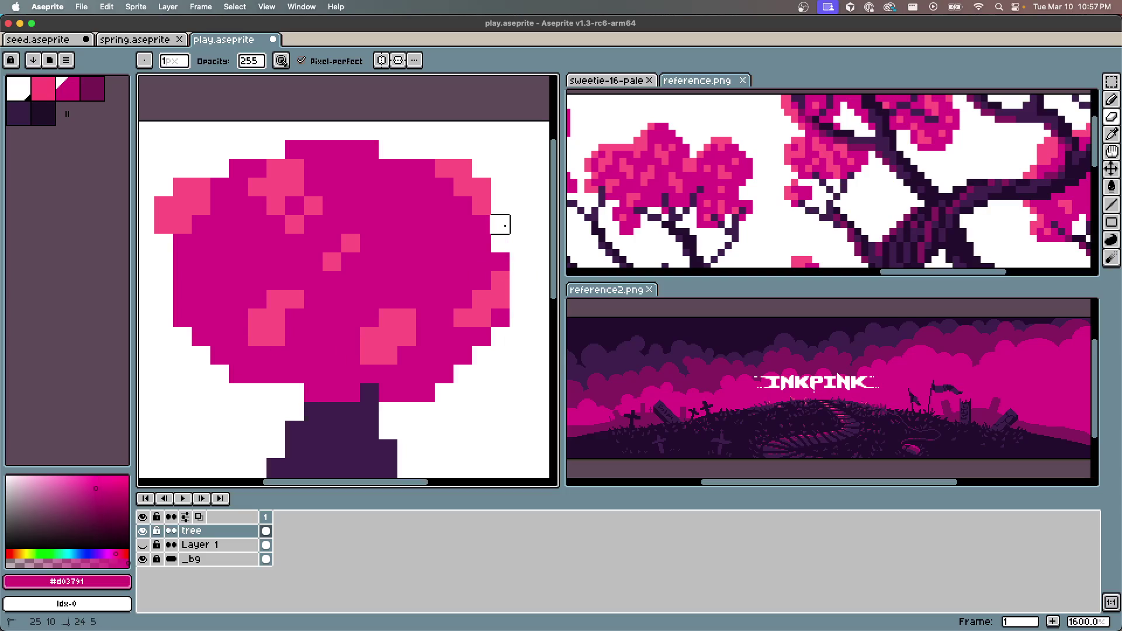
mouse_move(254, 164)
mouse_down()
mouse_move(155, 255)
mouse_move(142, 218)
mouse_move(238, 168)
mouse_move(425, 129)
mouse_move(350, 150)
mouse_up()
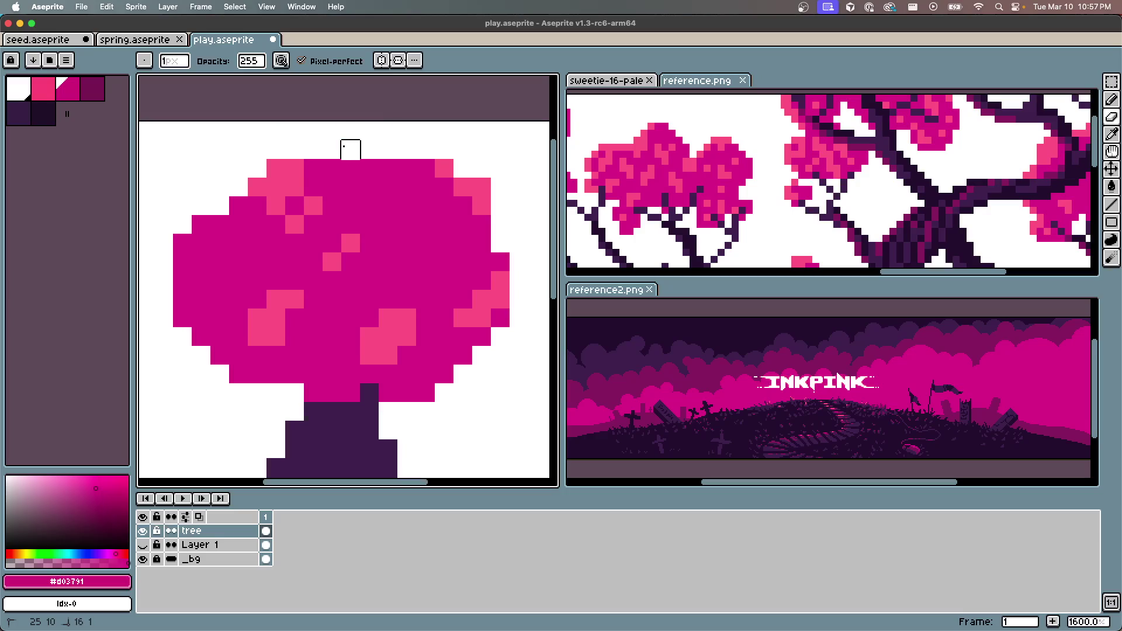
mouse_move(500, 206)
mouse_down()
mouse_move(370, 146)
mouse_move(499, 318)
mouse_up()
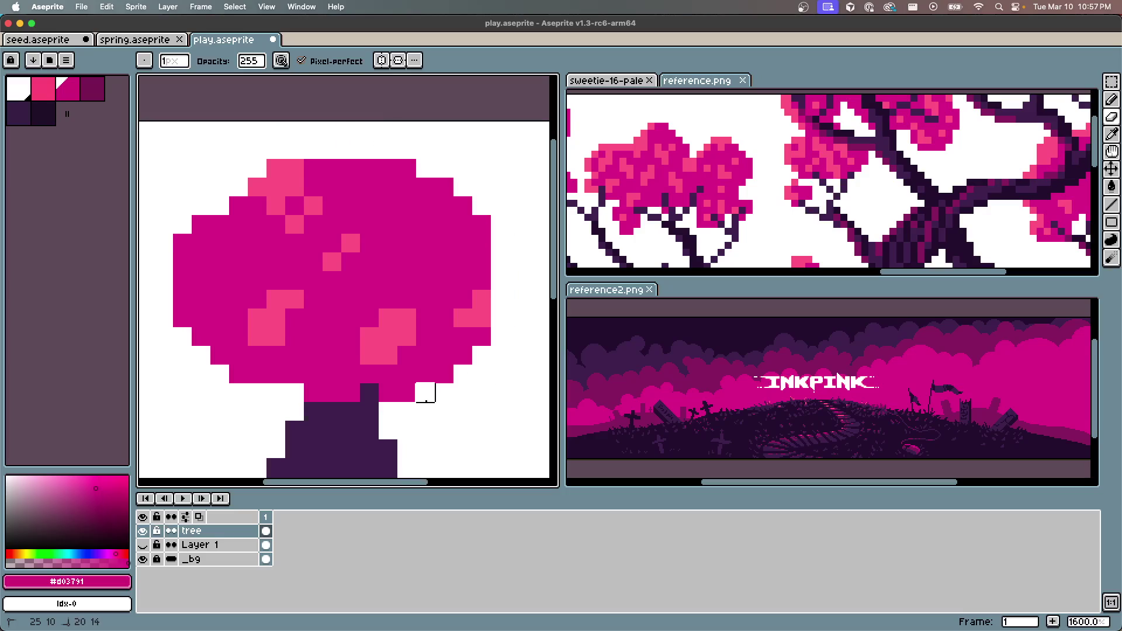
drag(407, 411, 481, 355)
scroll(407, 410, down, 5)
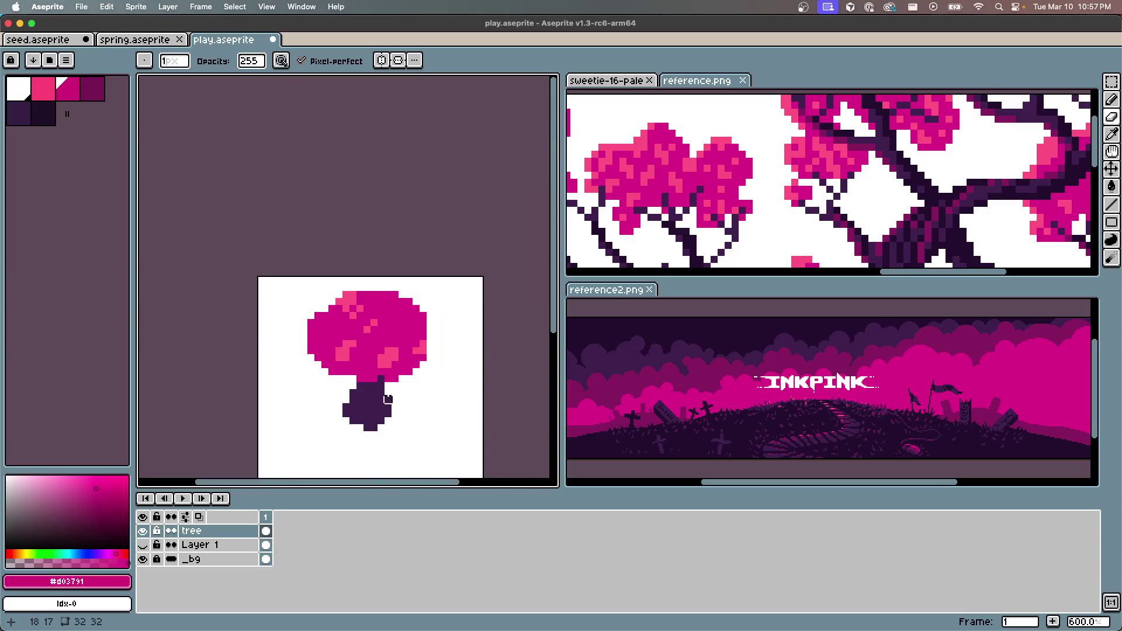
Erase the trunk's sides and bottom block, carving gaps between its root legs
scroll(408, 306, up, 5)
mouse_move(309, 283)
mouse_down()
mouse_move(325, 376)
mouse_move(306, 280)
mouse_move(347, 376)
mouse_up()
key(super+z)
key(super+z)
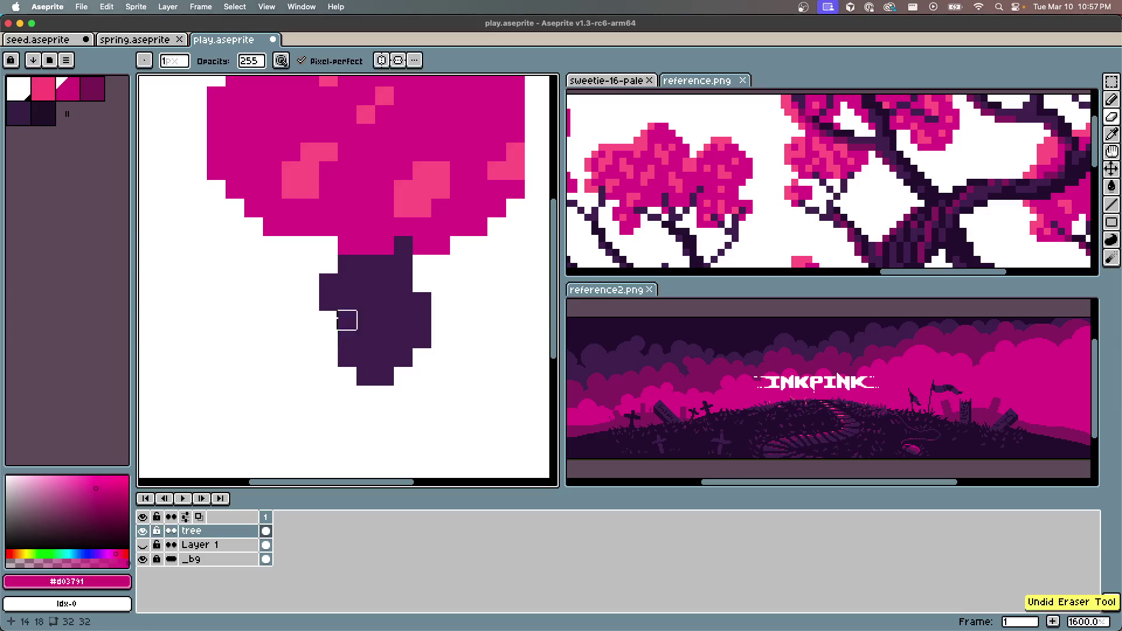
key(super+shift+z)
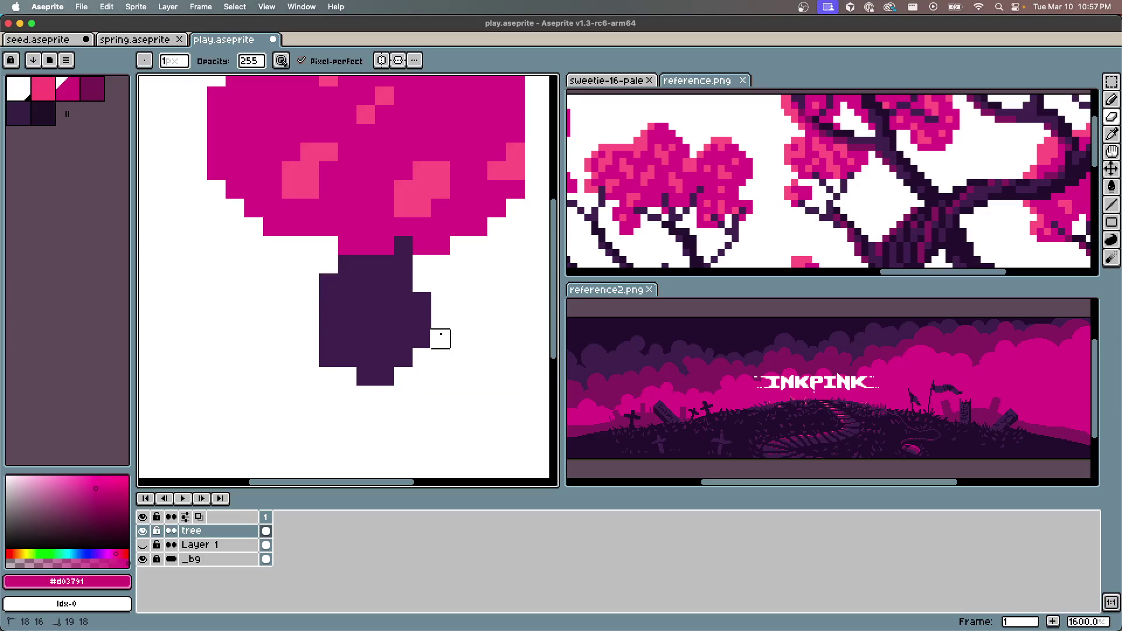
drag(347, 395, 403, 376)
drag(328, 264, 329, 283)
scroll(288, 338, down, 3)
scroll(438, 296, up, 3)
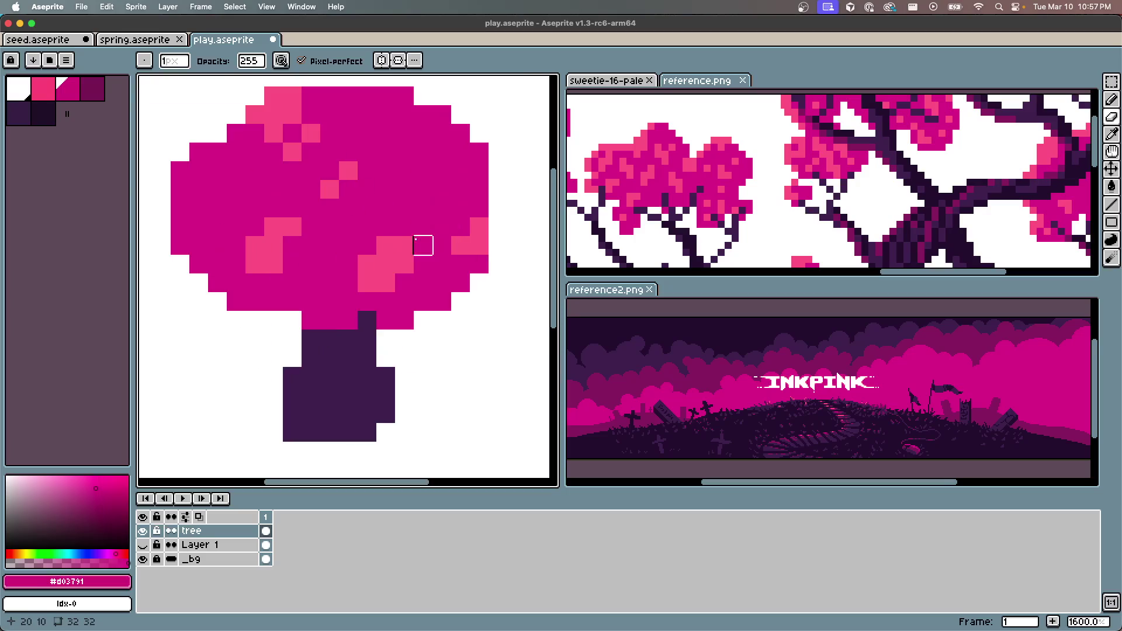
mouse_move(311, 432)
mouse_down()
mouse_move(348, 414)
mouse_move(353, 429)
mouse_up()
Pencil dark purple root pixels flaring left and right at the trunk base
key(b)
alt+click(393, 408)
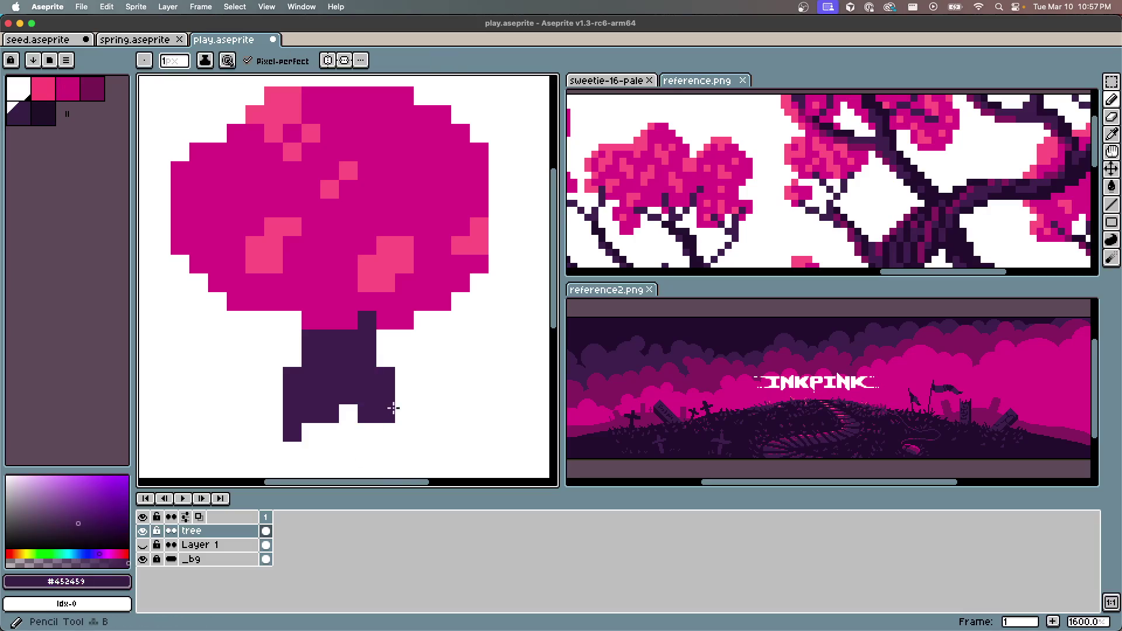
click(404, 395)
mouse_move(404, 415)
mouse_down()
mouse_move(404, 432)
mouse_move(385, 432)
mouse_up()
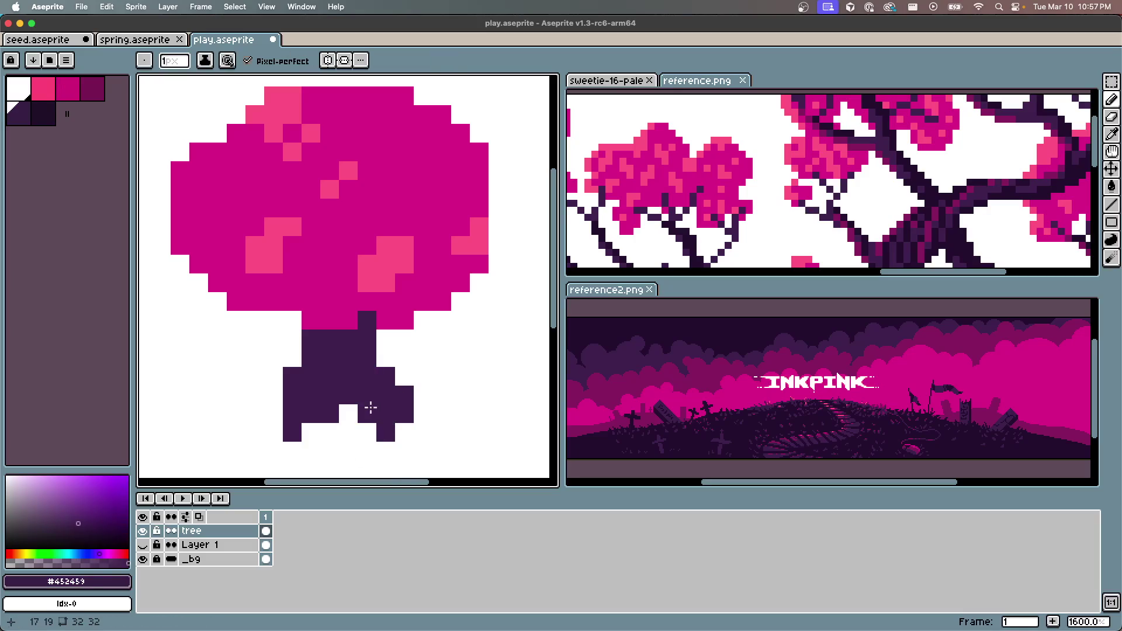
key(ctrl+z)
click(268, 413)
scroll(299, 384, down, 6)
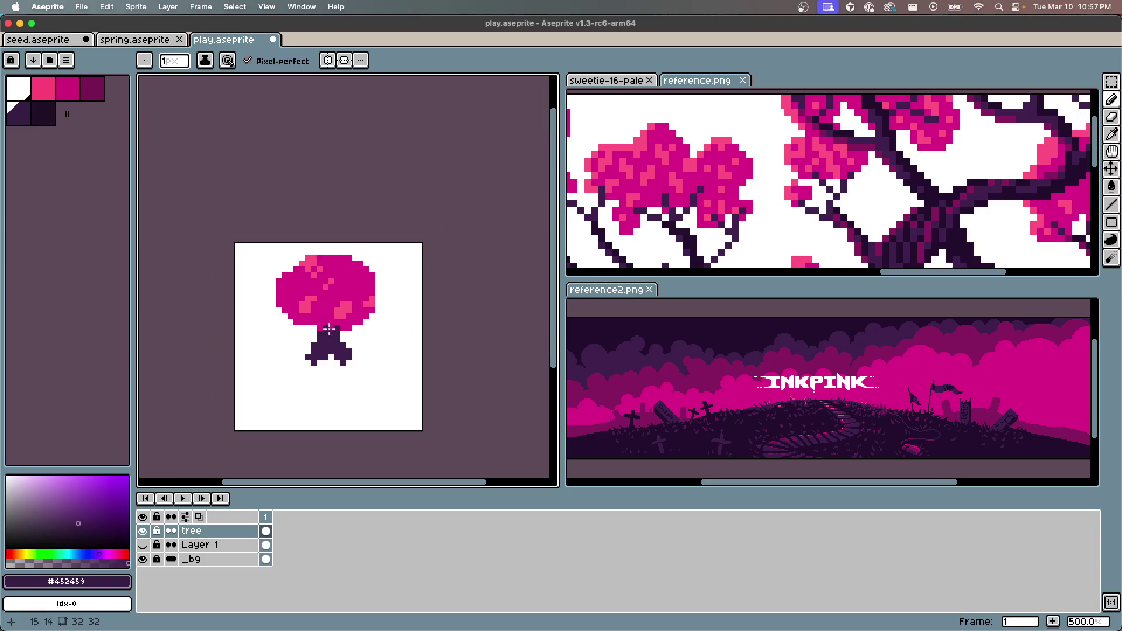
scroll(324, 424, up, 5)
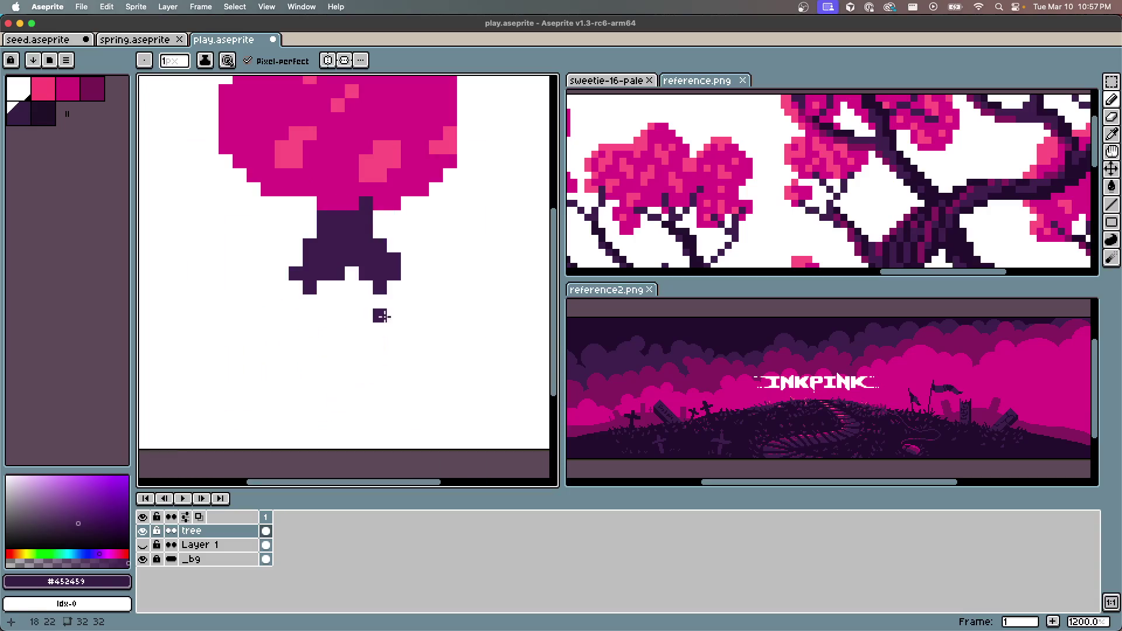
Sample the light pink #fe6c90 from the canopy for speckle highlights
scroll(377, 304, up, 1)
scroll(377, 304, down, 5)
scroll(376, 305, up, 4)
key(h)
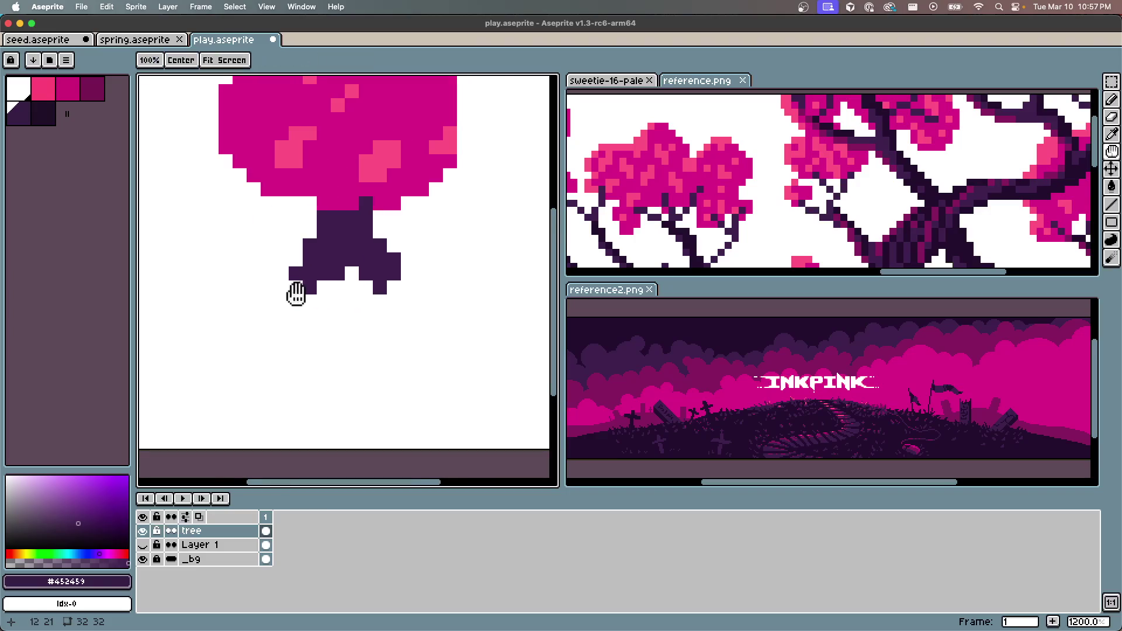
scroll(294, 295, down, 4)
scroll(358, 282, up, 2)
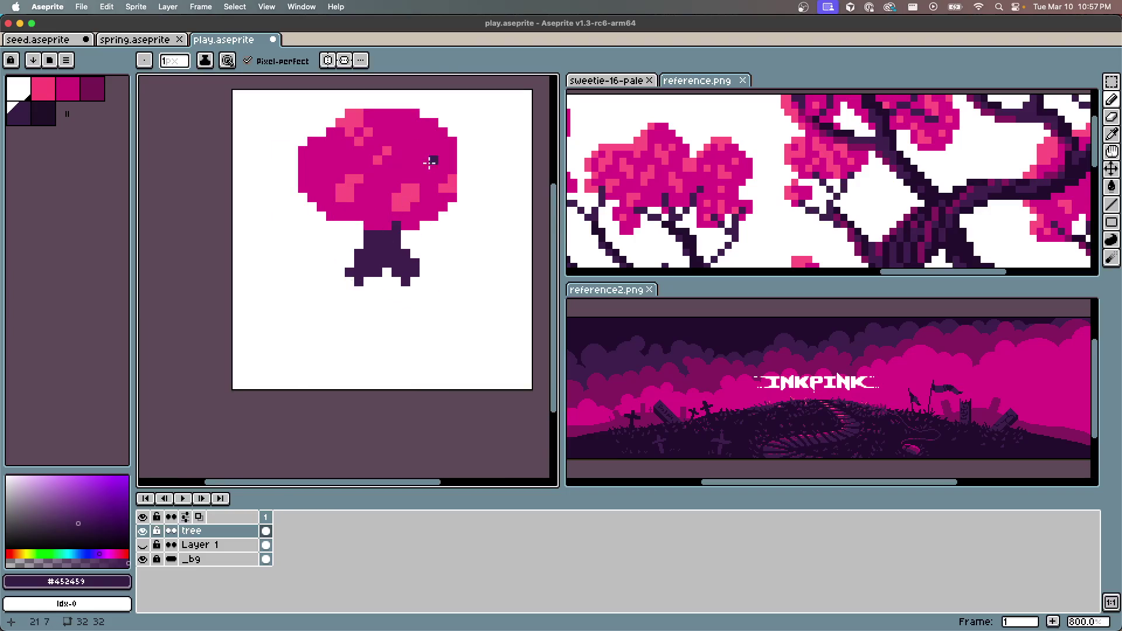
alt+click(409, 186)
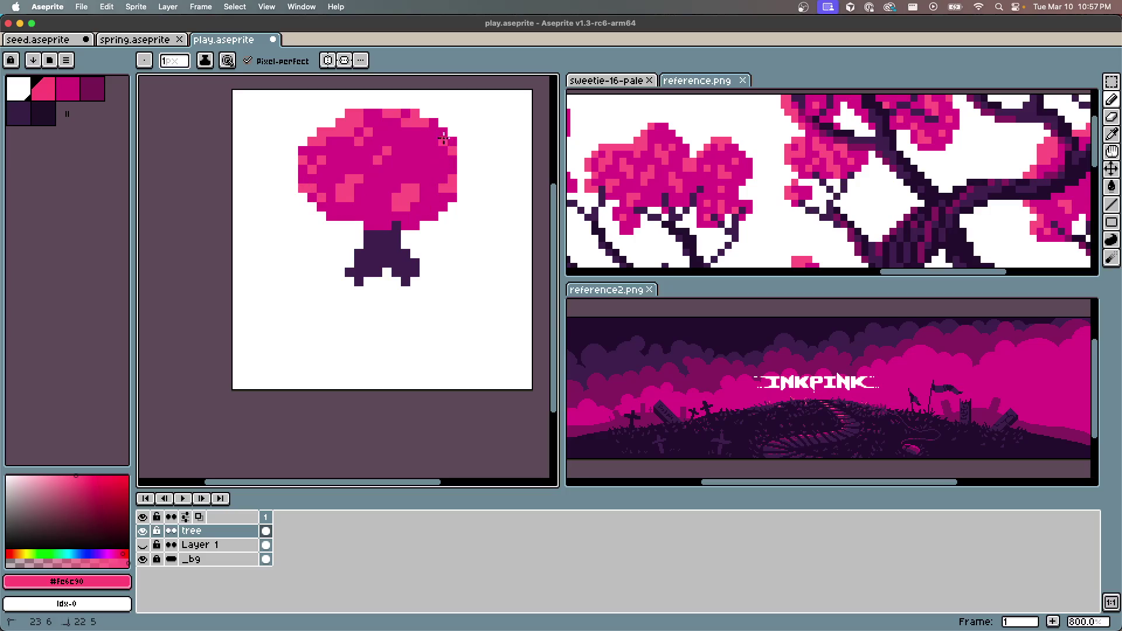
scroll(415, 153, up, 3)
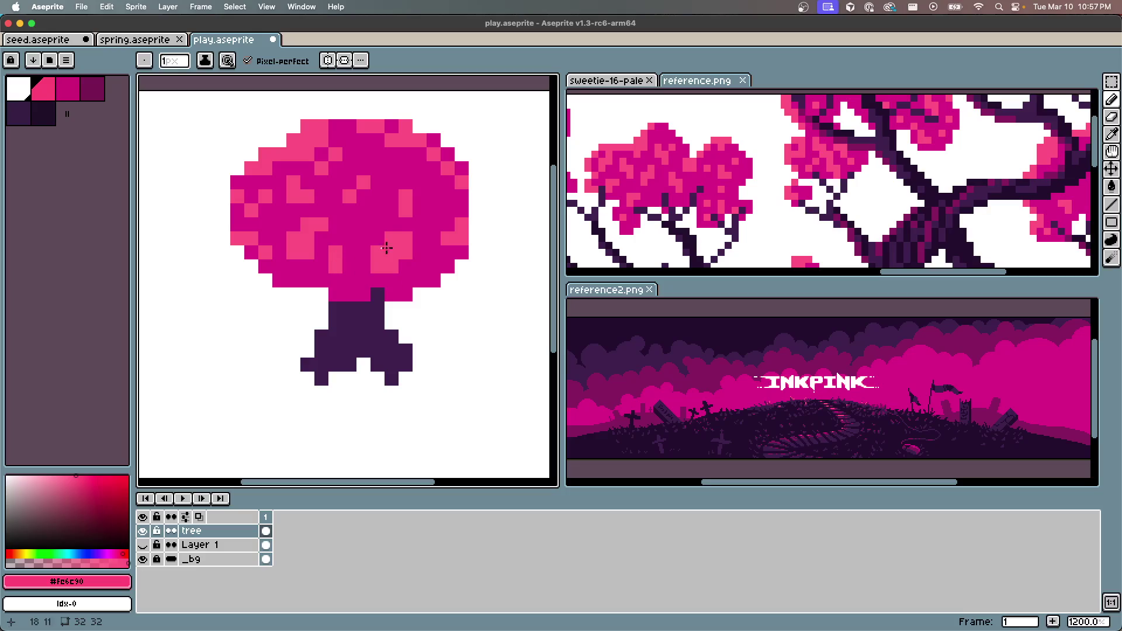
scroll(375, 313, down, 2)
scroll(371, 386, up, 2)
scroll(371, 385, up, 2)
scroll(346, 287, down, 4)
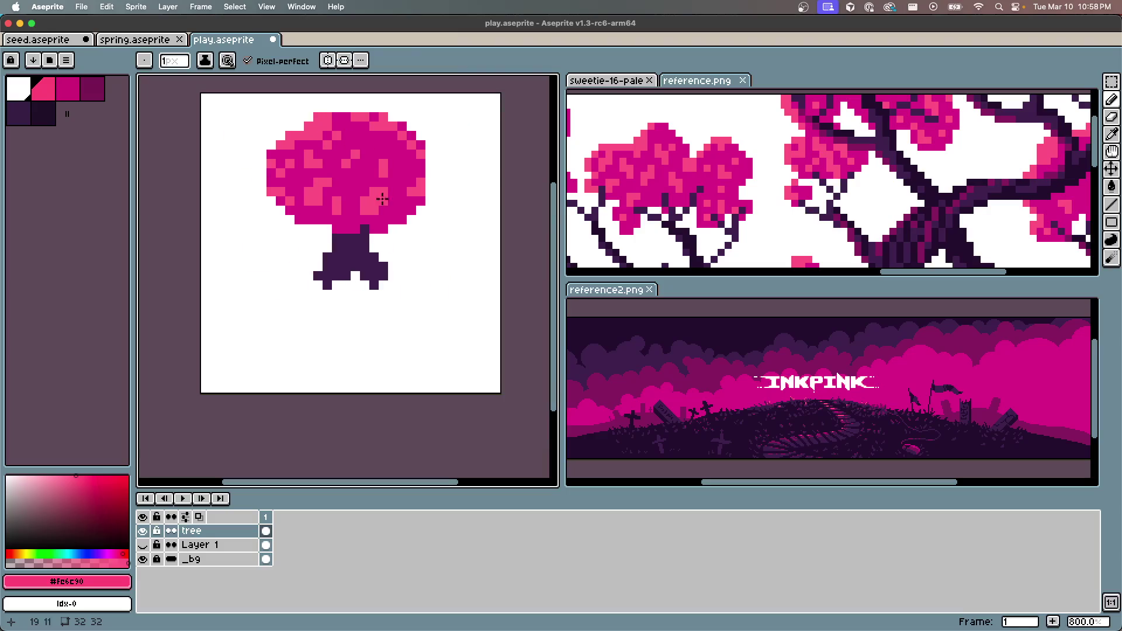
scroll(380, 220, up, 1)
scroll(383, 218, down, 1)
scroll(365, 248, up, 2)
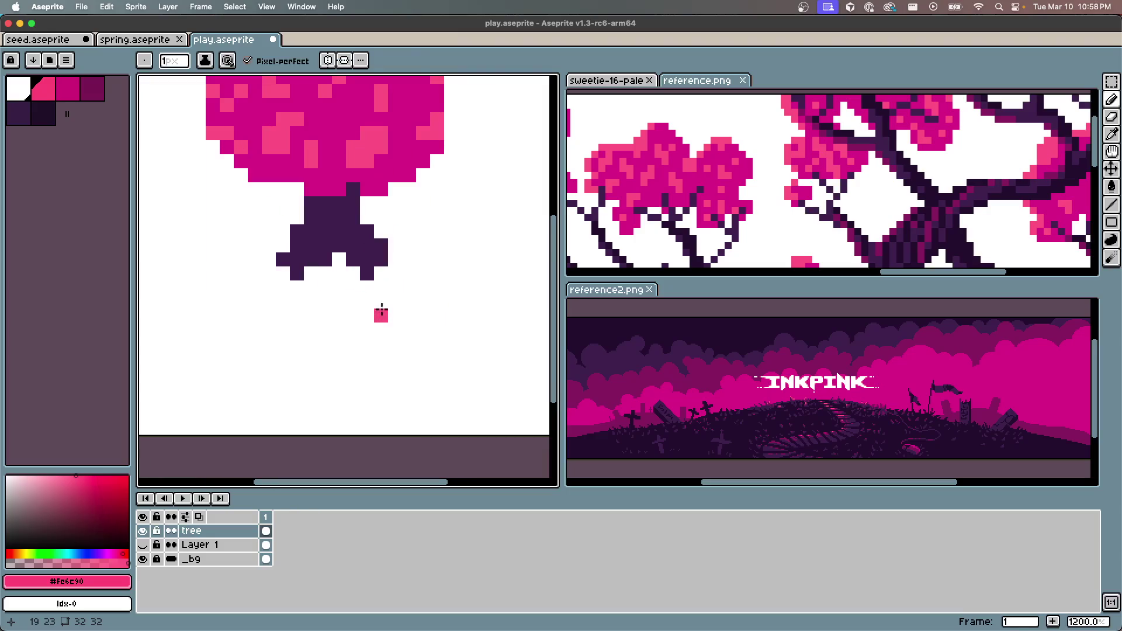
Erase the row between trunk and roots and the stray dark pixel beside the trunk
key(e)
mouse_move(282, 259)
mouse_down()
mouse_move(395, 259)
mouse_move(282, 273)
mouse_up()
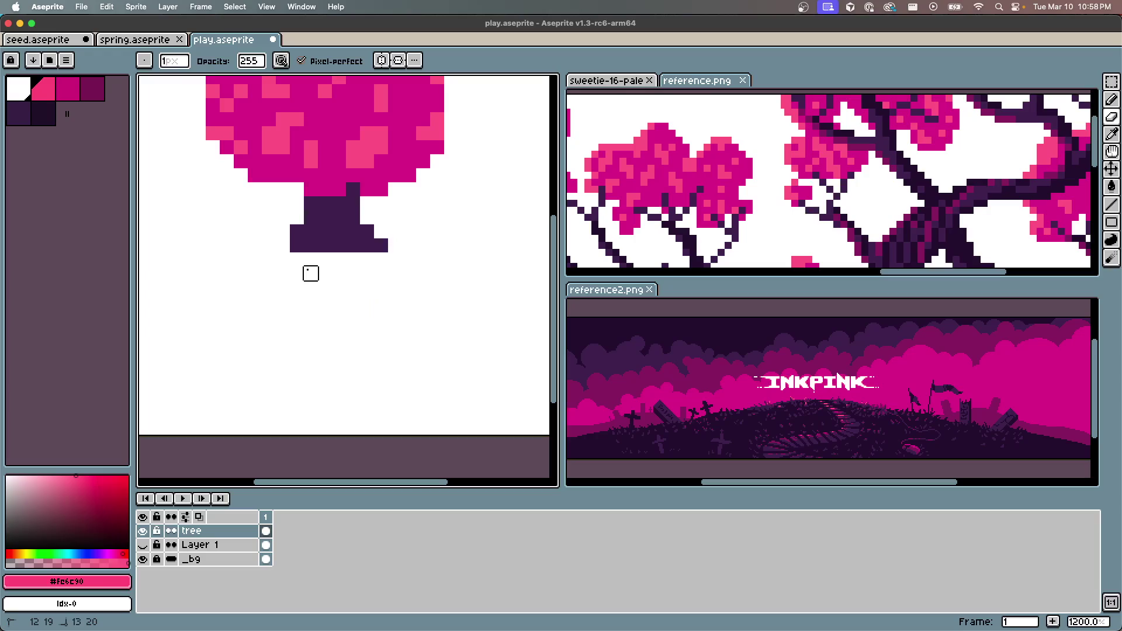
click(297, 231)
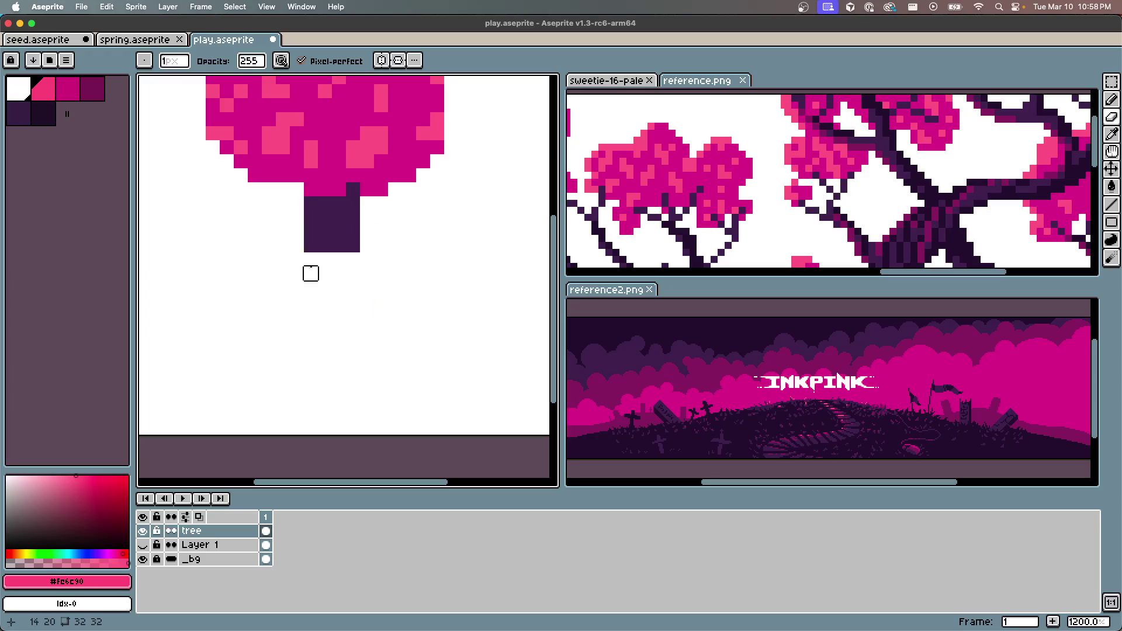
scroll(339, 176, up, 5)
Shade the trunk's right edge with the darkest purple
key(b)
click(23, 117)
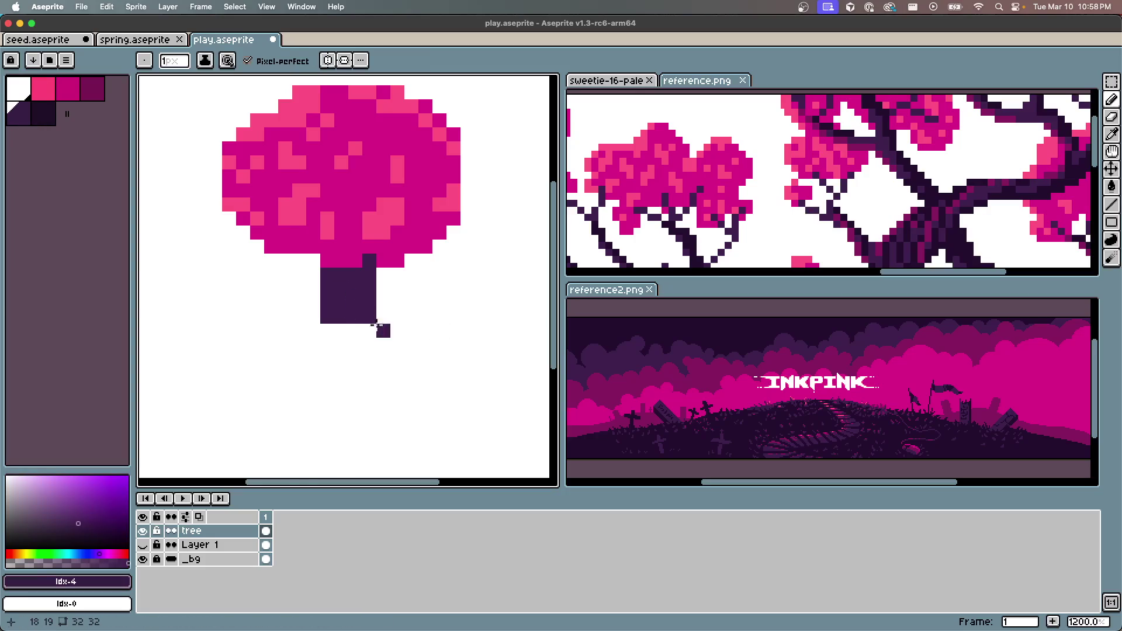
scroll(372, 322, up, 5)
click(40, 114)
click(281, 263)
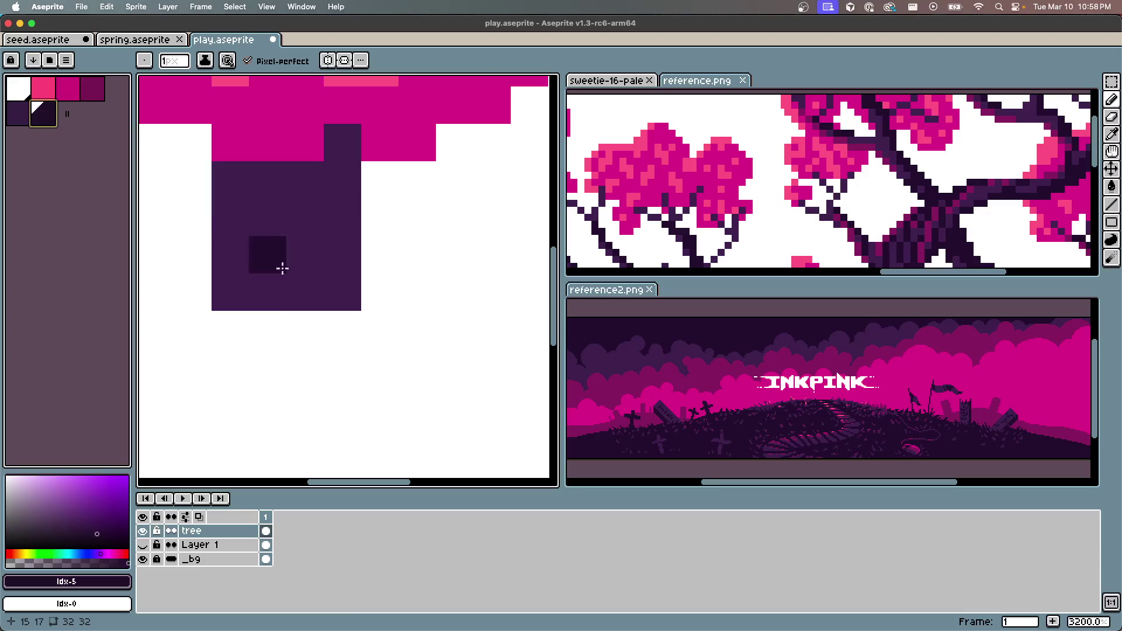
drag(281, 264, 288, 230)
key(v)
scroll(336, 261, down, 1)
drag(342, 286, 333, 172)
Draw small dark root pixels spreading out beneath the trunk's base
click(368, 313)
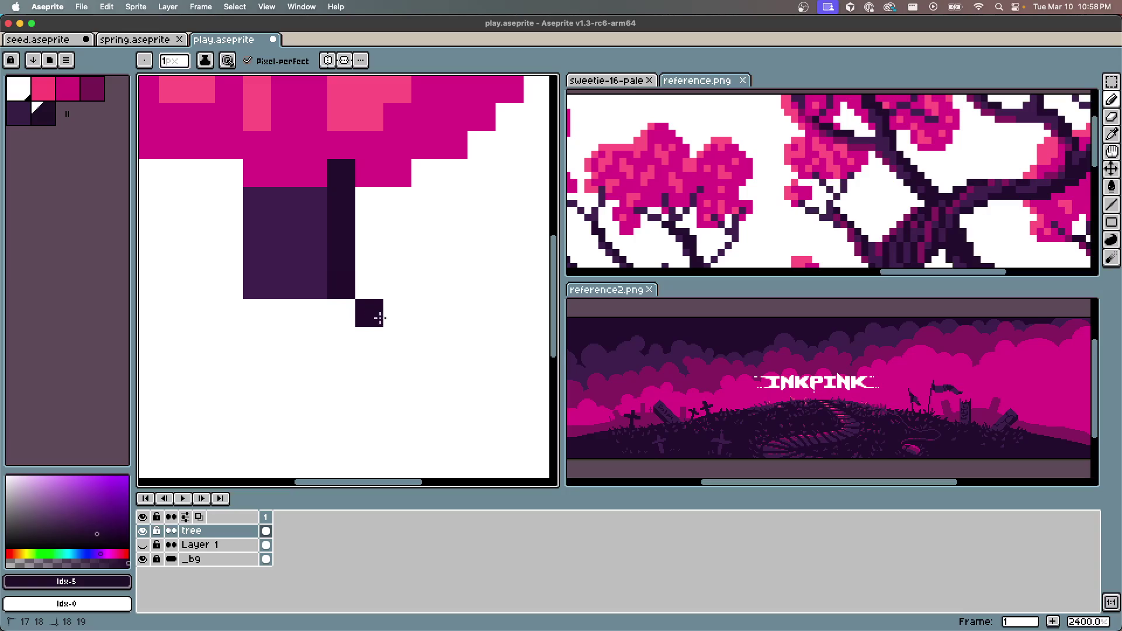
click(395, 341)
mouse_move(285, 313)
mouse_down()
mouse_move(313, 278)
mouse_move(351, 305)
mouse_up()
click(344, 358)
mouse_move(316, 385)
mouse_down()
mouse_move(287, 414)
mouse_move(367, 404)
mouse_move(343, 314)
mouse_move(369, 388)
mouse_move(423, 297)
mouse_up()
click(361, 276)
scroll(361, 276, down, 5)
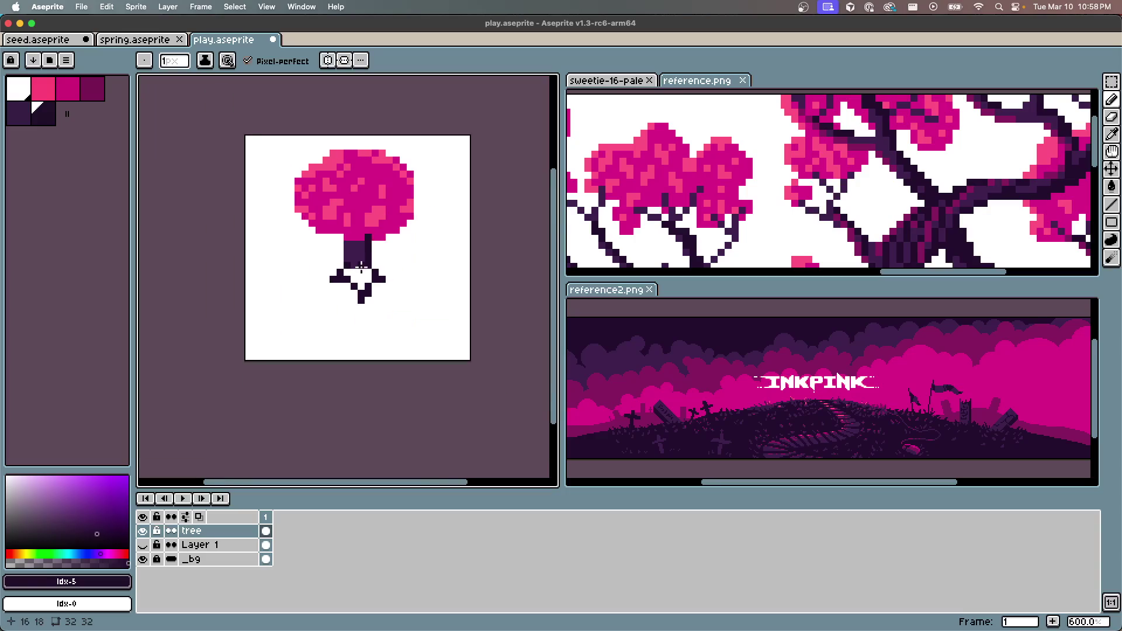
scroll(497, 236, up, 1)
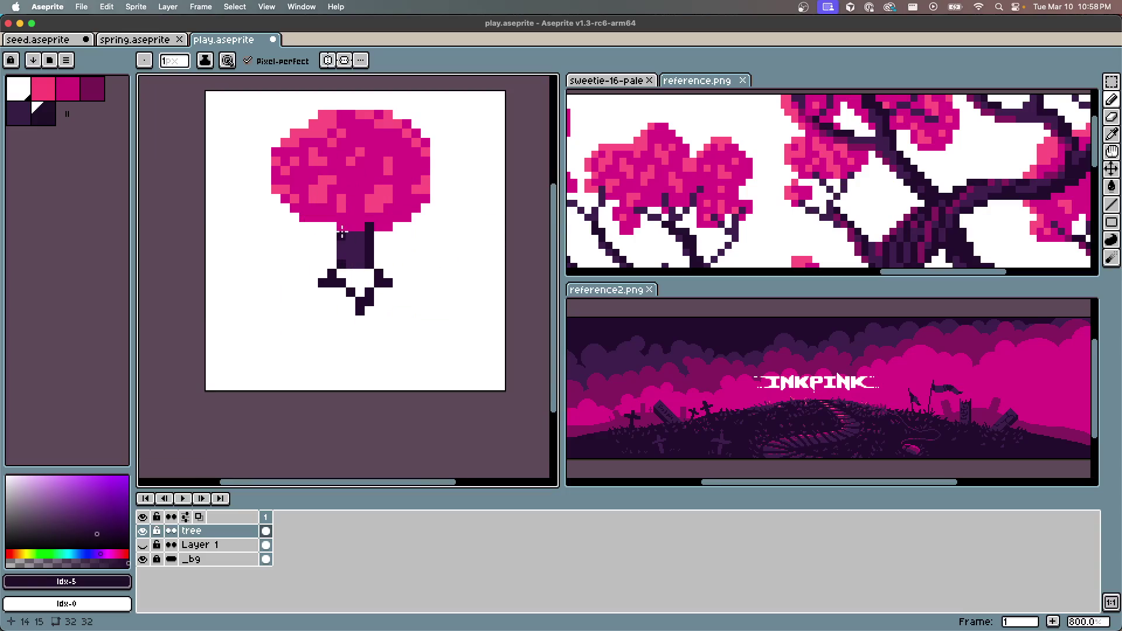
drag(325, 243, 373, 238)
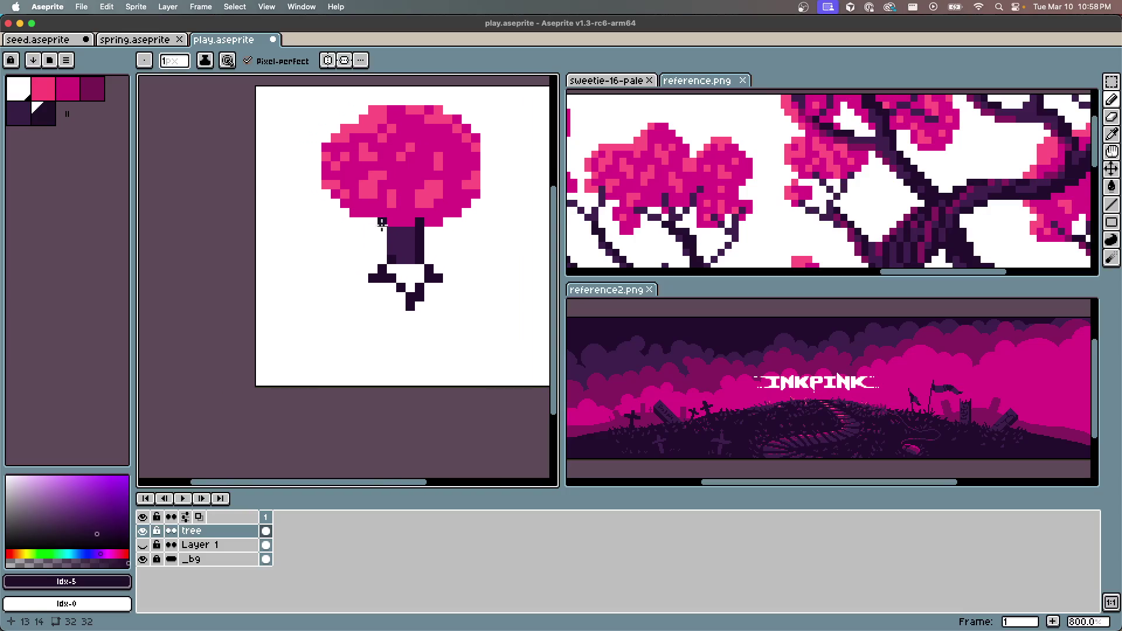
Zoom in on the roots and try a pixel at their left, undoing it
scroll(360, 252, down, 2)
scroll(360, 252, up, 4)
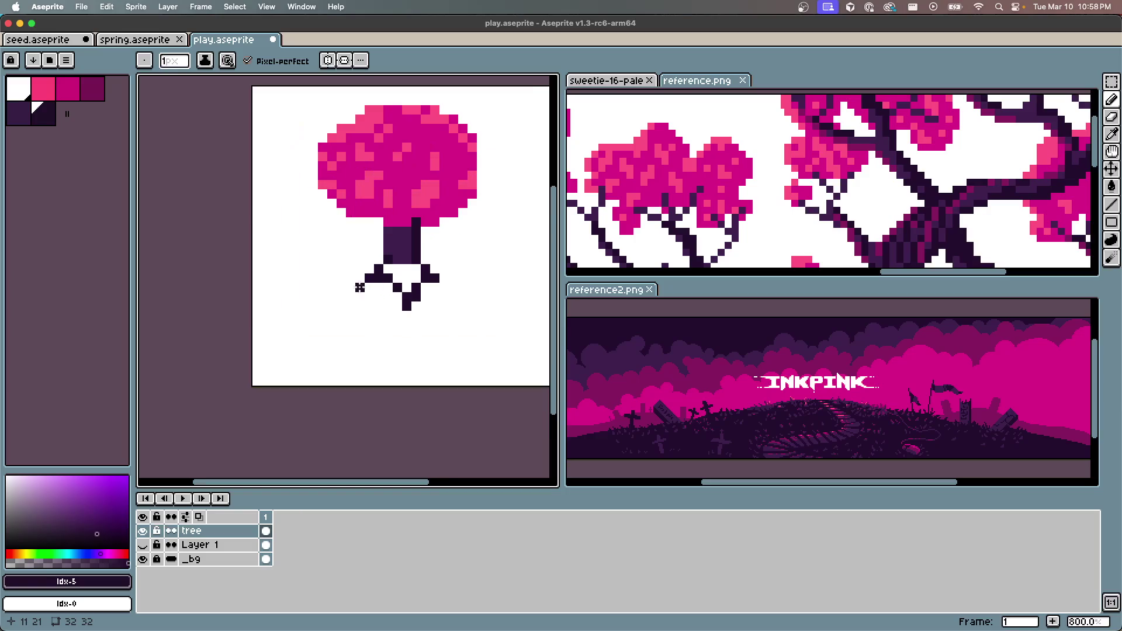
scroll(426, 271, down, 2)
scroll(329, 243, down, 1)
scroll(329, 243, up, 1)
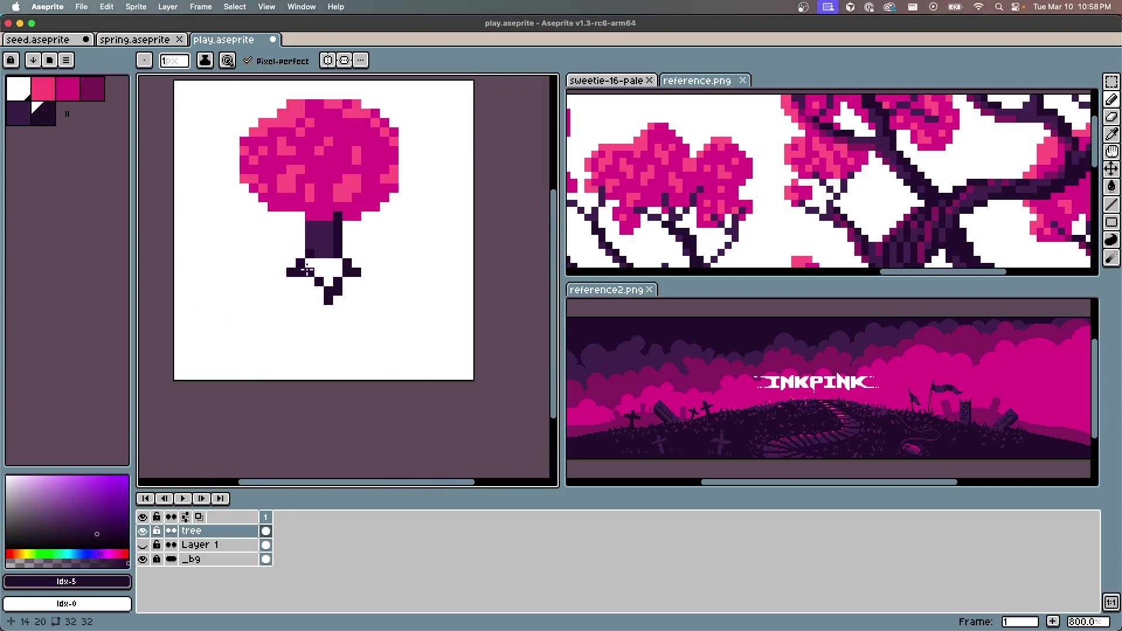
scroll(306, 303, up, 3)
drag(306, 303, 337, 204)
drag(298, 251, 345, 266)
click(334, 239)
key(super+z)
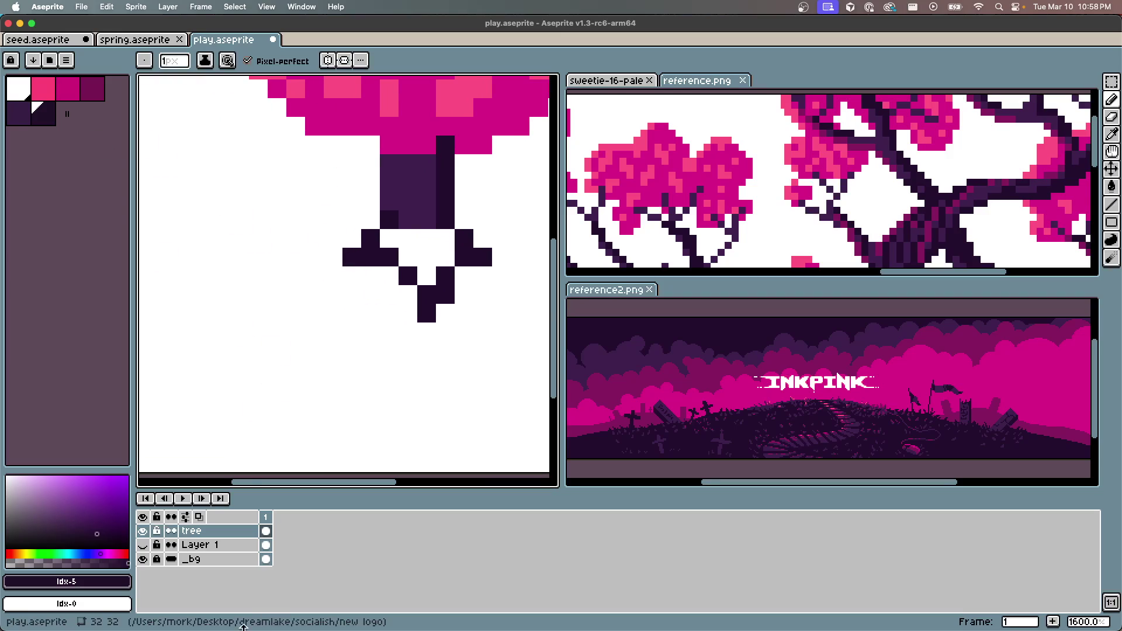
Rename Layer 1 to 'lake'
double_click(211, 546)
text(lake)
key(Return)
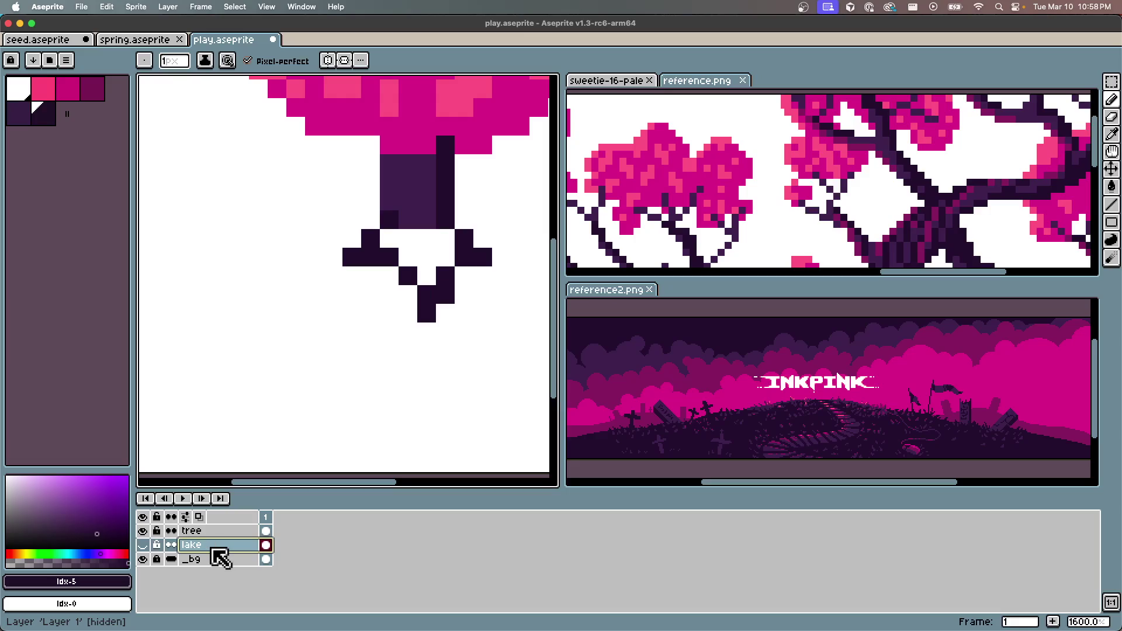
Choose the dark magenta swatch for the bowl and save play.aseprite
click(44, 91)
click(71, 92)
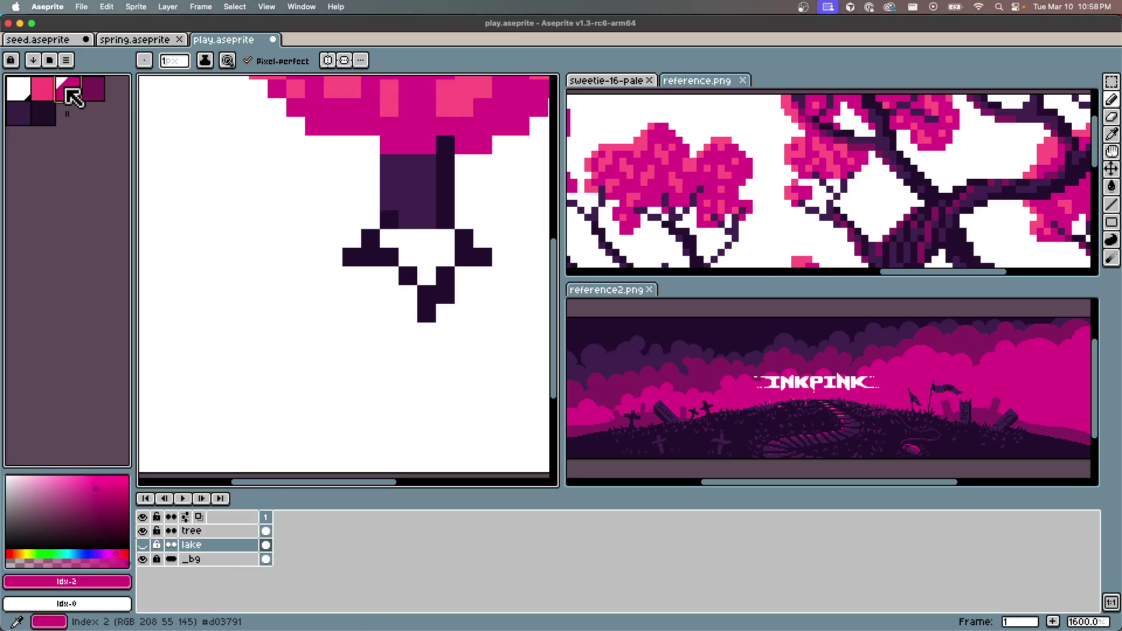
click(92, 90)
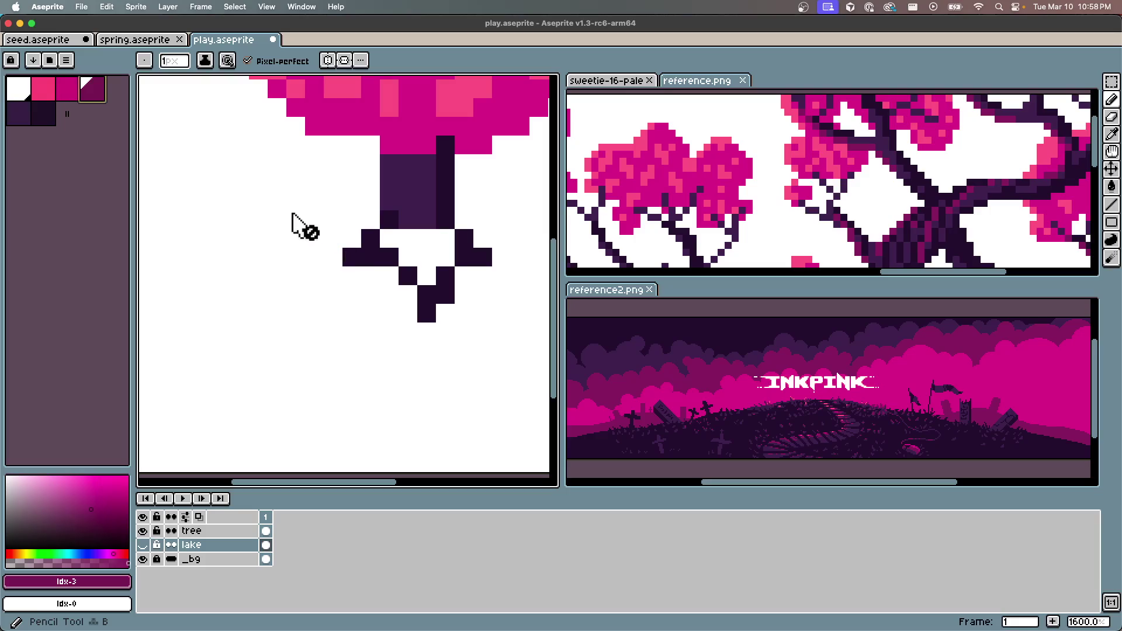
key(super+s)
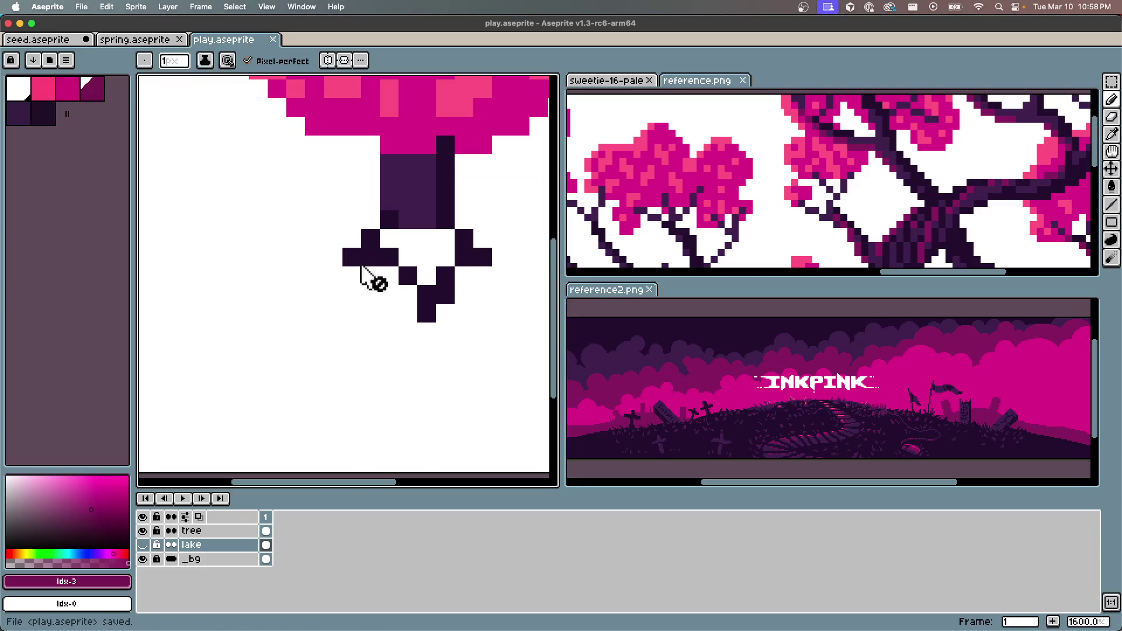
Show and select the lake layer, clear its old shape, and place a dark magenta pixel
click(210, 548)
click(143, 544)
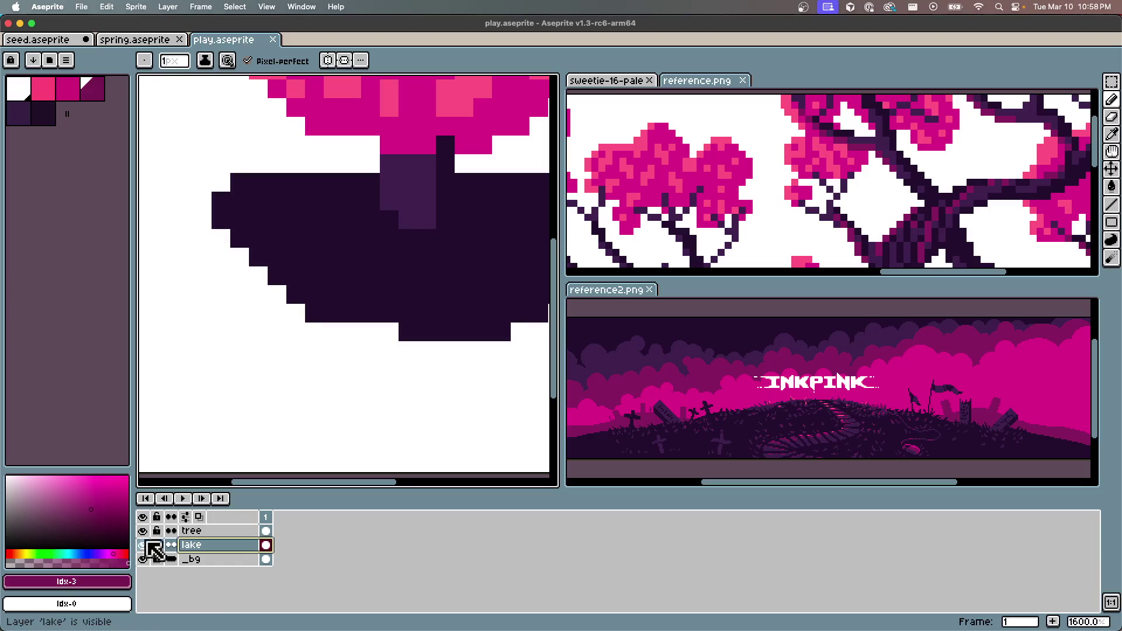
key(e)
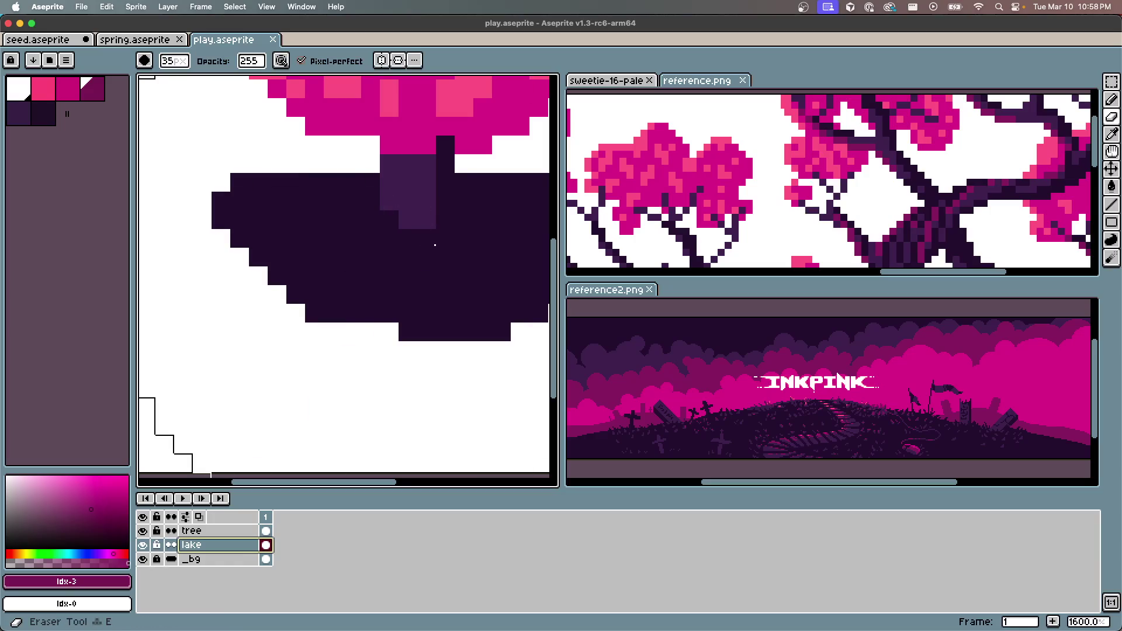
key(Delete)
key(b)
click(348, 235)
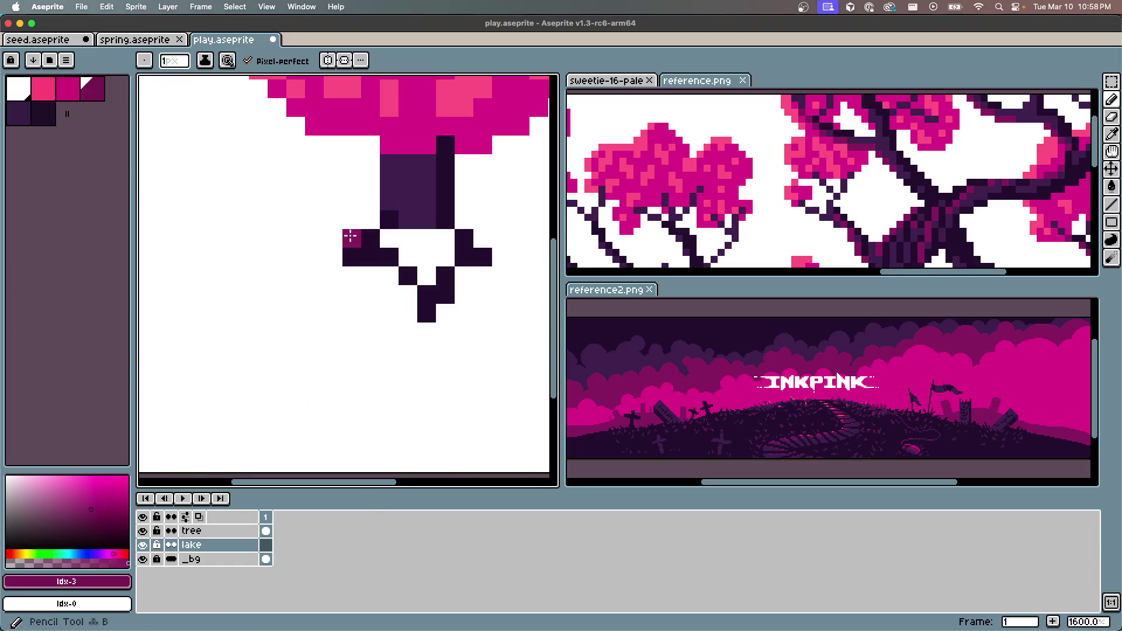
Draw the bowl's dark magenta top rim leftward and trim its left end
drag(350, 236, 164, 236)
scroll(266, 245, down, 2)
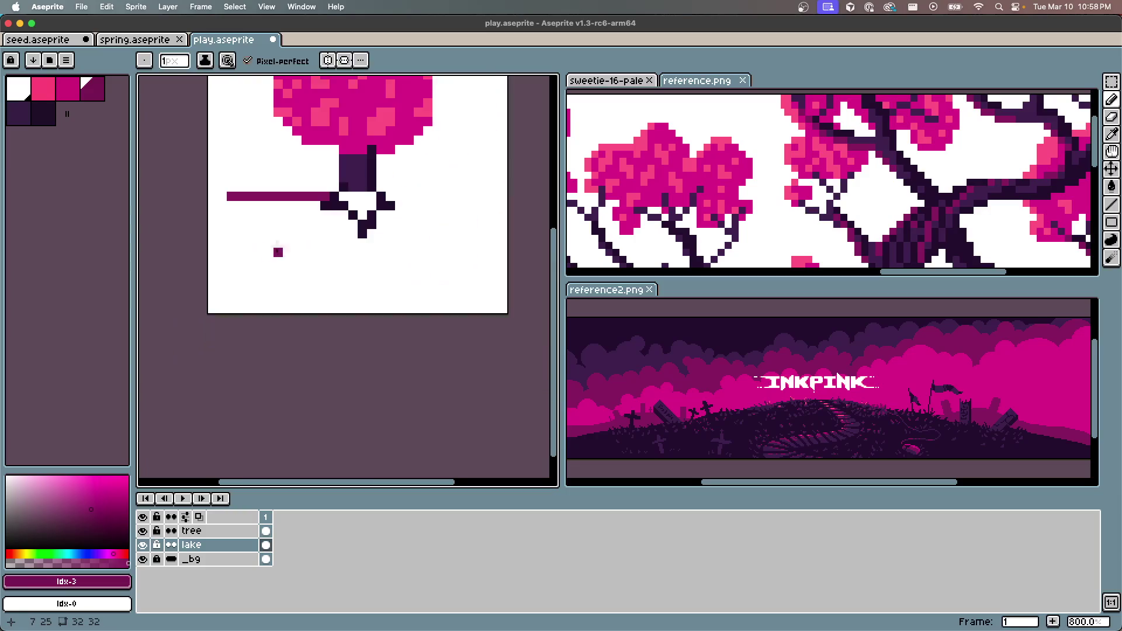
click(311, 224)
scroll(311, 219, up, 1)
key(e)
click(190, 184)
click(205, 185)
key(b)
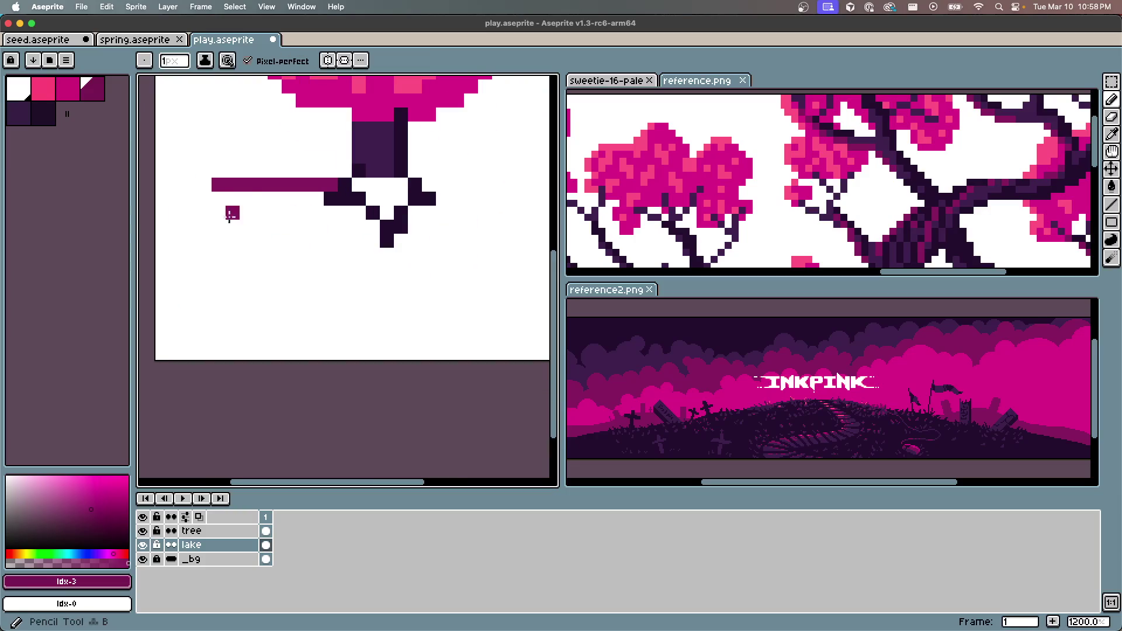
Outline the bowl's sloping sides and bottom, and complete the rim under the trunk
mouse_move(221, 205)
mouse_down()
mouse_move(248, 251)
mouse_move(306, 290)
mouse_move(403, 310)
mouse_move(471, 296)
mouse_move(526, 238)
mouse_up()
scroll(455, 263, right, 5)
scroll(456, 263, up, 2)
click(383, 279)
drag(410, 293, 424, 279)
drag(438, 239, 299, 240)
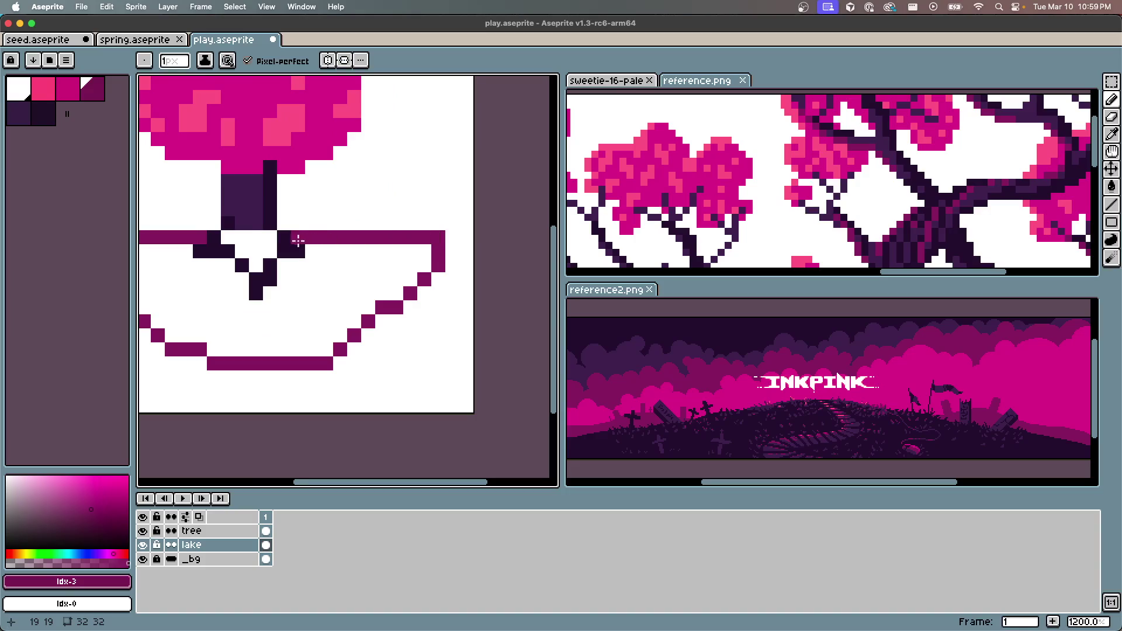
drag(230, 240, 270, 240)
Erase and redraw the bowl's uneven right side from rim to bottom
scroll(398, 241, left, 4)
scroll(398, 241, down, 2)
scroll(398, 241, up, 2)
key(e)
drag(508, 258, 510, 269)
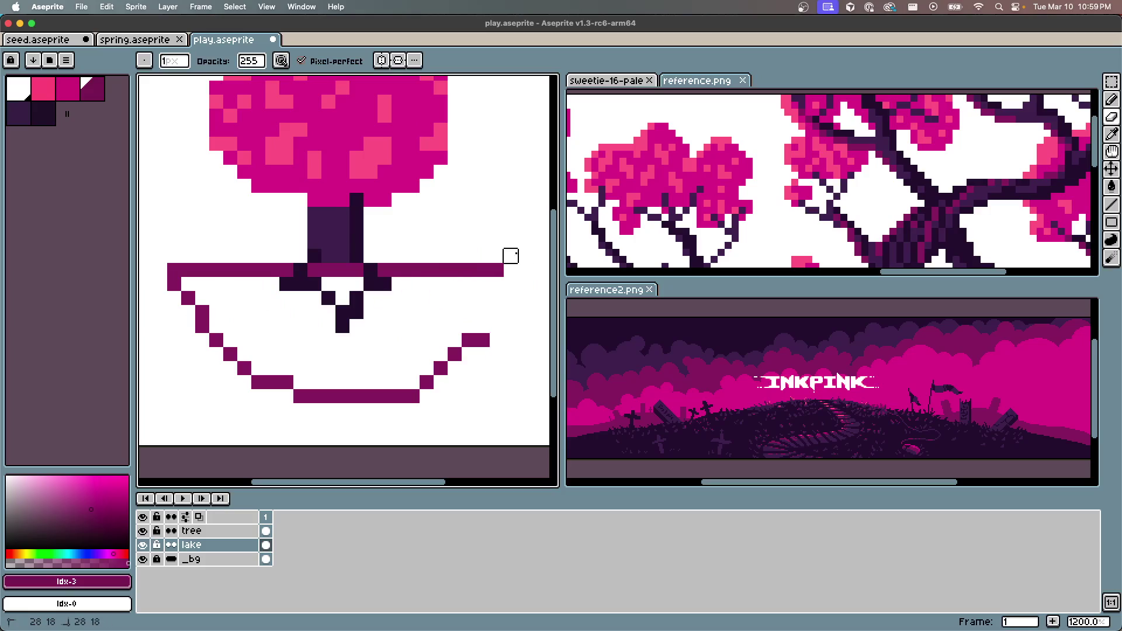
key(b)
drag(482, 330, 494, 281)
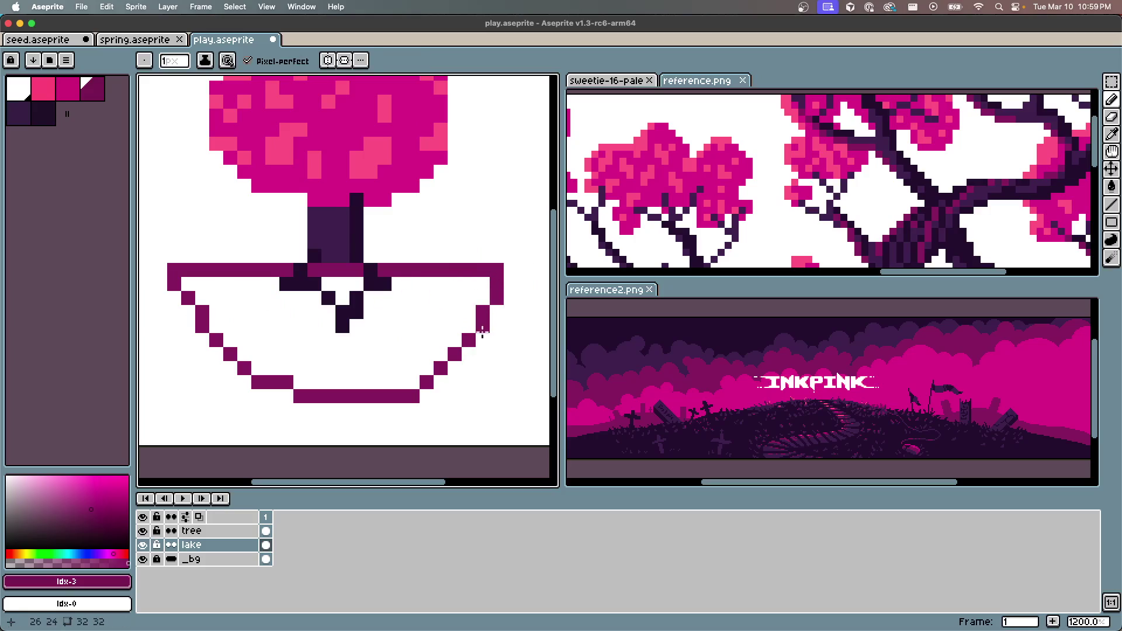
key(e)
click(483, 326)
drag(461, 347, 412, 397)
key(b)
mouse_move(489, 279)
mouse_down()
mouse_move(419, 366)
mouse_move(372, 390)
mouse_move(399, 382)
mouse_up()
Try a bucket fill in the bowl and undo the misplaced fill
key(e)
scroll(378, 310, down, 3)
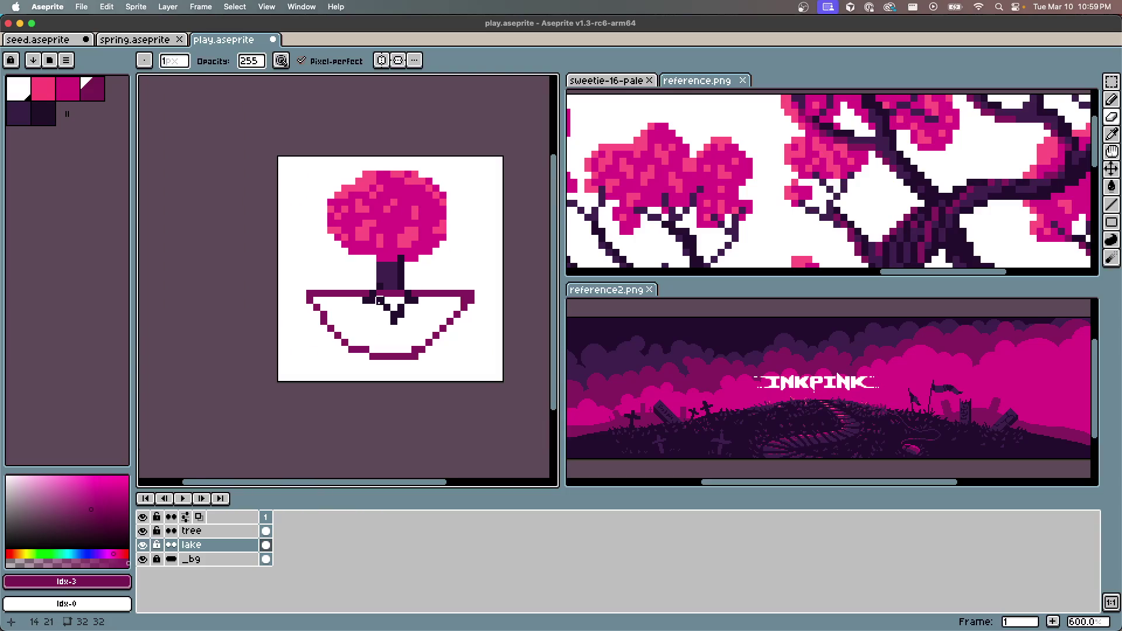
key(g)
click(370, 317)
key(super+z)
scroll(399, 306, up, 3)
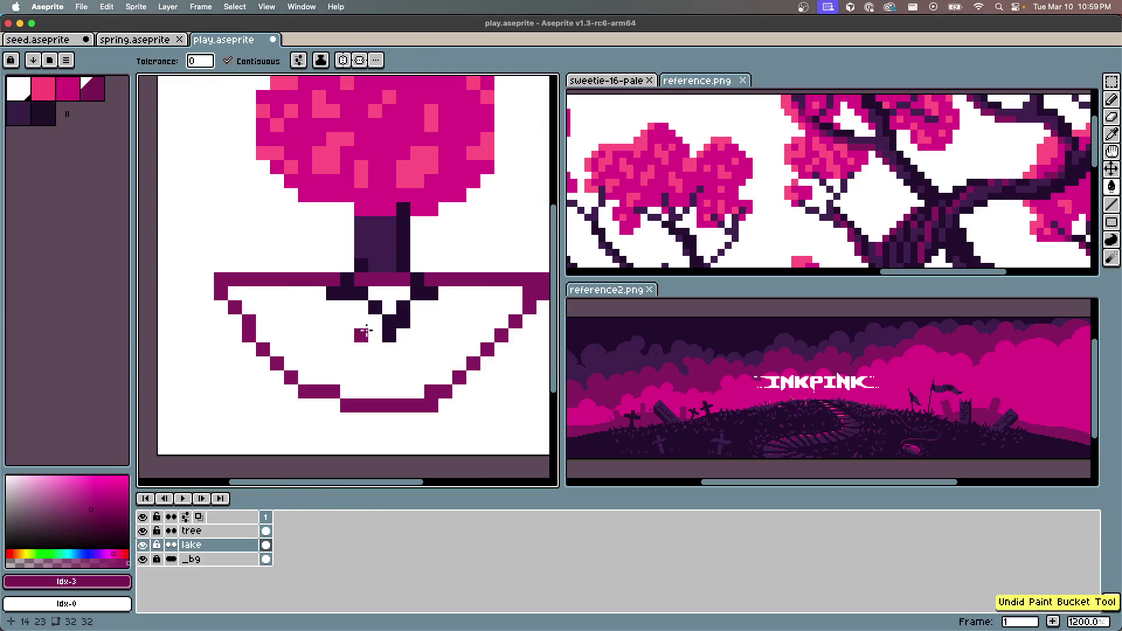
Flood-fill the bowl's interior with dark magenta and save the file
key(b)
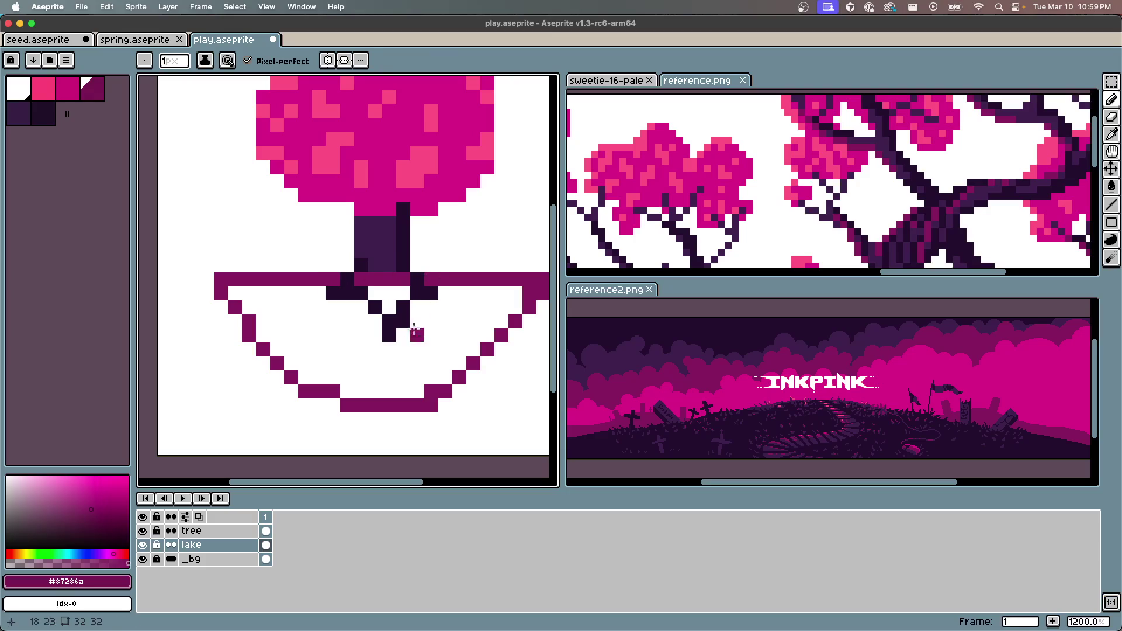
key(g)
click(412, 350)
key(super+s)
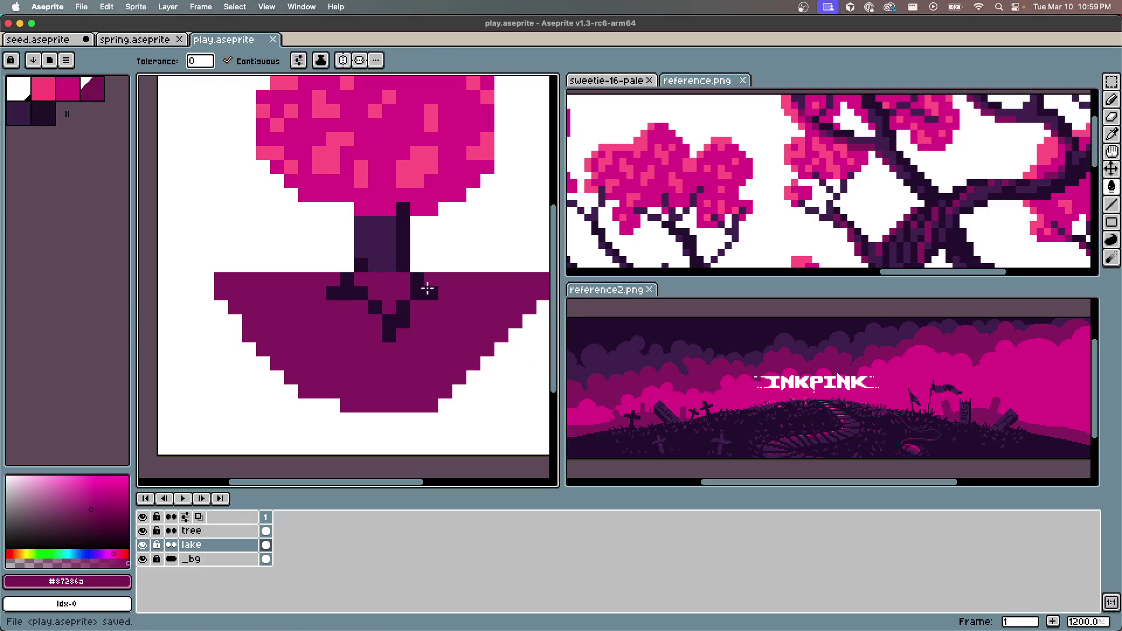
scroll(426, 291, up, 1)
scroll(416, 281, down, 2)
key(space)
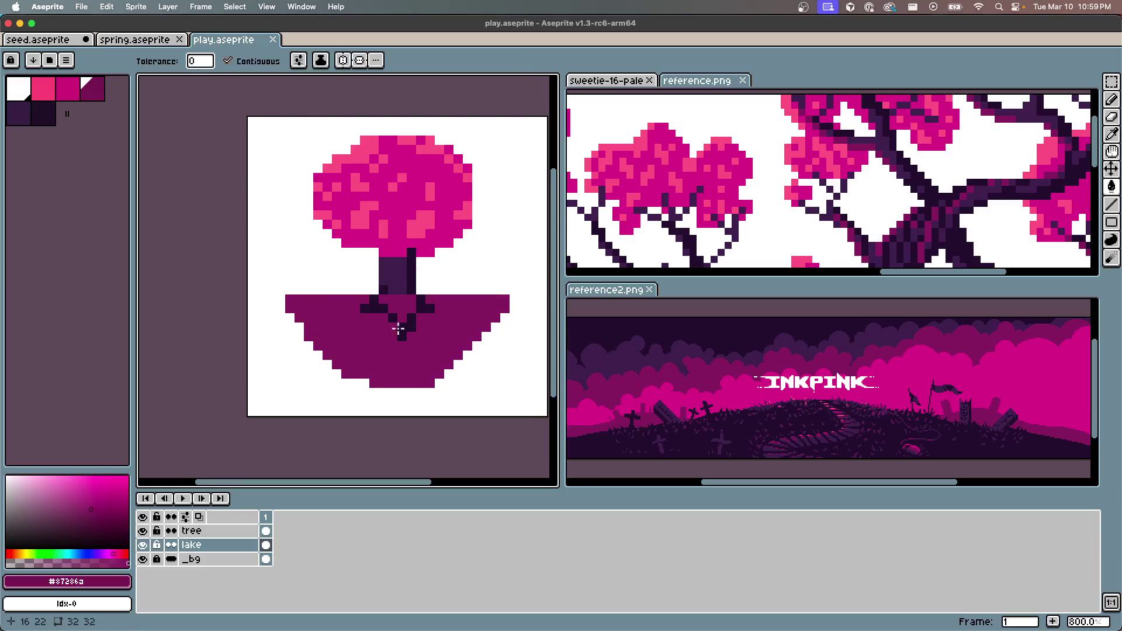
Pencil dark purple shadow pixels along the bowl's bottom and right edges, undoing mistaken strokes
key(b)
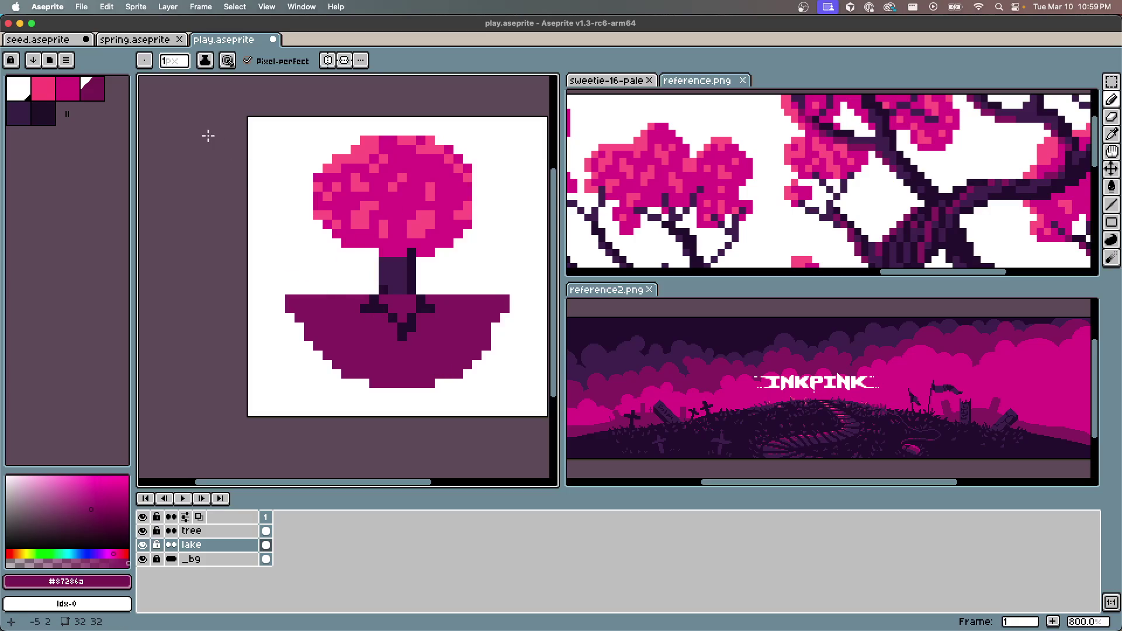
click(68, 89)
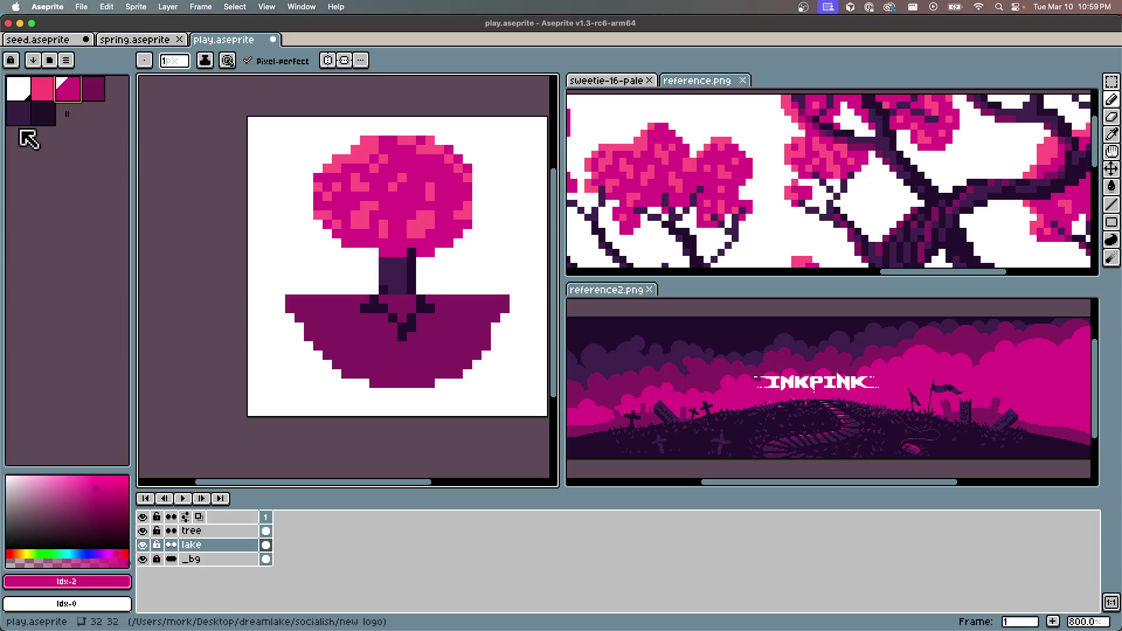
click(21, 117)
click(377, 380)
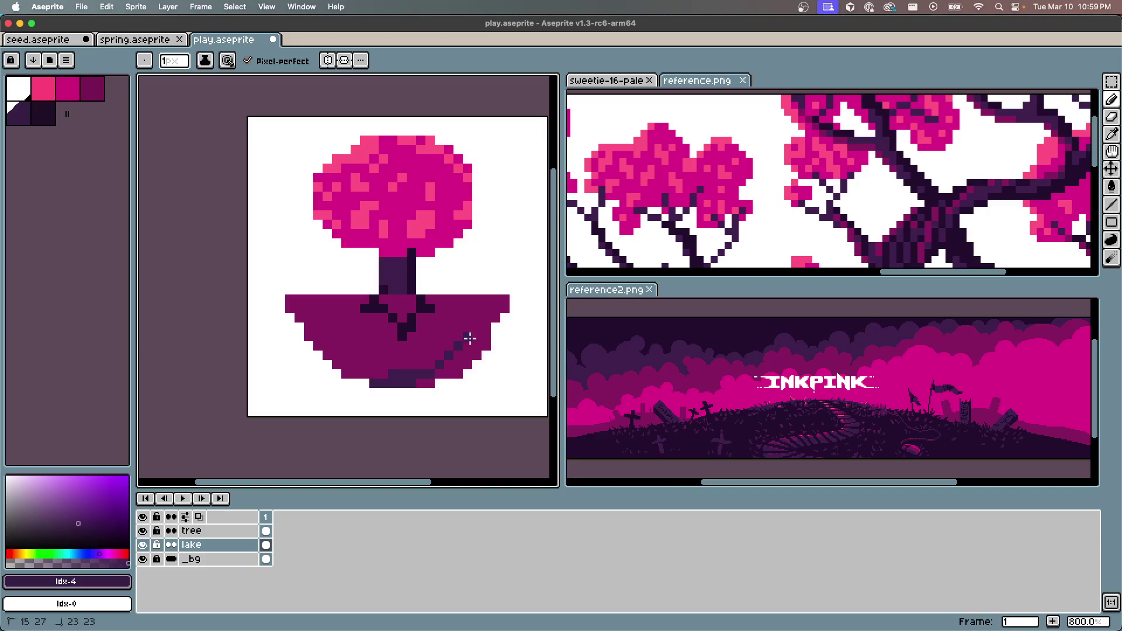
key(ctrl+z)
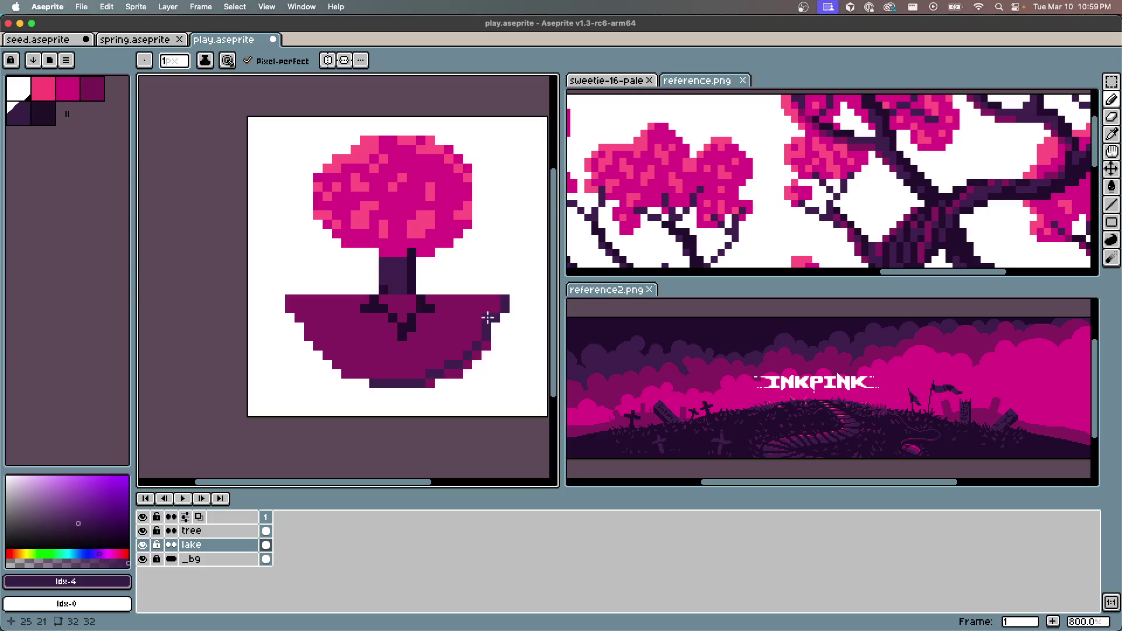
key(ctrl+z)
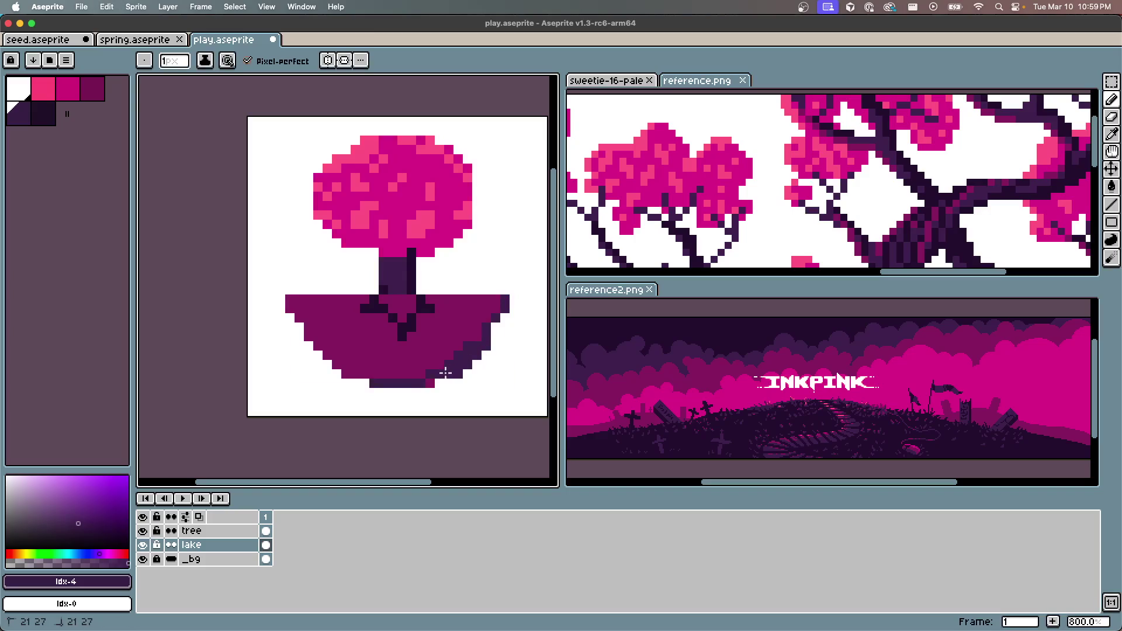
scroll(370, 321, down, 3)
scroll(370, 321, up, 6)
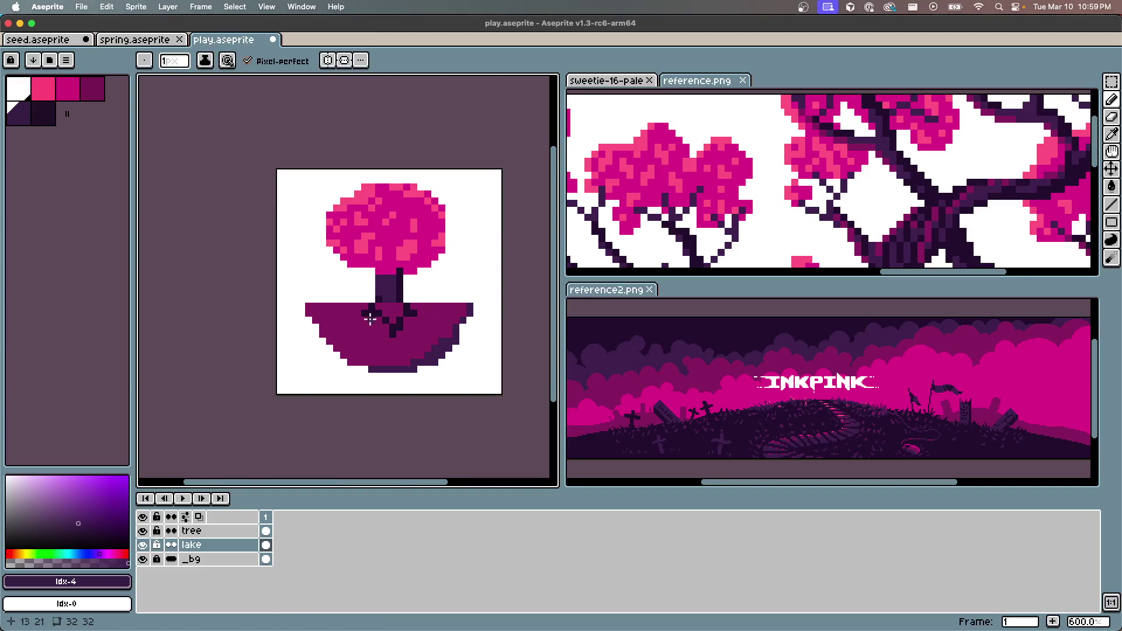
Outline a pink column along the bowl's top edge and left side, down to the canvas bottom
scroll(350, 348, down, 1)
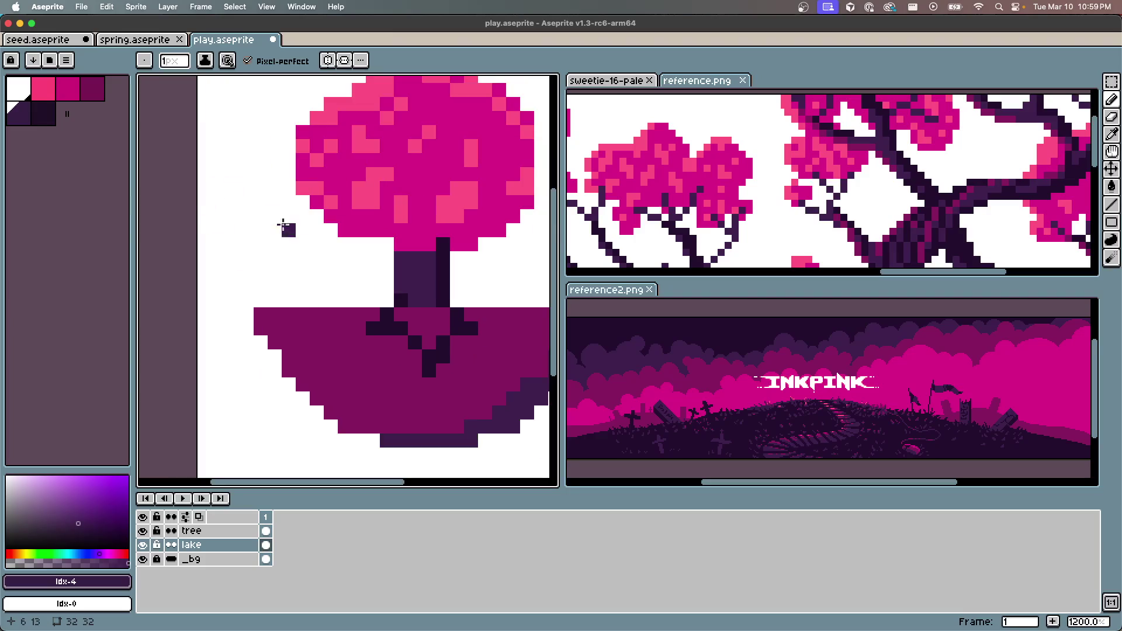
click(44, 94)
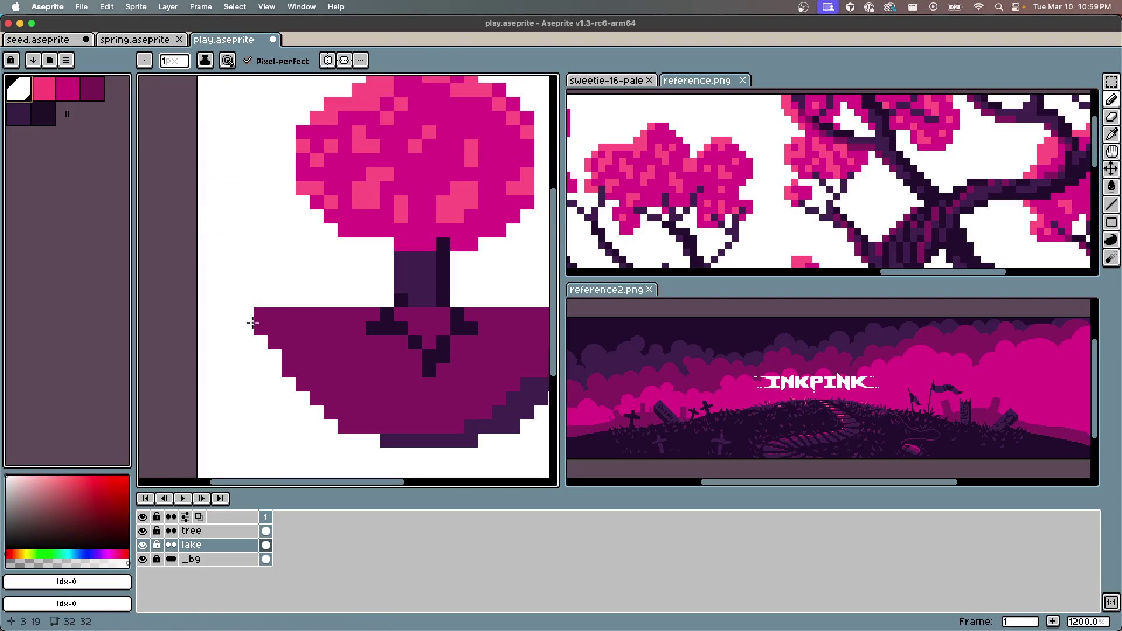
alt+click(328, 313)
click(73, 92)
click(260, 314)
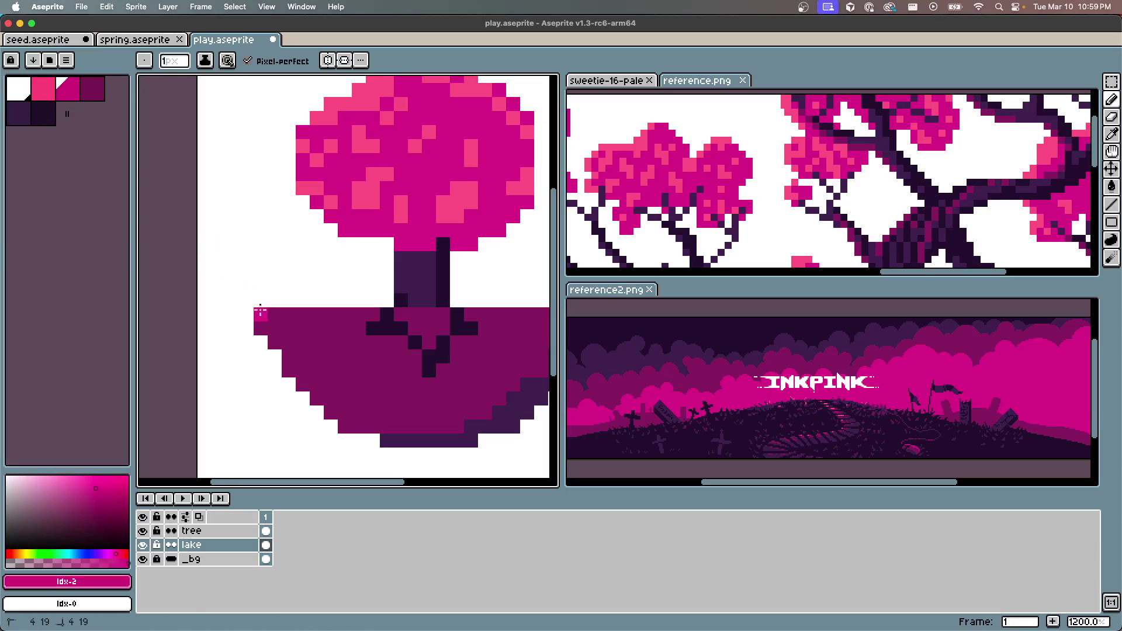
drag(324, 313, 370, 315)
mouse_move(260, 316)
mouse_down()
mouse_move(260, 417)
mouse_move(274, 456)
mouse_up()
drag(336, 427, 328, 290)
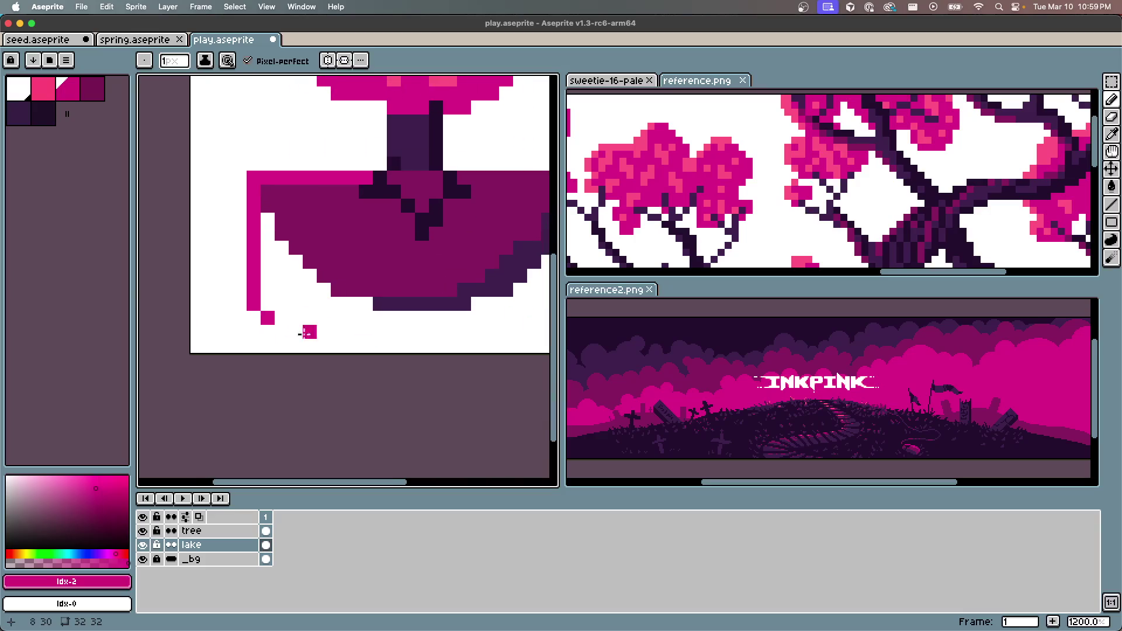
drag(256, 321, 249, 367)
drag(308, 190, 308, 353)
drag(381, 186, 327, 165)
Fill the outlined left column solid pink with the Paint Bucket
scroll(328, 165, down, 4)
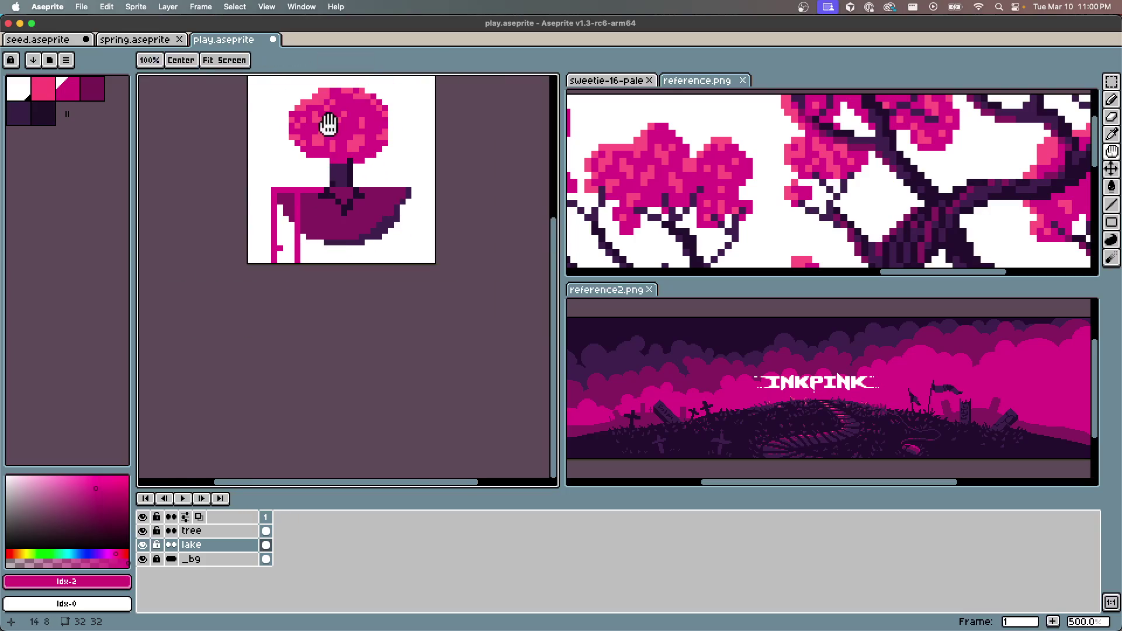
scroll(313, 269, up, 1)
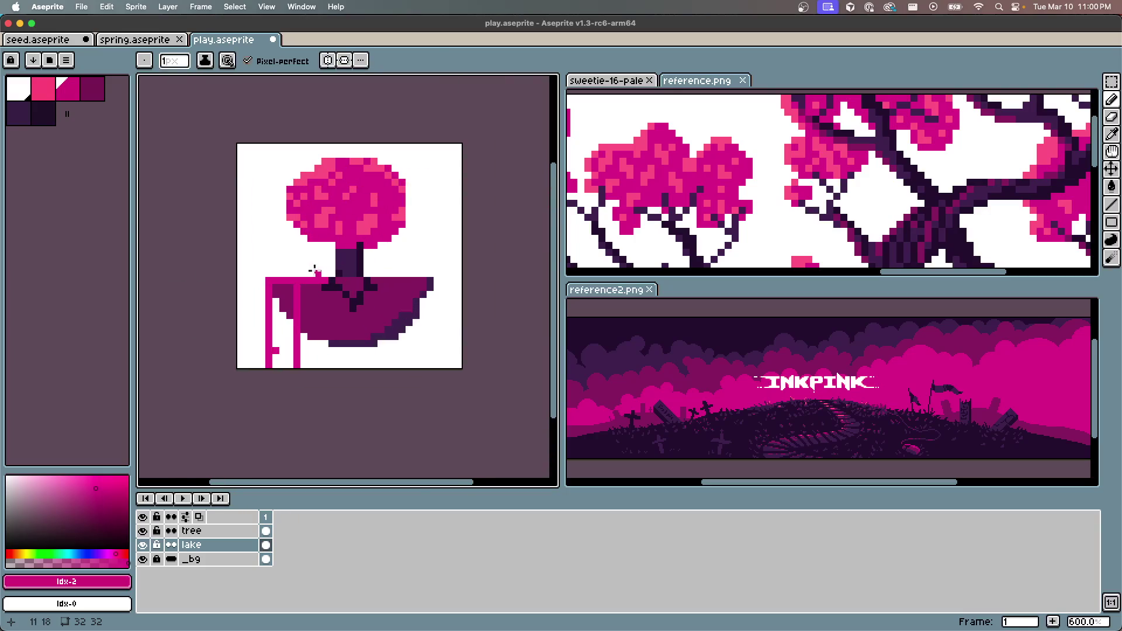
click(278, 332)
scroll(278, 333, up, 3)
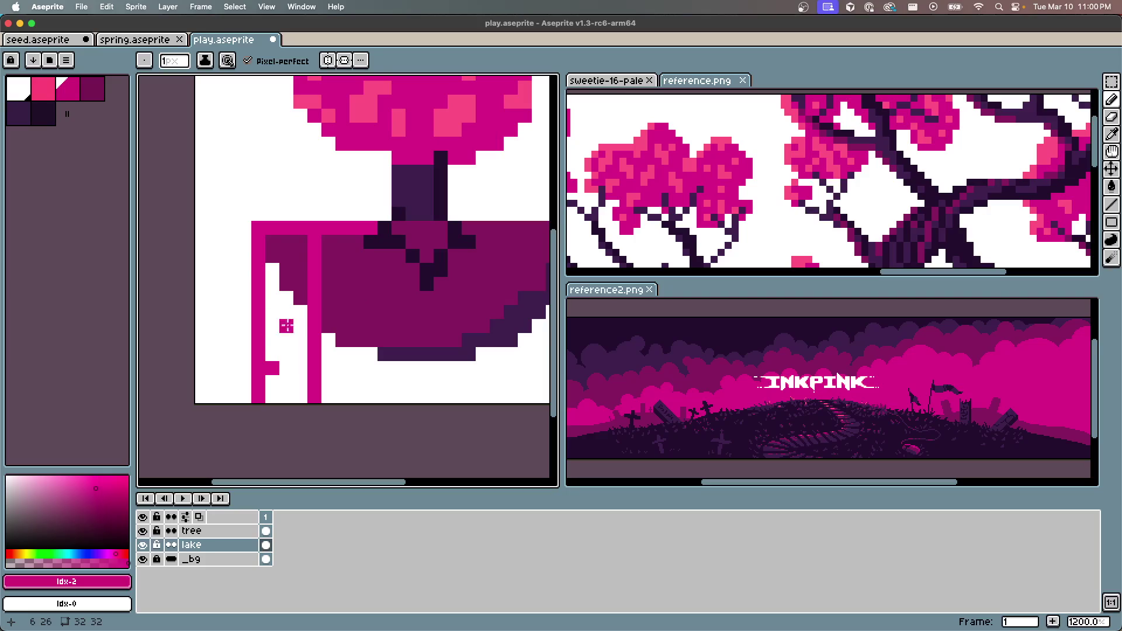
key(g)
click(286, 346)
click(286, 283)
scroll(288, 292, down, 1)
scroll(316, 327, up, 1)
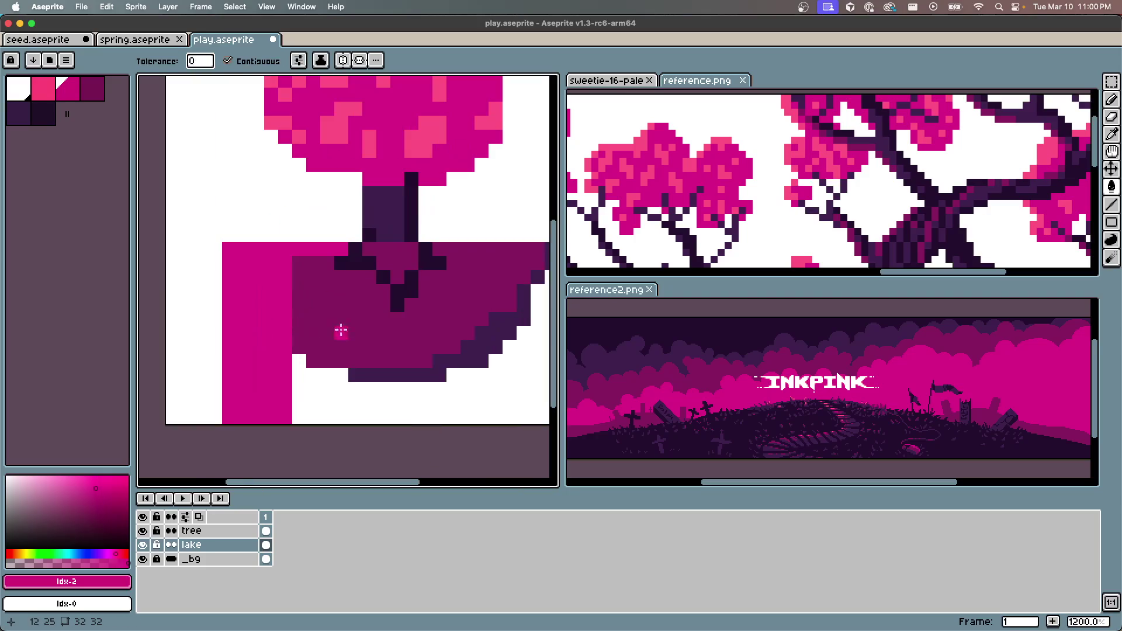
Save play.aseprite, then try a short pencil stroke on the bowl and undo it
key(ctrl+s)
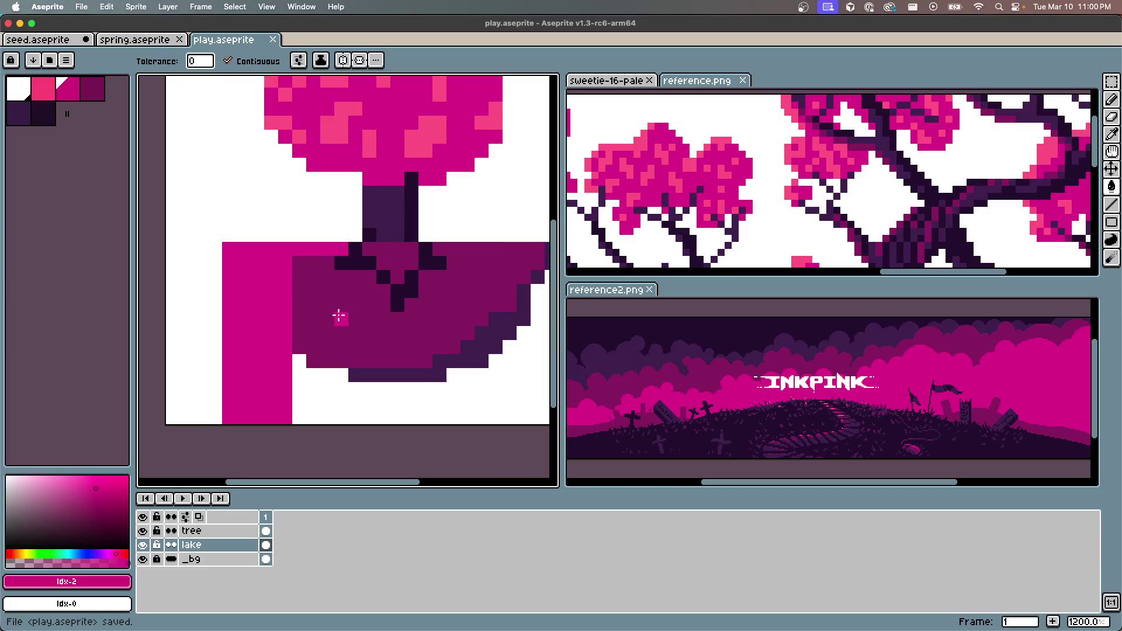
key(b)
drag(309, 295, 346, 335)
key(ctrl+z)
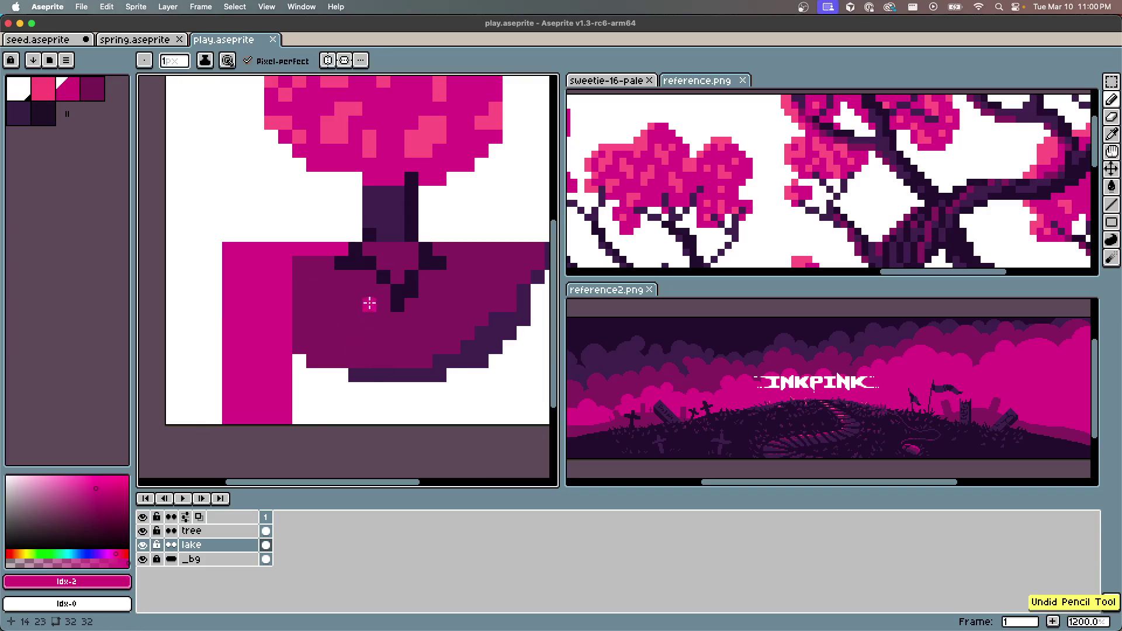
Paint darkest-purple pixels at the trunk base and on the bowl beside the trunk
scroll(388, 300, down, 2)
scroll(388, 301, up, 3)
alt+click(393, 280)
click(374, 257)
click(349, 244)
drag(378, 242, 390, 268)
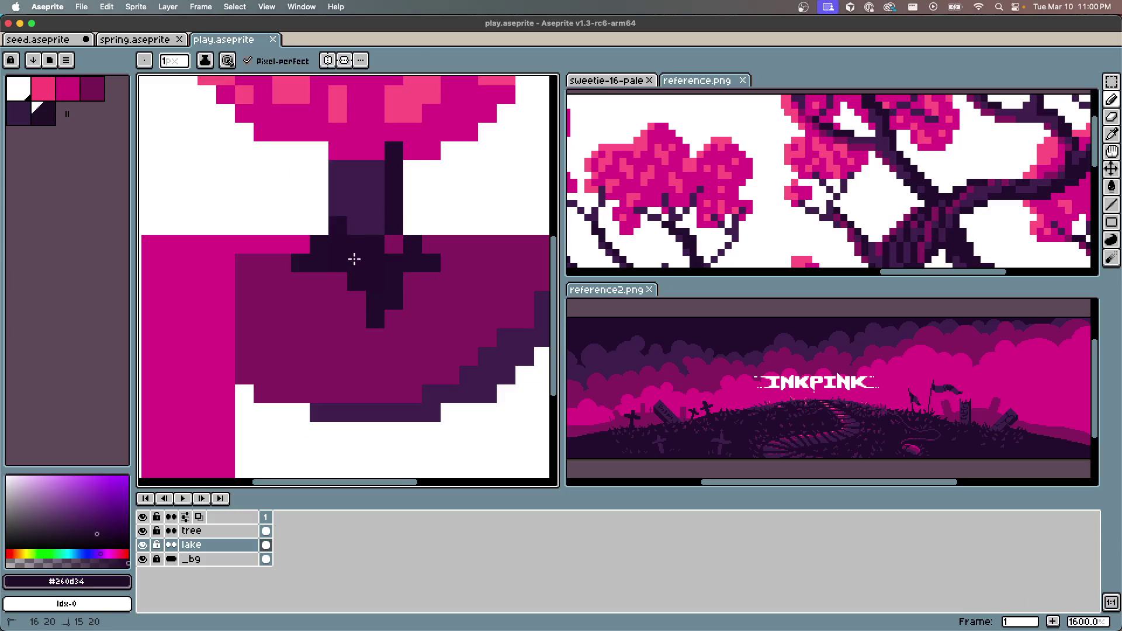
scroll(388, 267, down, 3)
scroll(388, 268, up, 2)
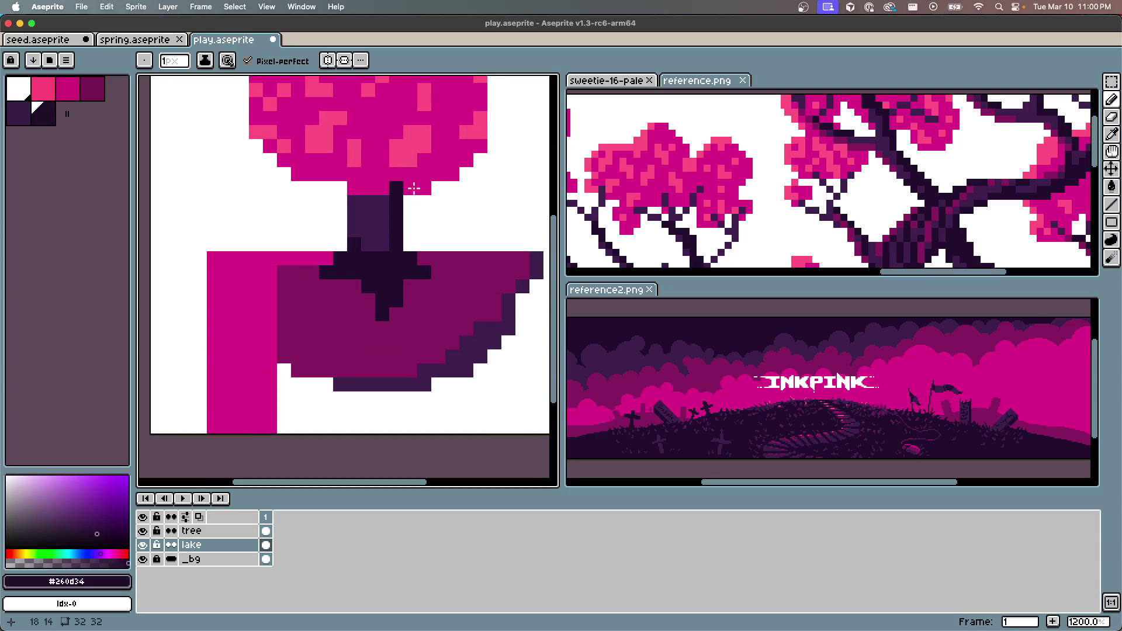
click(23, 117)
click(340, 234)
key(ctrl+z)
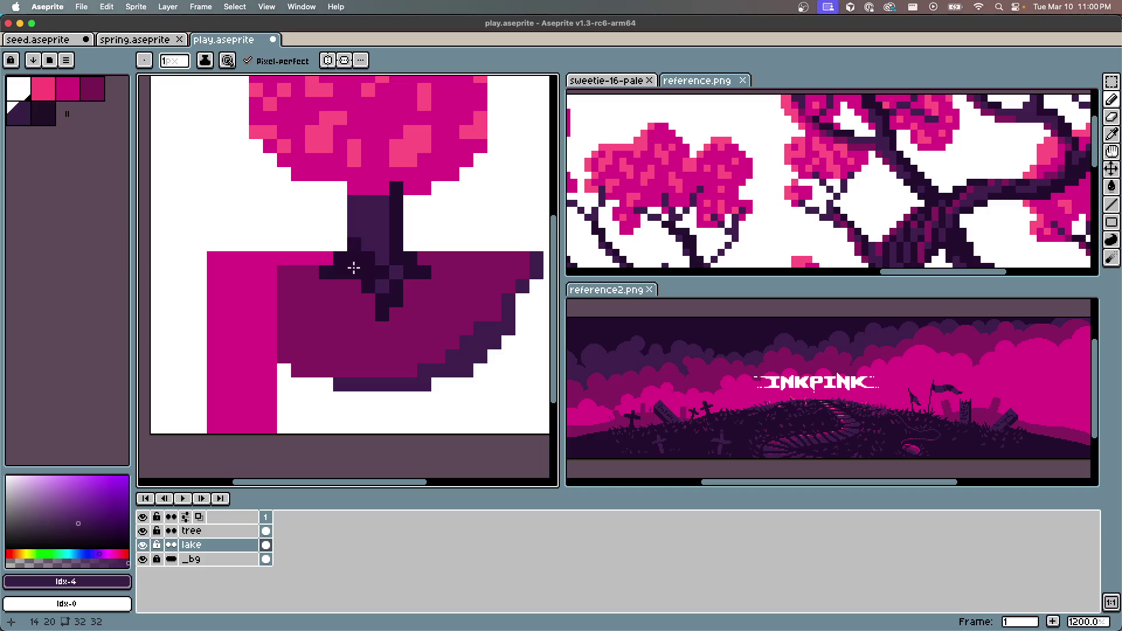
alt+click(393, 229)
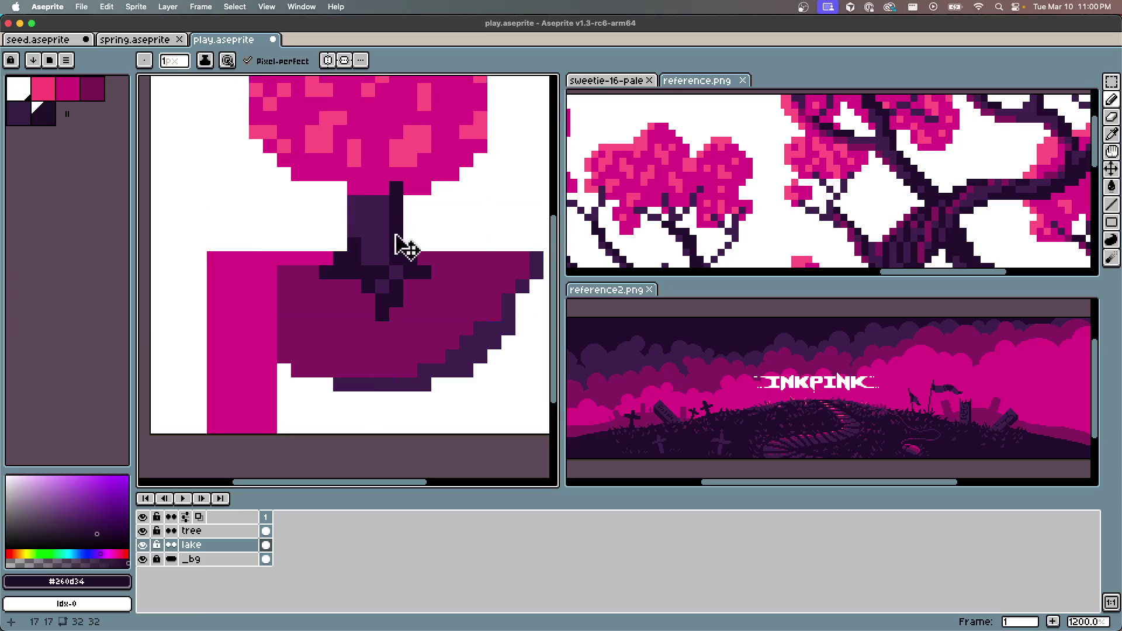
Step through undo and redo of the recent bowl edits, keeping them, and save
key(ctrl+z)
key(ctrl+z)
key(ctrl+z)
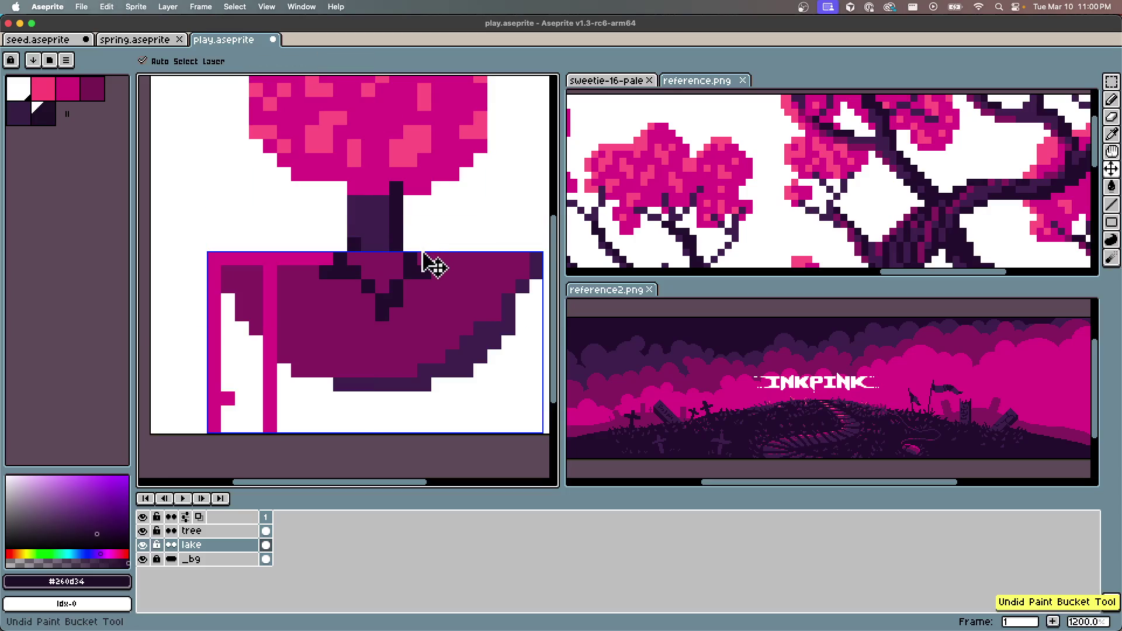
key(ctrl+shift+z)
key(ctrl+z)
key(ctrl+shift+z)
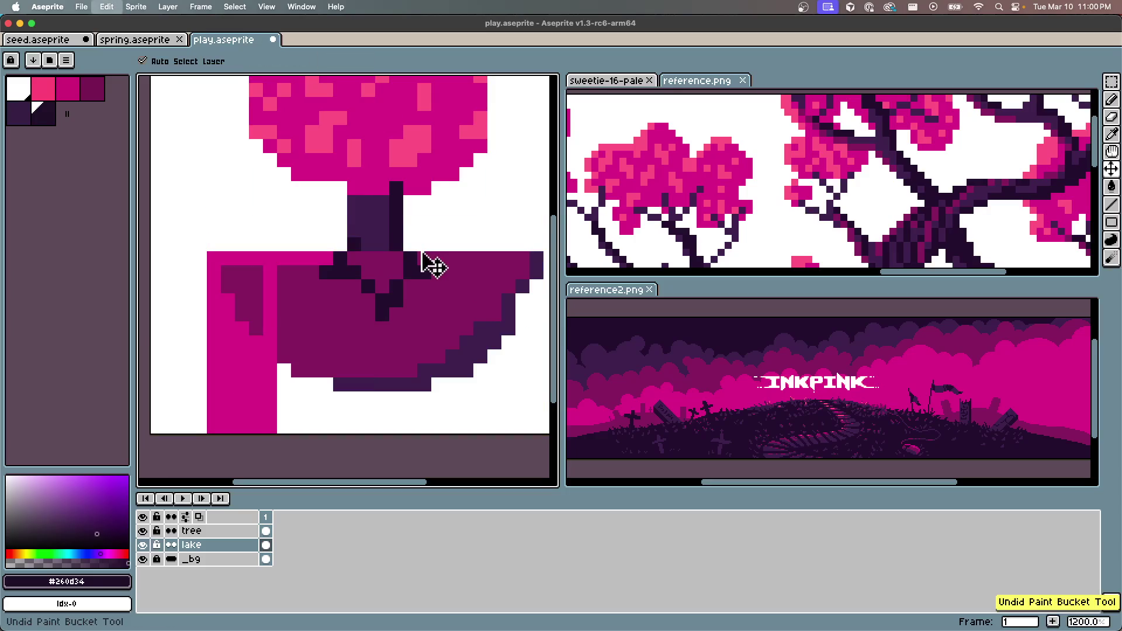
key(ctrl+z)
key(ctrl+z)
key(ctrl+shift+z)
key(ctrl+shift+z)
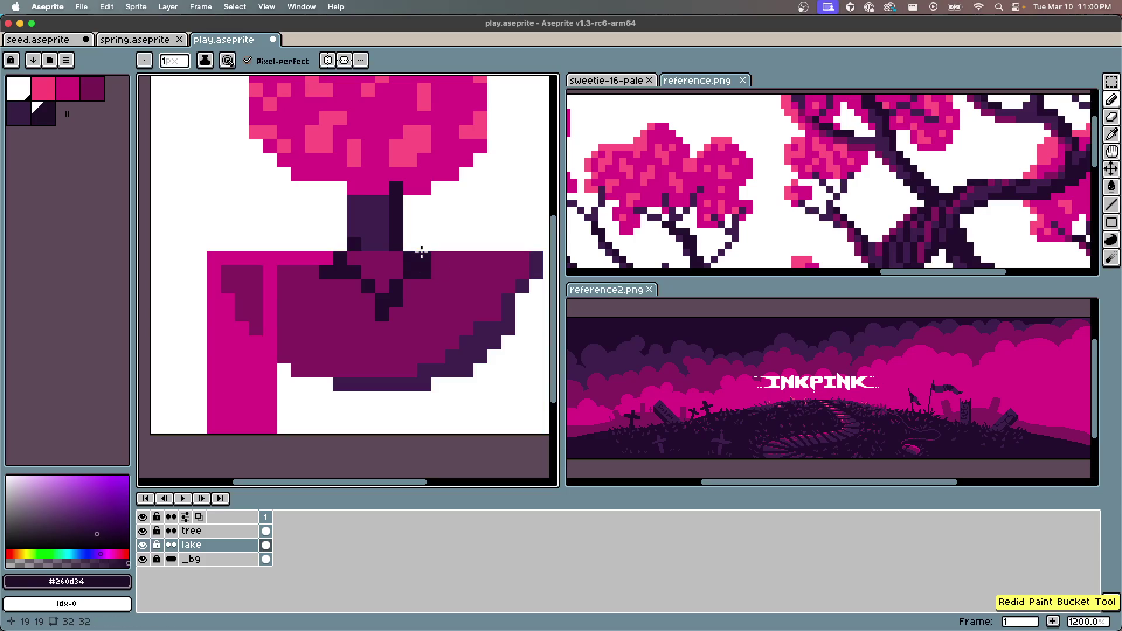
key(ctrl+s)
Toggle the lake and tree layers' visibility to compare them
click(142, 544)
click(143, 545)
click(142, 531)
click(143, 531)
click(142, 531)
click(143, 530)
Save again and select the tree layer by picking the canopy on the canvas
scroll(362, 257, down, 4)
scroll(358, 260, up, 6)
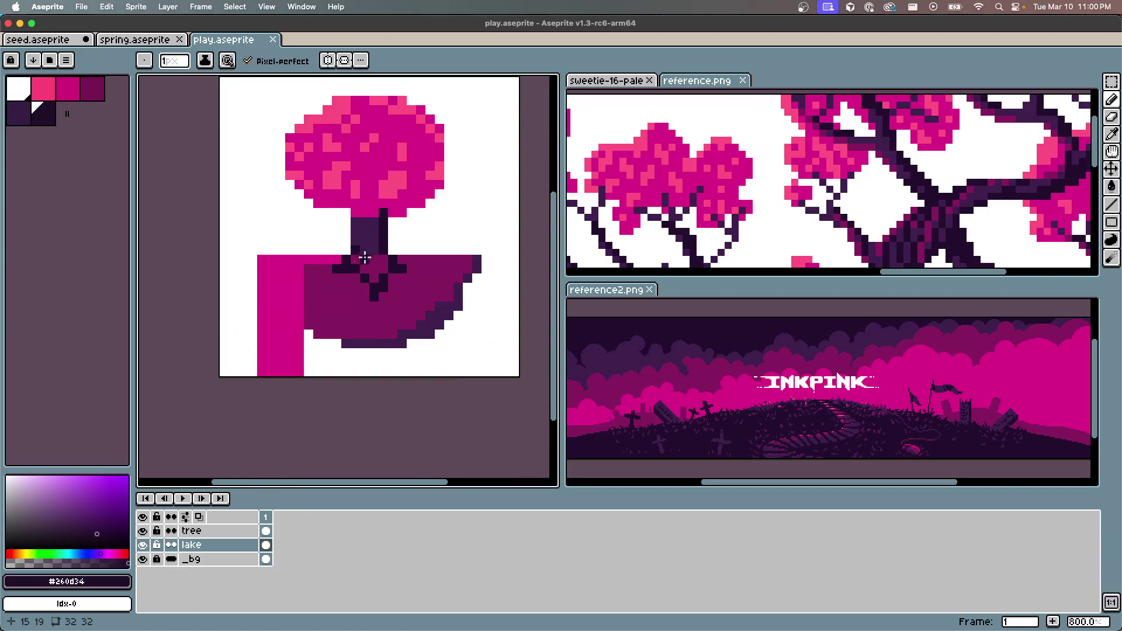
scroll(374, 252, down, 5)
scroll(374, 253, down, 1)
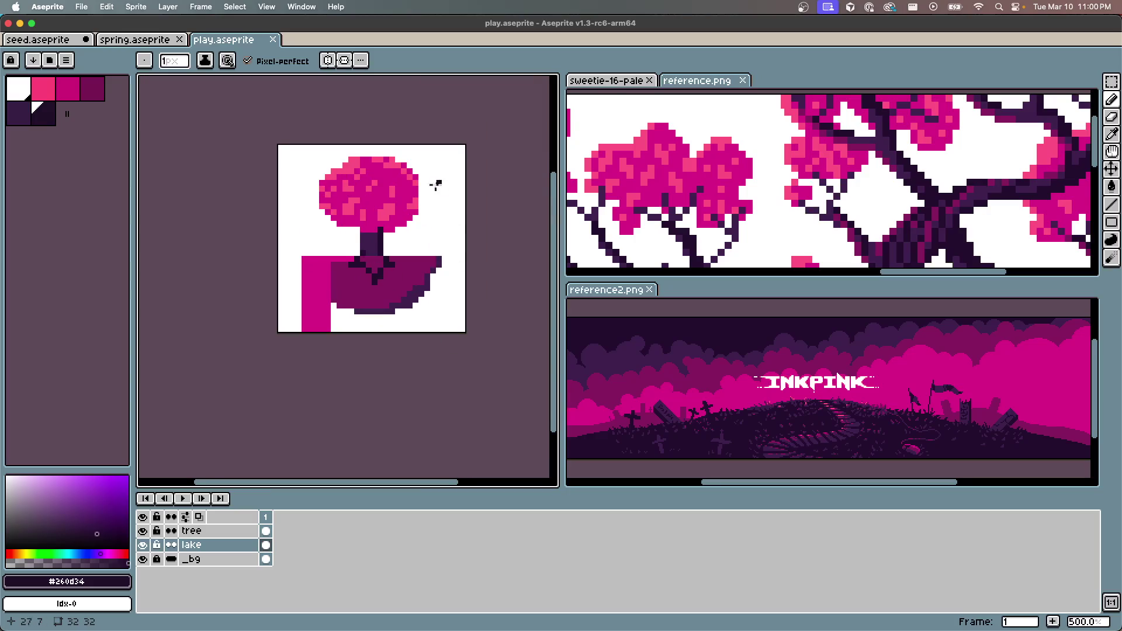
scroll(433, 181, up, 1)
scroll(377, 126, up, 1)
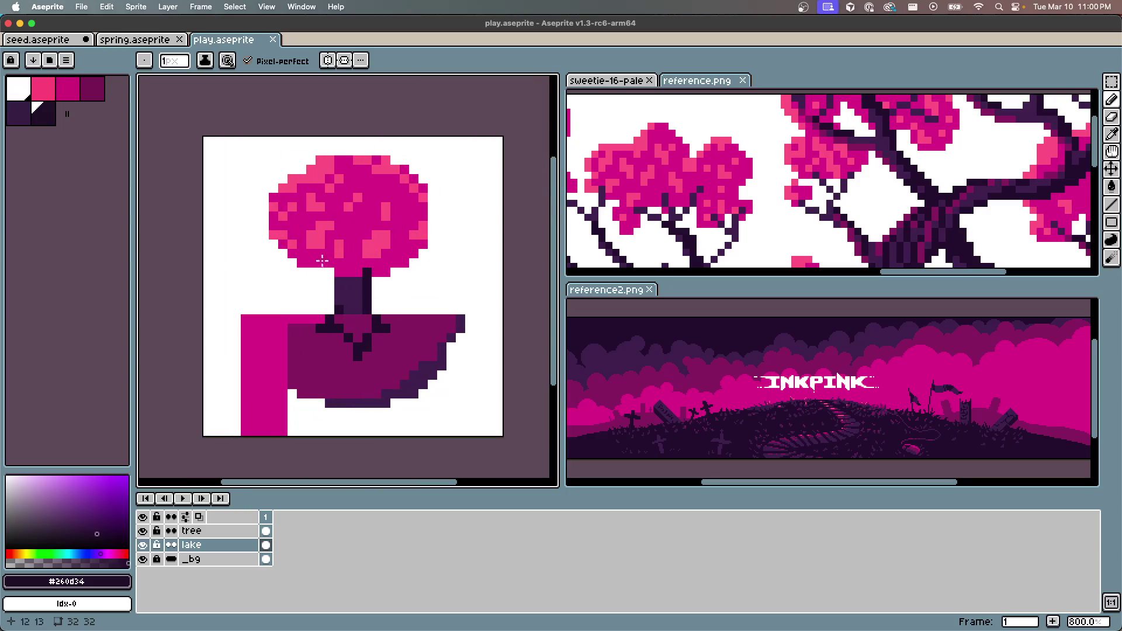
scroll(347, 283, down, 1)
scroll(348, 283, up, 1)
scroll(347, 282, down, 1)
scroll(350, 292, up, 1)
key(v)
key(ctrl+s)
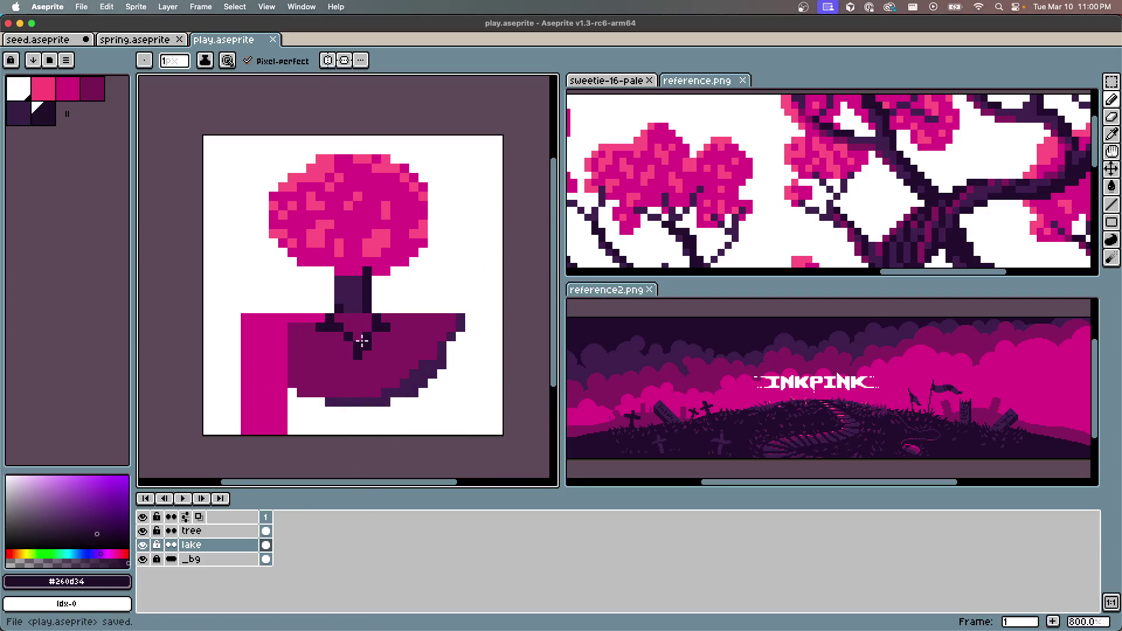
scroll(363, 340, up, 3)
scroll(388, 313, down, 3)
scroll(351, 368, up, 2)
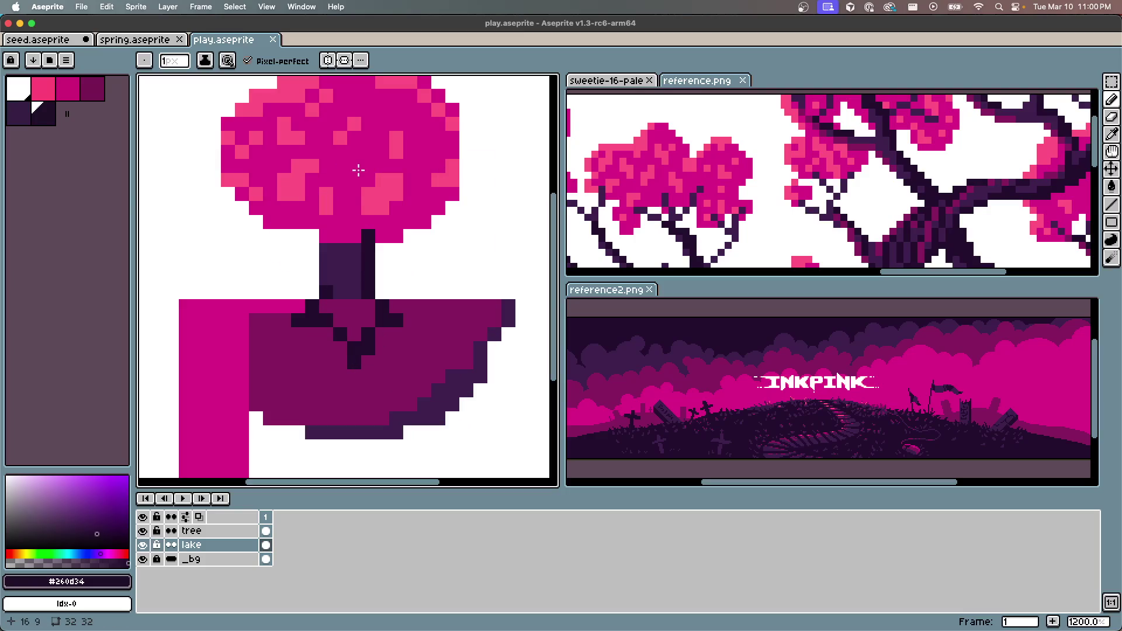
ctrl+click(374, 134)
Retouch trunk pixels in dark and lighter purple, add a light pixel at the canopy edge, save
mouse_move(355, 319)
mouse_down()
mouse_move(368, 303)
mouse_move(353, 327)
mouse_up()
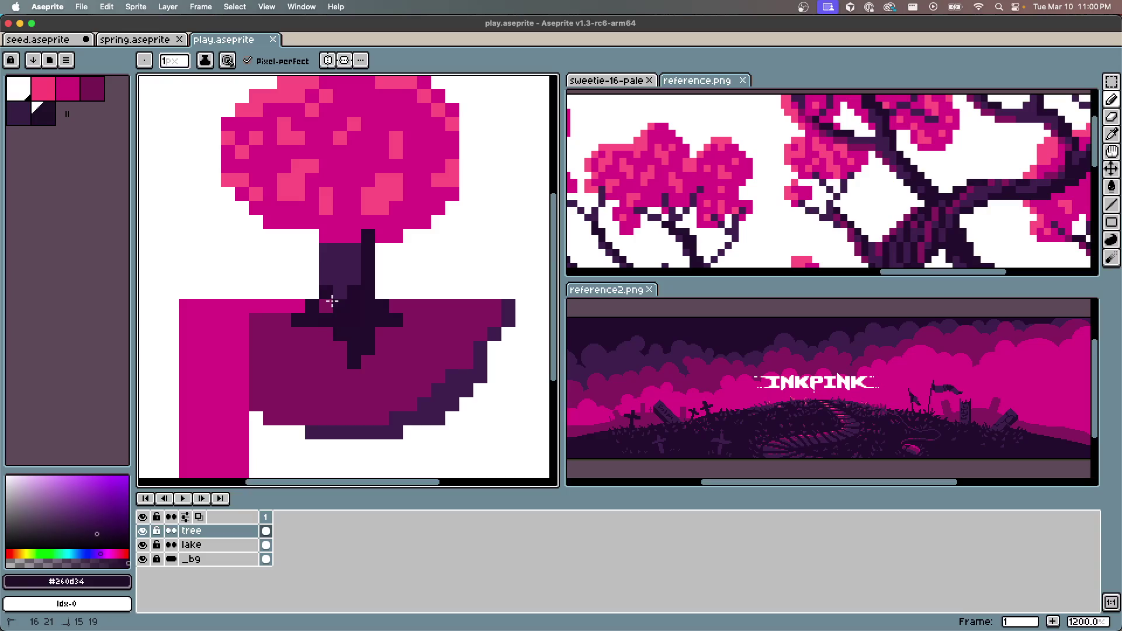
alt+click(343, 265)
click(343, 287)
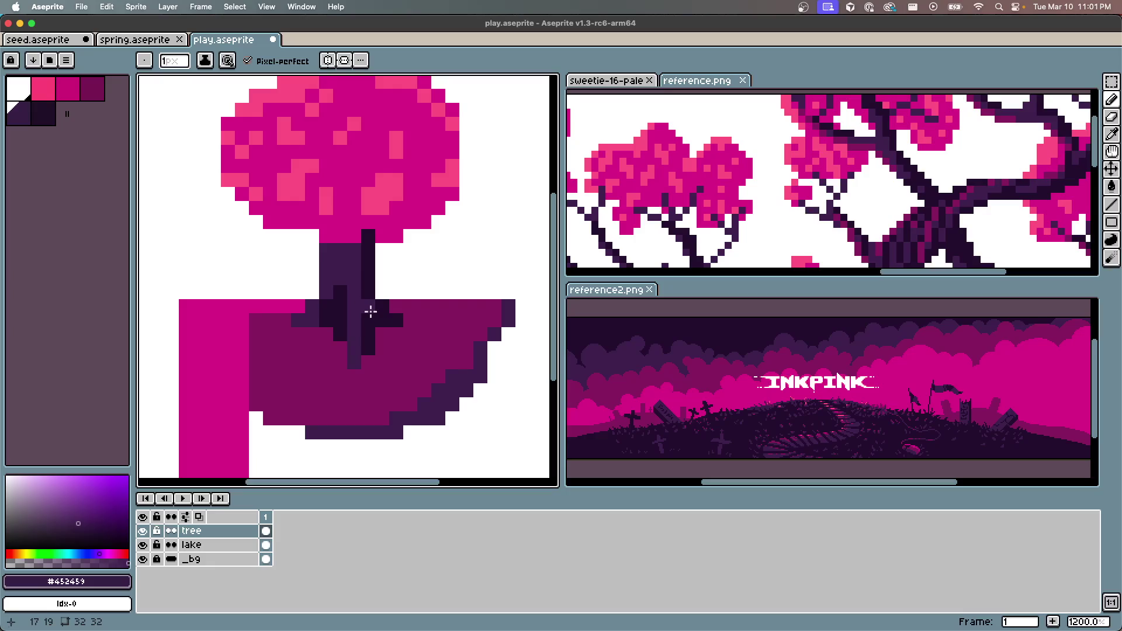
alt+click(368, 255)
click(343, 273)
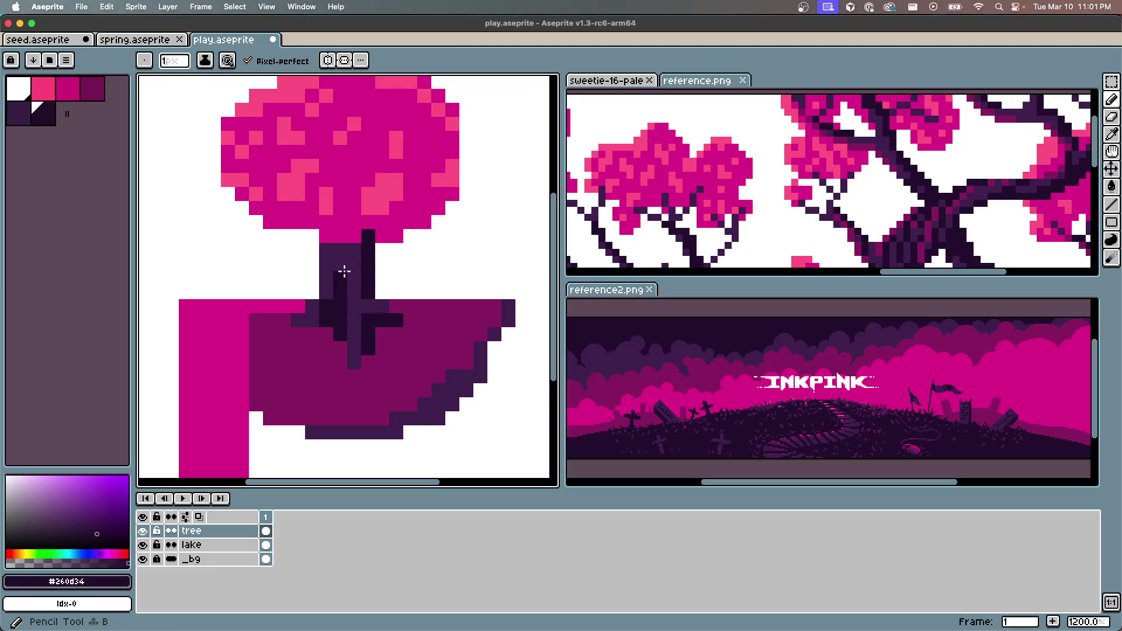
alt+click(358, 293)
click(404, 224)
key(super+s)
Fix a pixel at the trunk's base where it meets the bowl
scroll(396, 366, down, 2)
scroll(456, 311, up, 2)
scroll(411, 325, down, 2)
scroll(411, 325, up, 2)
click(376, 353)
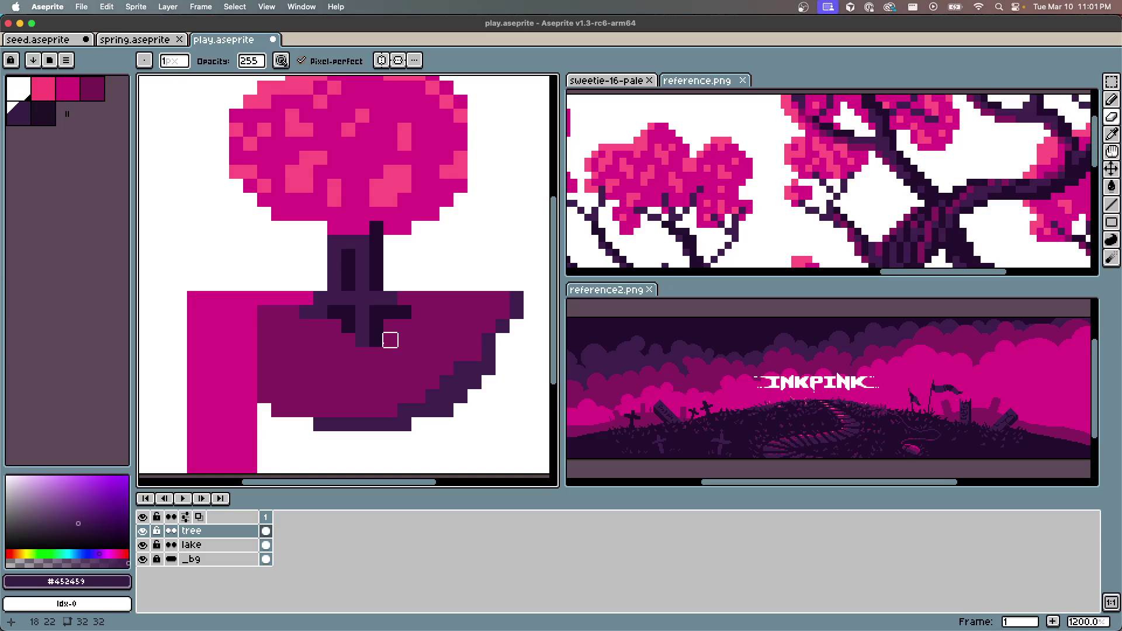
Nudge the tree layer up slightly with the Move tool and save play.aseprite
scroll(424, 362, down, 4)
scroll(415, 355, up, 1)
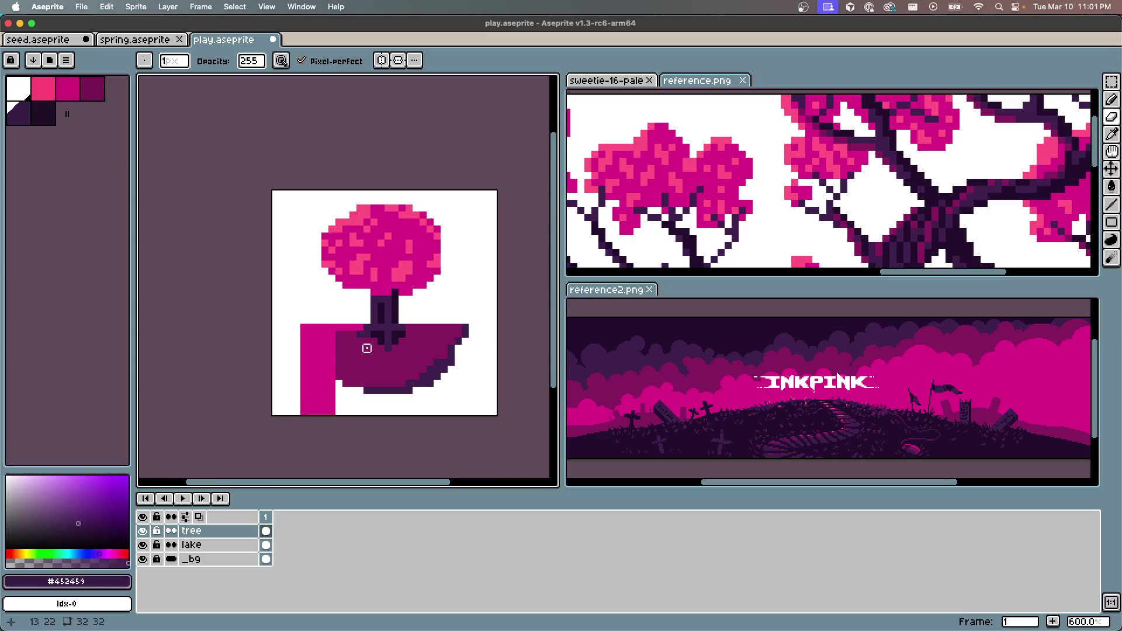
scroll(363, 353, up, 4)
scroll(380, 345, down, 3)
scroll(444, 374, up, 3)
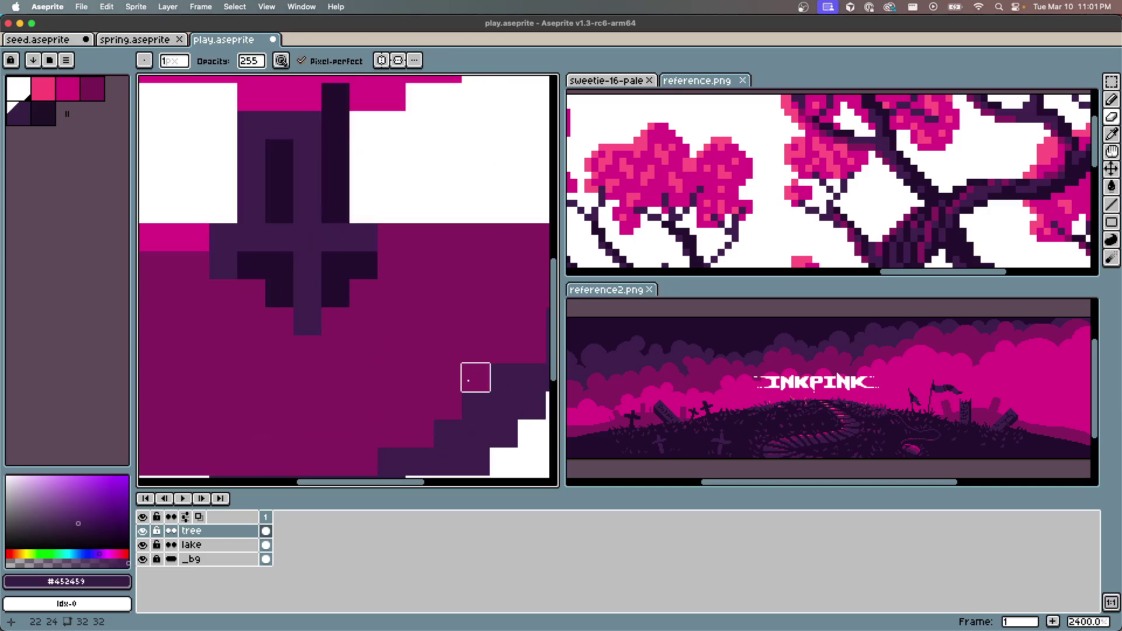
scroll(470, 378, down, 5)
scroll(469, 381, up, 4)
scroll(476, 333, down, 2)
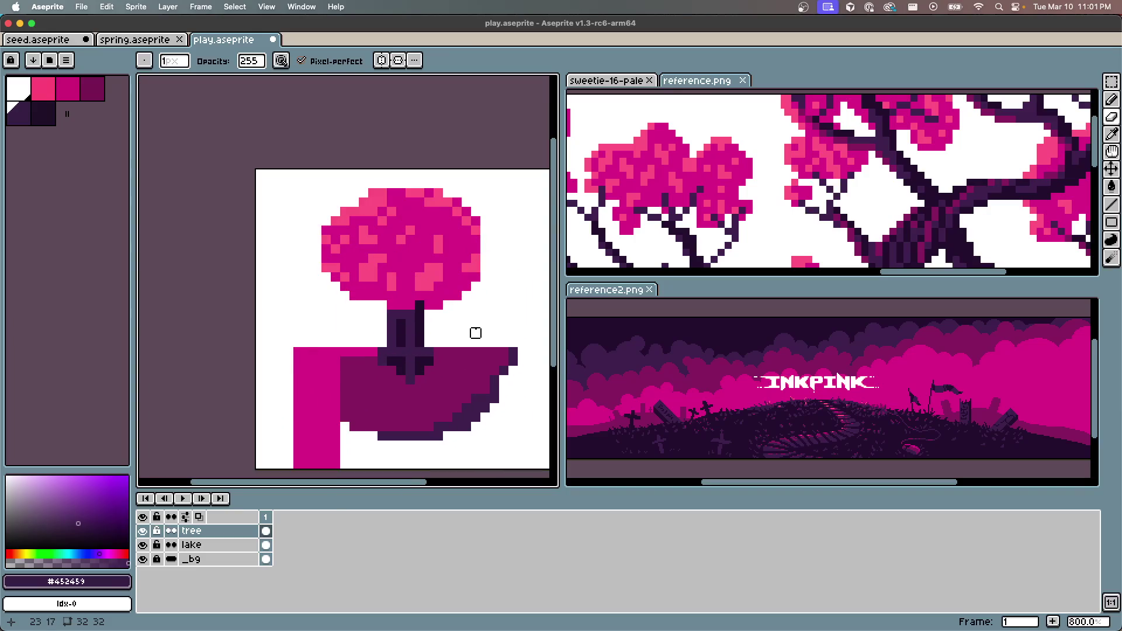
key(v)
drag(422, 284, 421, 275)
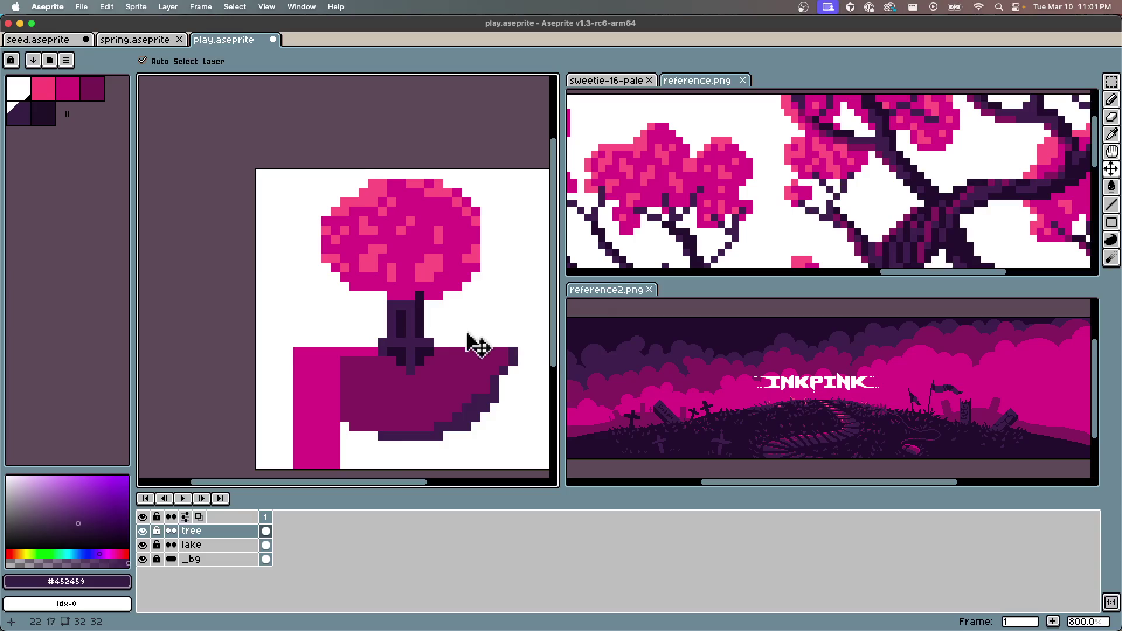
key(ctrl+s)
scroll(401, 388, down, 3)
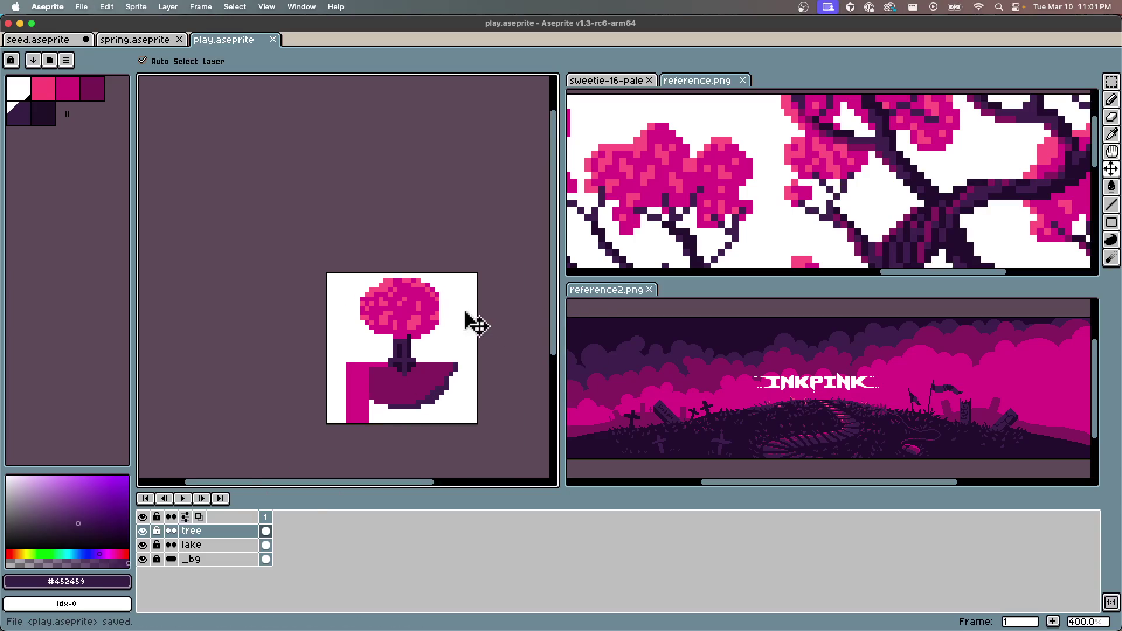
scroll(471, 321, up, 2)
key(h)
key(v)
scroll(413, 396, up, 1)
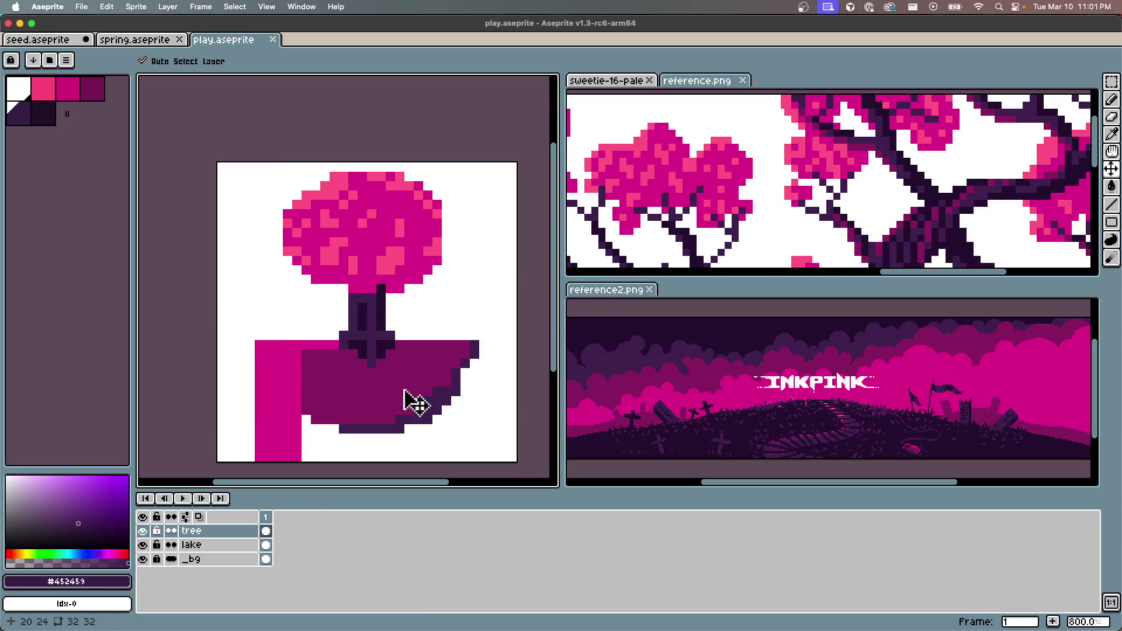
scroll(433, 300, up, 2)
scroll(429, 297, down, 3)
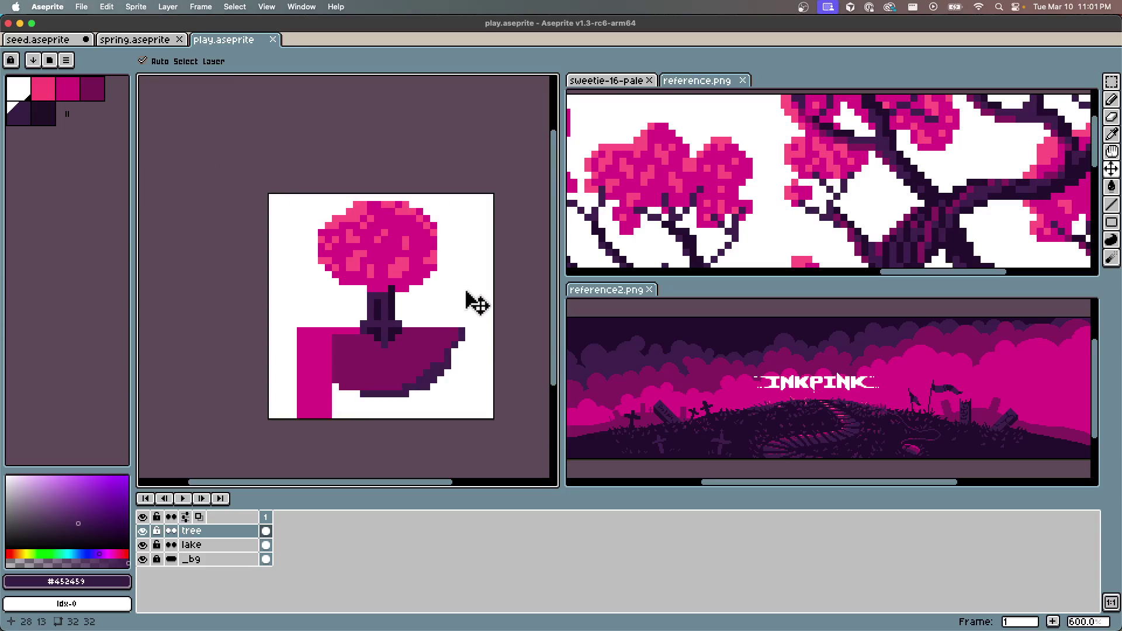
scroll(468, 293, up, 3)
scroll(463, 303, down, 4)
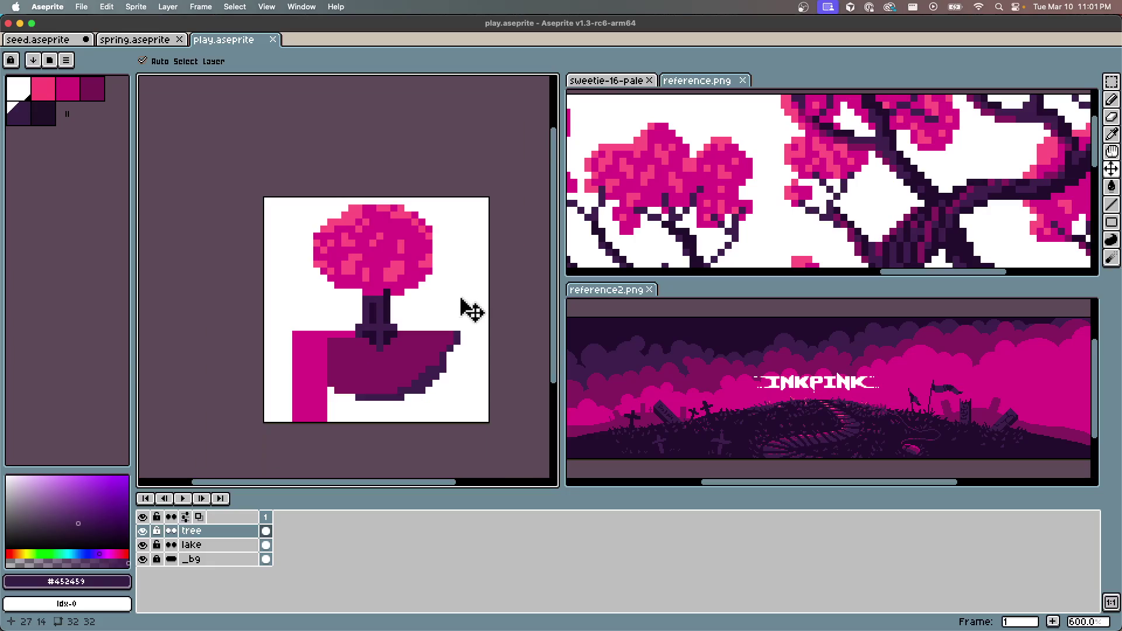
scroll(445, 302, up, 2)
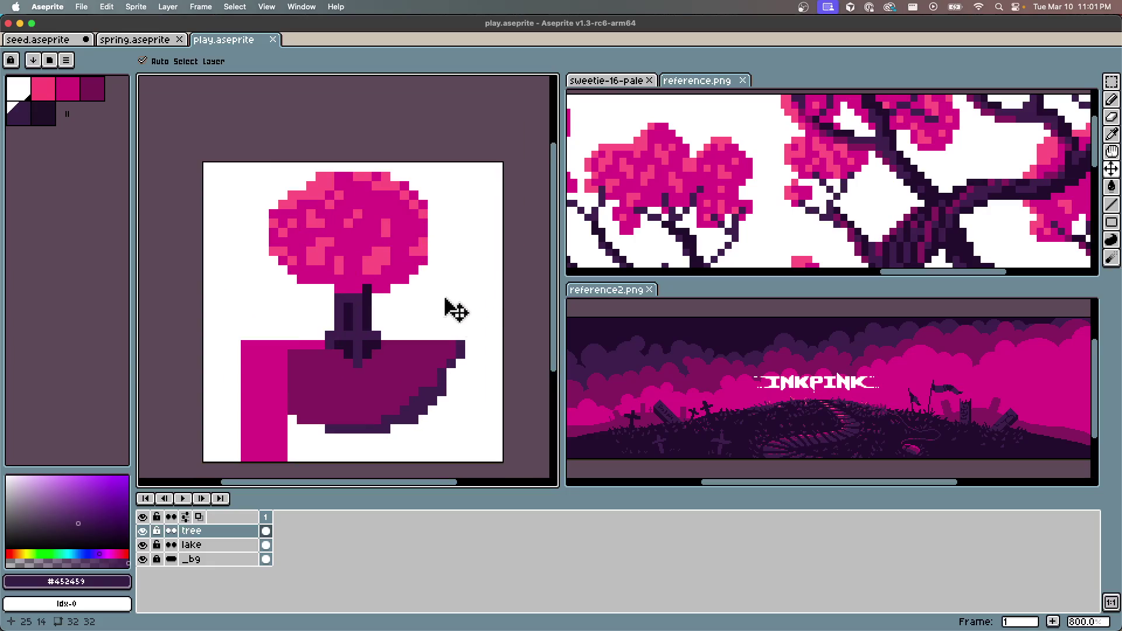
scroll(400, 315, up, 2)
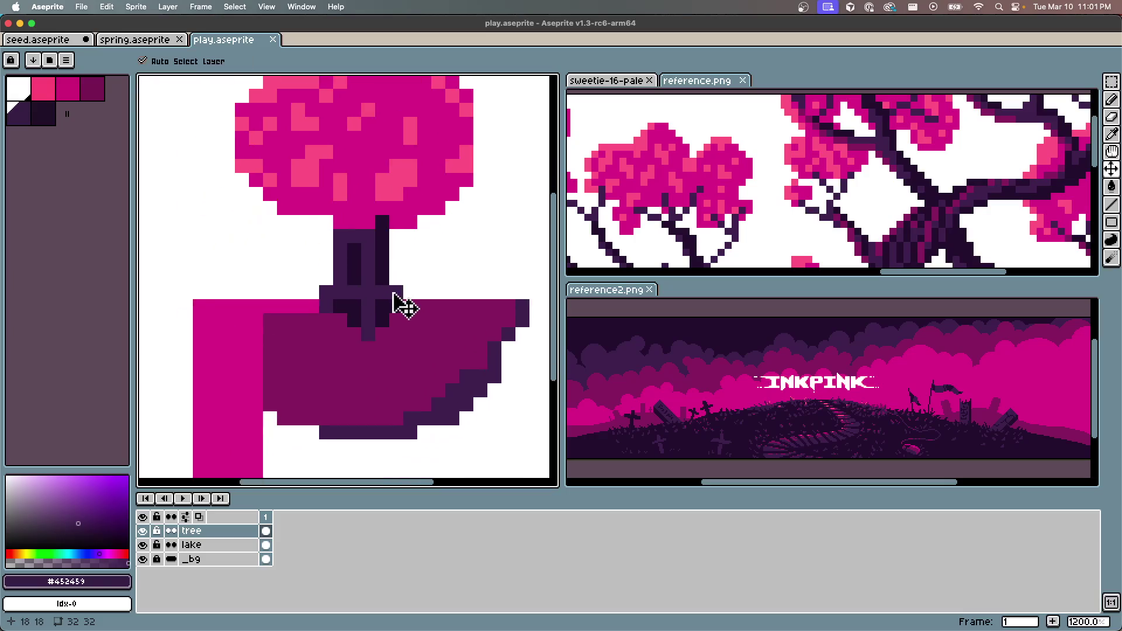
scroll(397, 304, down, 2)
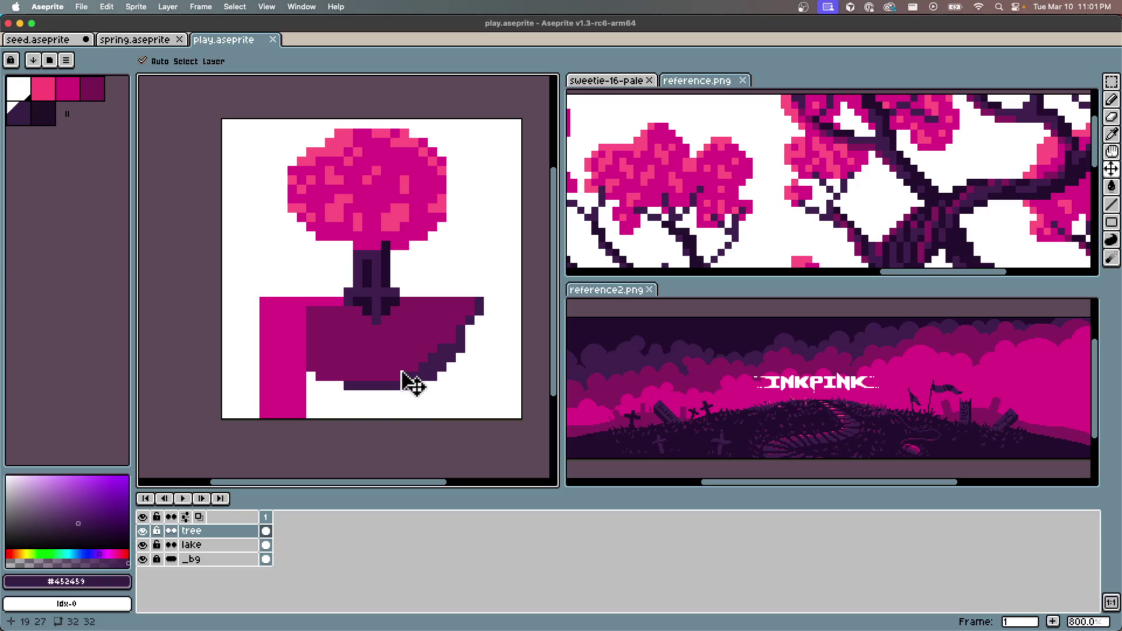
Undo a stray dark magenta bucket fill, select the lake layer, and save
key(i)
click(438, 321)
key(g)
click(441, 351)
key(ctrl+z)
ctrl+click(441, 367)
key(ctrl+s)
Paint the bowl's top row pink to the right of the trunk
scroll(223, 356, down, 3)
scroll(301, 338, up, 2)
scroll(386, 363, up, 1)
scroll(386, 363, down, 1)
mouse_move(310, 371)
mouse_down()
mouse_move(334, 325)
mouse_move(317, 292)
mouse_up()
scroll(337, 326, up, 4)
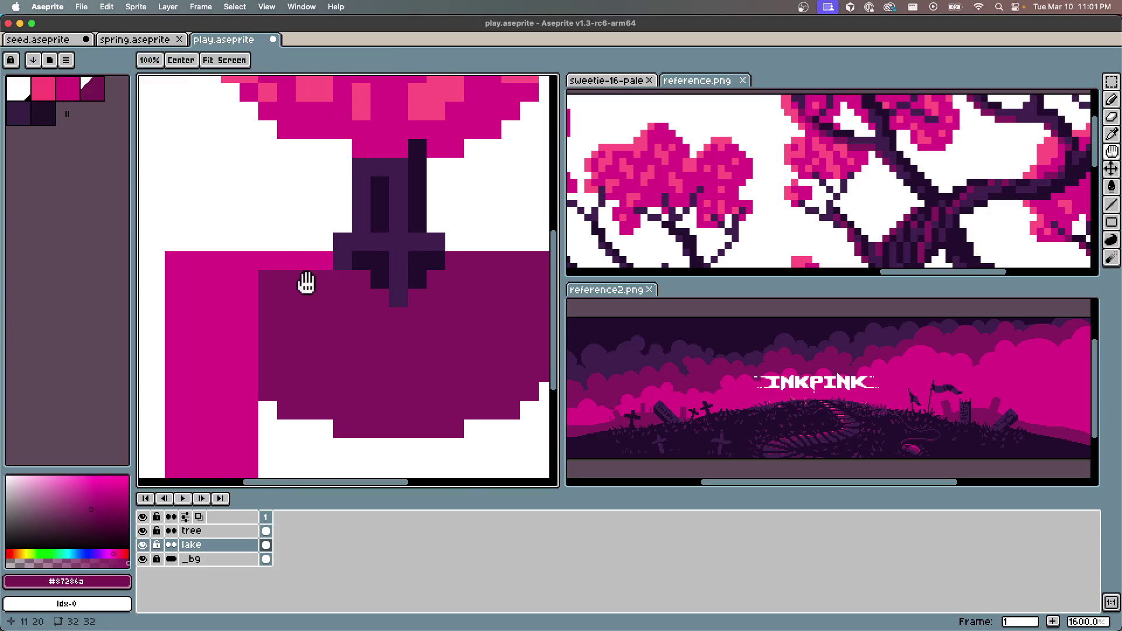
scroll(320, 284, down, 4)
scroll(322, 284, up, 1)
scroll(323, 285, up, 2)
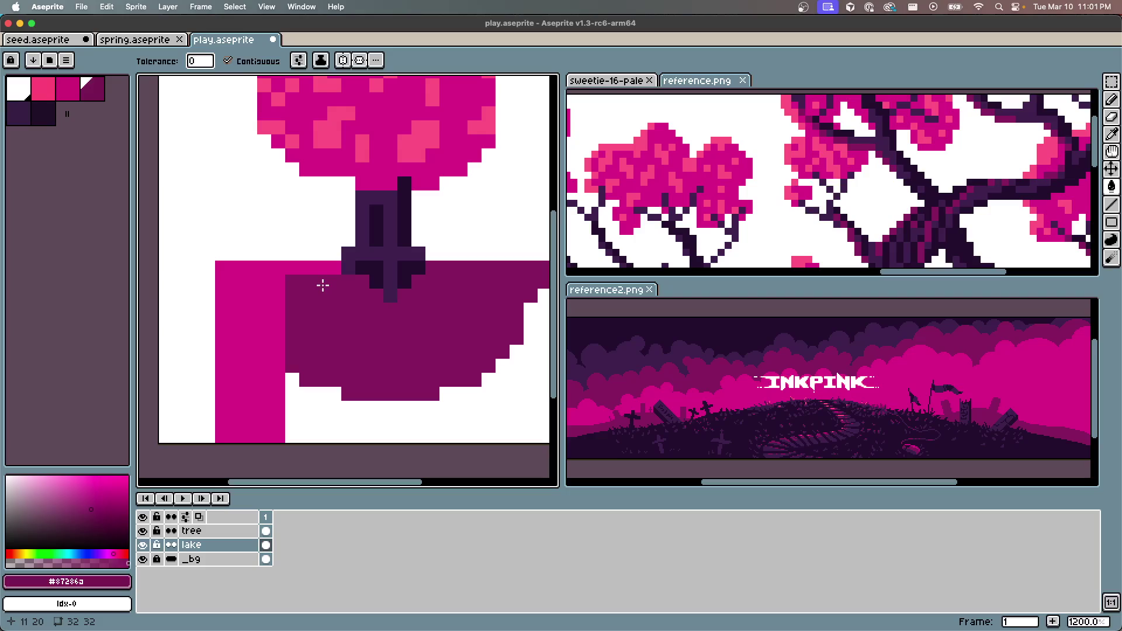
scroll(320, 284, down, 4)
scroll(351, 280, up, 2)
key(b)
key([)
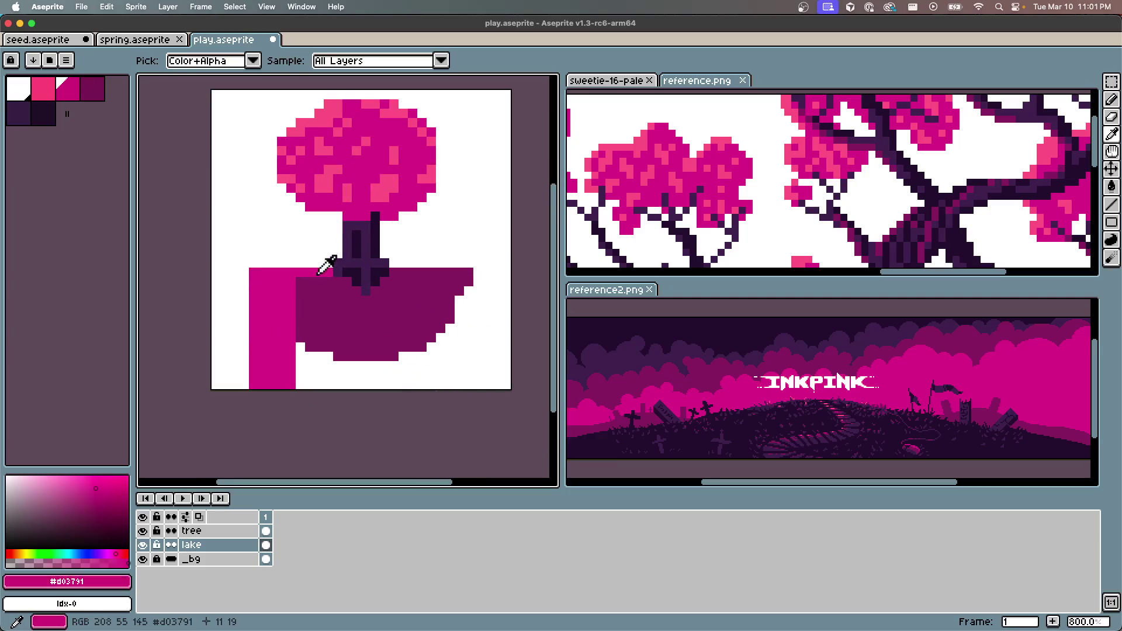
drag(395, 272, 467, 272)
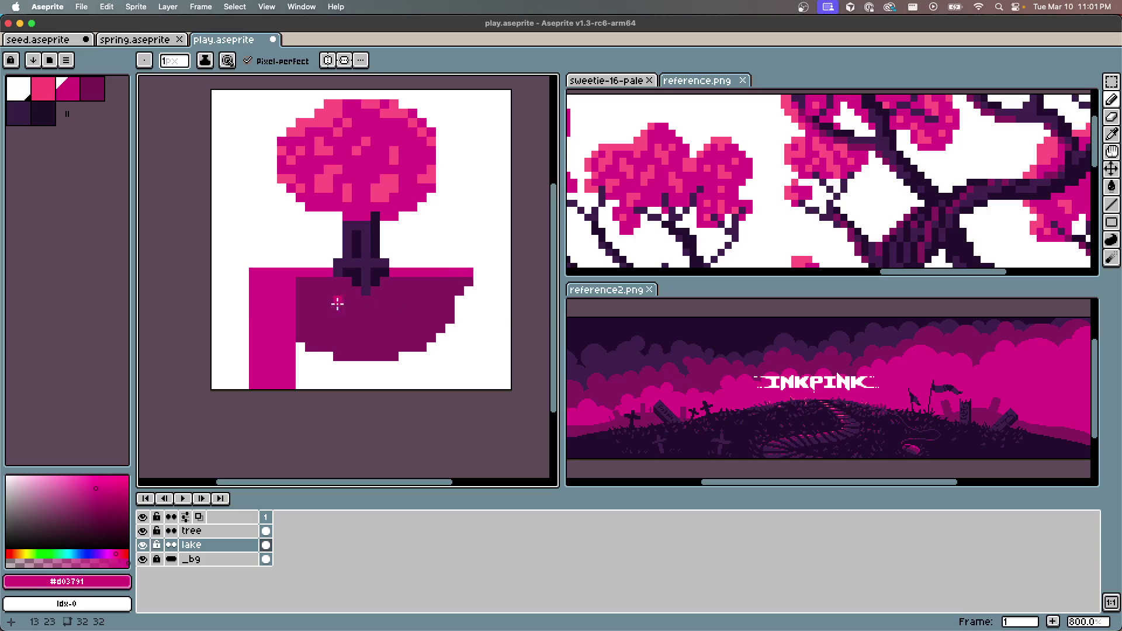
Draw a dark purple H mark on the front of the bowl
click(90, 94)
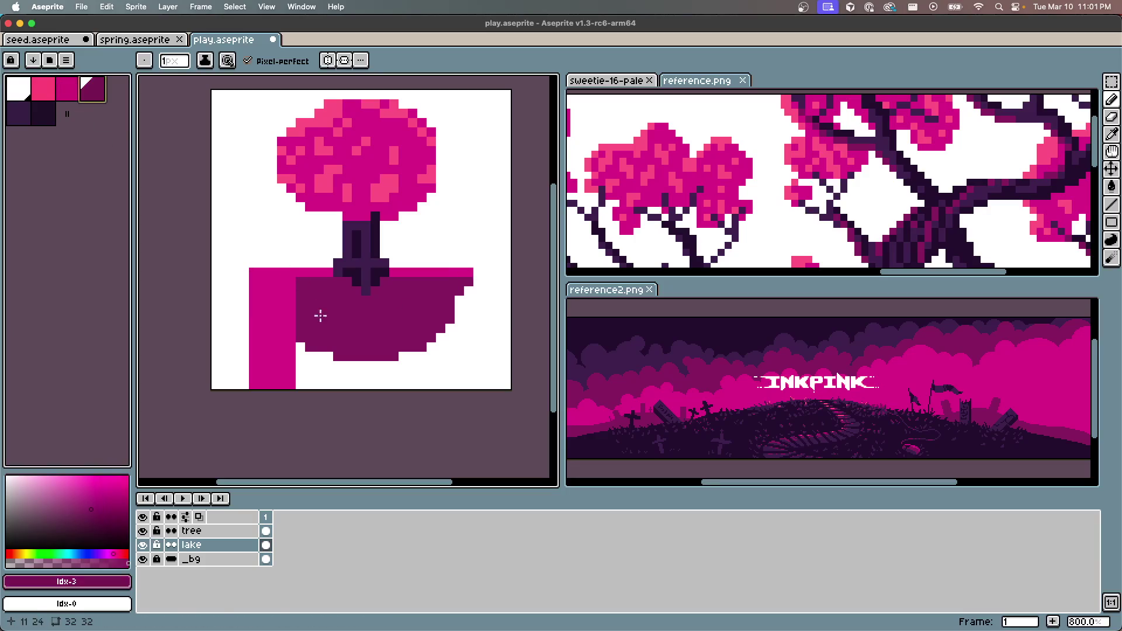
click(307, 283)
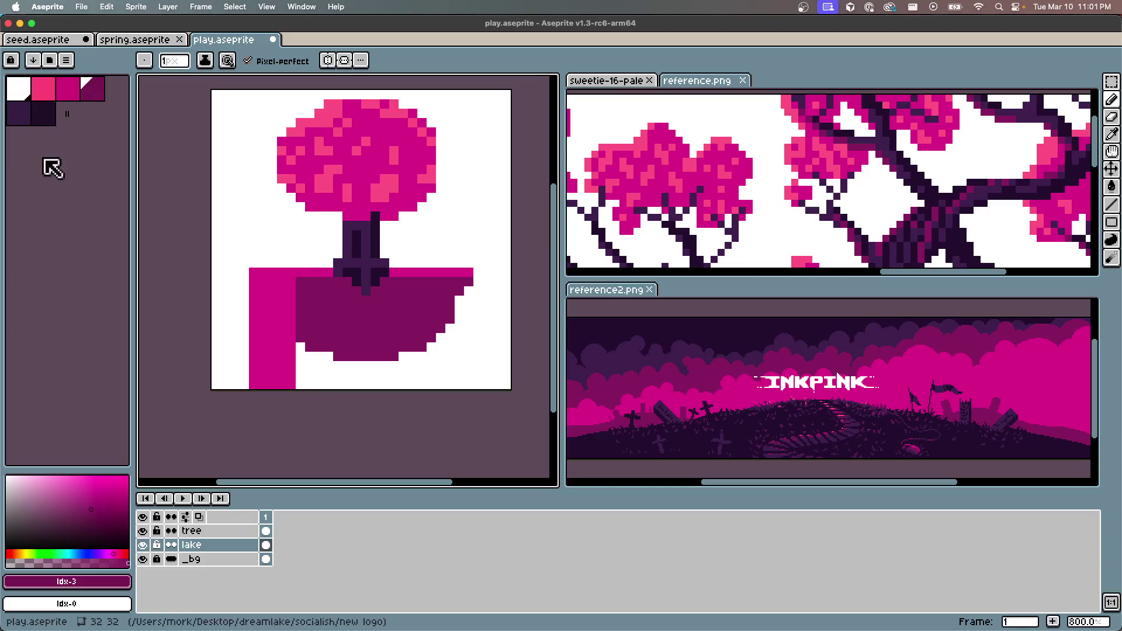
click(19, 111)
drag(336, 300, 400, 343)
key(cmd+z)
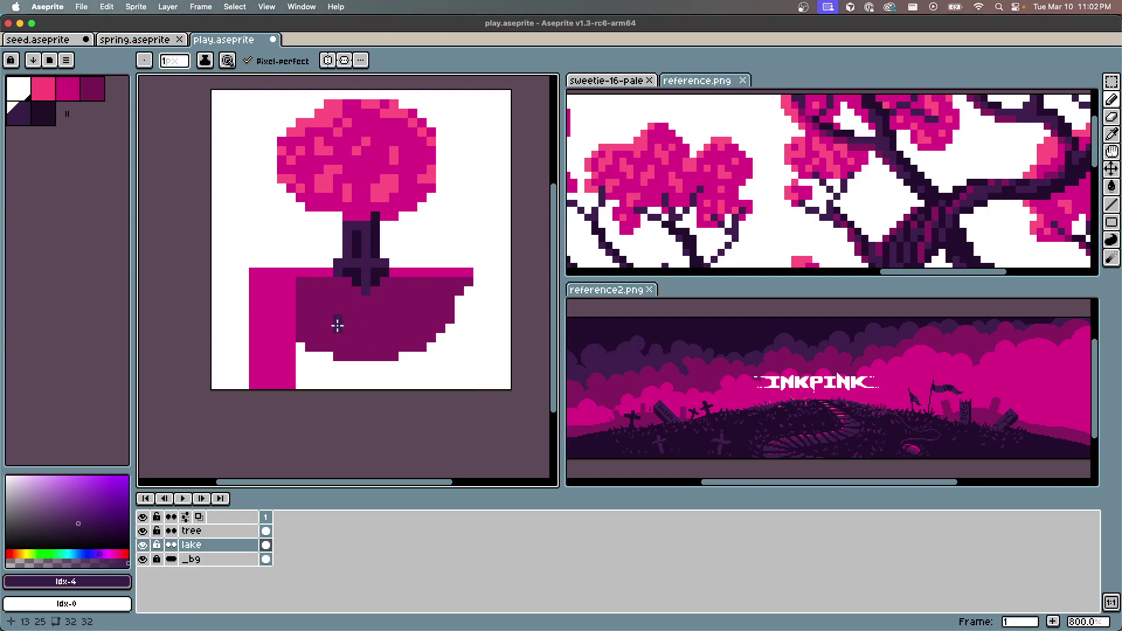
mouse_move(358, 310)
mouse_down()
mouse_move(360, 330)
mouse_move(383, 320)
mouse_up()
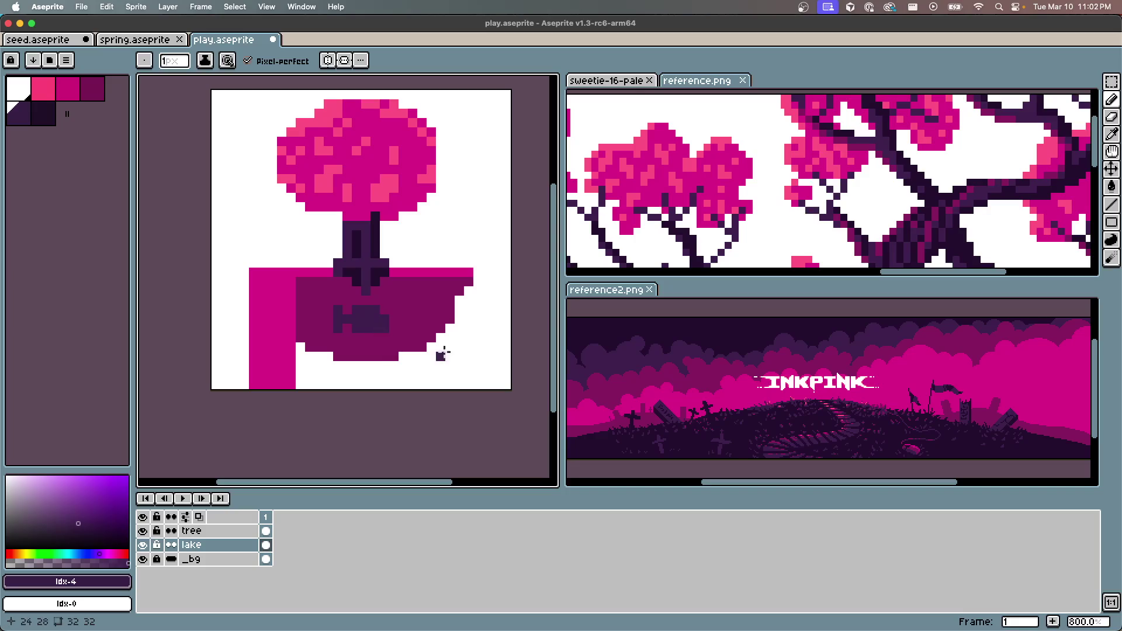
scroll(414, 386, down, 1)
scroll(404, 374, up, 1)
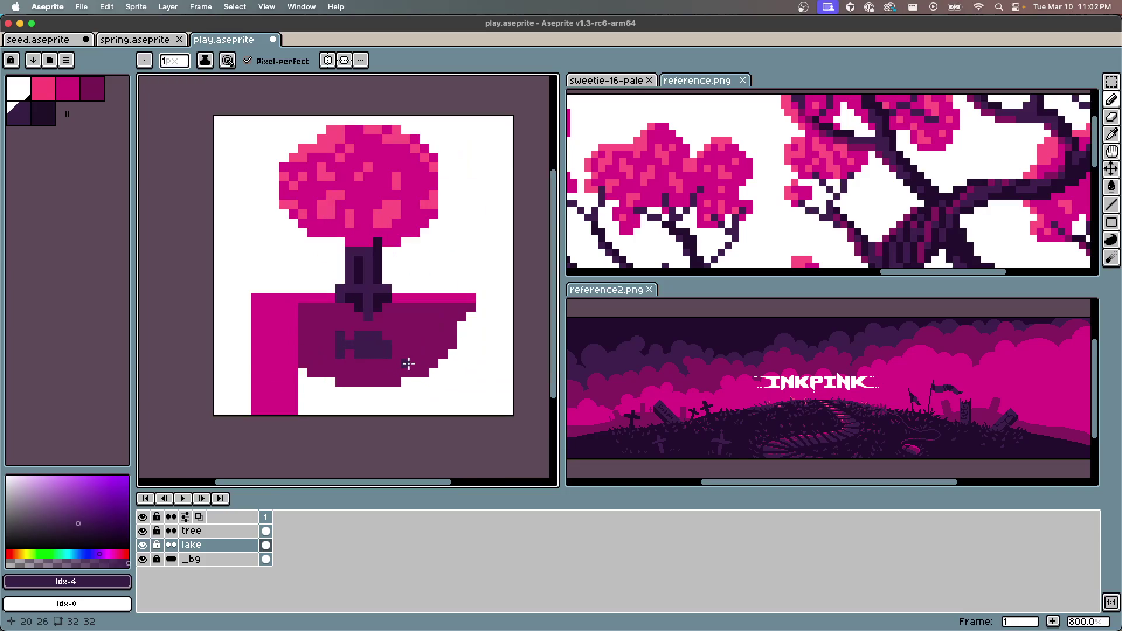
Save play.aseprite, checking the bowl between two saves
key(super+s)
scroll(351, 231, down, 1)
scroll(351, 235, up, 1)
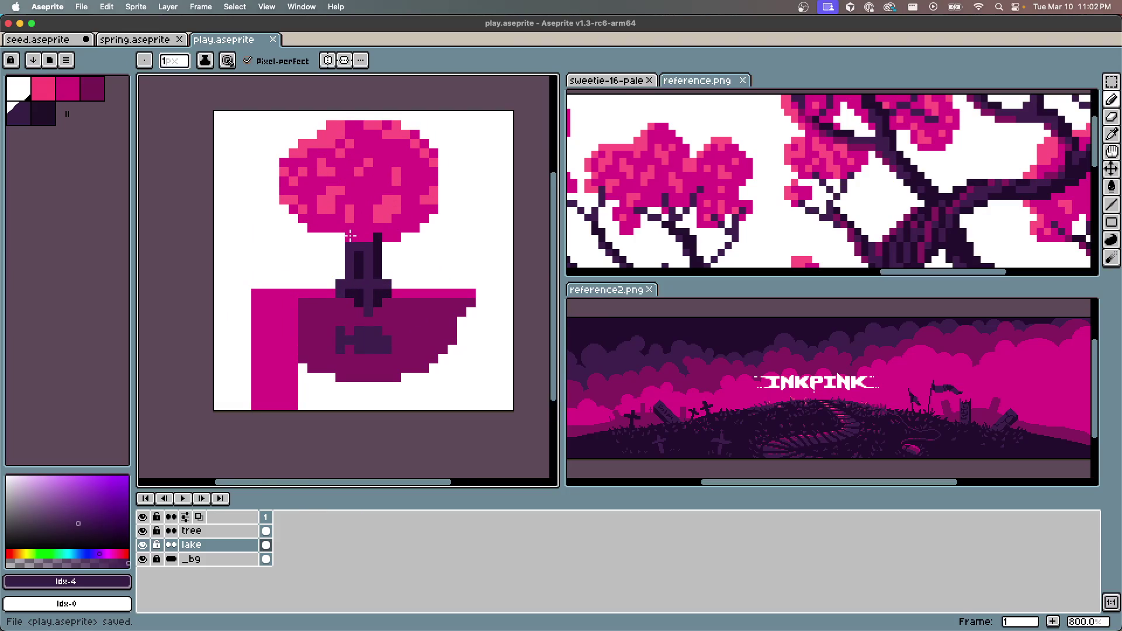
scroll(412, 425, down, 1)
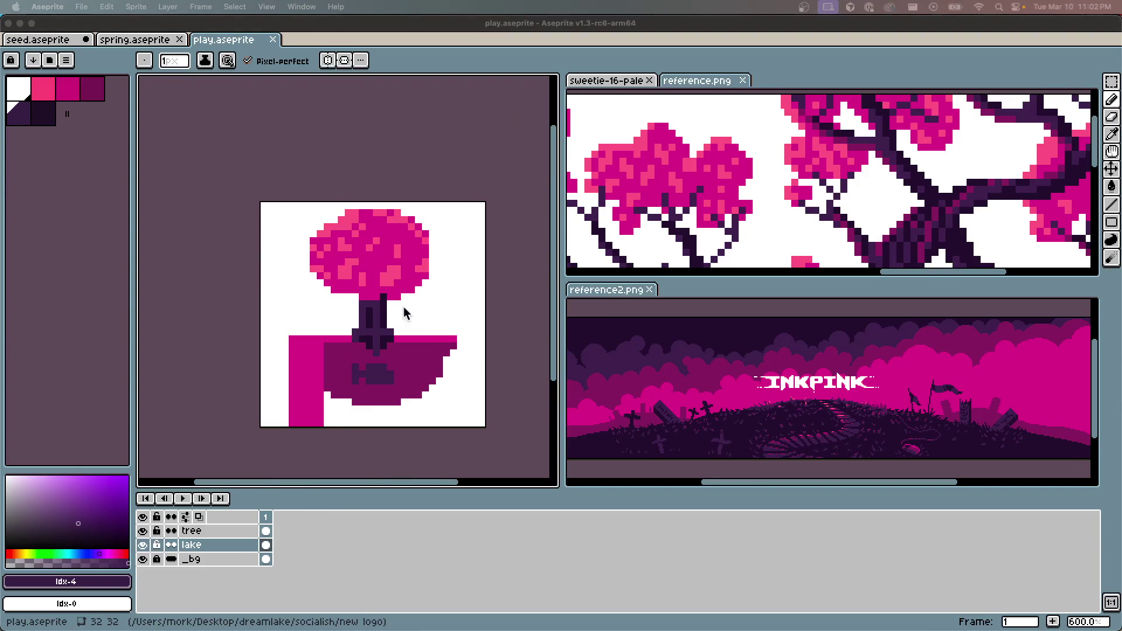
scroll(373, 300, up, 2)
scroll(372, 300, down, 1)
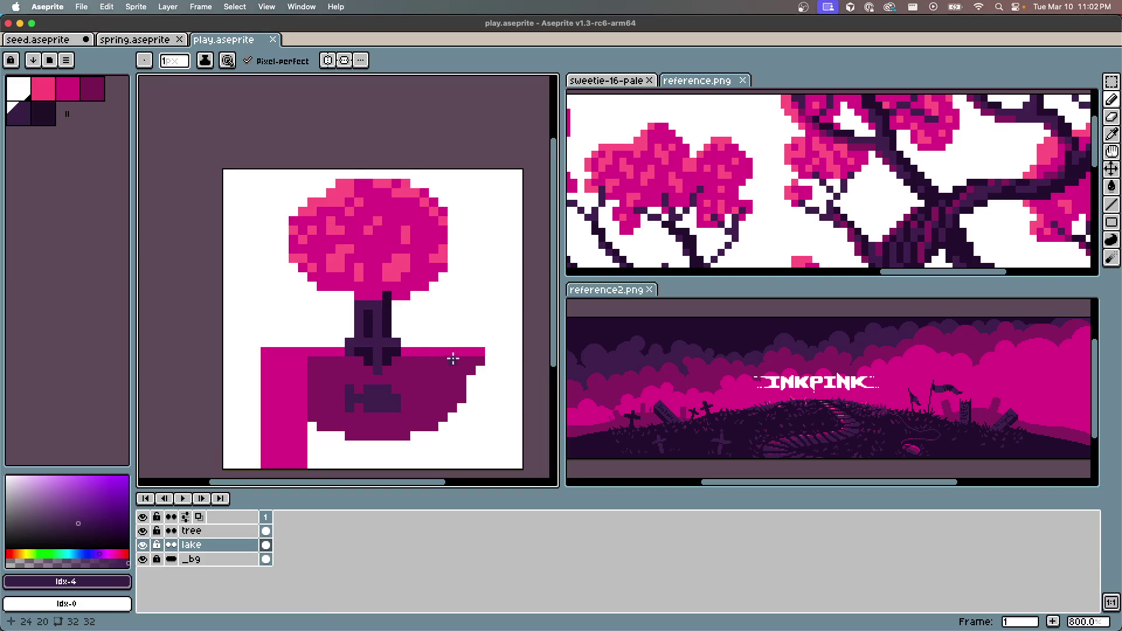
key(super+s)
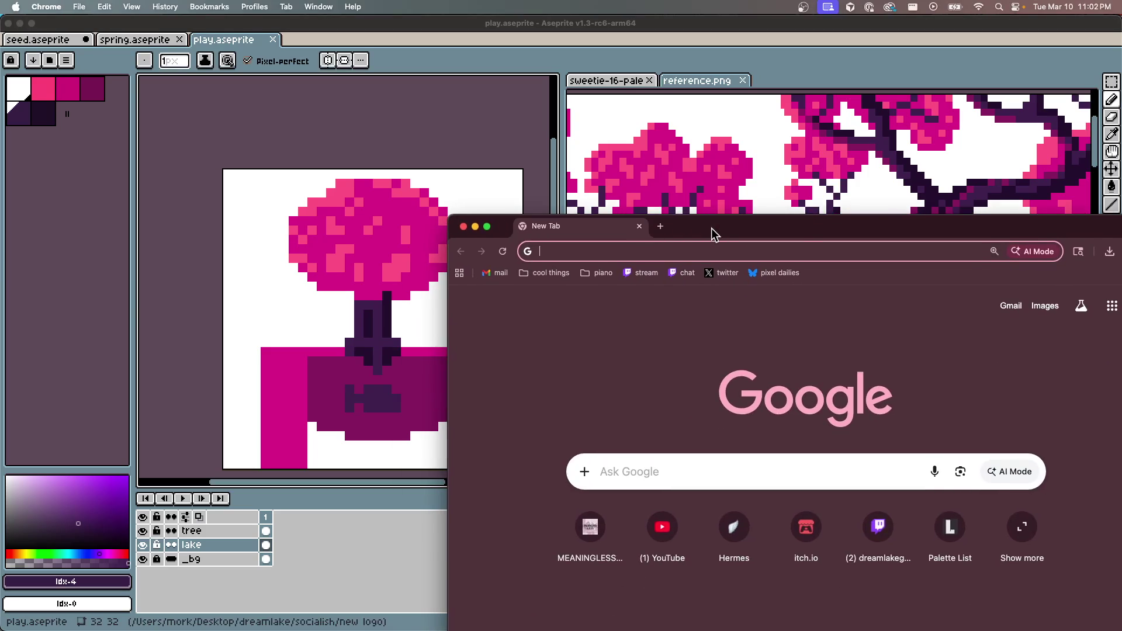
Search Google for 'lakes' in a Chrome window beside the sprite and show the image results
drag(713, 233, 675, 72)
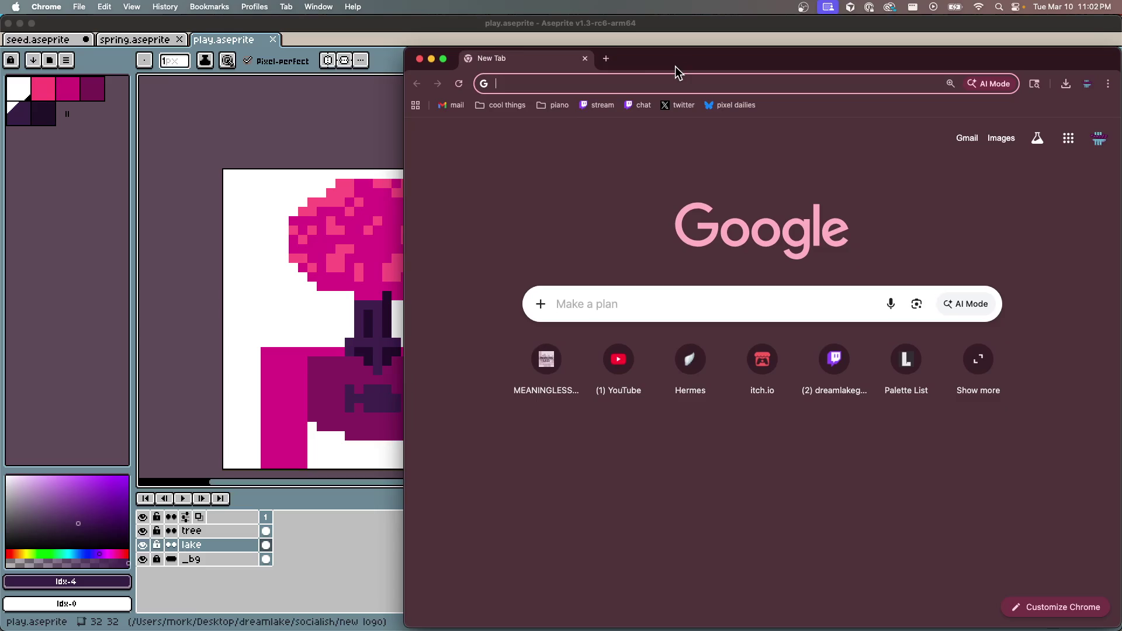
text(lakes)
key(Return)
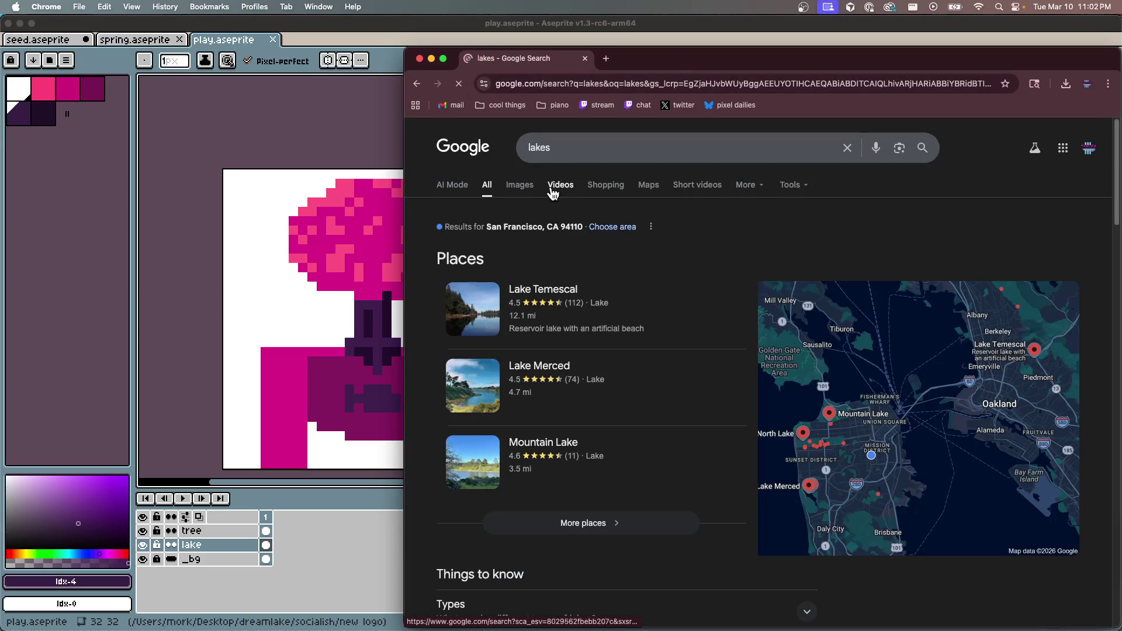
click(584, 148)
click(506, 187)
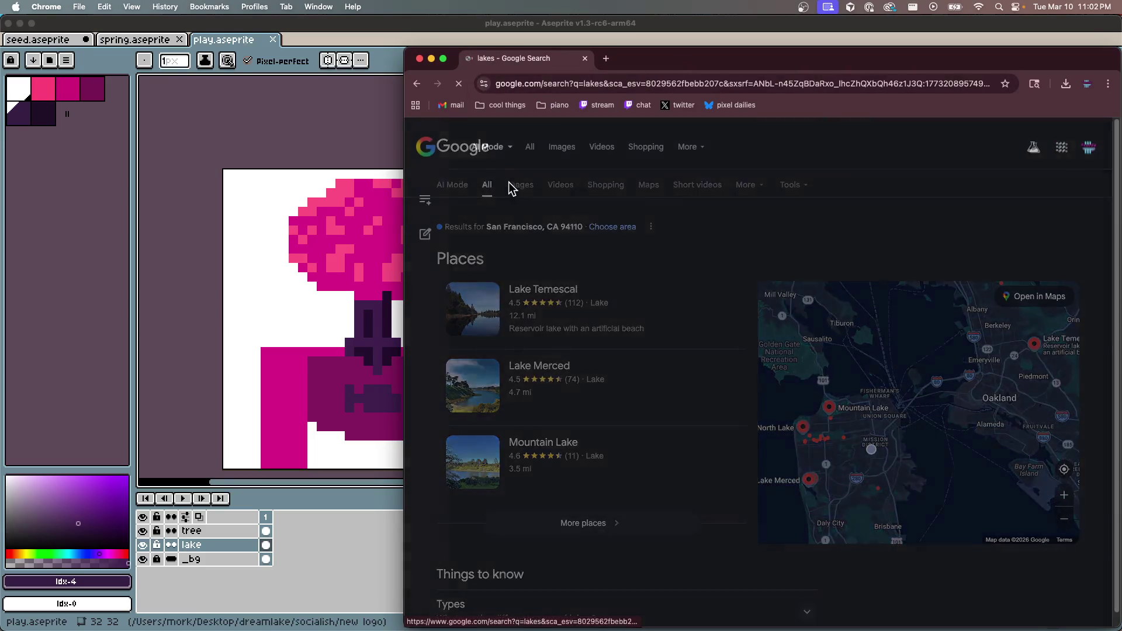
key(super+bracketleft)
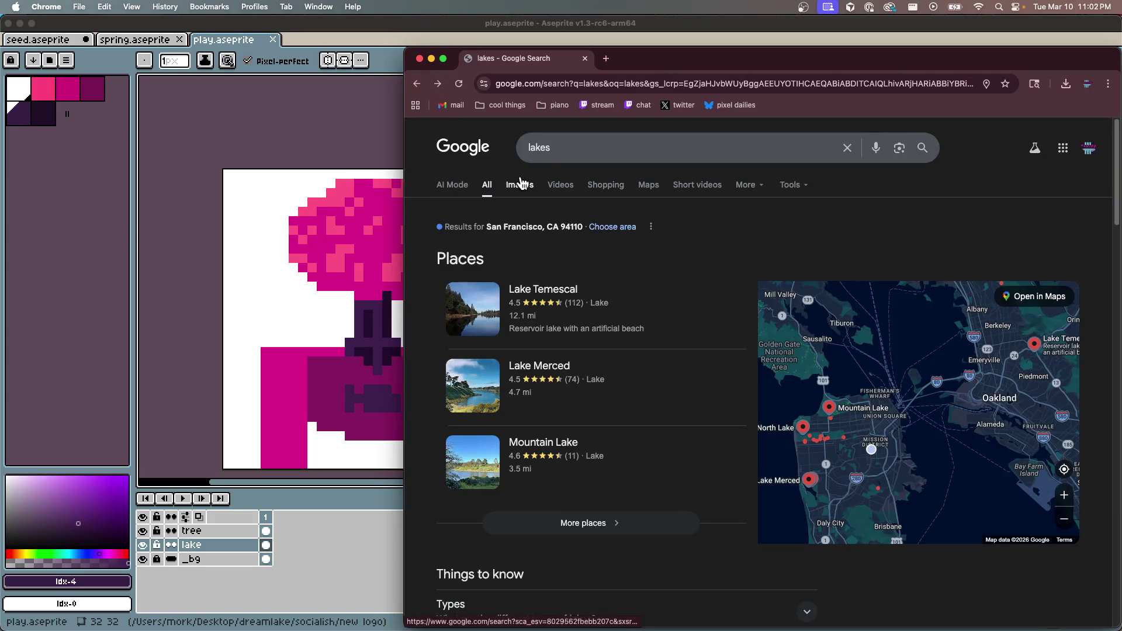
click(520, 183)
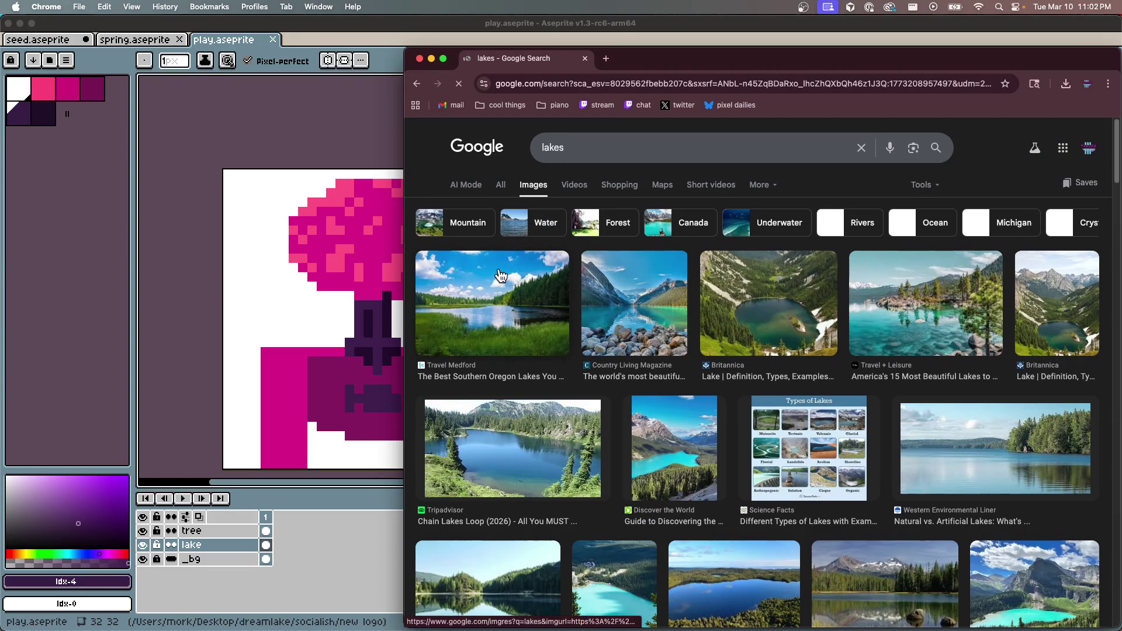
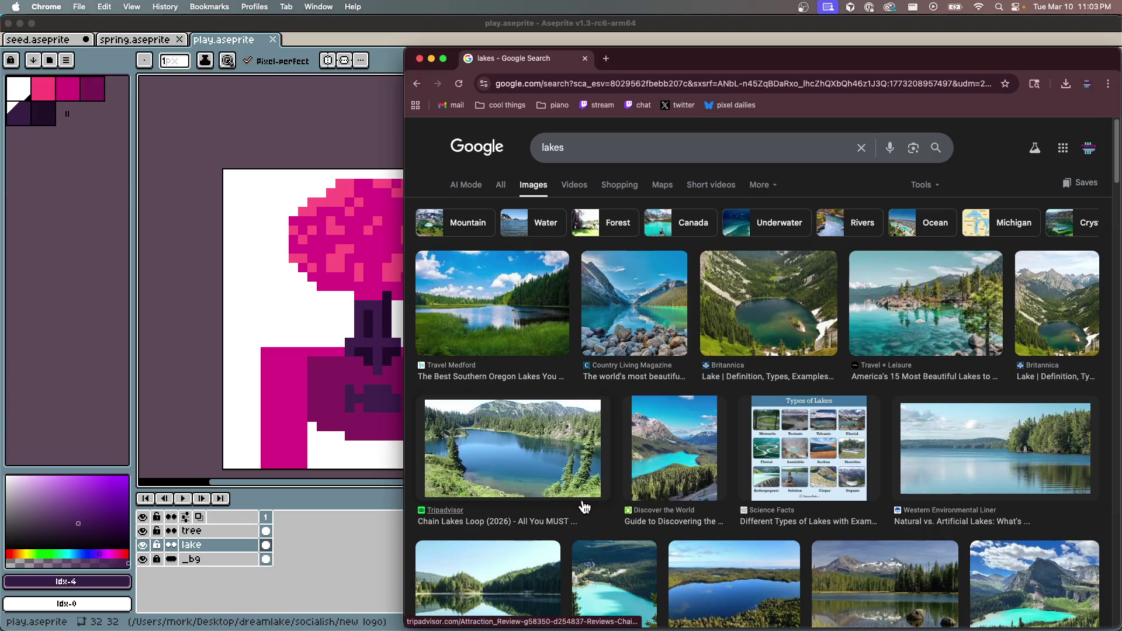
Search Google for 'salvador dali' in a new Chrome tab, then save play.aseprite in Aseprite
scroll(615, 483, down, 5)
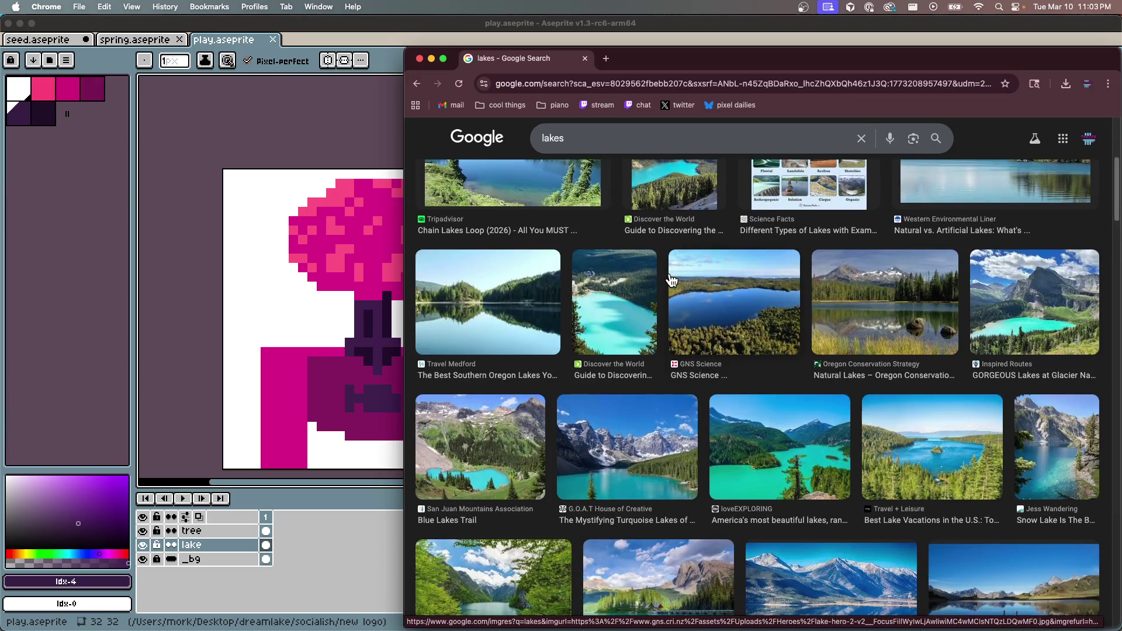
click(713, 82)
key(super+t)
text(salvador dali)
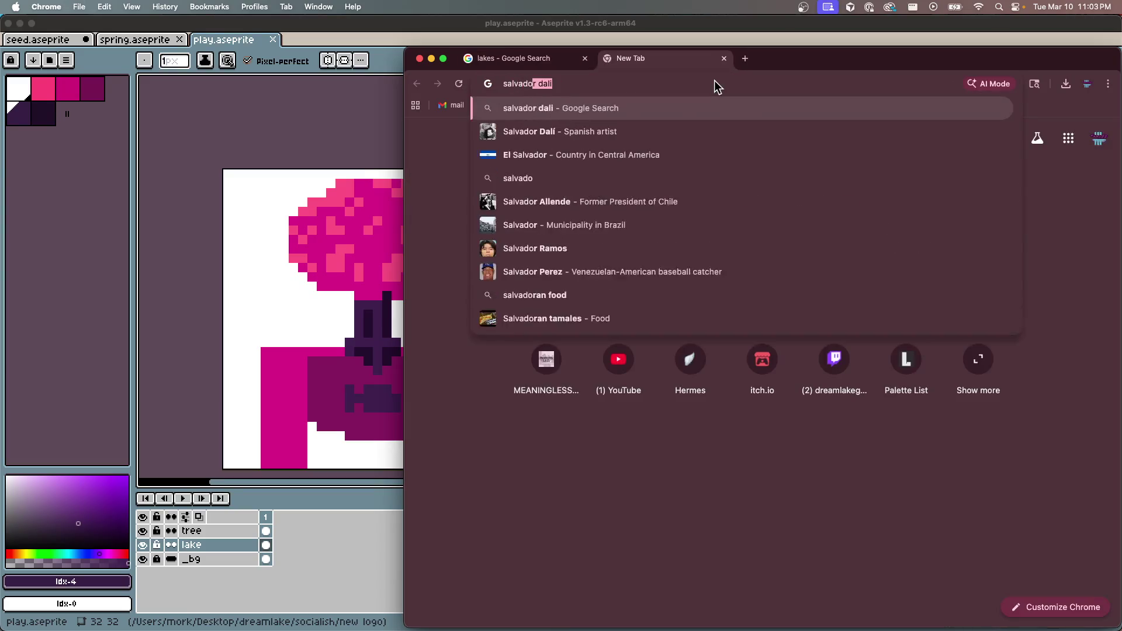
key(Return)
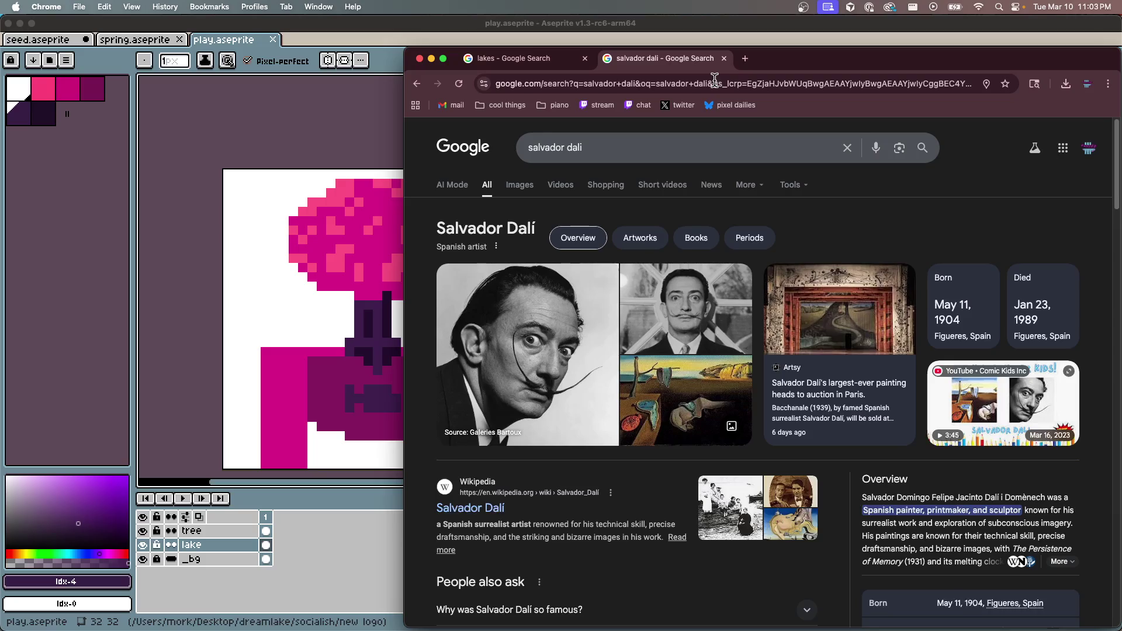
click(240, 133)
key(super+s)
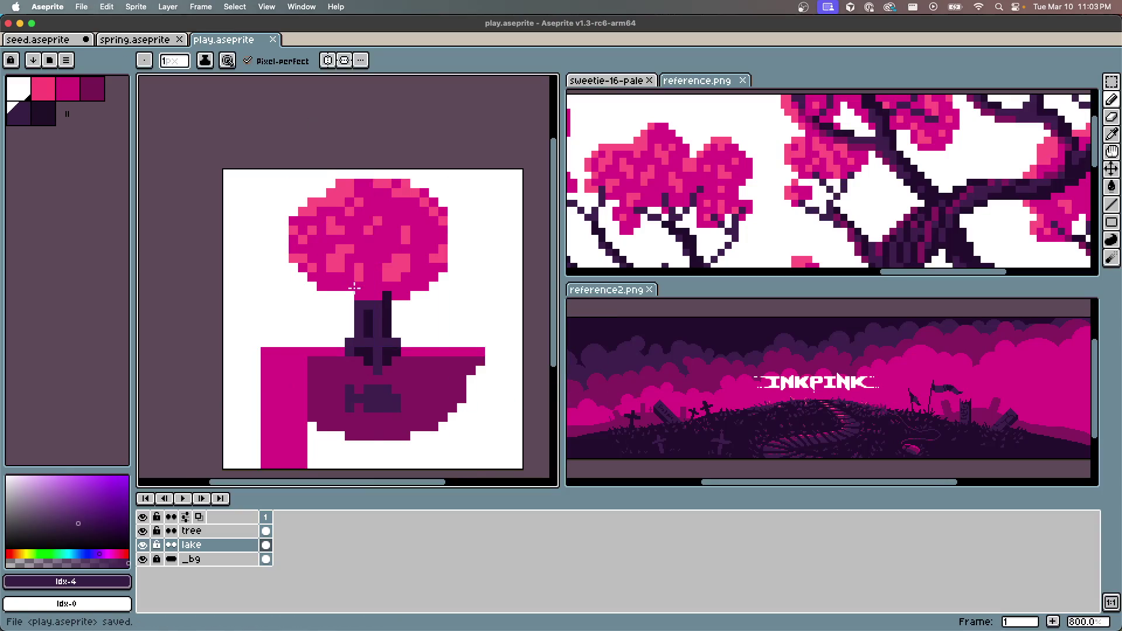
Add a second animation frame and clear its tree and lake cels
key(super+n)
key(Escape)
key(alt+n)
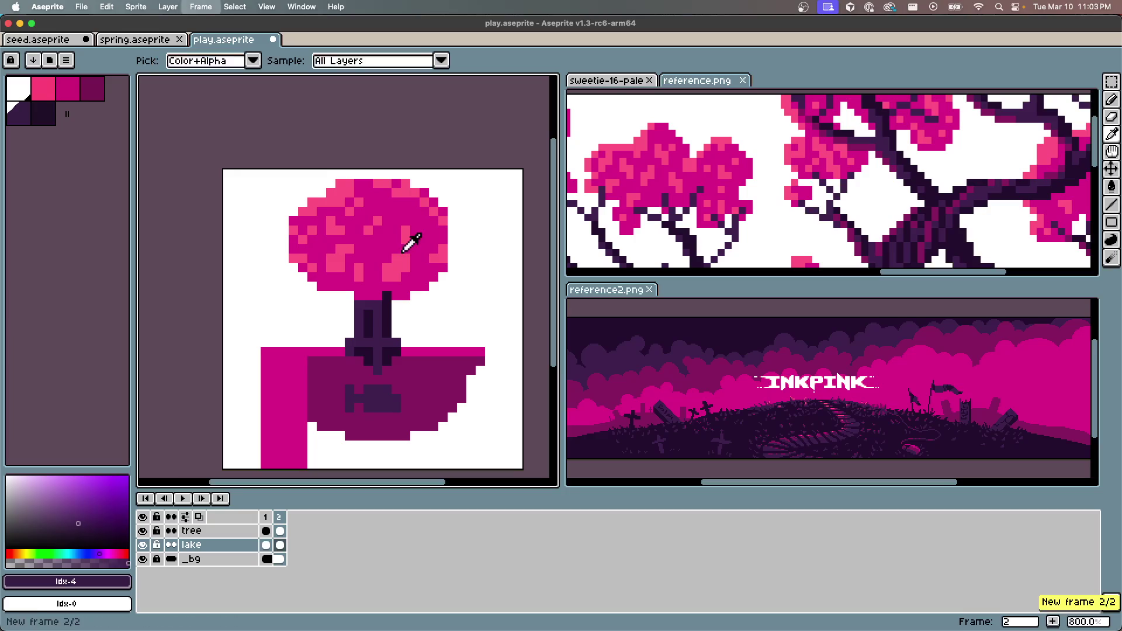
drag(285, 533, 285, 546)
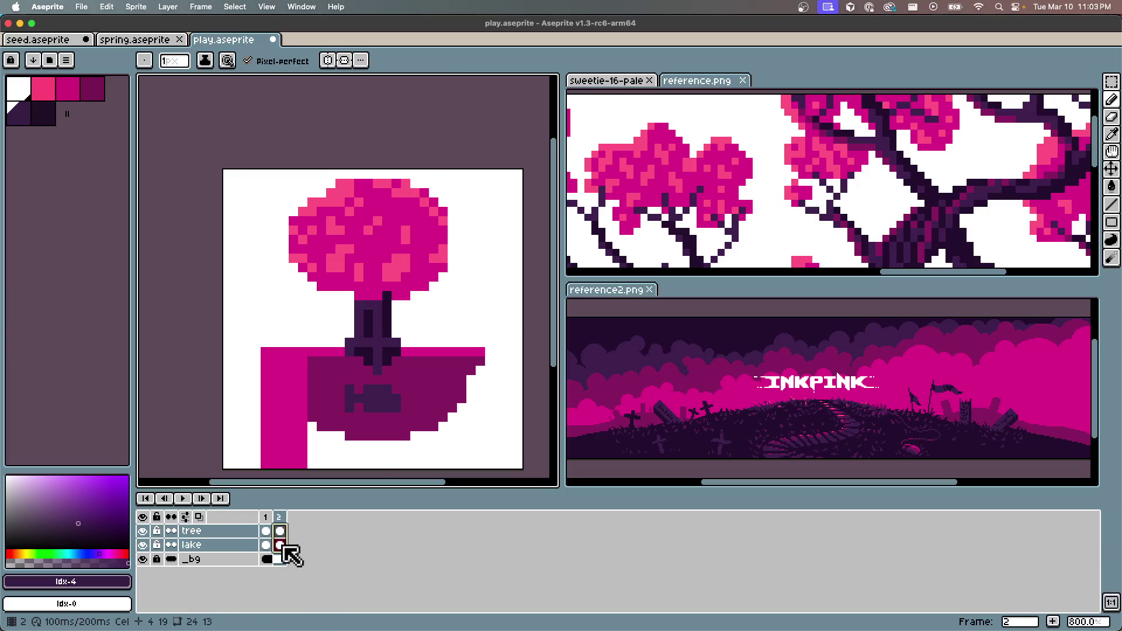
key(Delete)
Add a new empty Layer 1 and move it above tree, lake and _bg
key(shift+n)
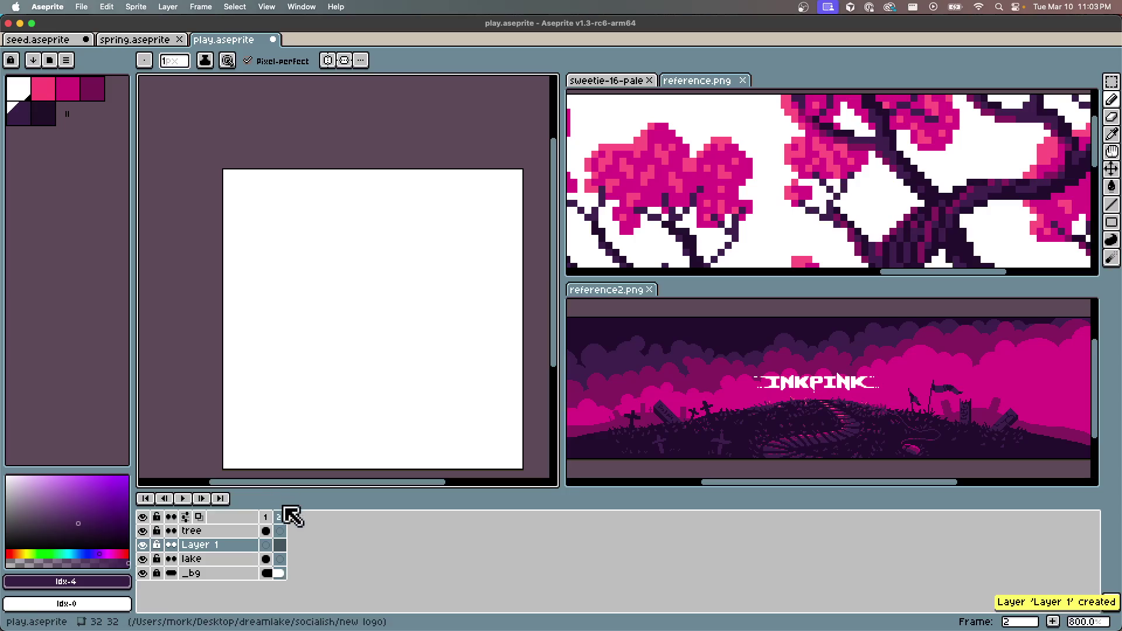
drag(202, 552, 218, 534)
scroll(368, 272, up, 1)
scroll(385, 292, down, 1)
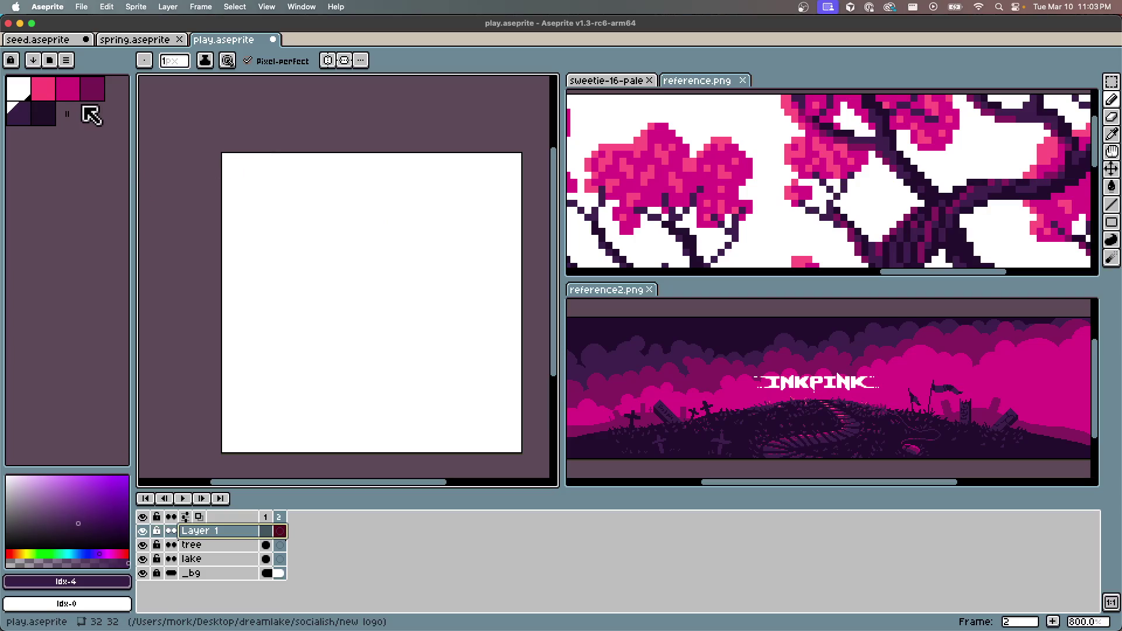
click(44, 88)
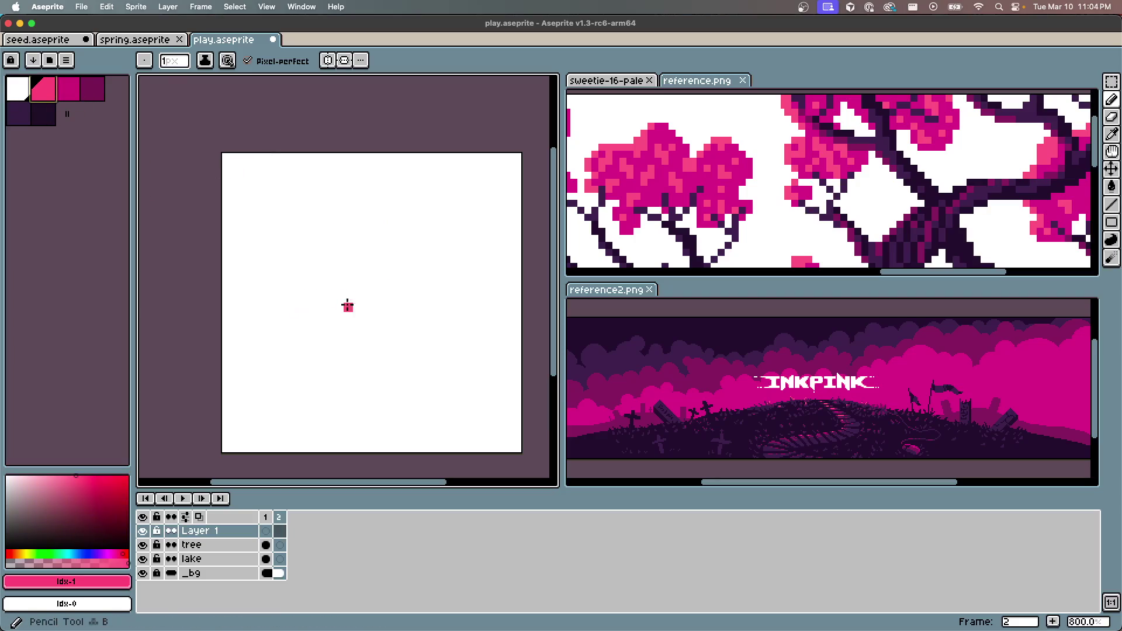
Draw a cloud-shaped canopy outline on Layer 1 and bucket-fill it light pink
mouse_move(301, 289)
mouse_down()
mouse_move(309, 226)
mouse_move(380, 209)
mouse_move(441, 245)
mouse_move(401, 288)
mouse_move(383, 280)
mouse_move(314, 296)
mouse_up()
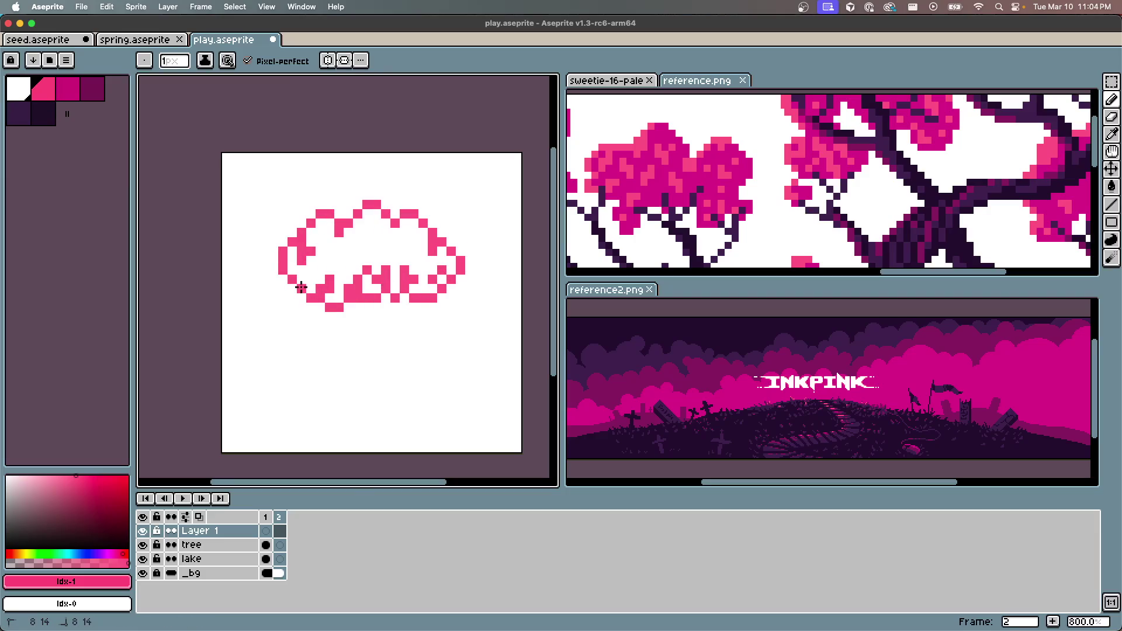
key(g)
click(357, 254)
click(363, 286)
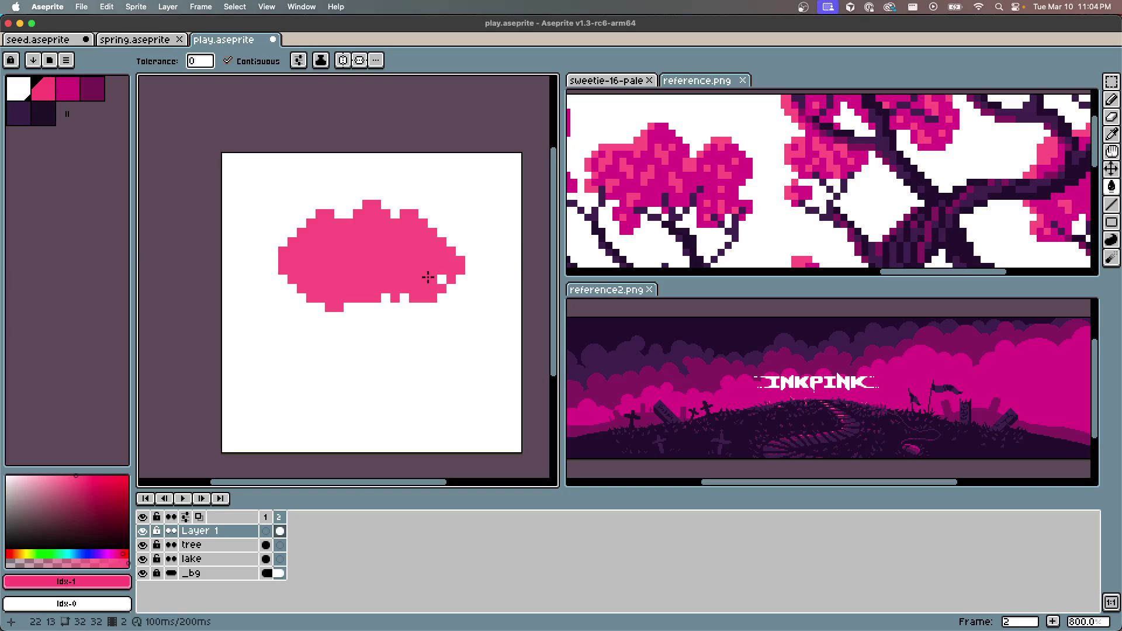
Try dark magenta shading on the canopy, undo it, then draw the left dark trunk line
click(74, 93)
key(b)
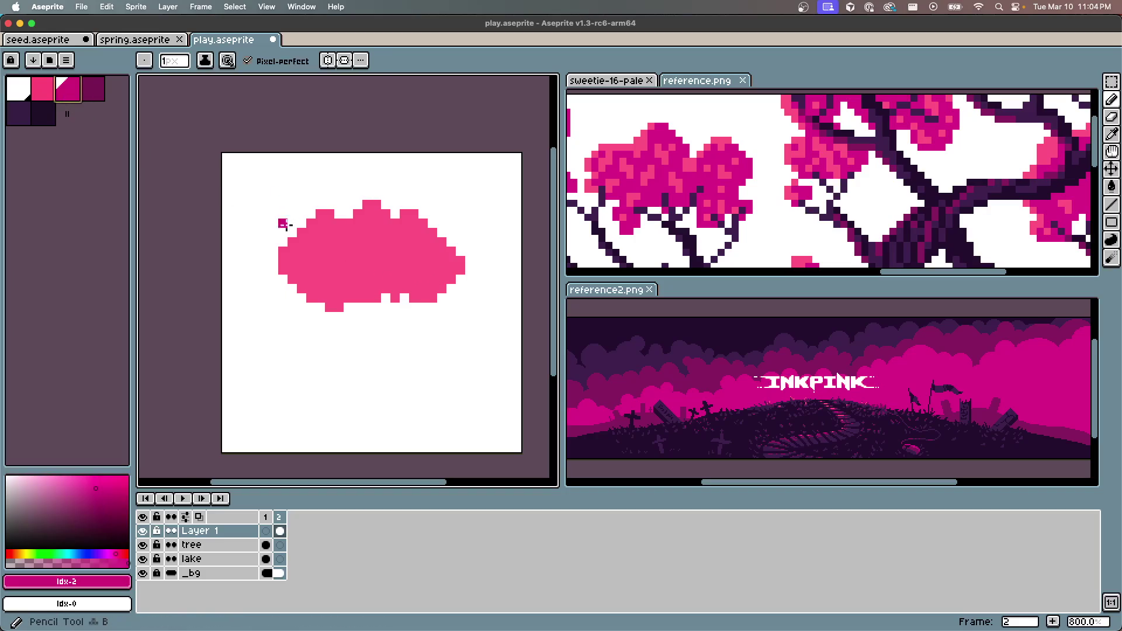
drag(353, 297, 386, 257)
click(330, 298)
mouse_move(348, 297)
mouse_down()
mouse_move(372, 269)
mouse_move(363, 298)
mouse_move(432, 295)
mouse_move(458, 265)
mouse_move(403, 298)
mouse_move(449, 262)
mouse_up()
drag(409, 295, 396, 290)
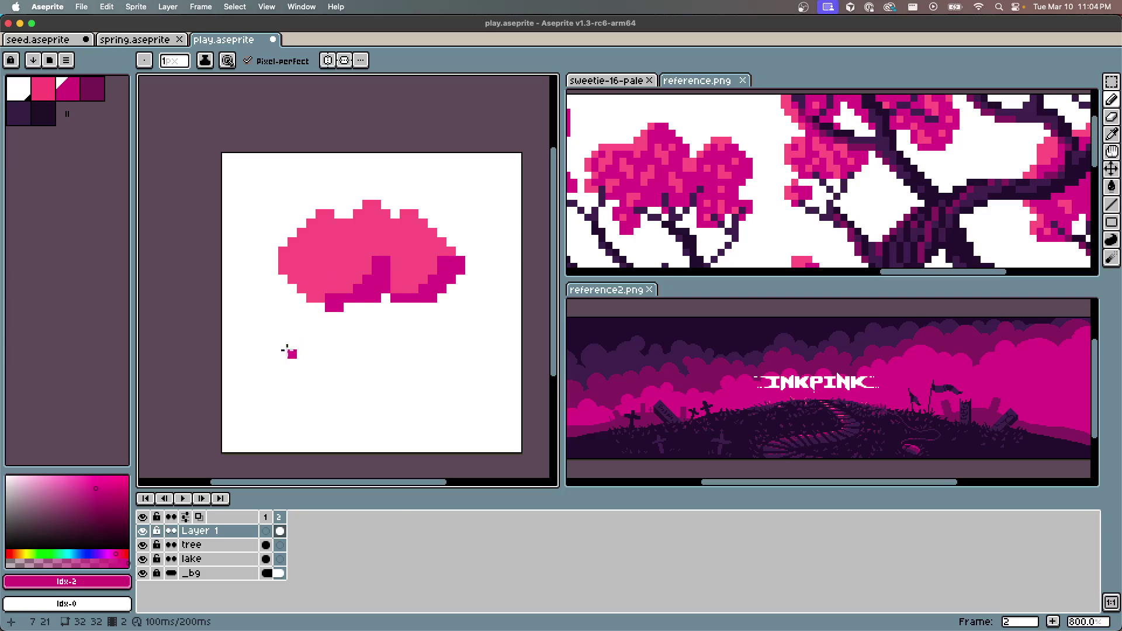
drag(298, 295, 303, 393)
key(super+z)
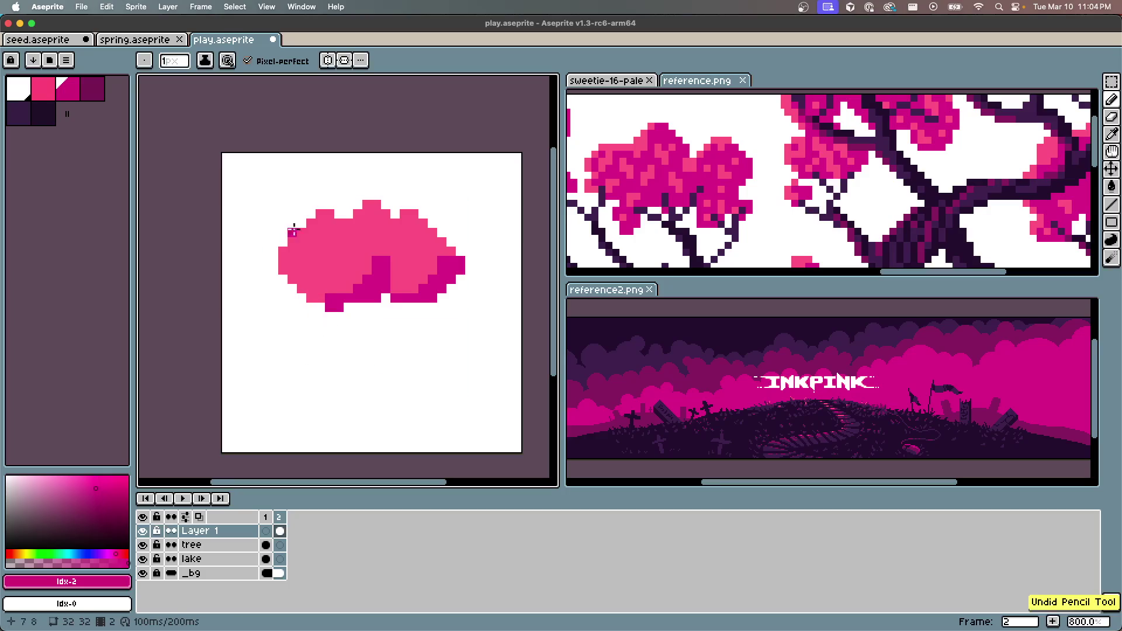
key(super+z)
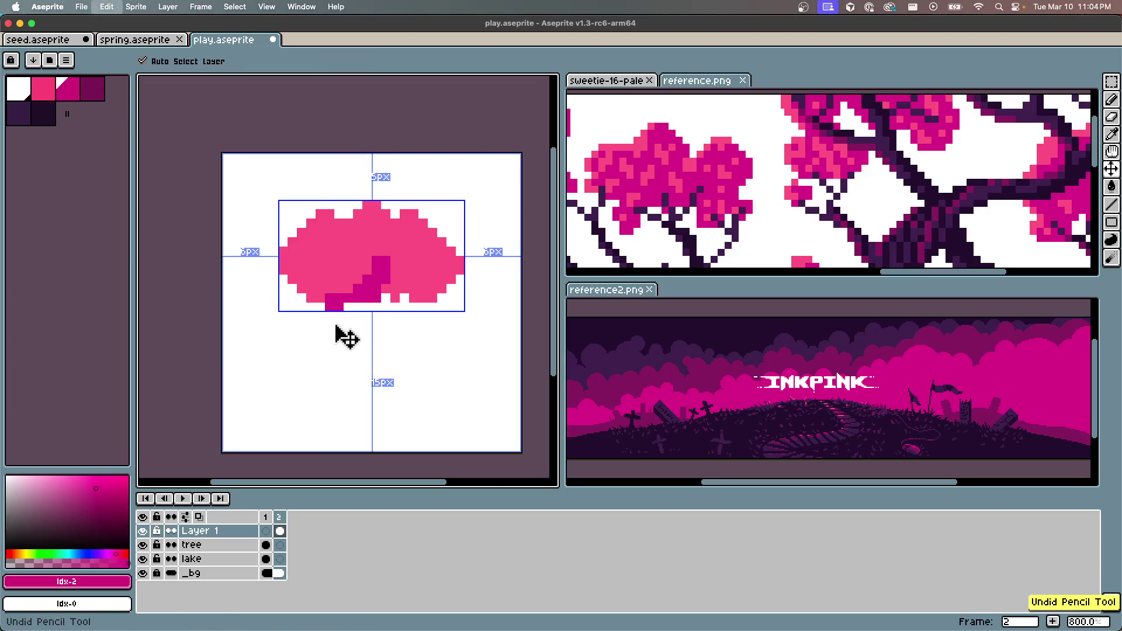
key(super+z)
key(super+z)
key(super+z)
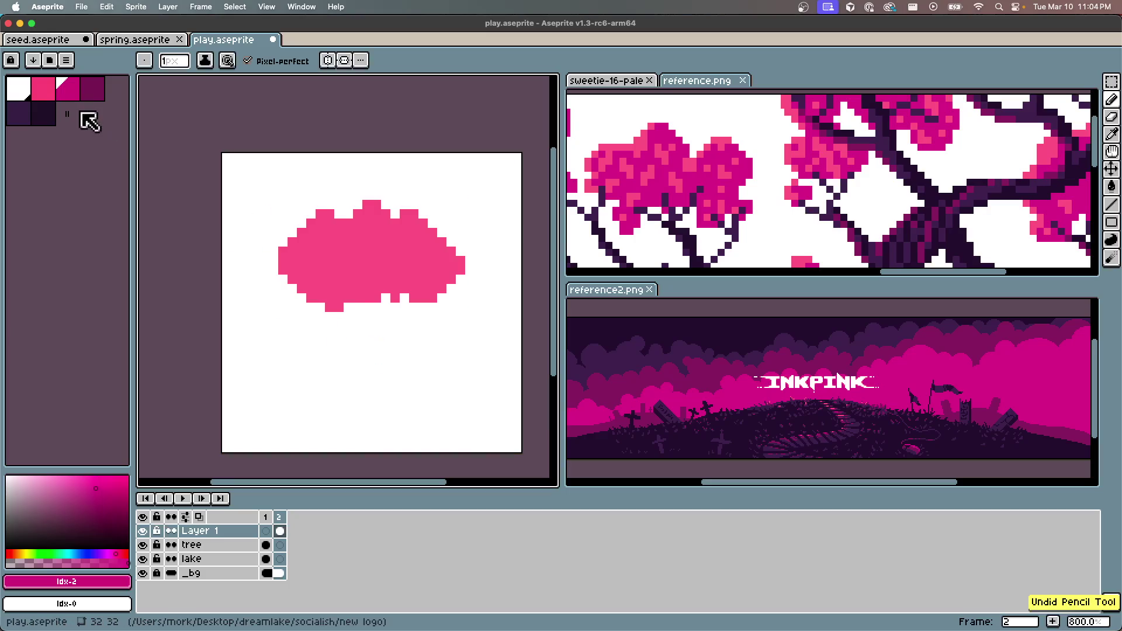
key(])
mouse_move(320, 318)
mouse_down()
mouse_move(320, 307)
mouse_move(319, 426)
mouse_move(318, 414)
mouse_up()
Draw the right trunk line, two bark marks, and a magenta trunk base line
drag(422, 302, 423, 412)
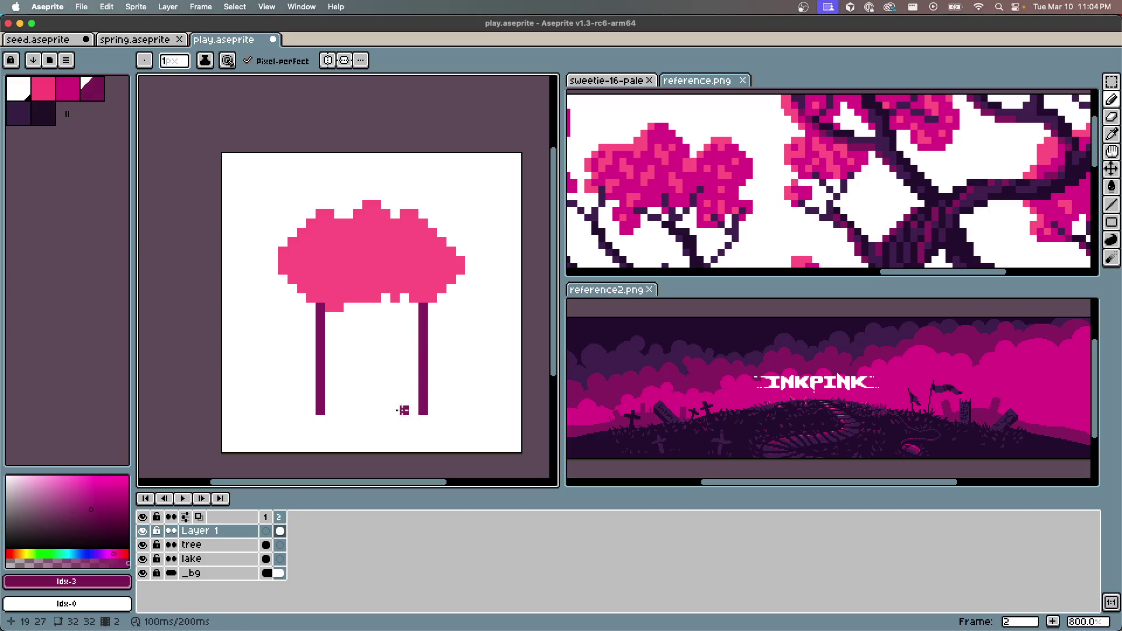
mouse_move(338, 382)
mouse_down()
mouse_move(339, 361)
mouse_move(387, 343)
mouse_up()
drag(395, 404, 395, 360)
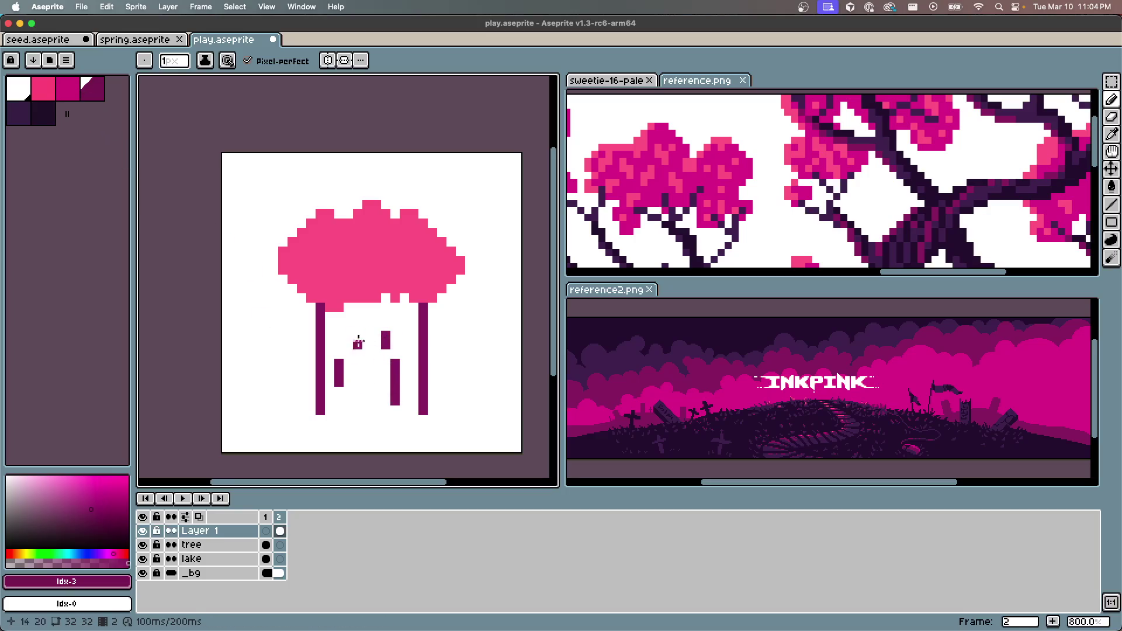
key([)
drag(331, 410, 419, 411)
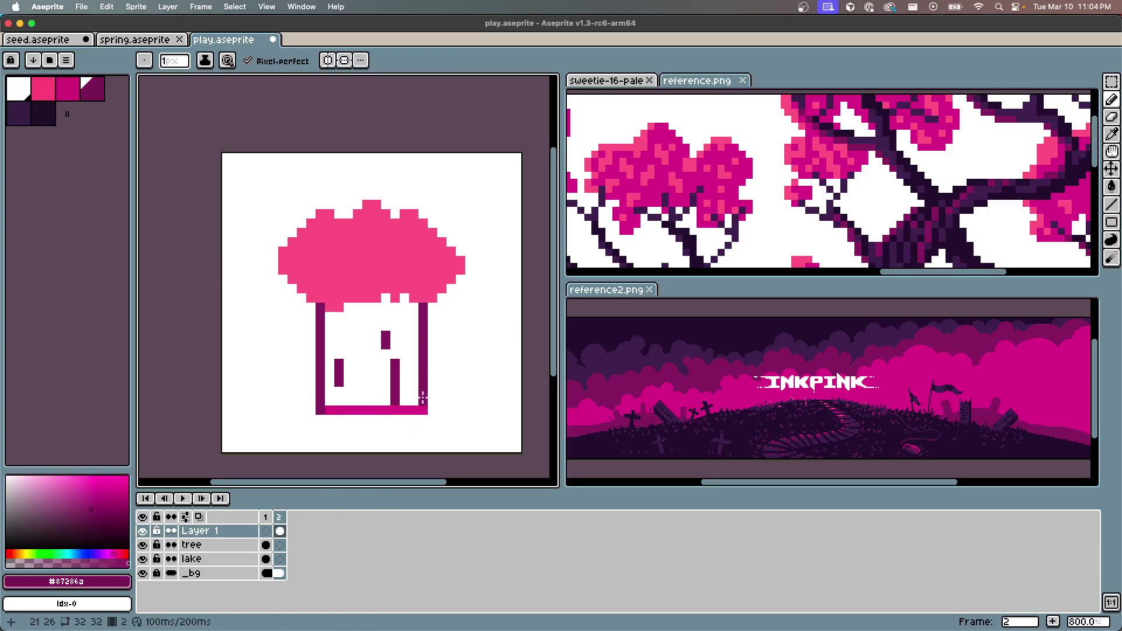
Sample #d03791 from the trunk and bucket-fill the trunk interior with it
alt+click(395, 363)
key(g)
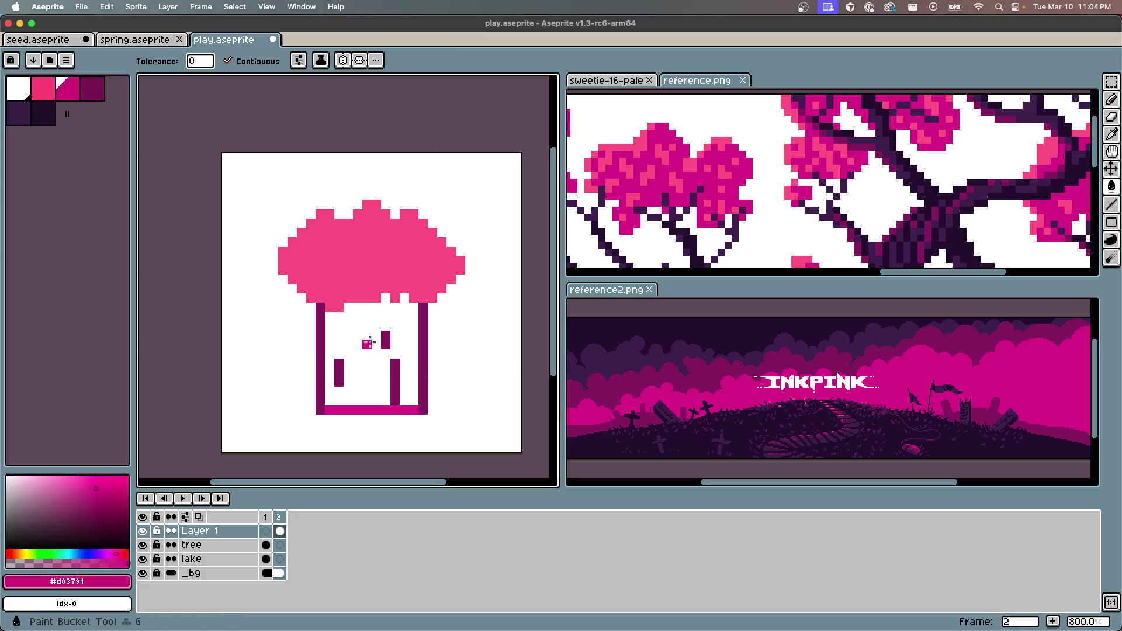
click(345, 360)
scroll(345, 363, down, 3)
scroll(345, 364, up, 3)
scroll(345, 364, down, 2)
scroll(330, 365, up, 1)
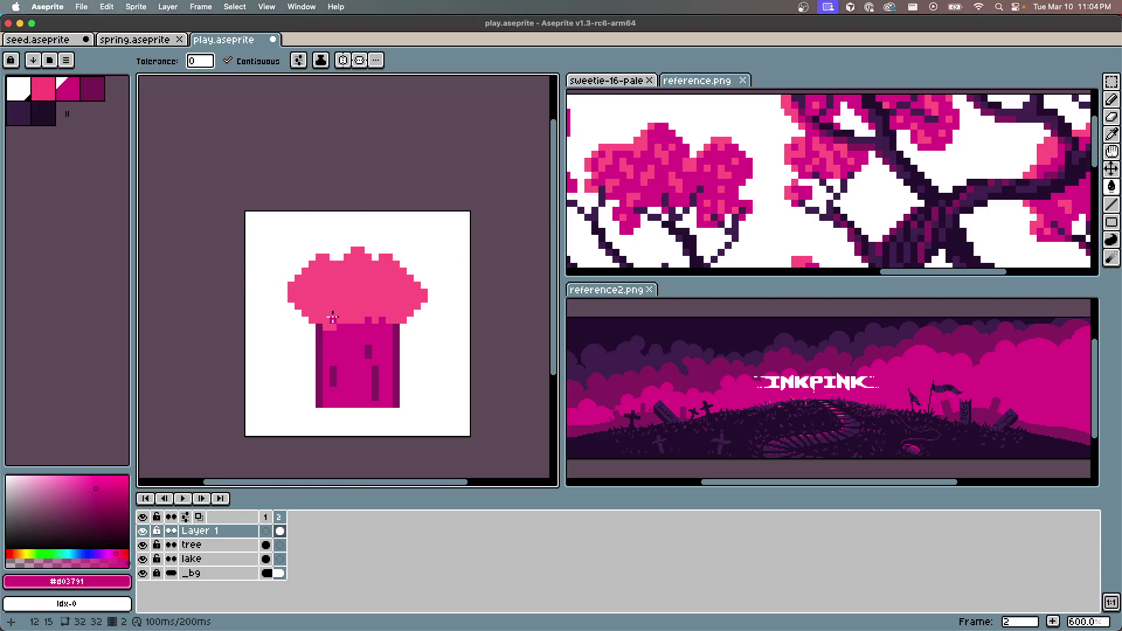
scroll(334, 323, up, 2)
scroll(344, 327, down, 1)
scroll(345, 329, up, 2)
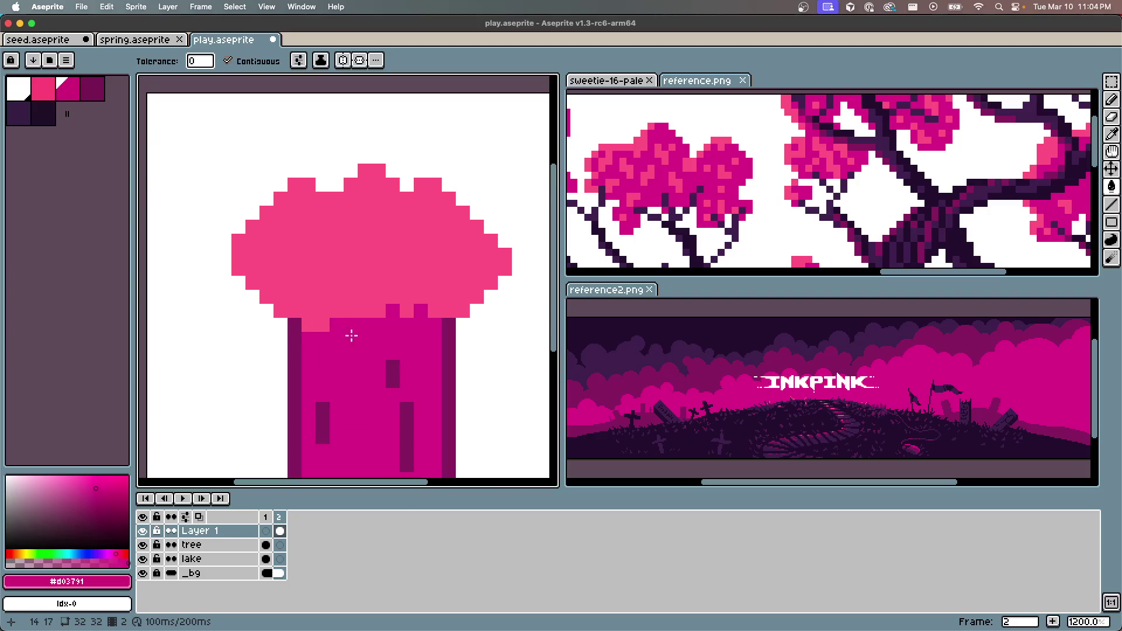
Bucket-fill the pink canopy dark purple, then start a new sprite
click(68, 89)
click(94, 89)
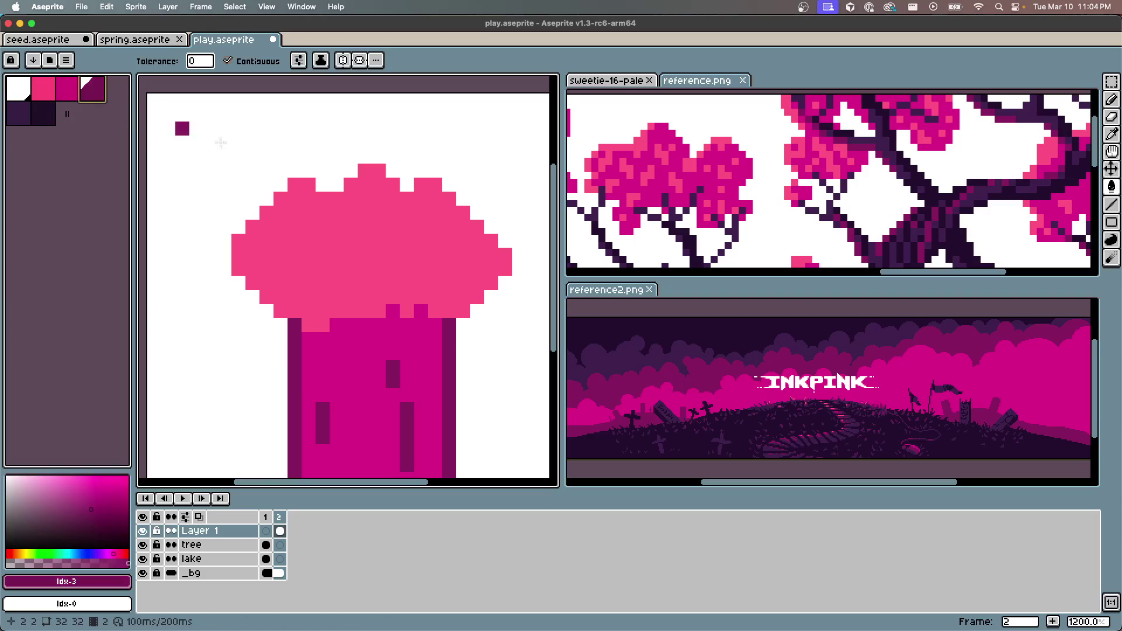
click(367, 247)
scroll(328, 365, down, 6)
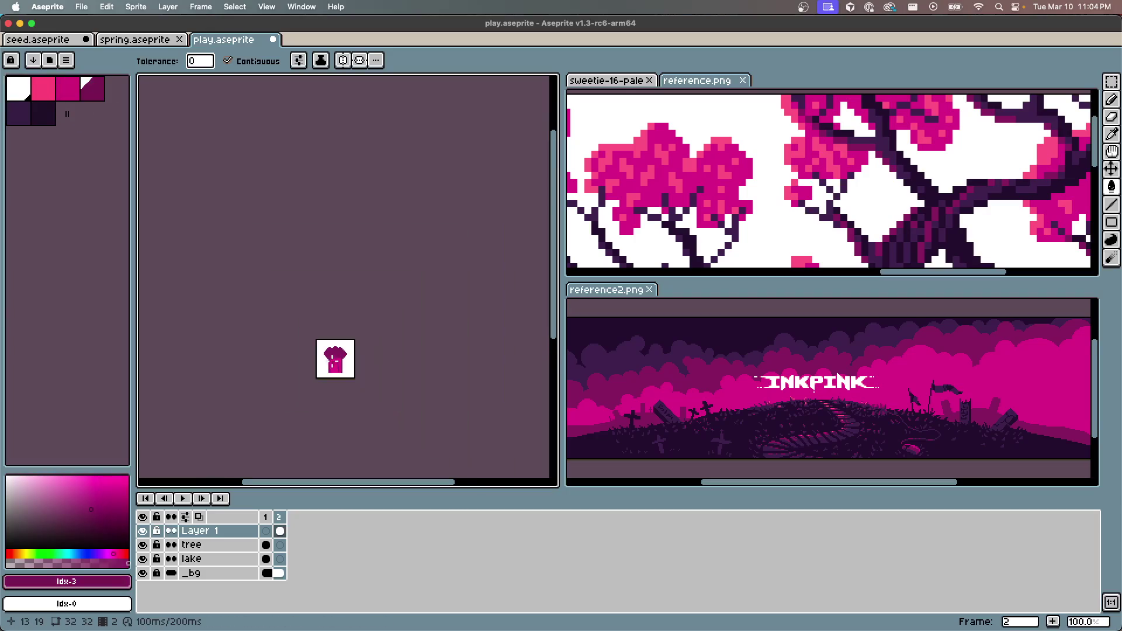
scroll(330, 365, up, 4)
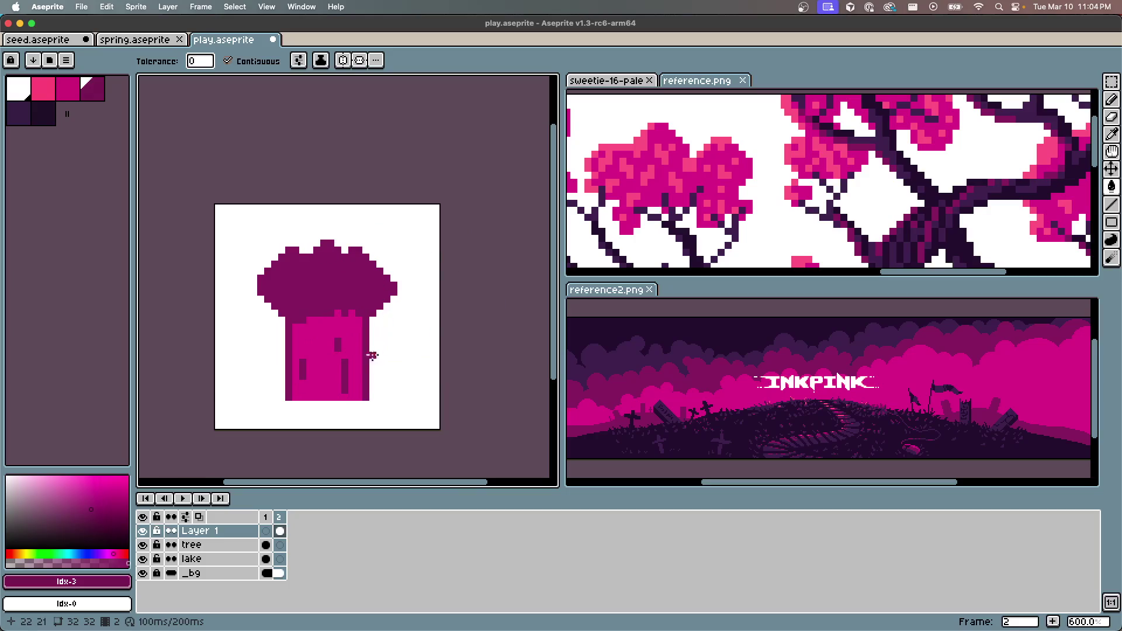
key(super+n)
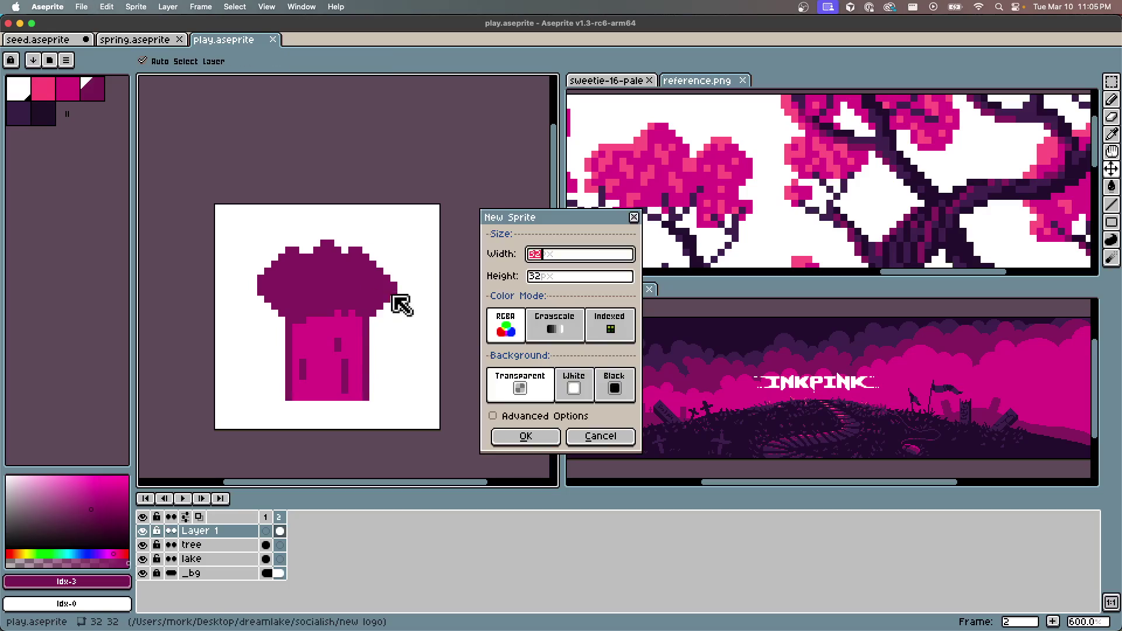
Create a 16×16 sprite and load the inkpink.pal palette into it
key(Tab)
key(Return)
scroll(425, 321, up, 6)
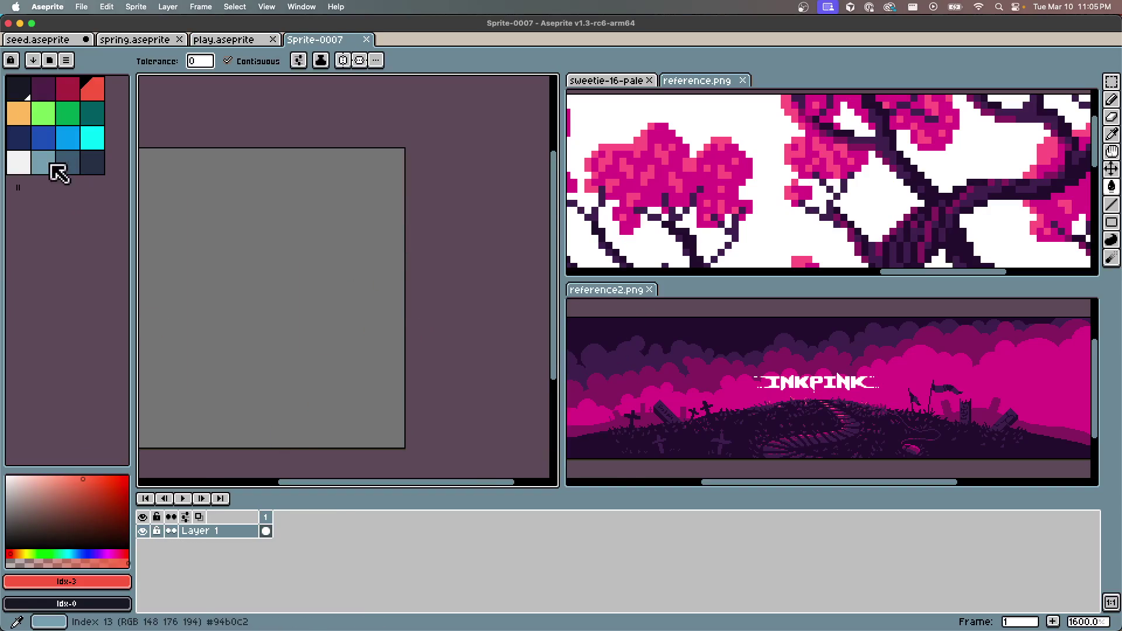
click(66, 60)
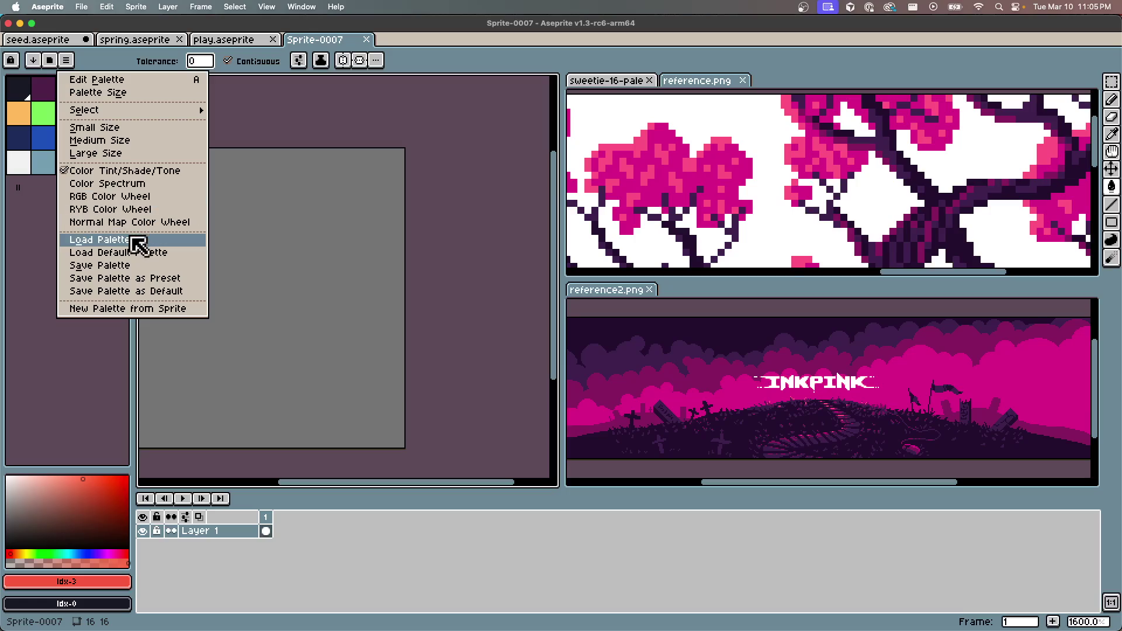
click(125, 239)
click(601, 162)
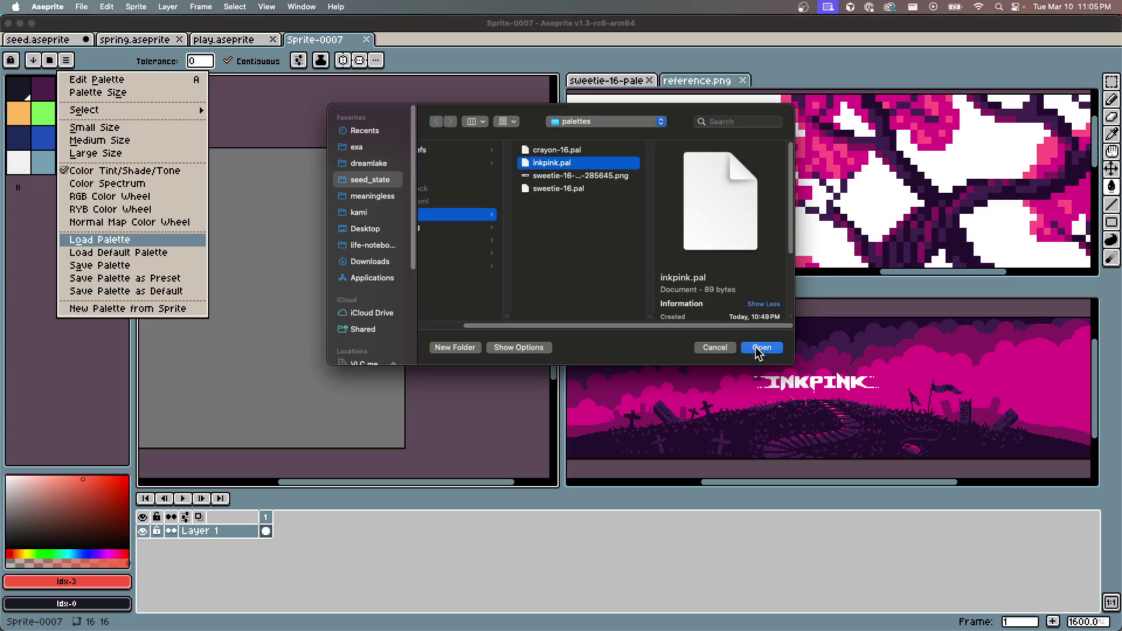
click(761, 347)
Rename Layer 1 to _bg and fill the canvas white
double_click(212, 532)
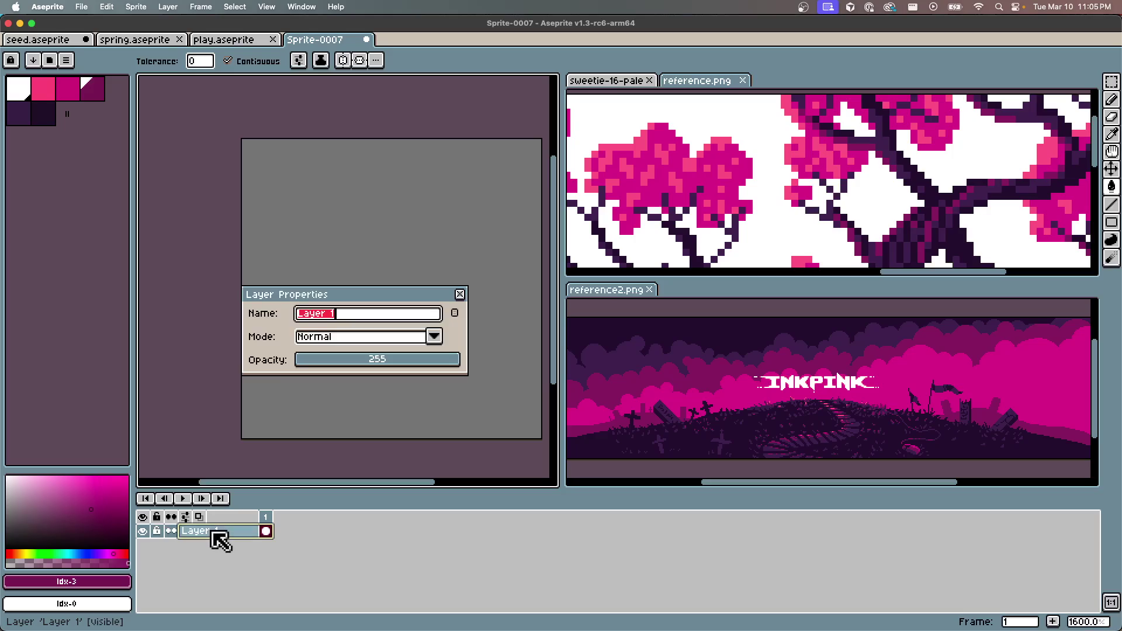
text(_bg)
key(Return)
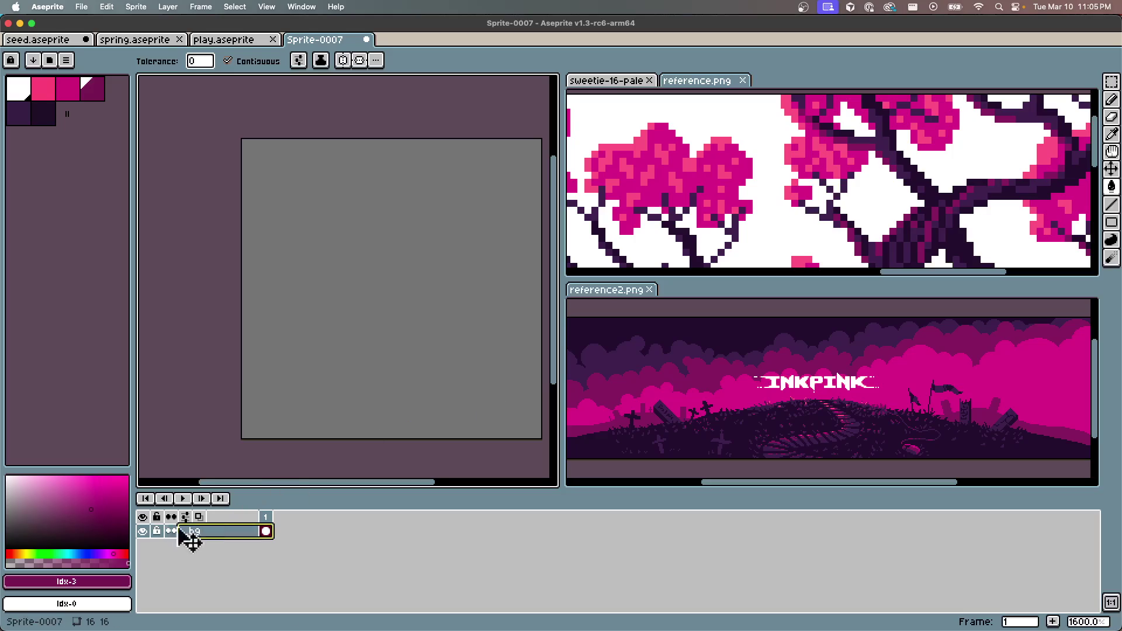
click(20, 89)
click(518, 313)
key(super+s)
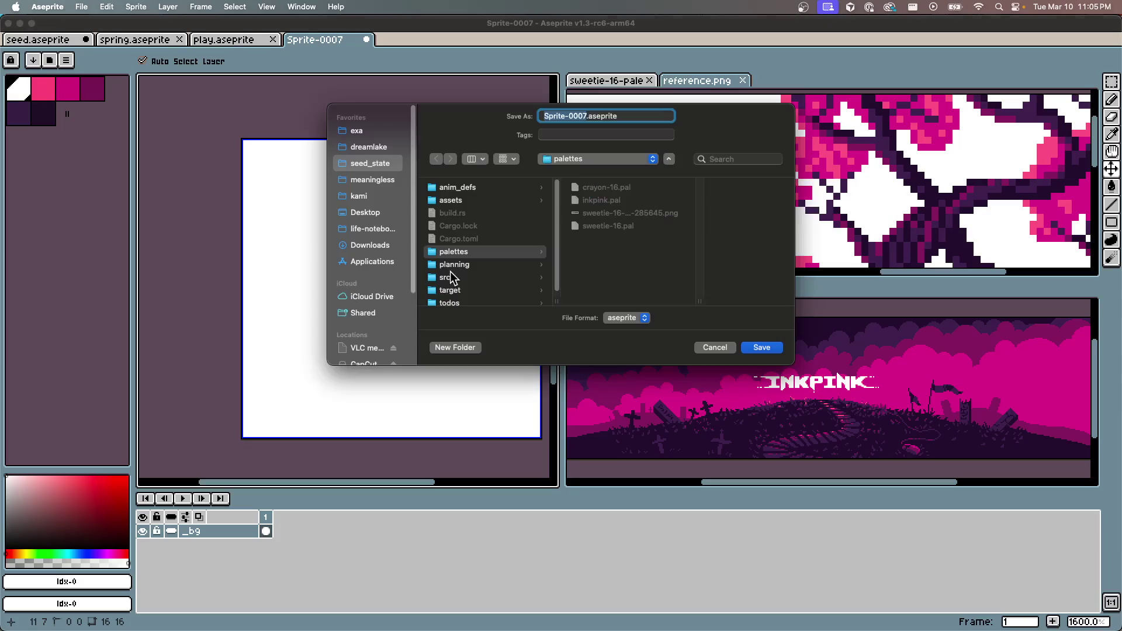
Save the sprite as tinyplay.aseprite in dreamlake > socialish > new logo
click(701, 349)
key(super+s)
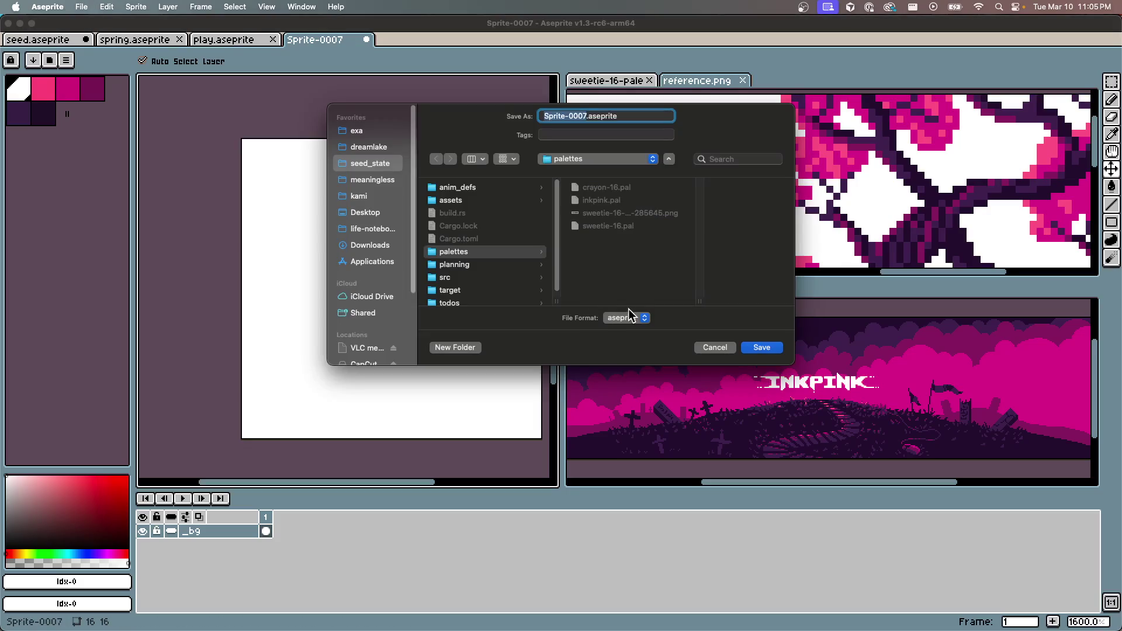
click(380, 148)
scroll(479, 263, down, 10)
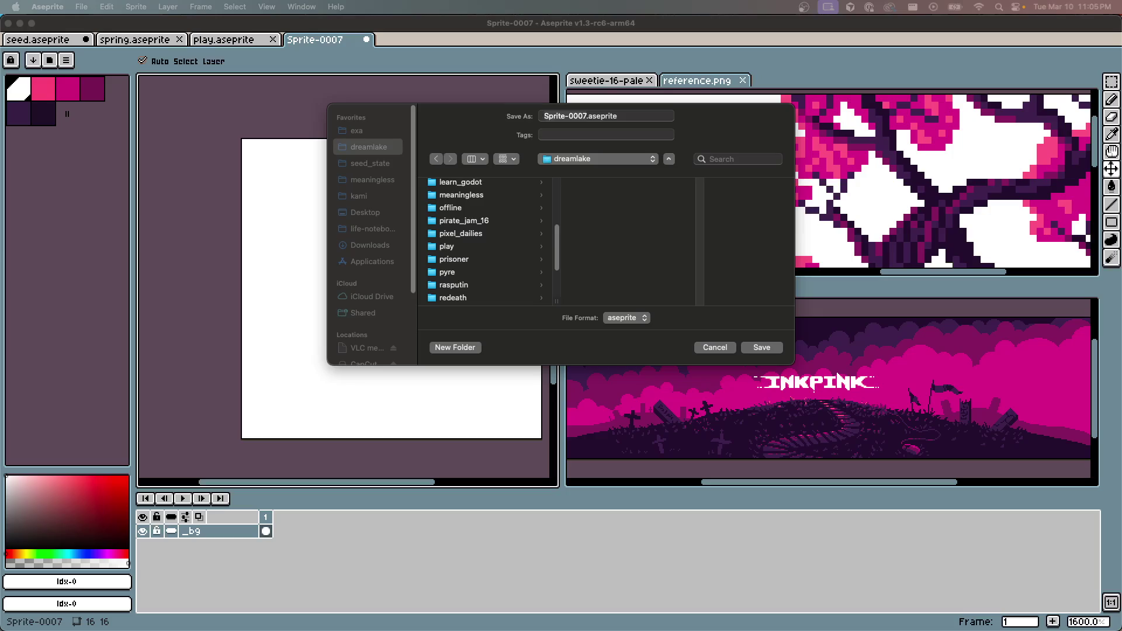
click(461, 270)
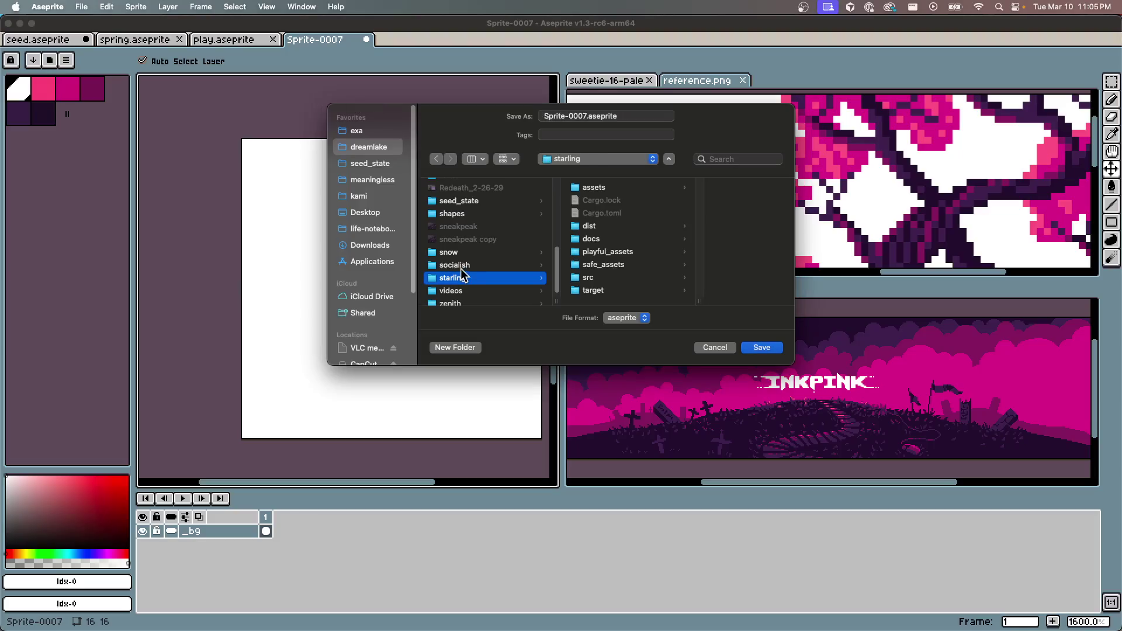
click(653, 216)
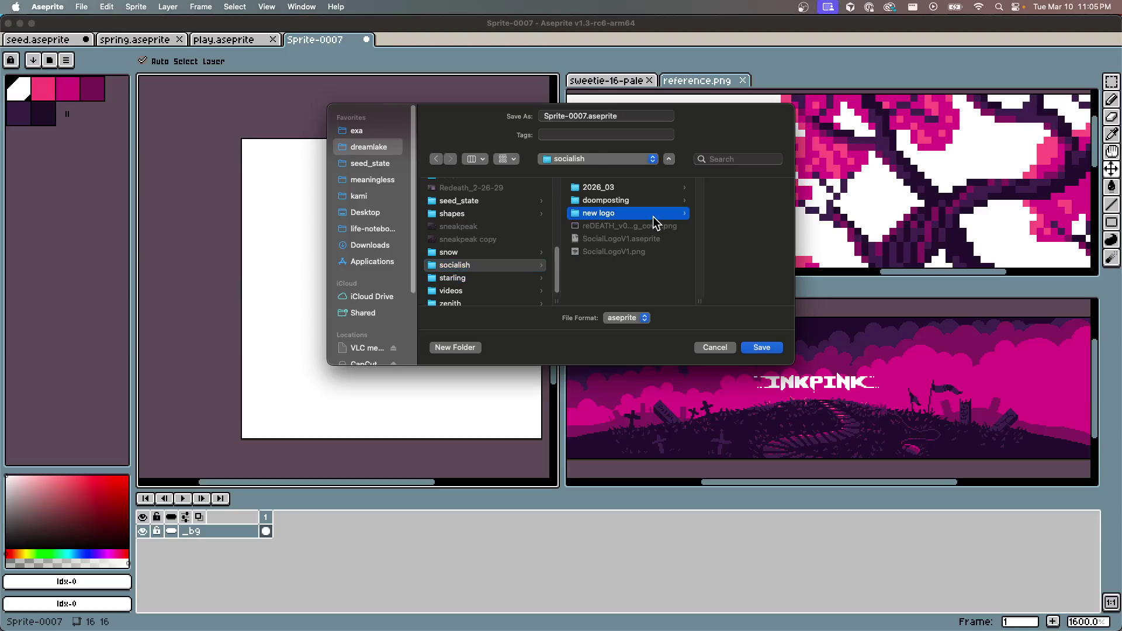
right_click(591, 116)
key(Escape)
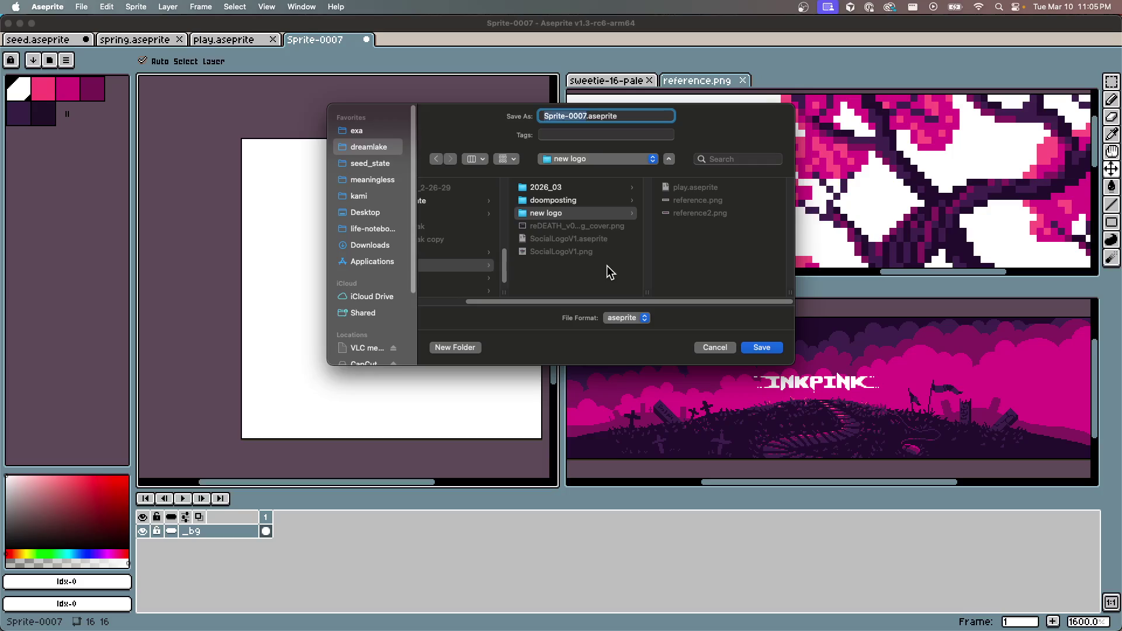
text(tinypl)
text(ay)
key(Return)
scroll(351, 246, up, 1)
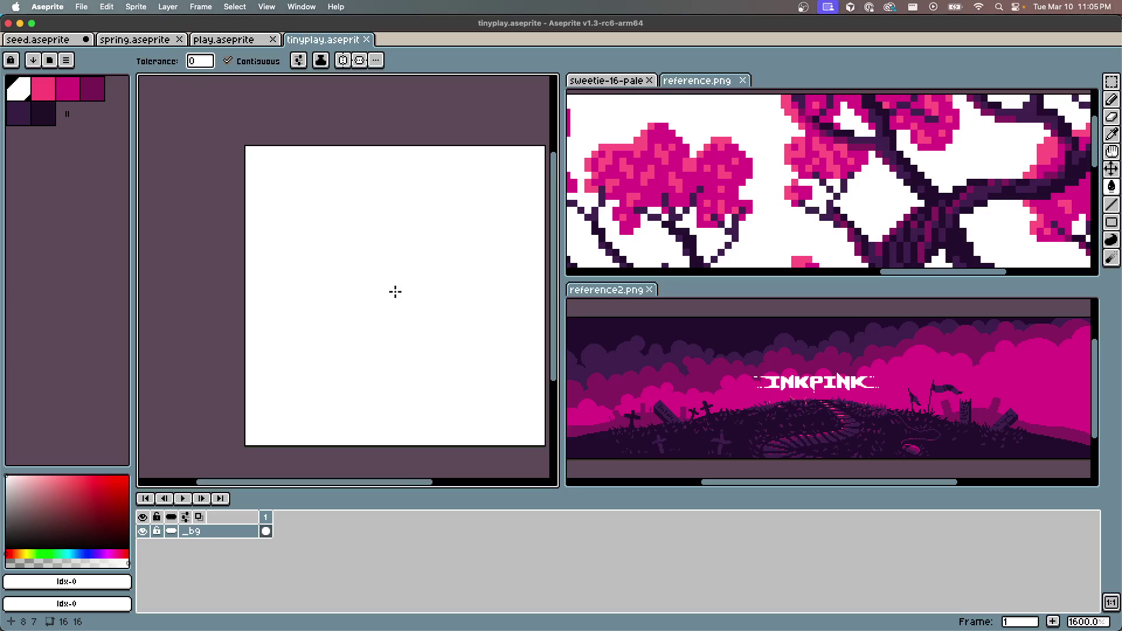
Pick dark purple and test a flood fill of the canvas, then undo it
scroll(389, 280, down, 1)
key(g)
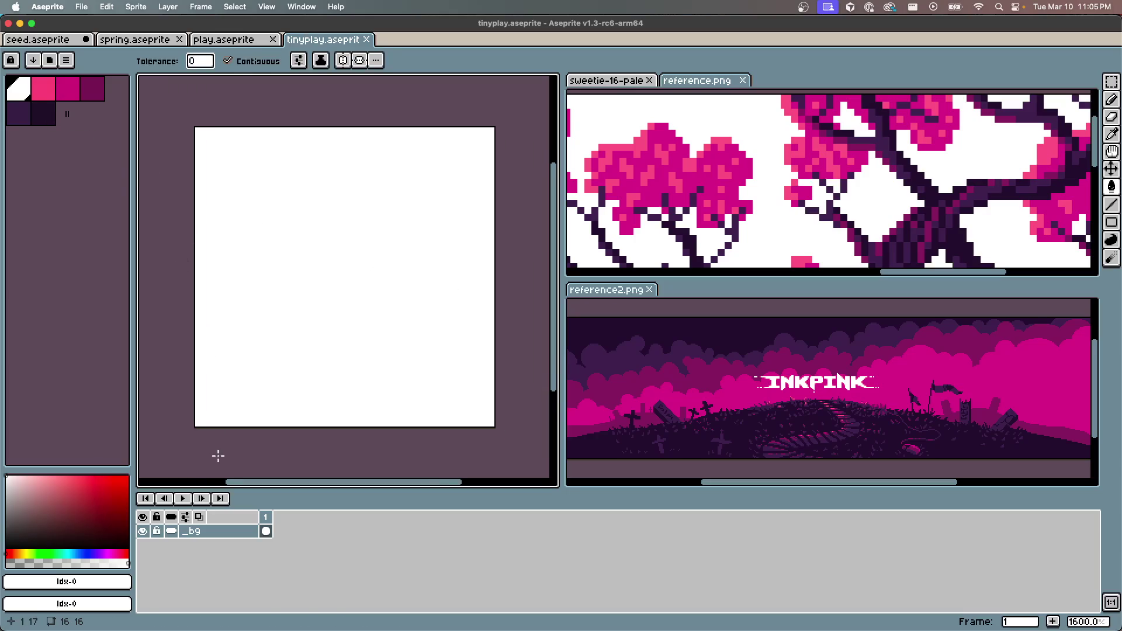
click(43, 113)
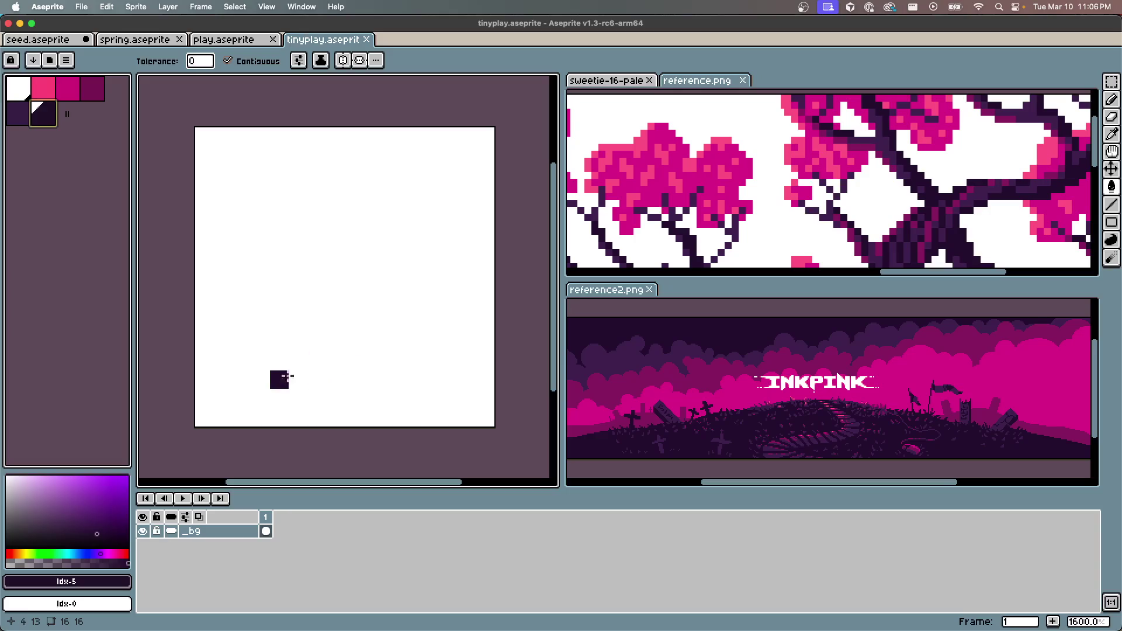
click(248, 362)
key(super+z)
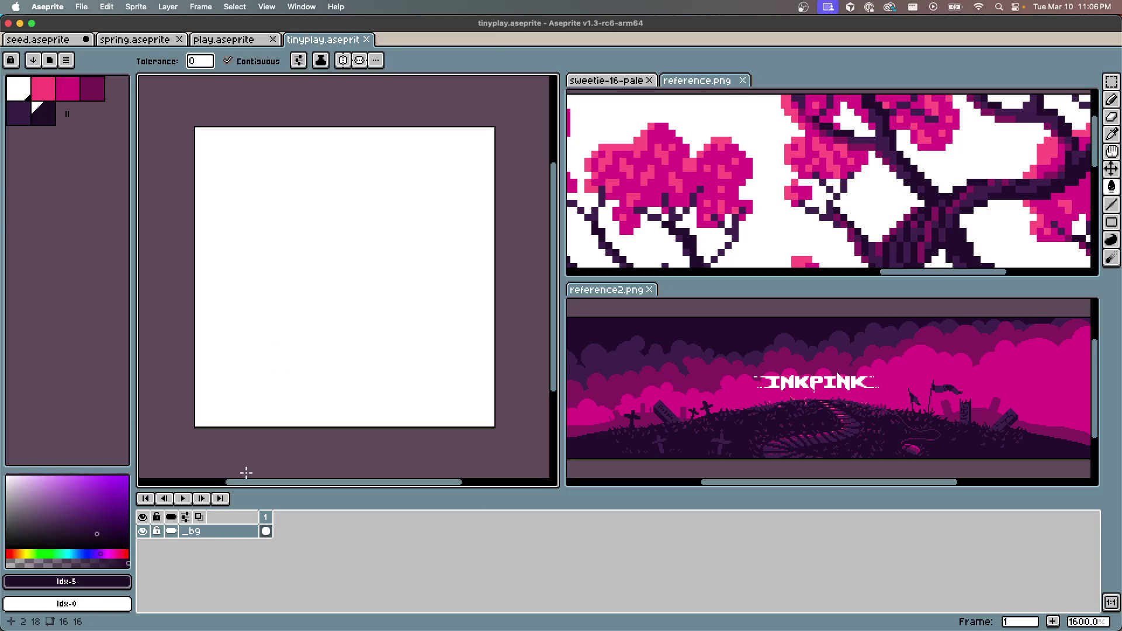
On a new layer, pencil the trunk's diagonal roots and tall arch
key(shift+n)
key(b)
mouse_move(260, 359)
mouse_down()
mouse_move(336, 307)
mouse_move(353, 368)
mouse_move(381, 305)
mouse_move(462, 376)
mouse_up()
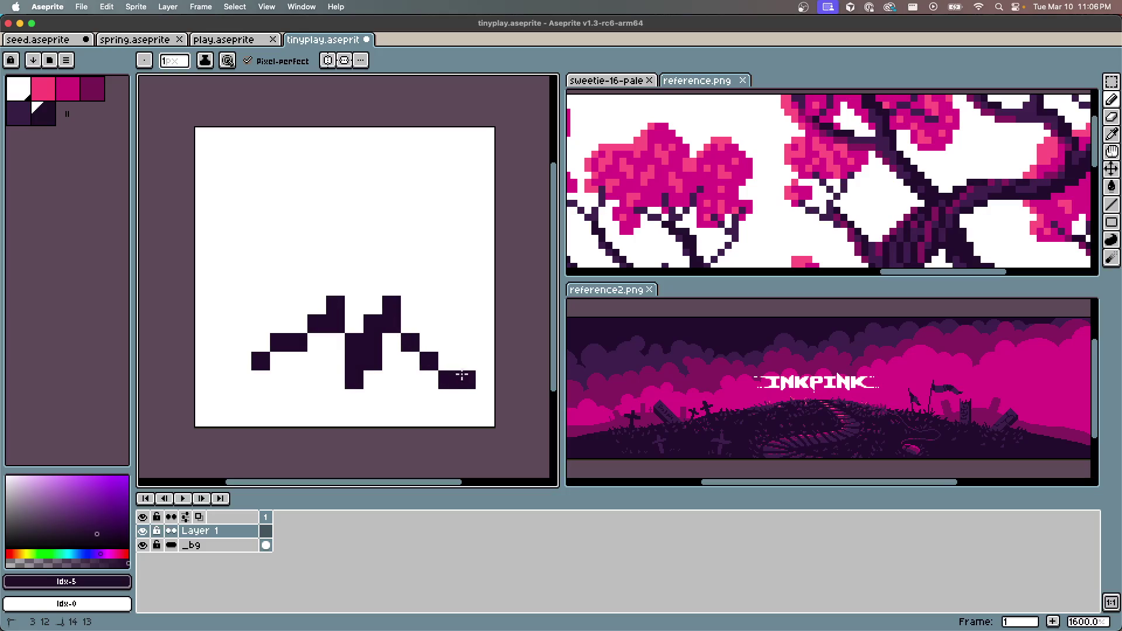
mouse_move(336, 292)
mouse_down()
mouse_move(336, 255)
mouse_move(391, 248)
mouse_move(390, 233)
mouse_move(349, 231)
mouse_move(385, 246)
mouse_move(387, 280)
mouse_move(385, 253)
mouse_up()
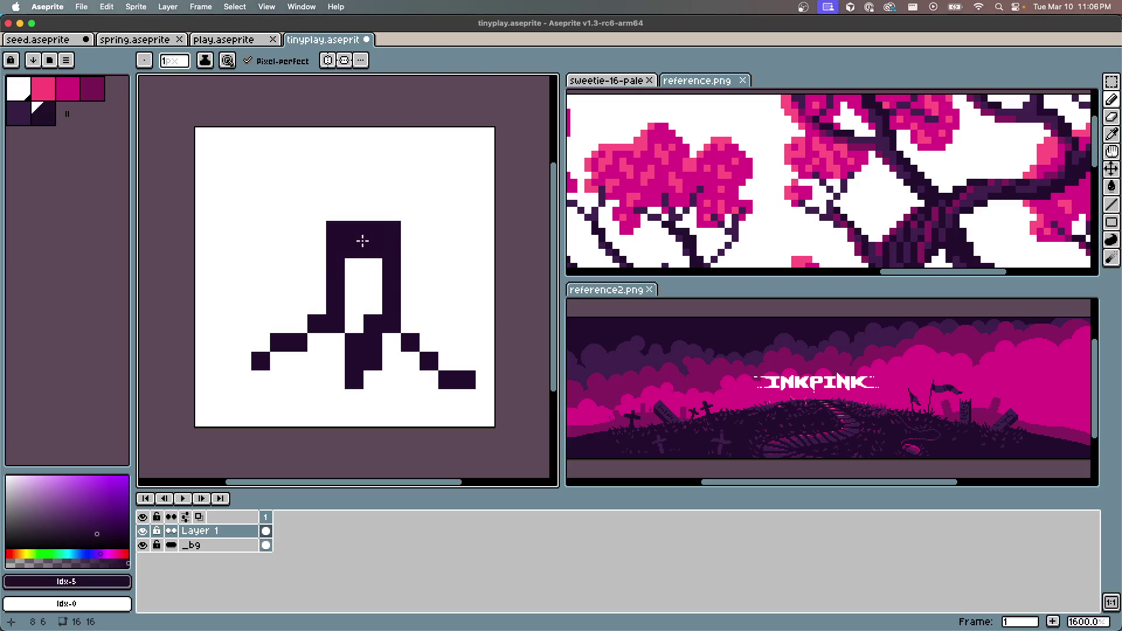
Nudge the trunk figure one pixel left and one pixel down
key(m)
mouse_move(242, 187)
mouse_down()
mouse_move(398, 386)
mouse_move(475, 408)
mouse_up()
key(Left)
click(470, 402)
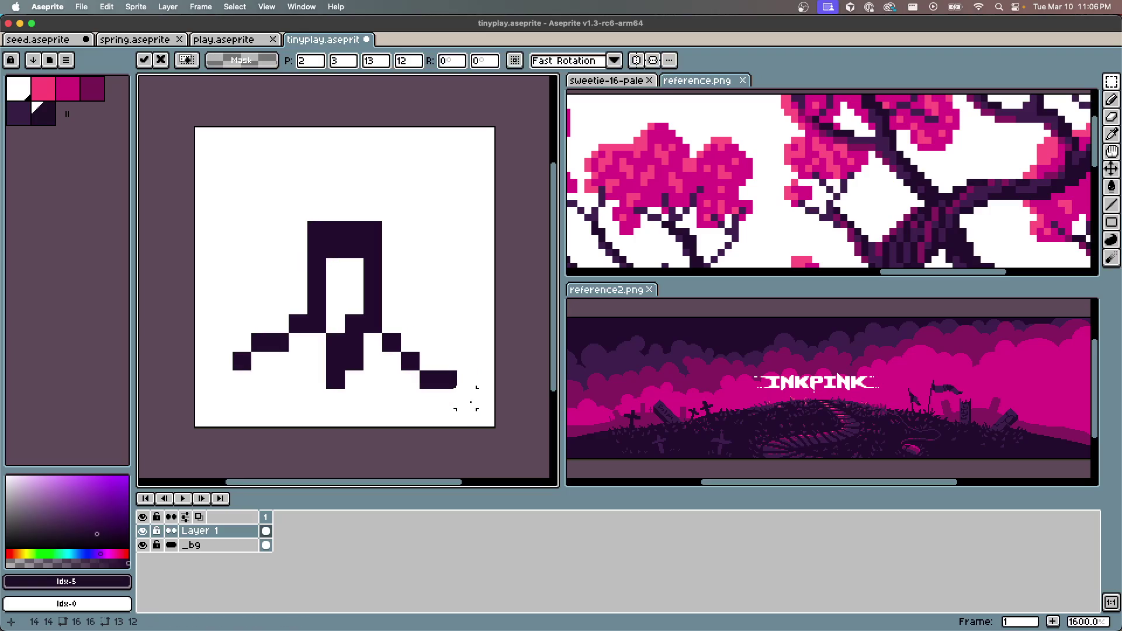
mouse_move(214, 165)
mouse_down()
mouse_move(477, 401)
mouse_move(496, 432)
mouse_up()
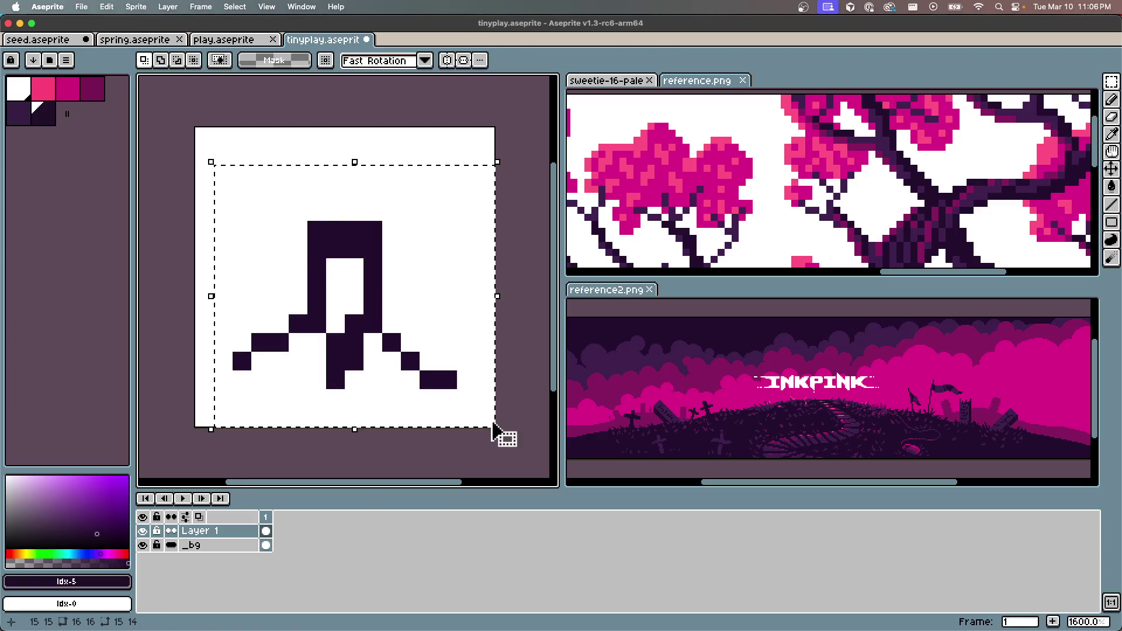
key(Down)
key(Return)
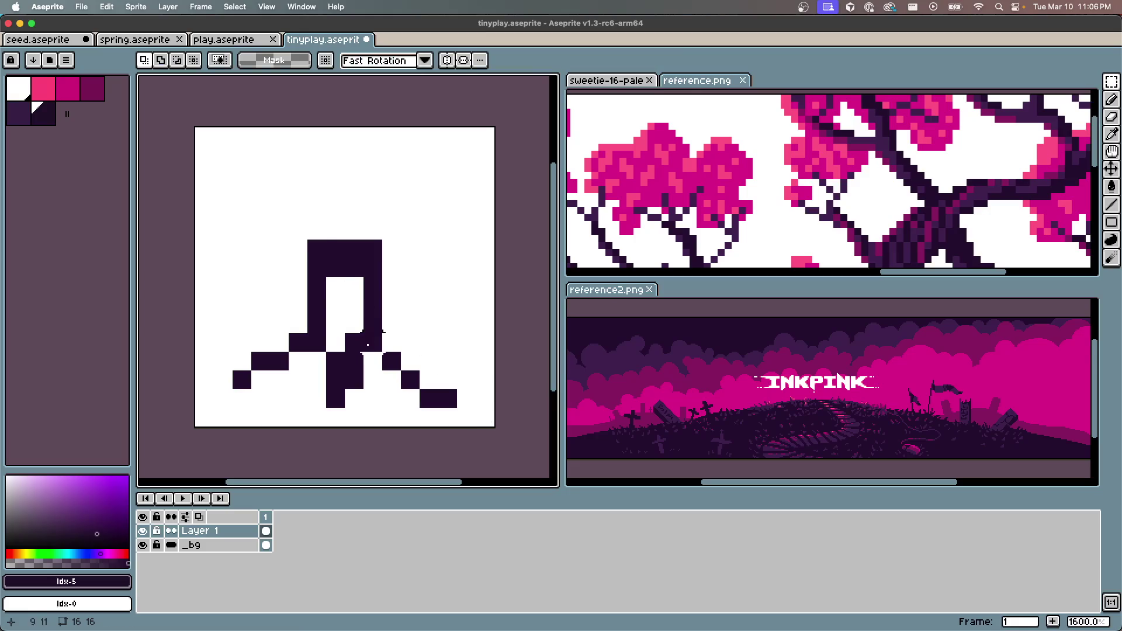
Fill gaps along the root steps and tidy the right root's pixels
key(b)
click(268, 374)
drag(268, 374, 289, 360)
click(325, 369)
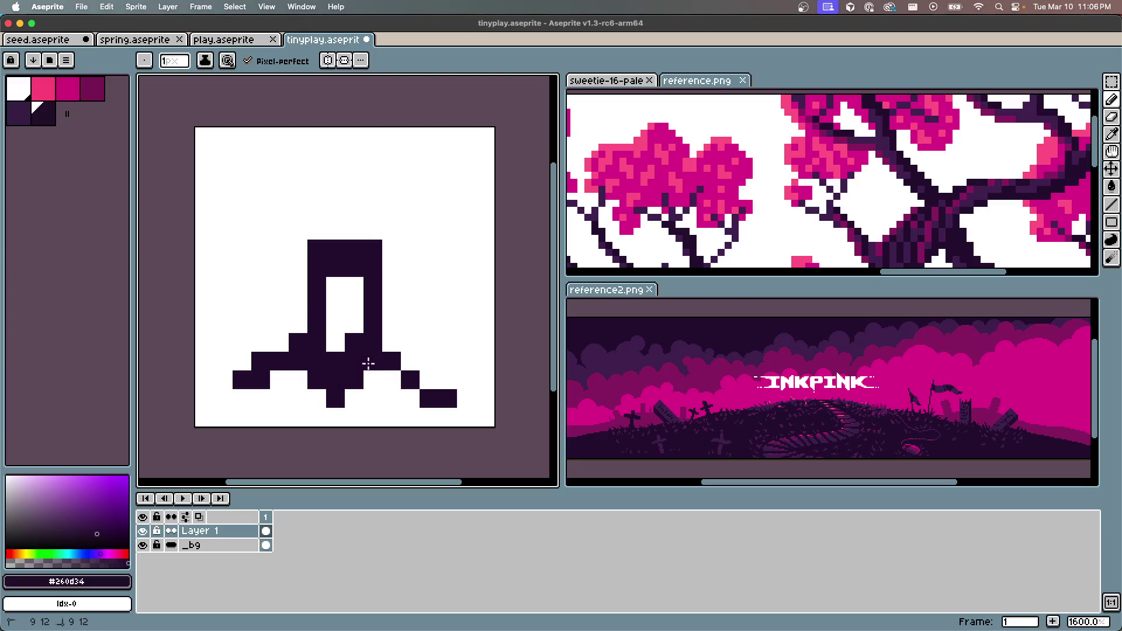
drag(368, 363, 389, 375)
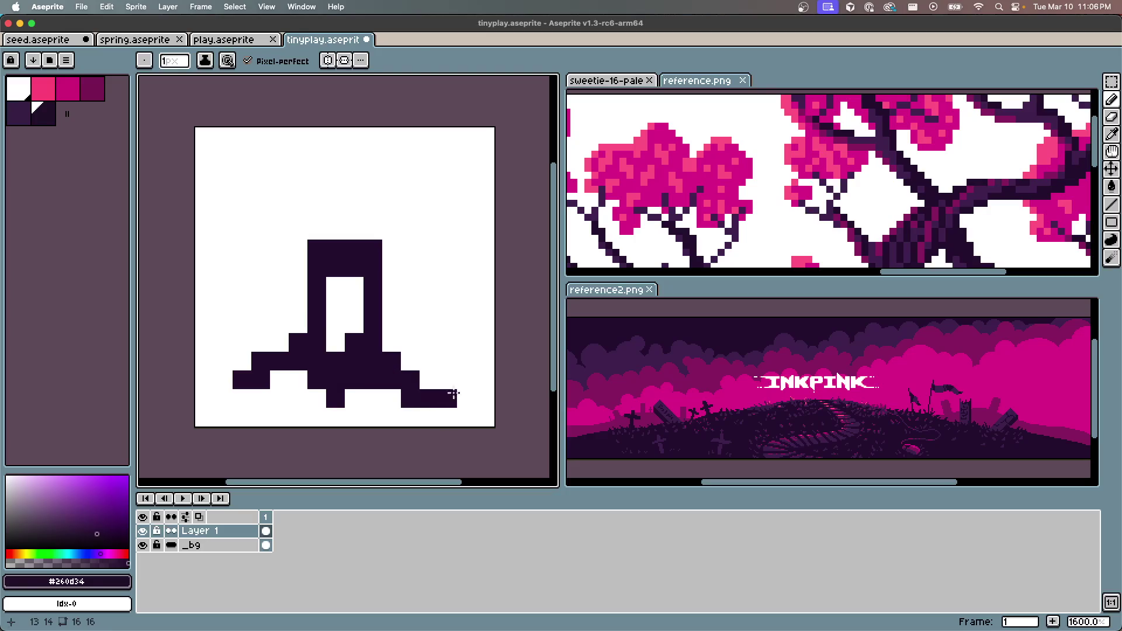
key(e)
click(448, 398)
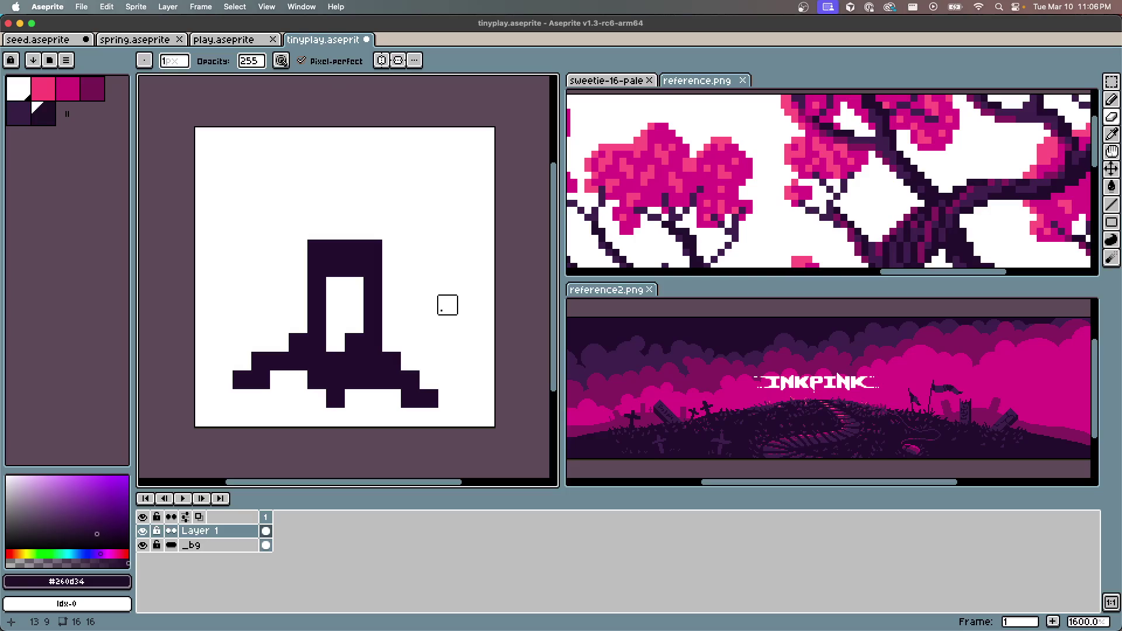
key(b)
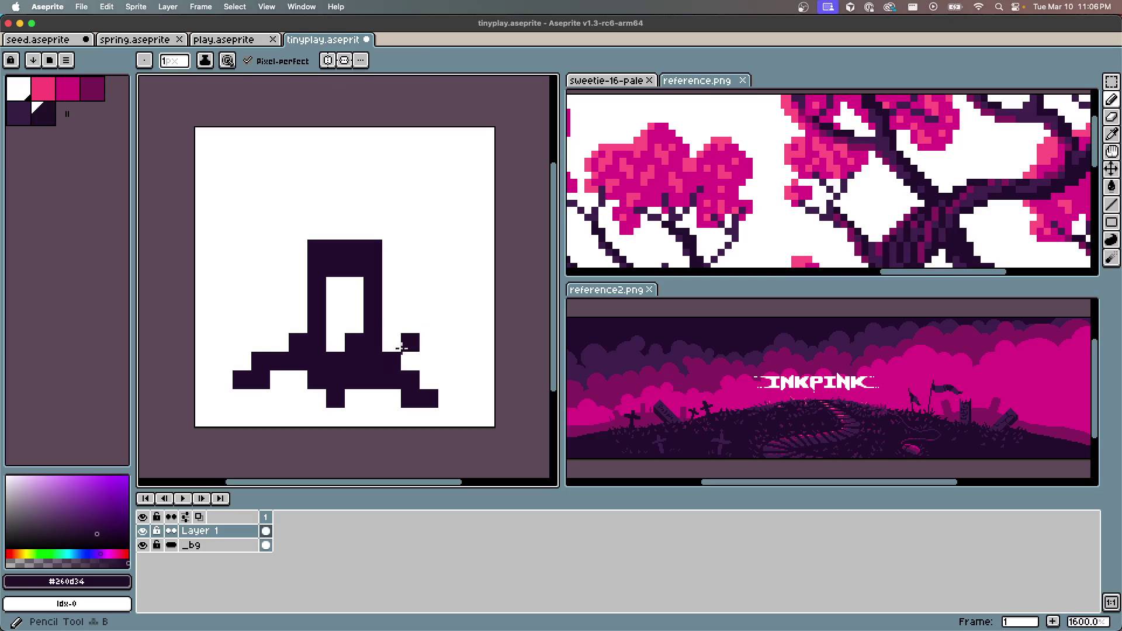
drag(390, 343, 410, 360)
click(428, 367)
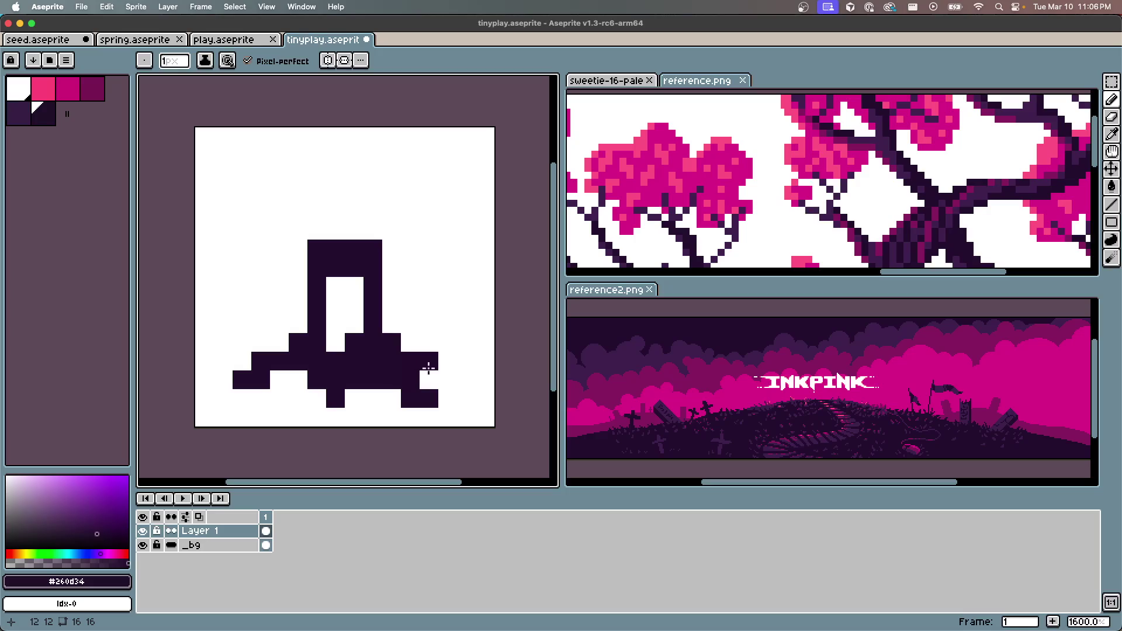
click(437, 379)
Finish the left root and trunk base, bucket-fill the hole inside the trunk, and save
key(e)
click(411, 399)
key(b)
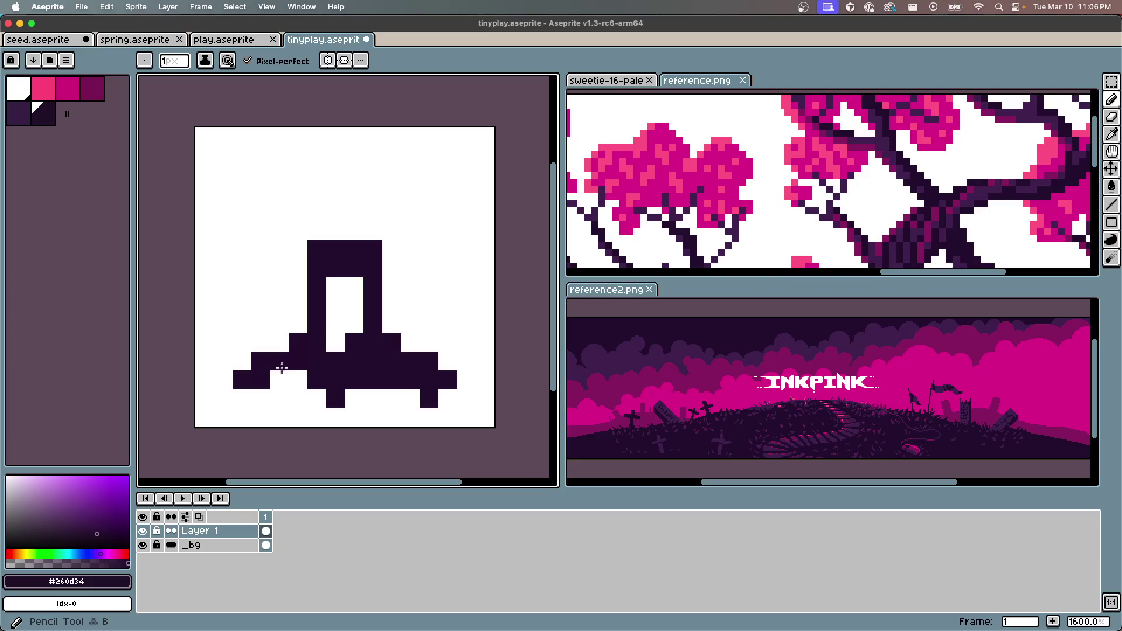
drag(260, 399, 279, 380)
click(298, 379)
click(356, 398)
click(354, 417)
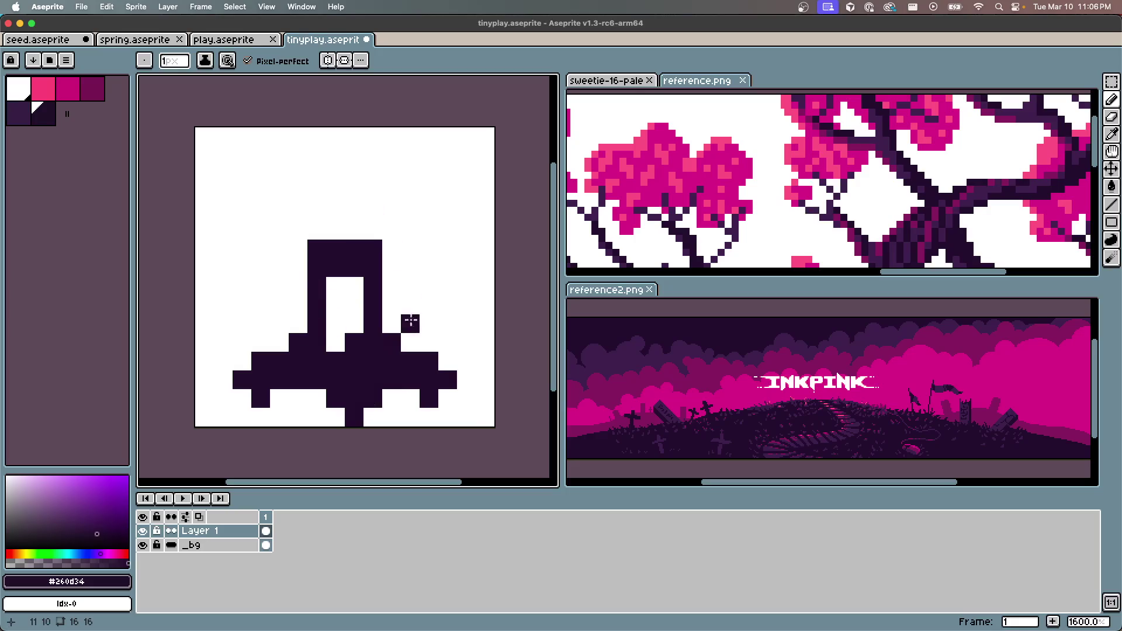
key(g)
click(338, 310)
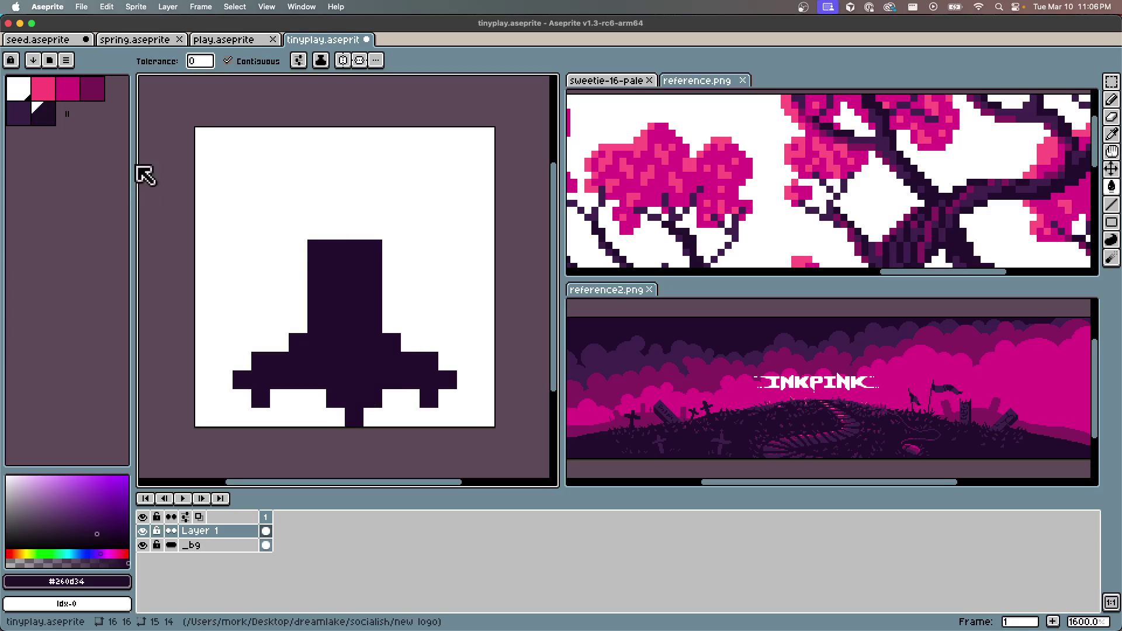
key(super+s)
Rename Layer 1 to trunk
double_click(238, 526)
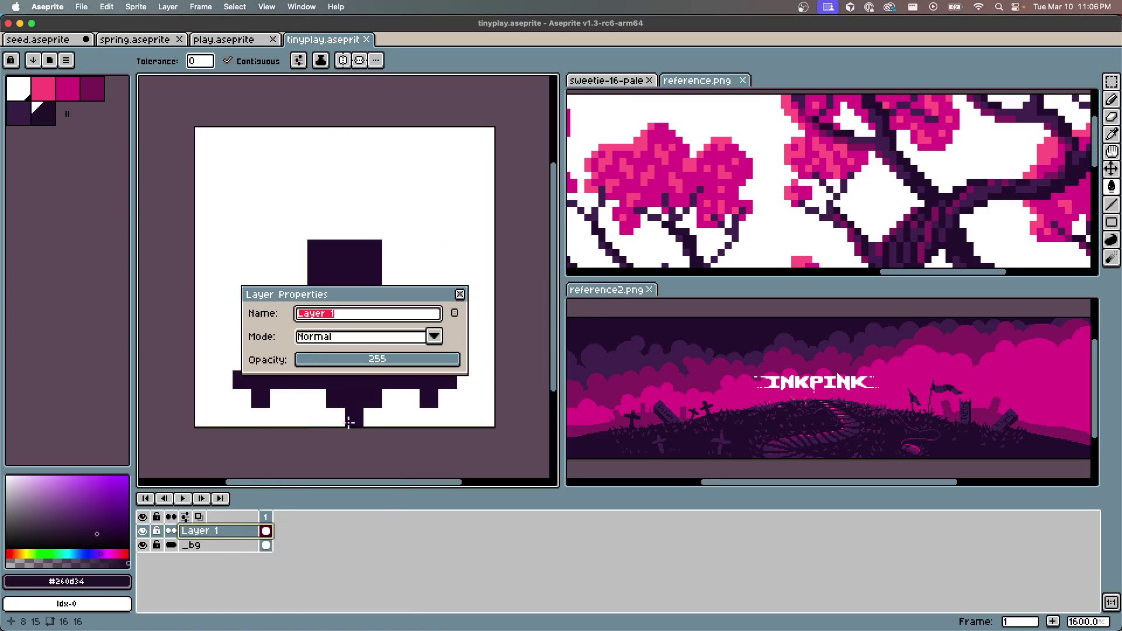
text(nk)
key(Return)
Draw two branches rising up-left and up-right from the trunk top, and save
key(b)
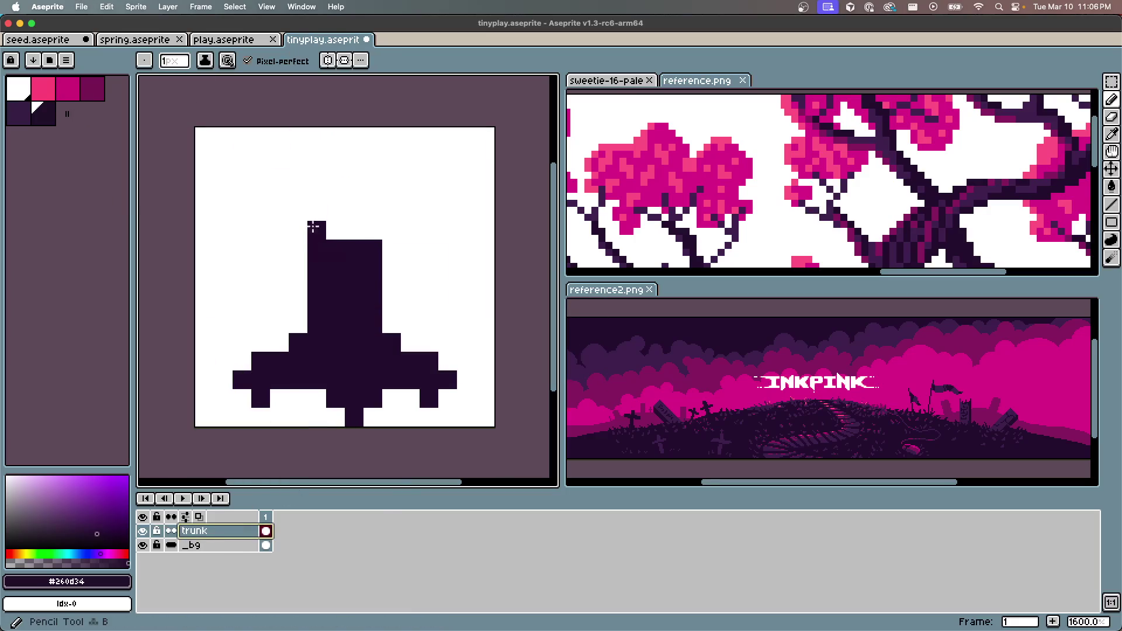
mouse_move(311, 227)
mouse_down()
mouse_move(296, 202)
mouse_move(236, 193)
mouse_up()
mouse_move(390, 231)
mouse_down()
mouse_move(383, 248)
mouse_move(409, 212)
mouse_move(456, 187)
mouse_move(439, 170)
mouse_move(371, 193)
mouse_move(350, 234)
mouse_move(336, 195)
mouse_move(267, 168)
mouse_move(316, 193)
mouse_move(319, 210)
mouse_move(391, 205)
mouse_move(427, 171)
mouse_up()
key(ctrl+s)
scroll(325, 225, down, 3)
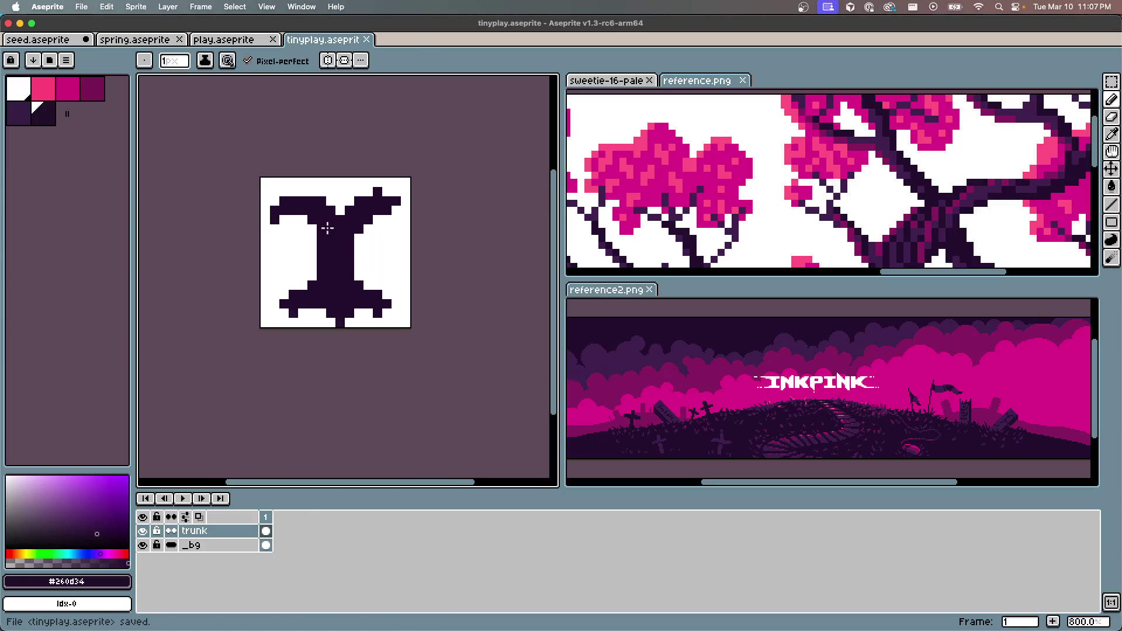
scroll(327, 228, up, 2)
click(46, 89)
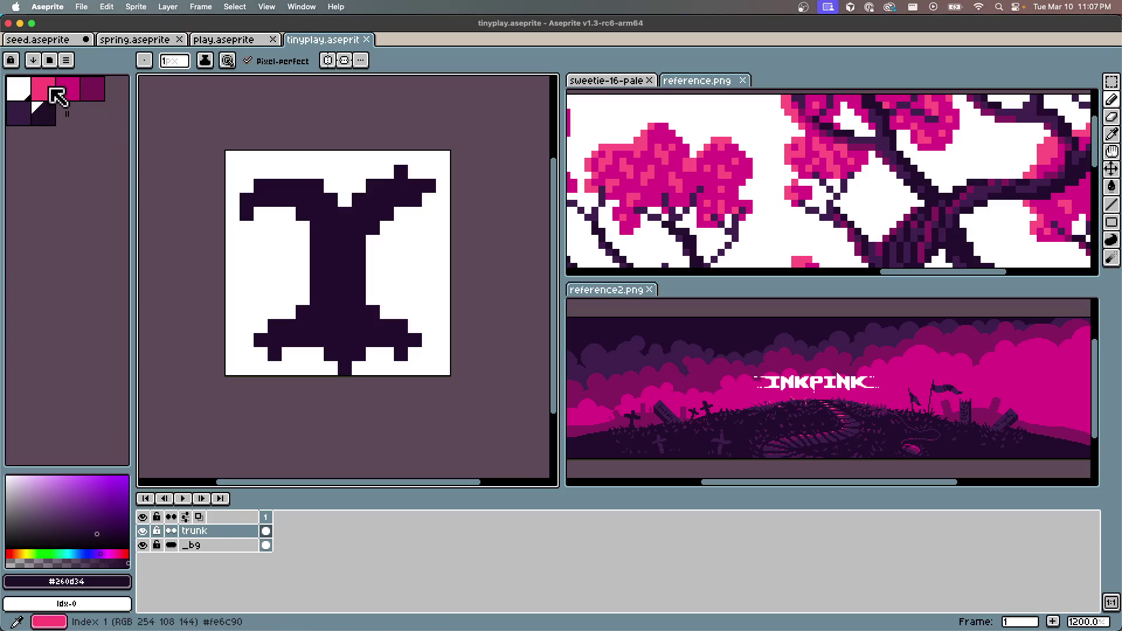
Paint a solid magenta canopy across the top of the sprite, covering the branches
scroll(298, 264, up, 8)
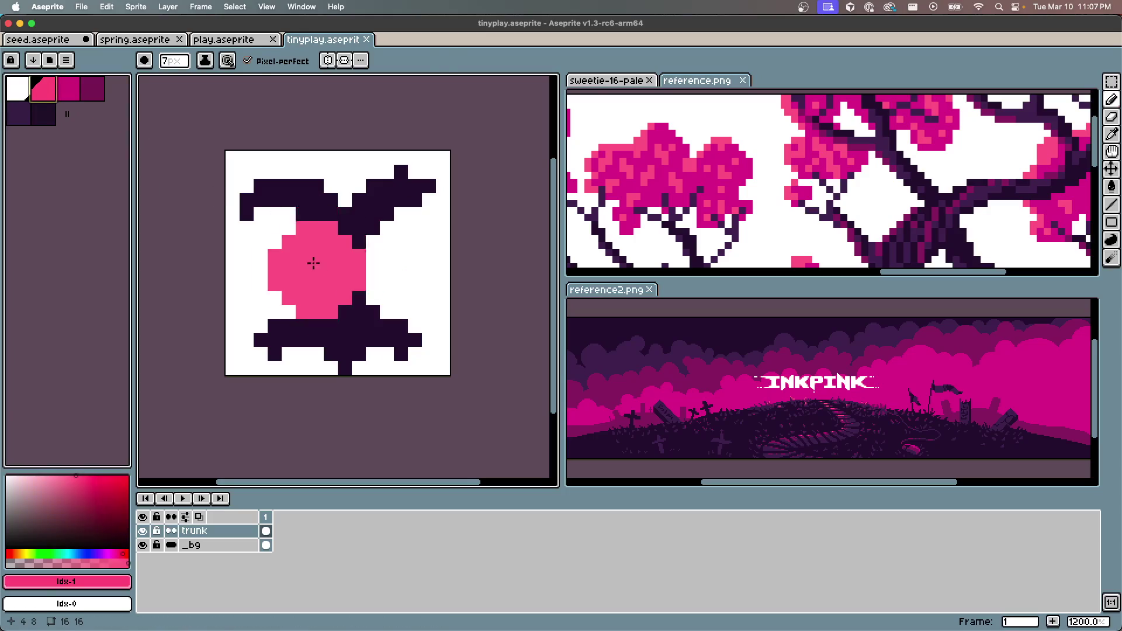
scroll(310, 233, down, 1)
scroll(286, 210, down, 2)
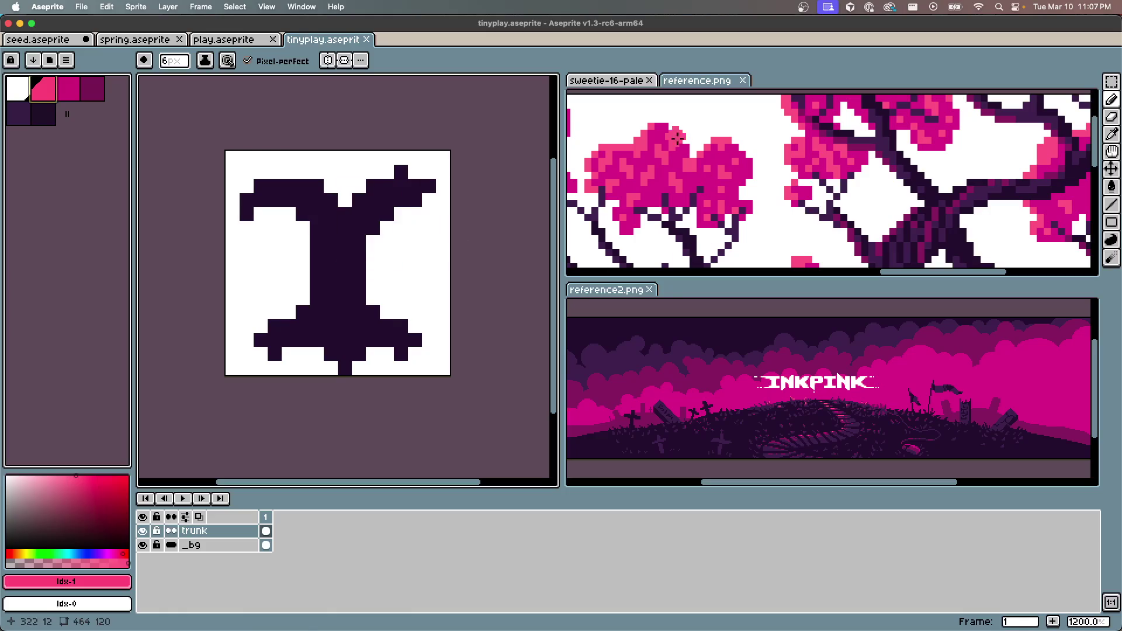
click(68, 88)
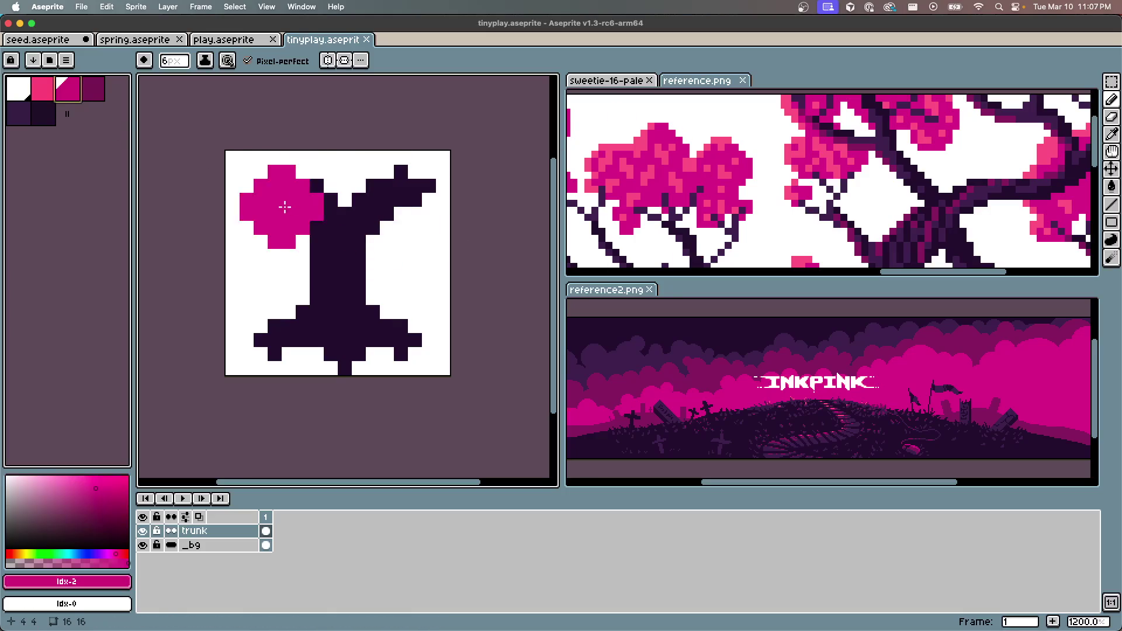
mouse_move(283, 228)
mouse_down()
mouse_move(268, 182)
mouse_move(274, 204)
mouse_move(296, 193)
mouse_move(329, 214)
mouse_move(333, 238)
mouse_move(368, 207)
mouse_move(351, 200)
mouse_move(385, 234)
mouse_move(409, 196)
mouse_move(393, 200)
mouse_move(400, 243)
mouse_up()
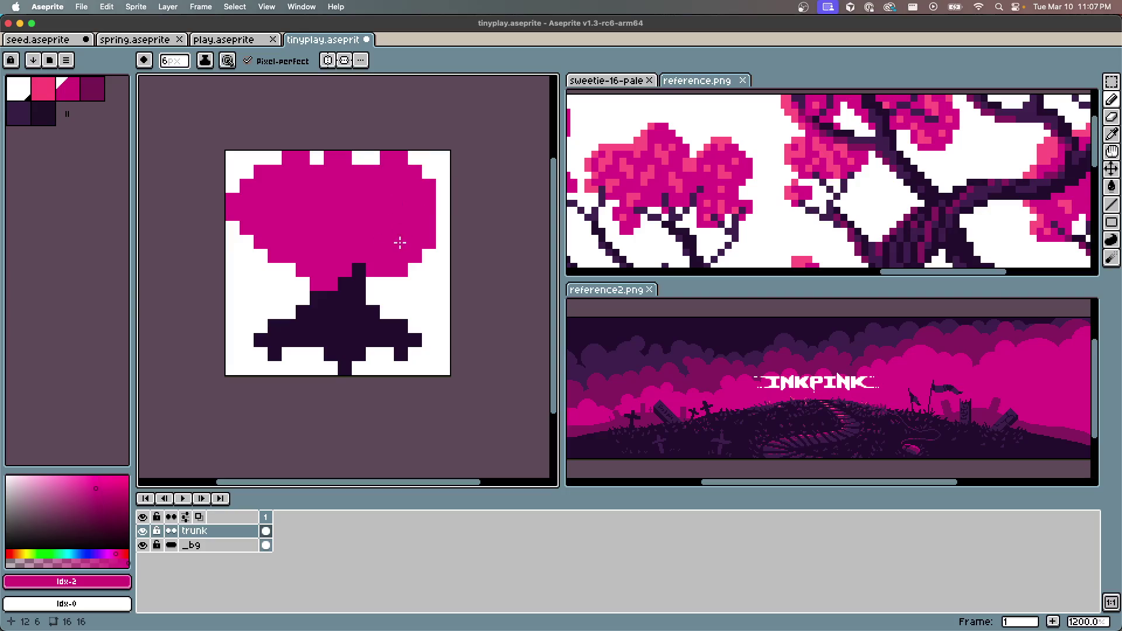
click(408, 241)
key(ctrl+z)
key(ctrl+shift+z)
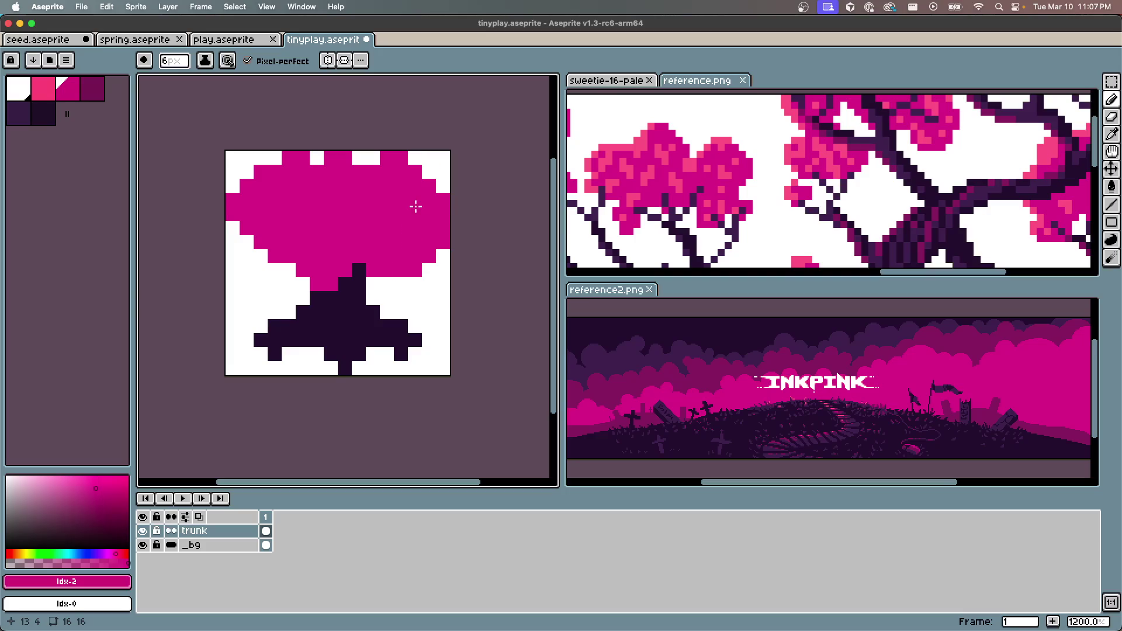
scroll(346, 223, up, 2)
scroll(302, 232, down, 1)
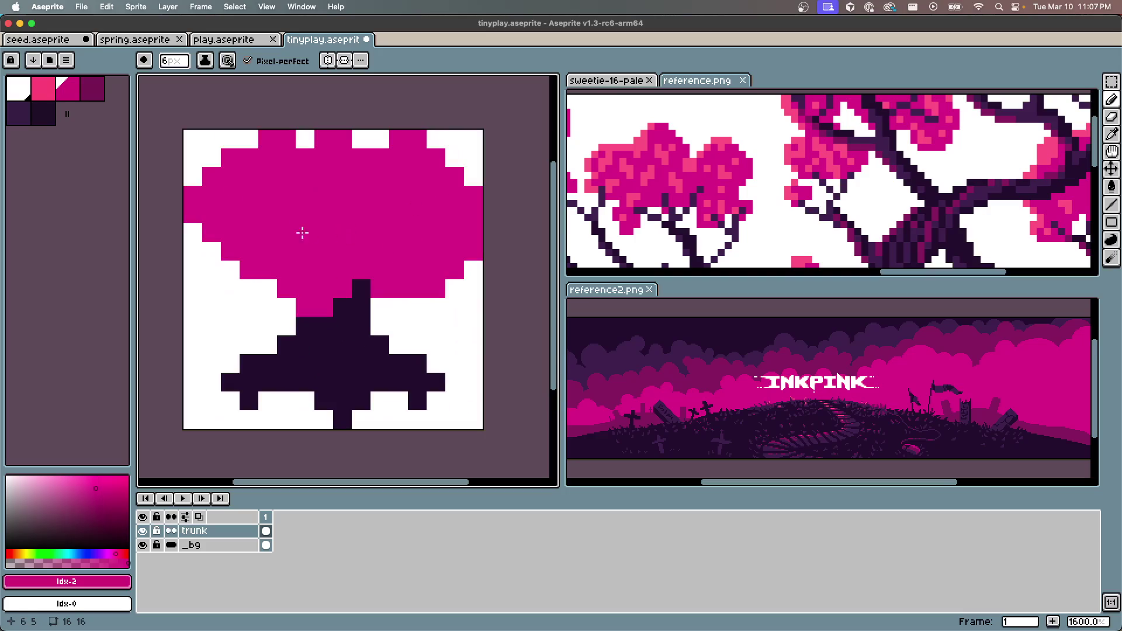
Pick the light pink swatch, use a 1px brush, and dab highlights on the upper-left foliage
click(44, 88)
key(minus)
key(minus)
key(minus)
drag(204, 193, 193, 214)
mouse_move(225, 171)
mouse_down()
mouse_move(257, 156)
mouse_move(234, 171)
mouse_up()
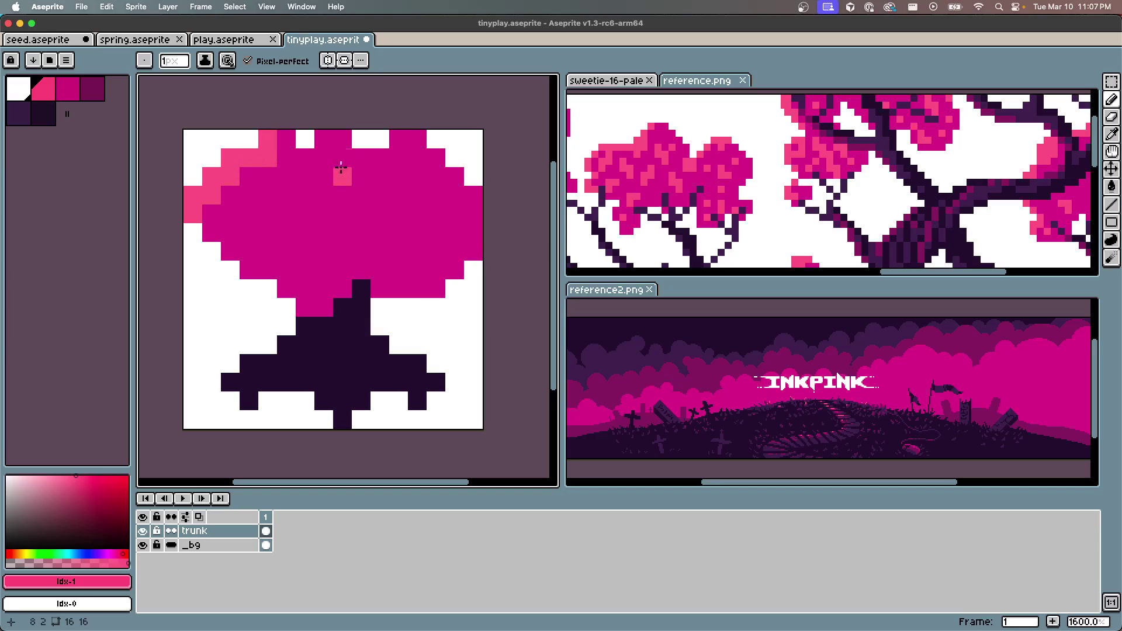
Scatter more light pink pixels, 2x2 blocks and short strips across the canopy down to its bottom
click(398, 139)
click(322, 160)
drag(308, 178, 308, 178)
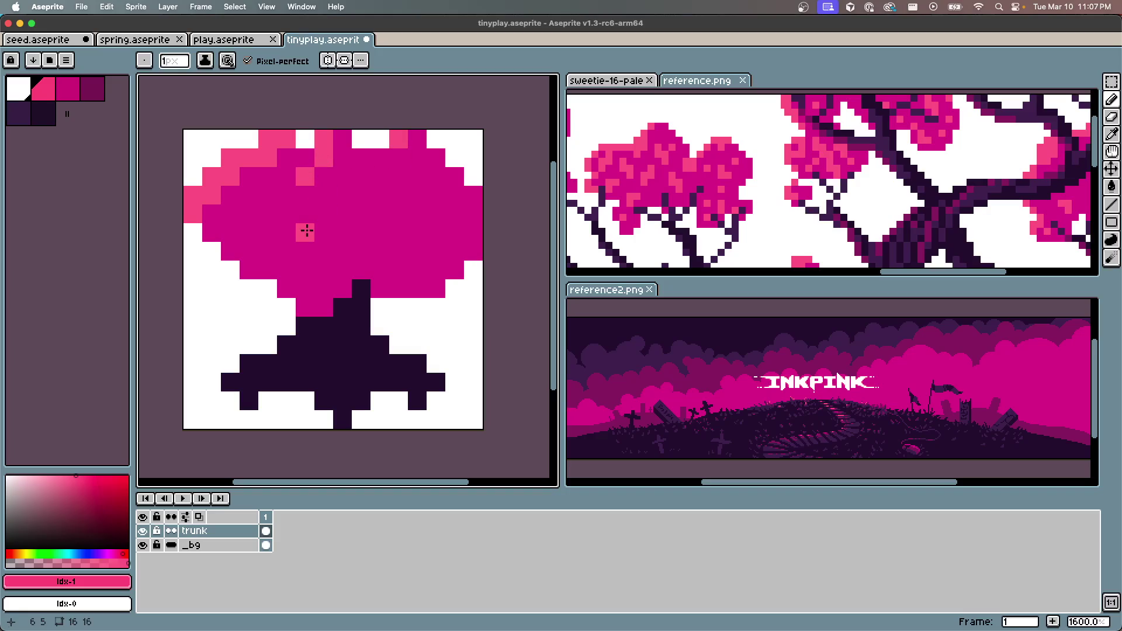
click(323, 250)
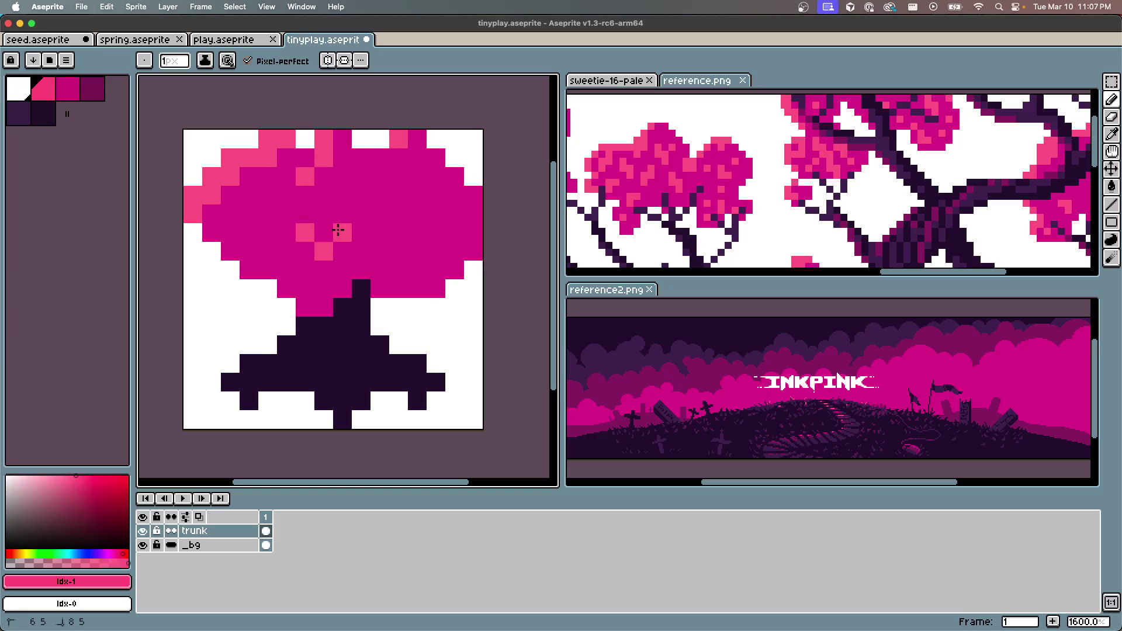
click(451, 218)
mouse_move(391, 188)
mouse_down()
mouse_move(362, 211)
mouse_move(395, 210)
mouse_up()
mouse_move(231, 213)
mouse_down()
mouse_move(230, 234)
mouse_move(242, 211)
mouse_up()
drag(398, 252, 397, 271)
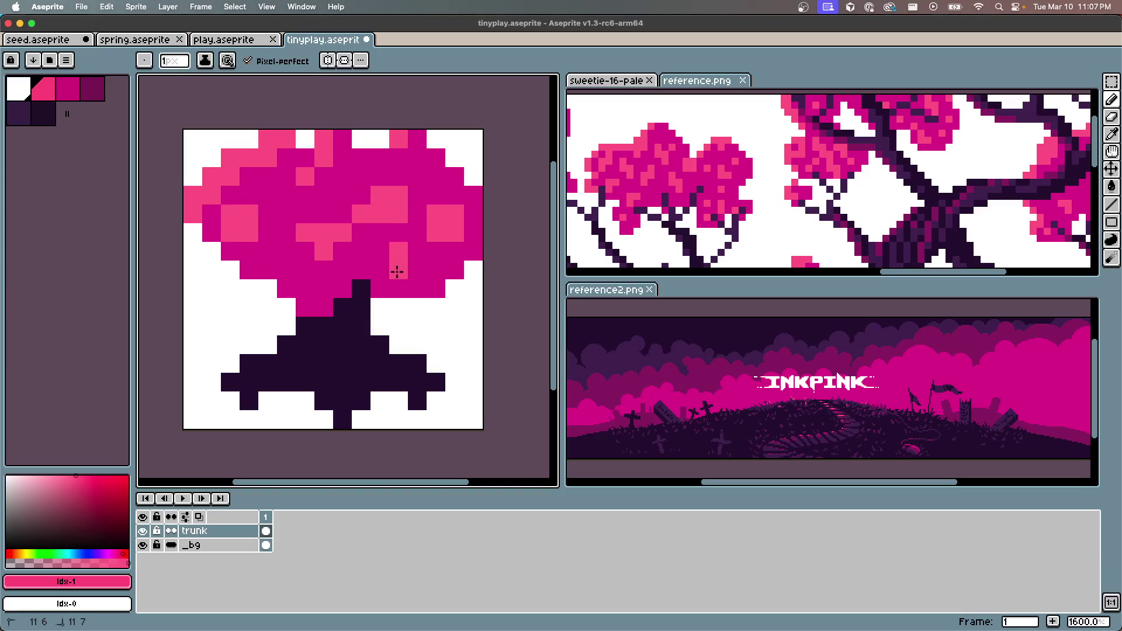
click(435, 176)
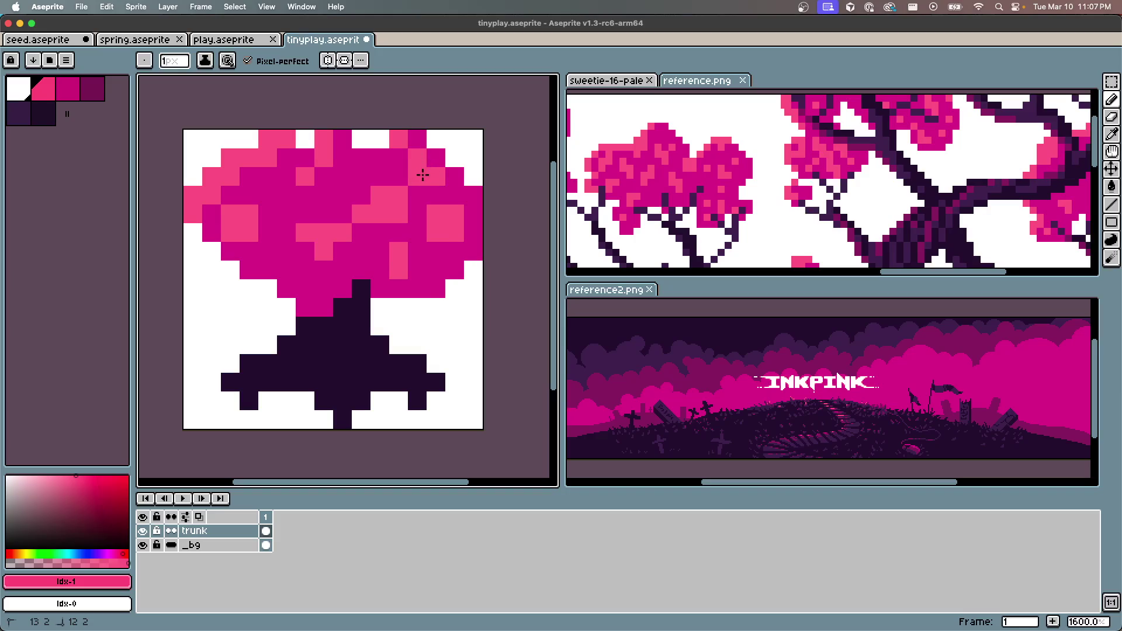
drag(304, 295, 305, 308)
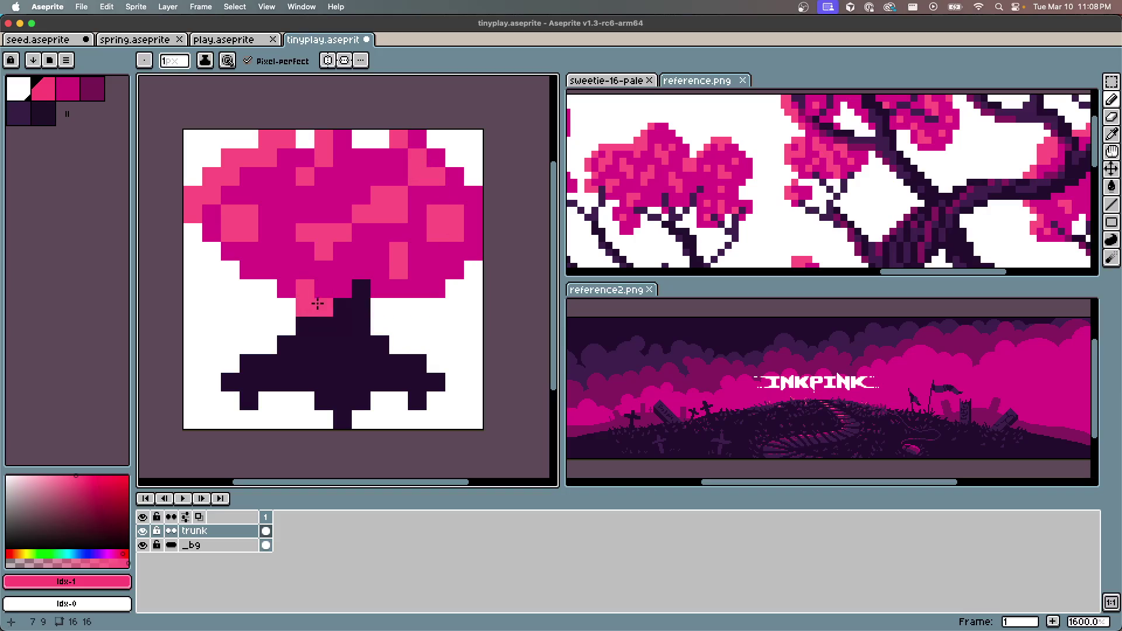
click(436, 289)
Save tinyplay.aseprite with the new highlights
key(super+s)
scroll(293, 280, down, 1)
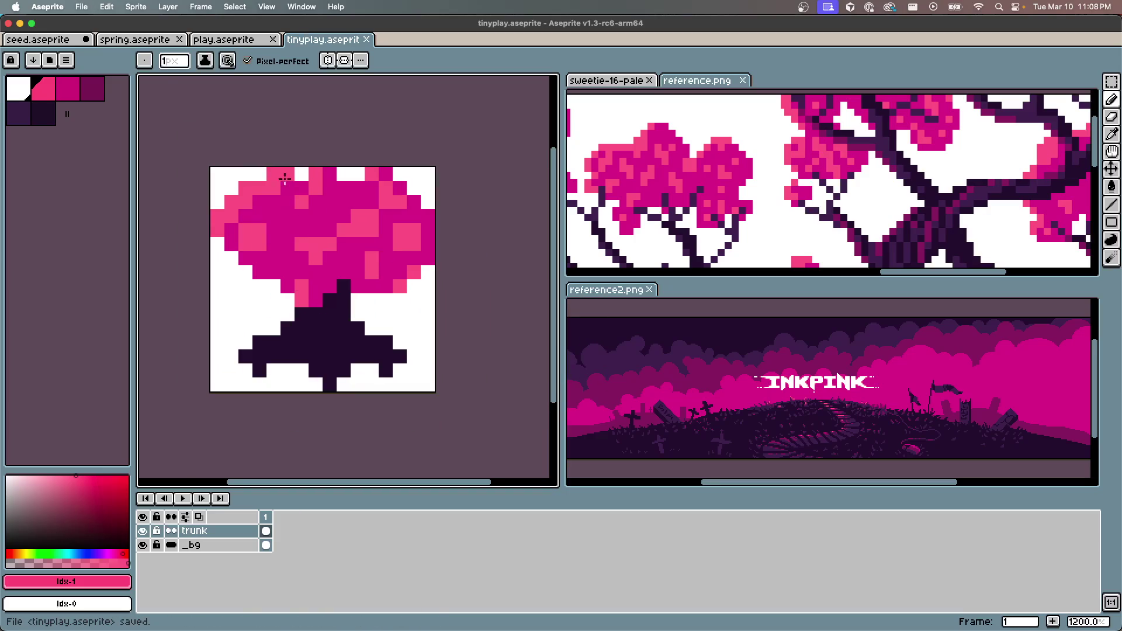
scroll(287, 187, down, 5)
scroll(289, 229, up, 5)
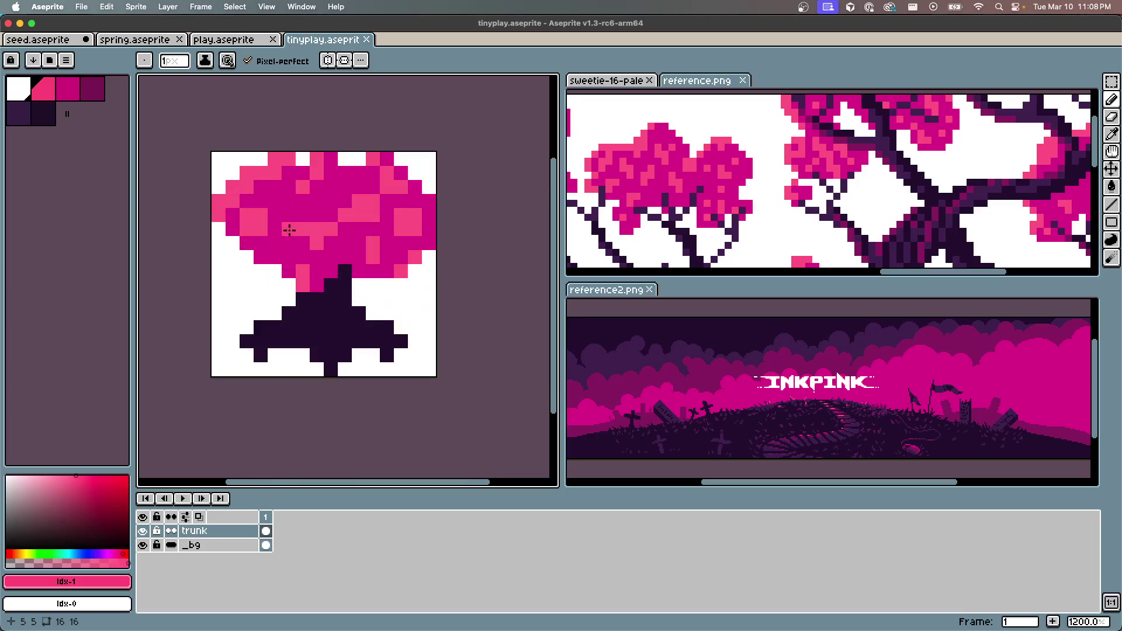
scroll(289, 230, up, 3)
scroll(220, 220, down, 2)
scroll(251, 229, up, 2)
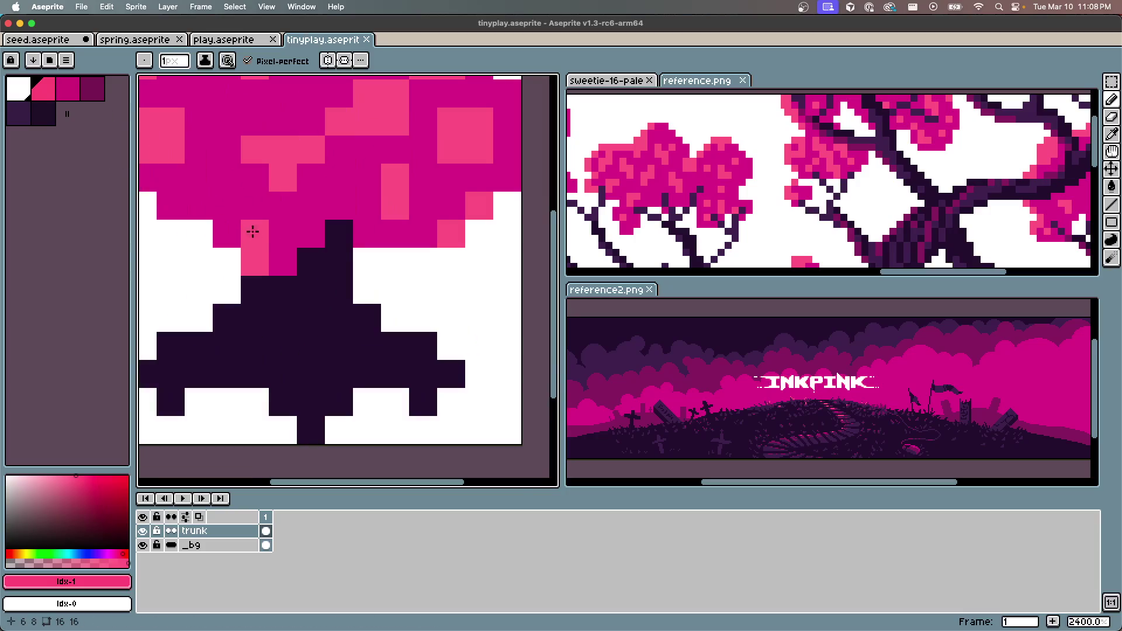
Paint lighter purple pixels down the trunk's centre column, along its left edge and on its right arm
drag(251, 228, 246, 182)
click(19, 114)
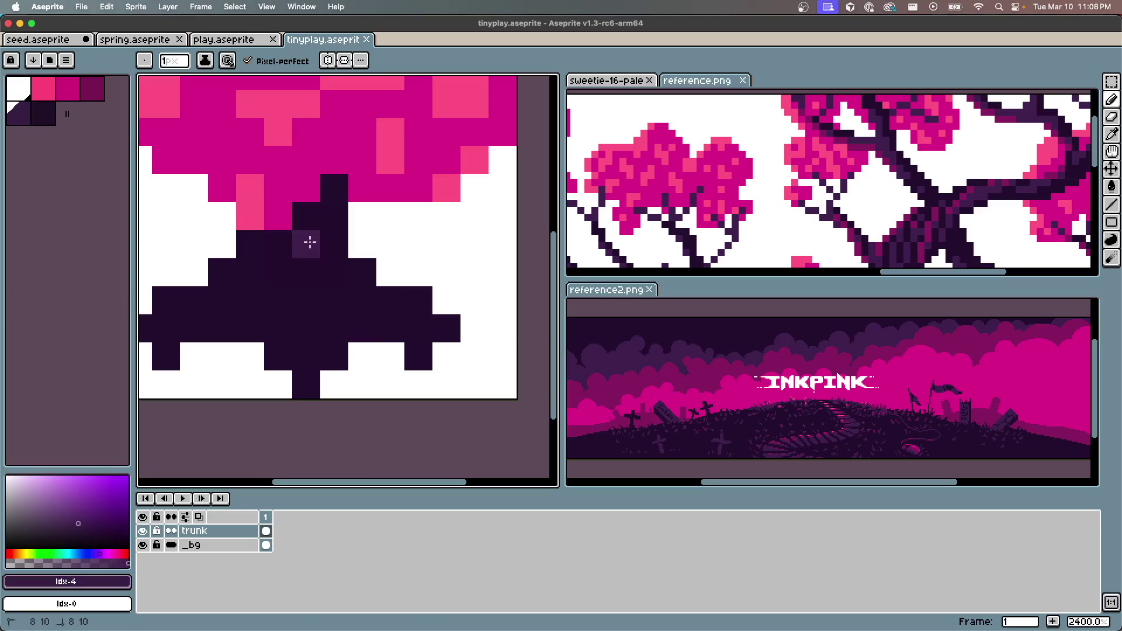
drag(310, 245, 307, 216)
drag(188, 283, 243, 273)
drag(194, 317, 323, 228)
mouse_move(351, 356)
mouse_down()
mouse_move(353, 368)
mouse_move(343, 261)
mouse_up()
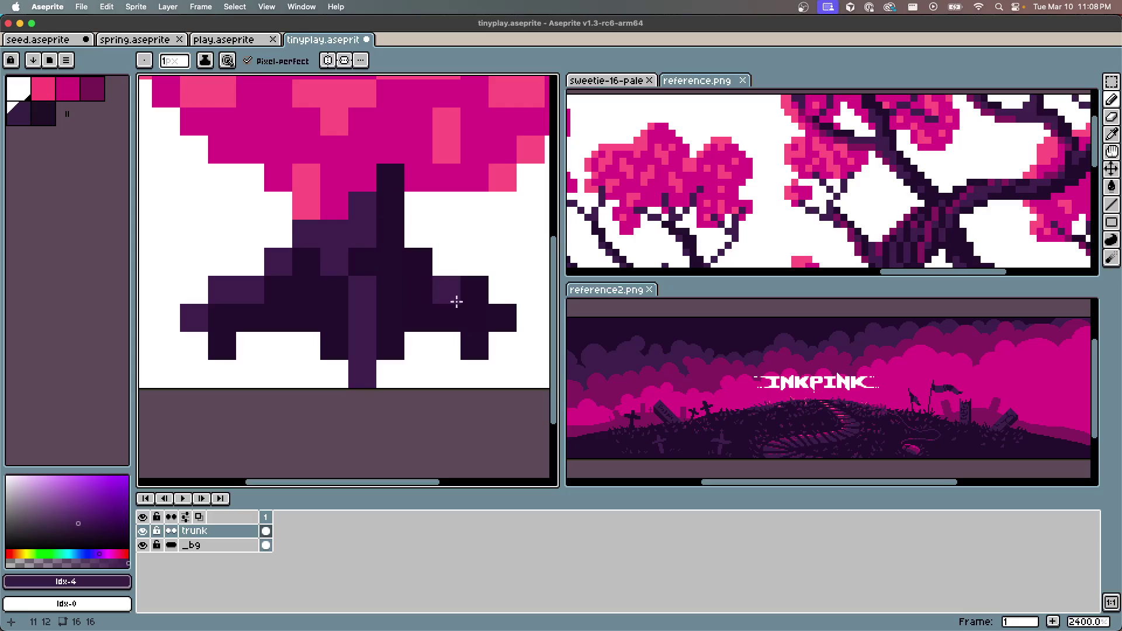
drag(459, 294, 474, 292)
scroll(247, 304, down, 2)
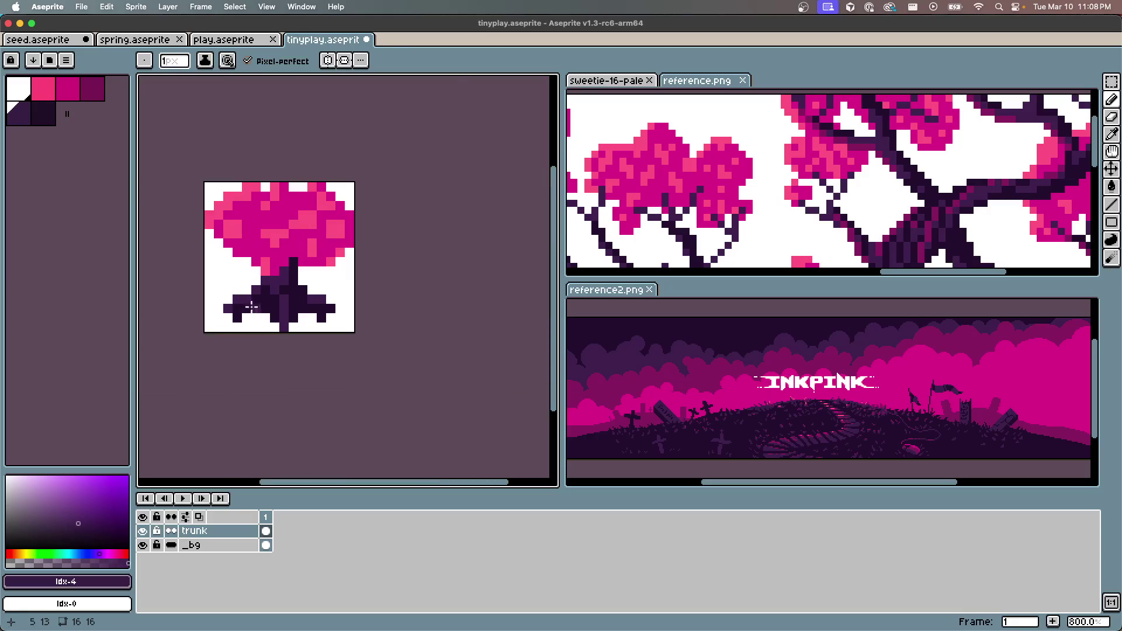
scroll(247, 303, up, 5)
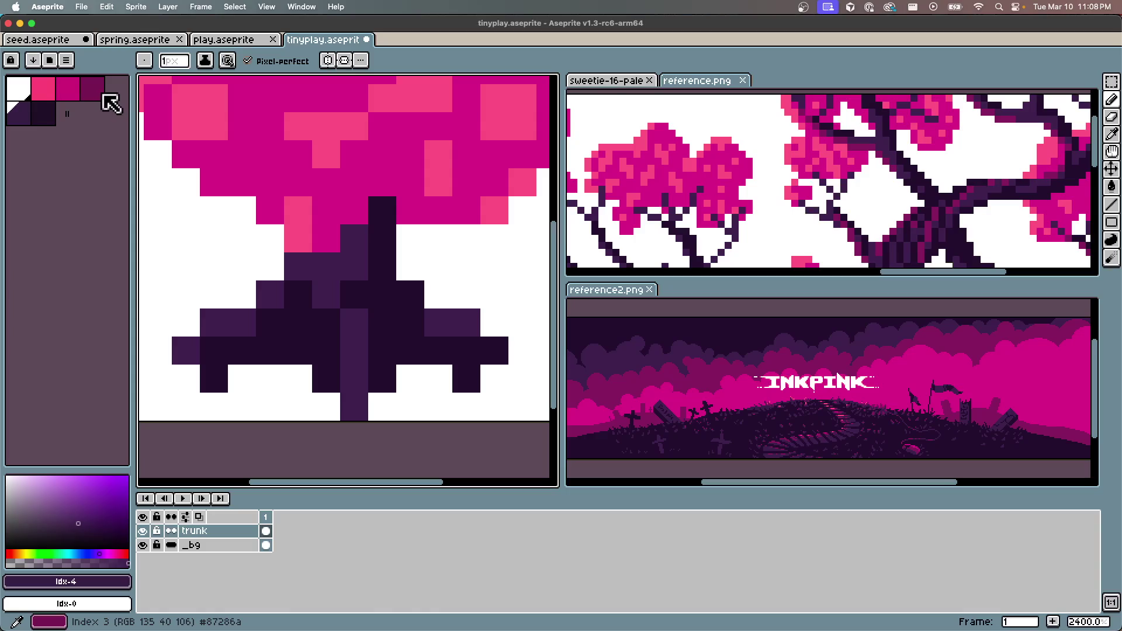
click(101, 96)
Add dark magenta accent pixels on the trunk, then repaint one trunk cell in eyedropped #452459
click(266, 293)
drag(350, 371, 353, 350)
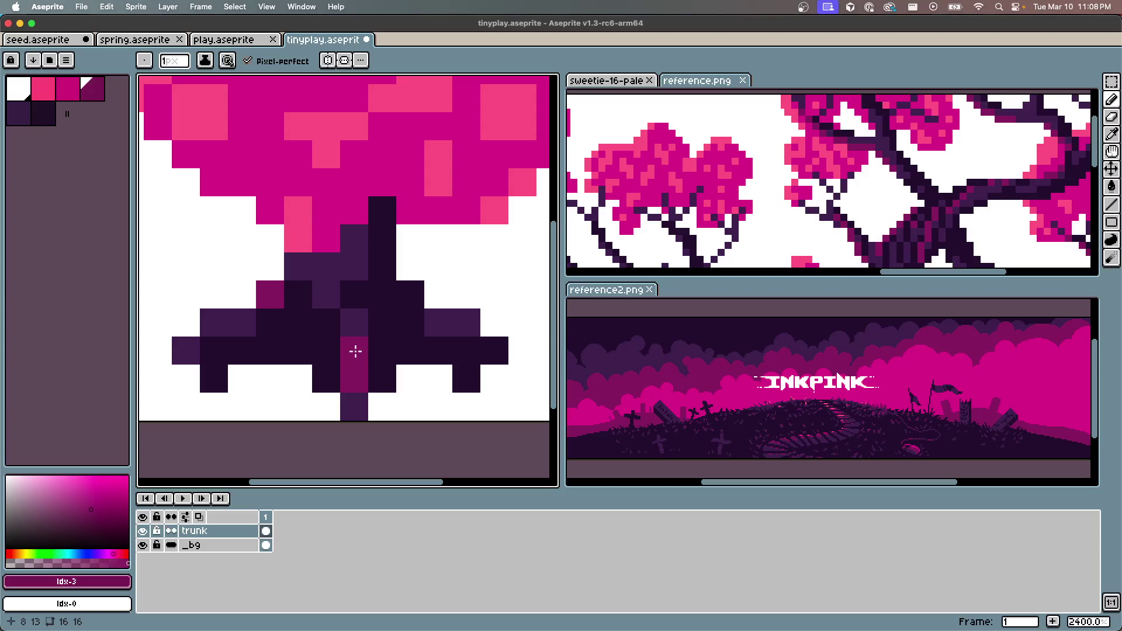
alt+click(338, 274)
click(297, 298)
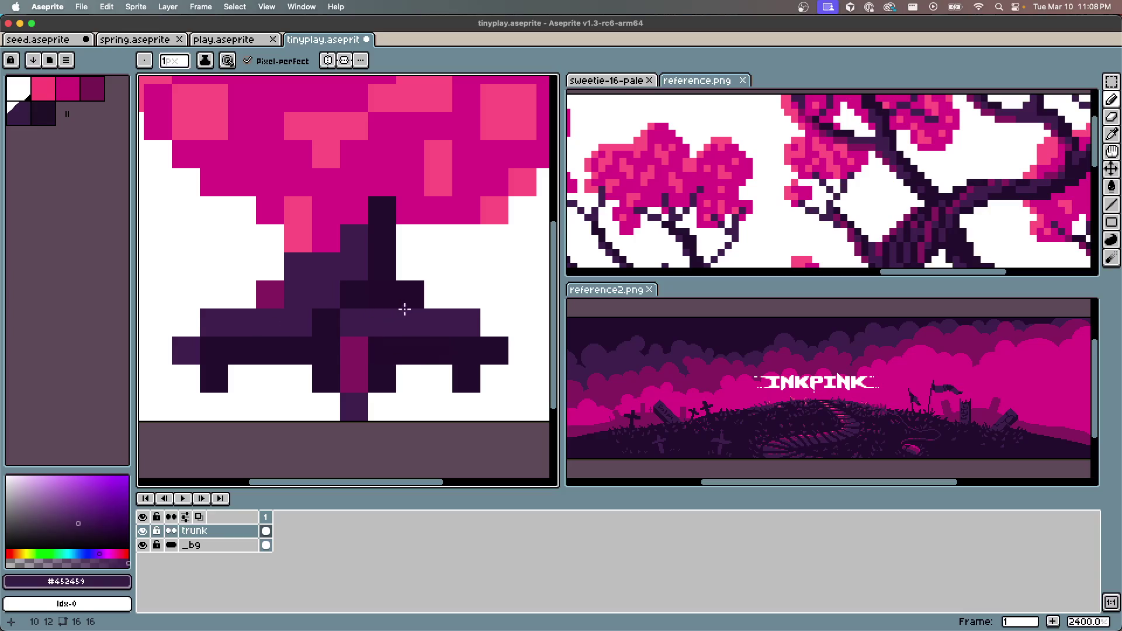
scroll(206, 315, down, 3)
scroll(259, 293, up, 1)
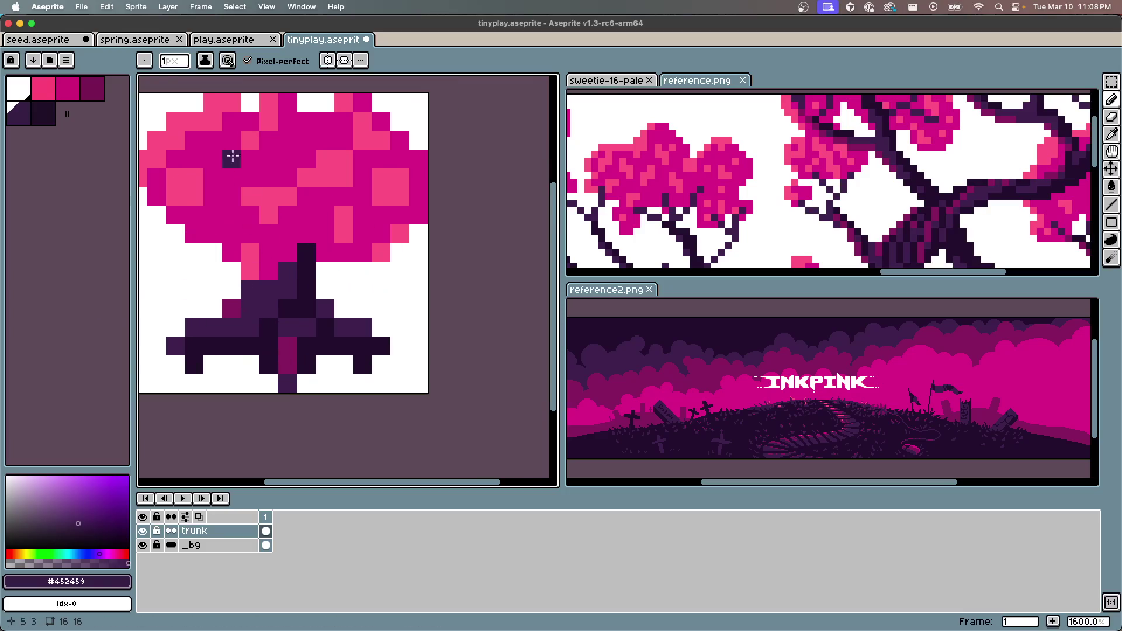
Eyedrop #87286a, add a magenta pixel right of the trunk base, and save the sprite
alt+click(284, 331)
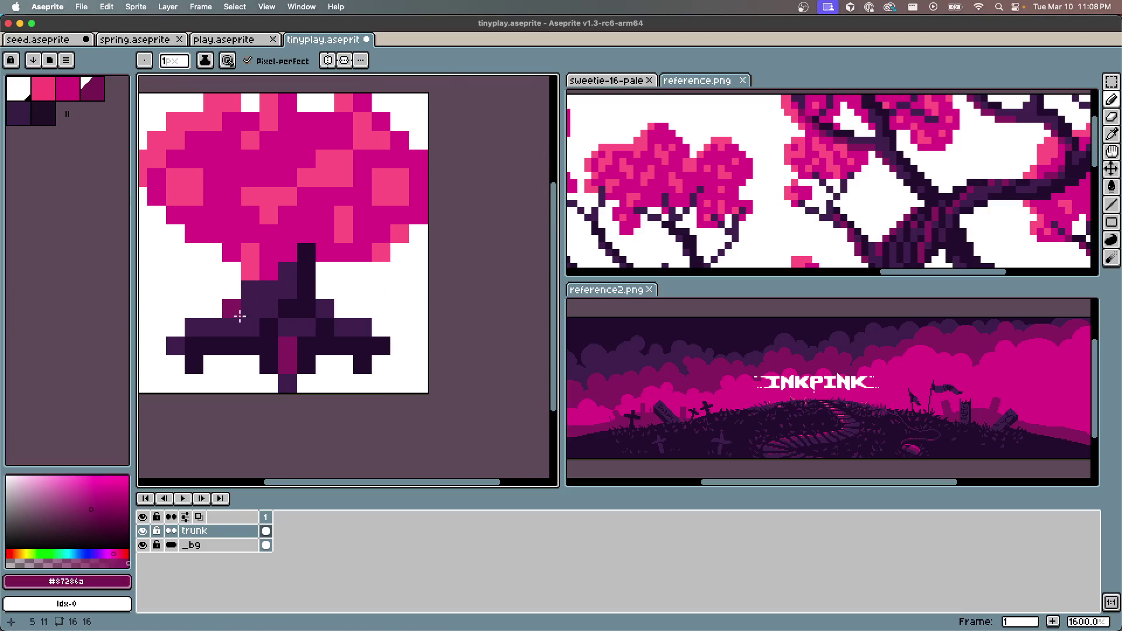
click(362, 327)
scroll(330, 311, down, 2)
scroll(330, 310, up, 1)
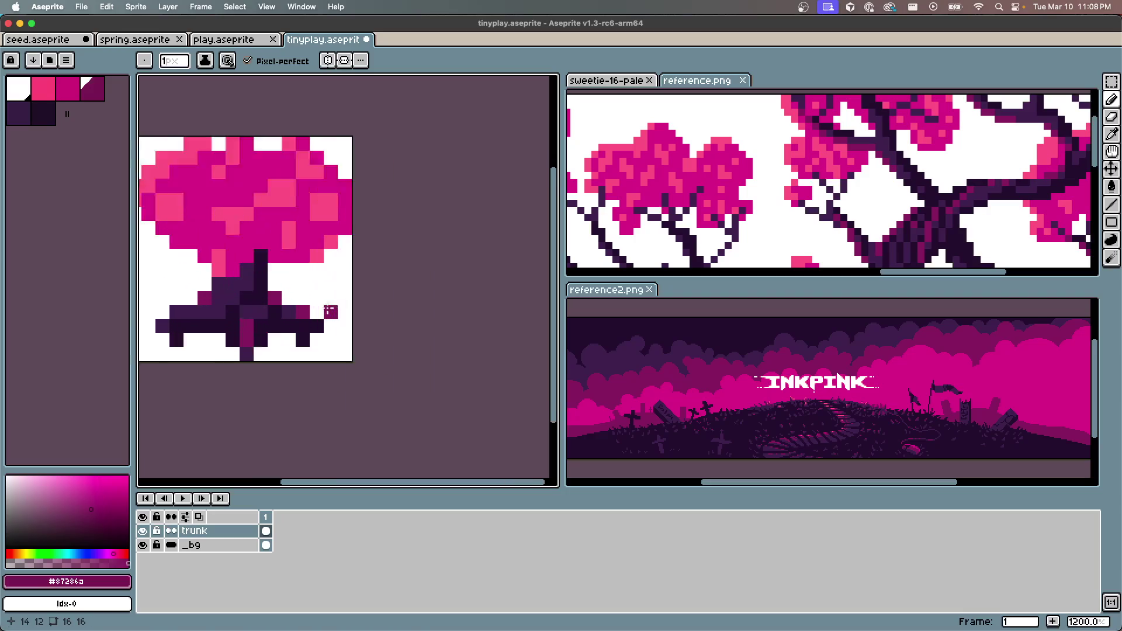
scroll(331, 311, up, 1)
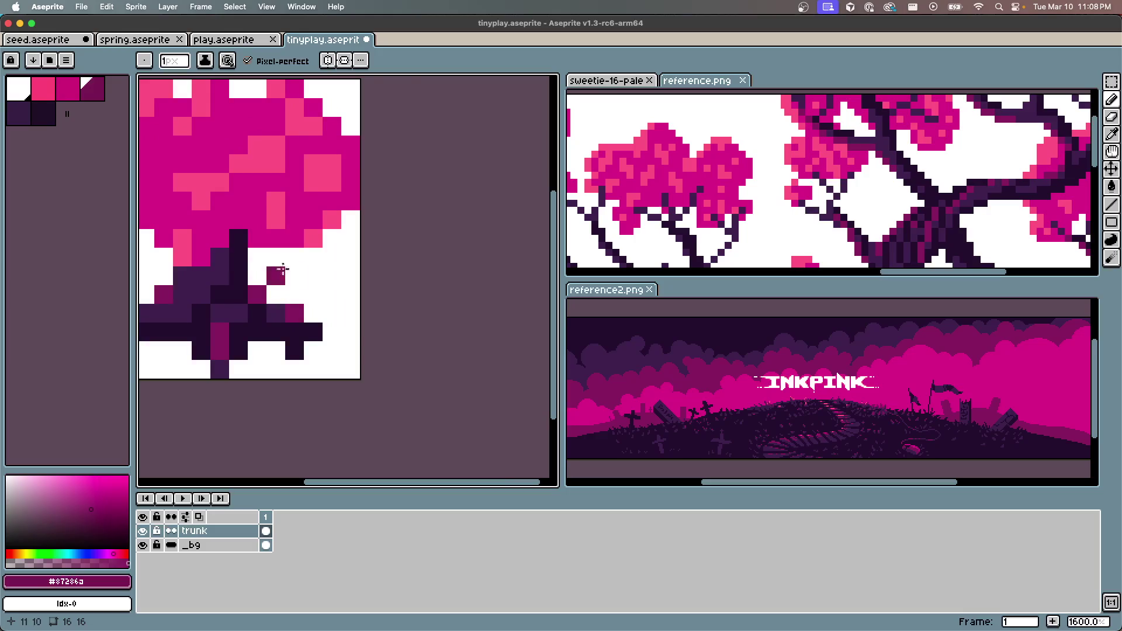
scroll(278, 268, down, 3)
scroll(350, 175, up, 1)
key(ctrl+s)
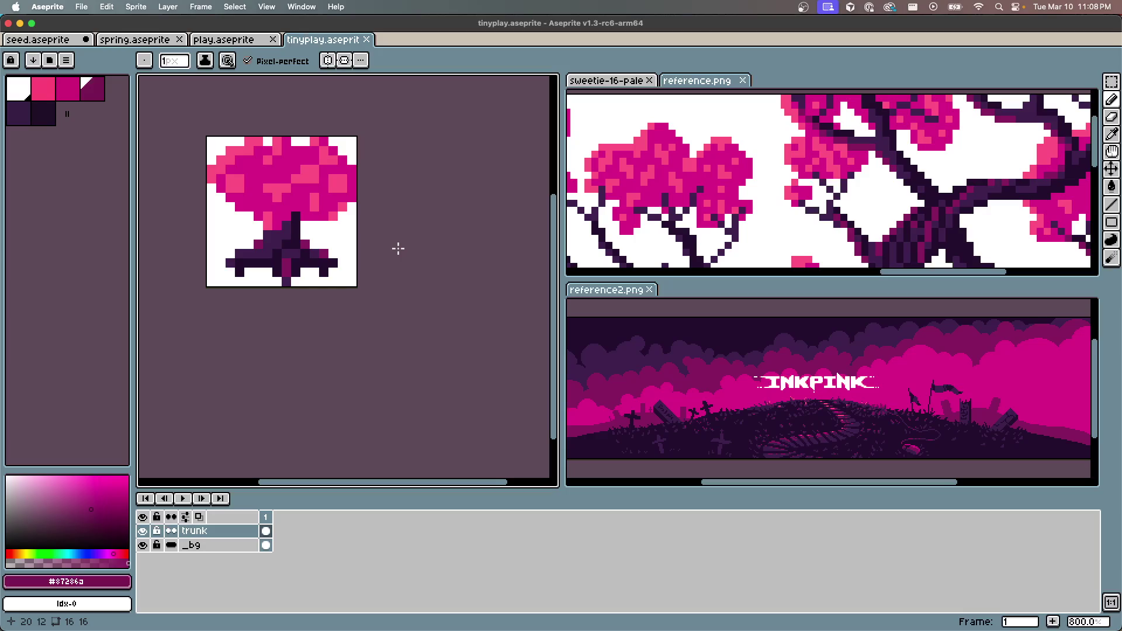
key(m)
scroll(292, 245, up, 5)
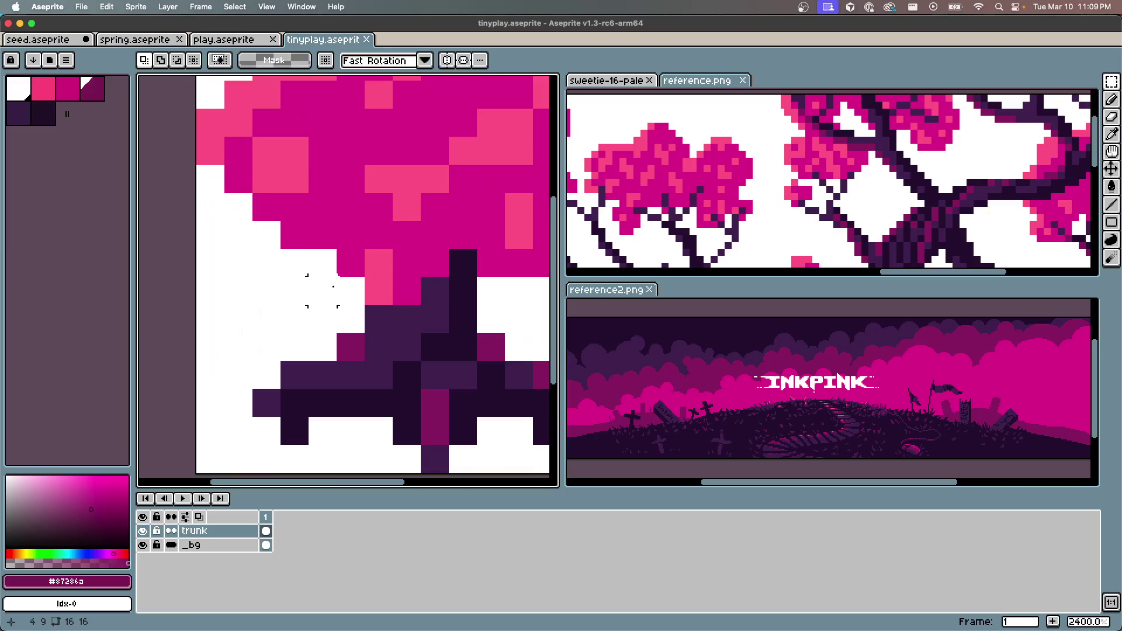
Shift the lower-left trunk pixels one pixel right and the right-side trunk pixels one pixel left
drag(228, 278, 300, 351)
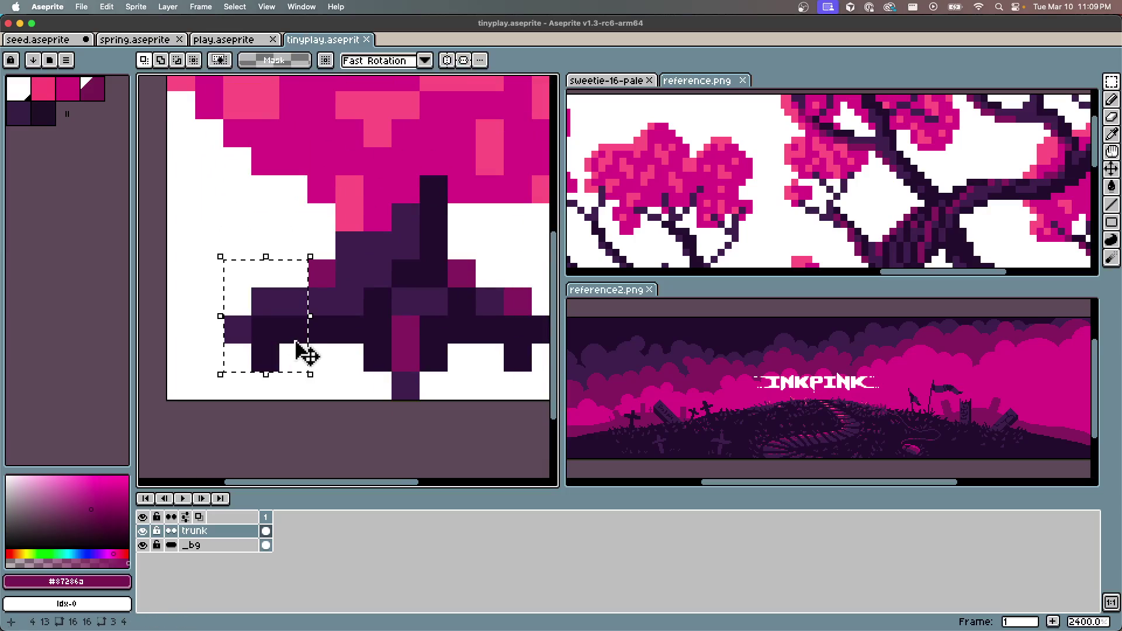
key(Right)
key(Return)
scroll(308, 314, down, 3)
scroll(308, 313, right, 2)
mouse_move(414, 187)
mouse_down()
mouse_move(493, 268)
mouse_move(496, 288)
mouse_up()
key(Left)
key(Return)
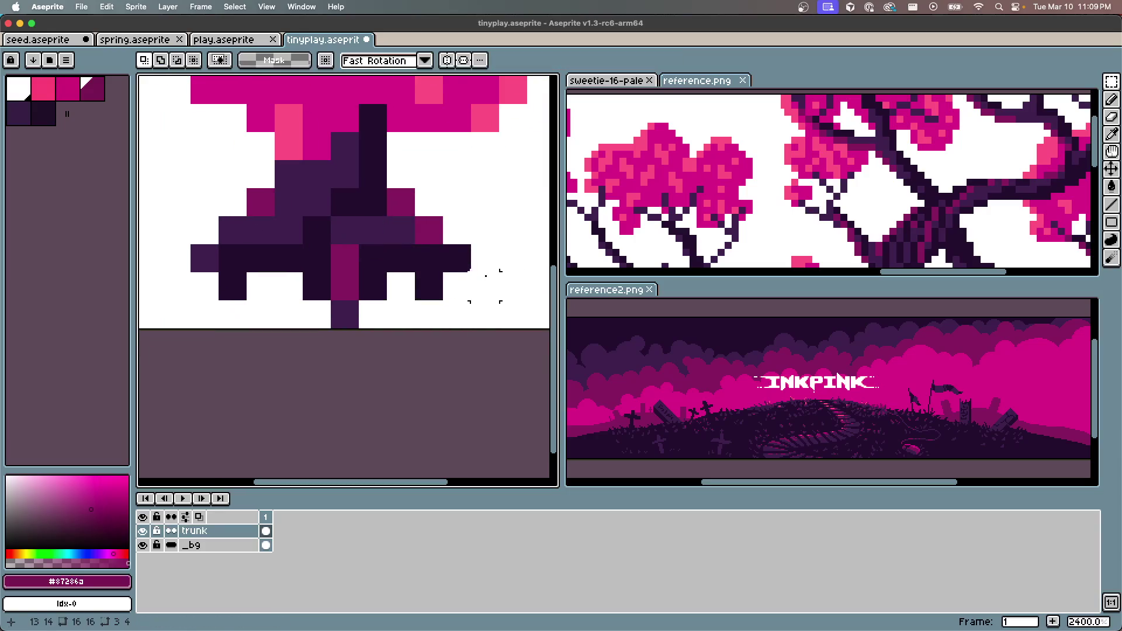
scroll(317, 136, down, 5)
scroll(317, 135, up, 7)
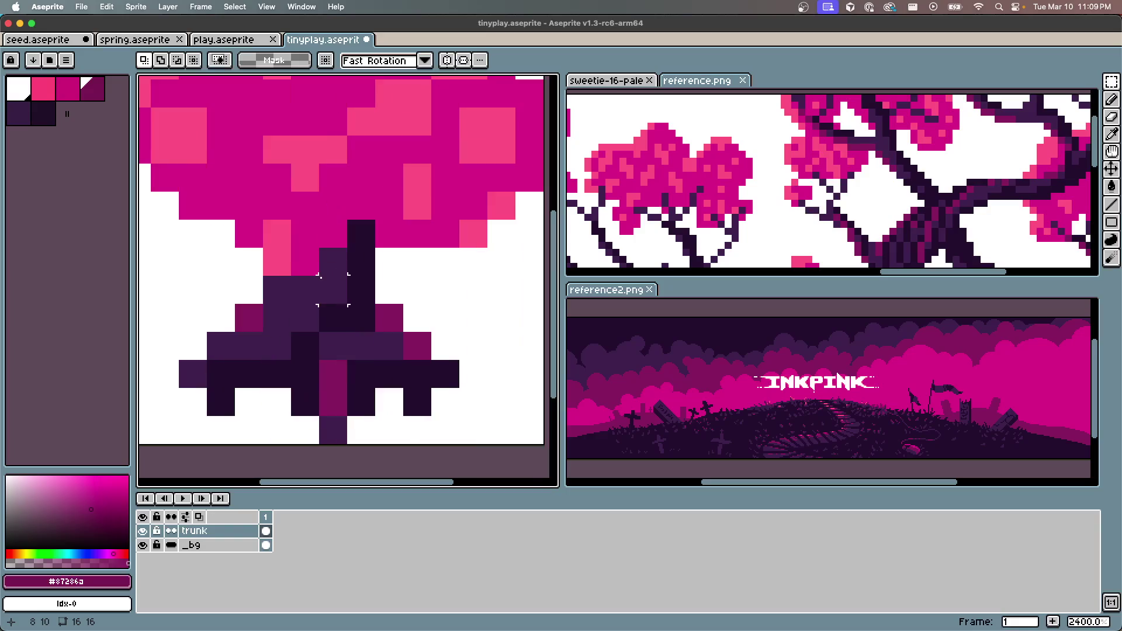
scroll(320, 273, down, 5)
scroll(320, 270, up, 1)
scroll(321, 271, up, 2)
scroll(320, 270, down, 2)
scroll(320, 270, up, 1)
Erase the foliage's top-row pink pixels and paint two #d03791 magenta pixels atop the trunk
key(e)
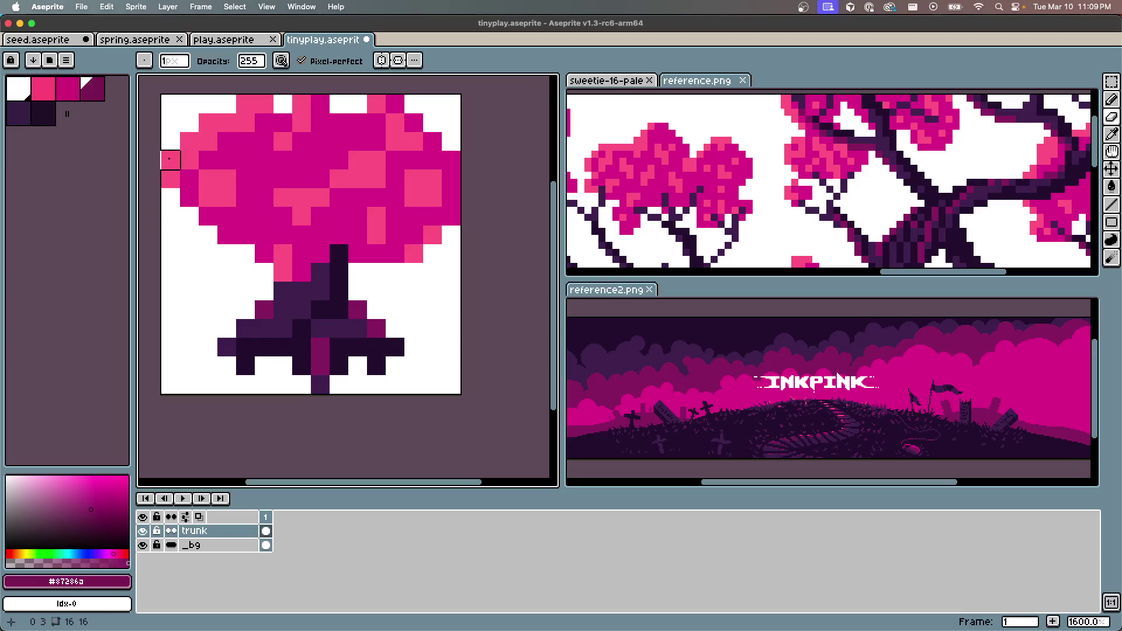
mouse_move(227, 104)
mouse_down()
mouse_move(470, 87)
mouse_move(470, 291)
mouse_up()
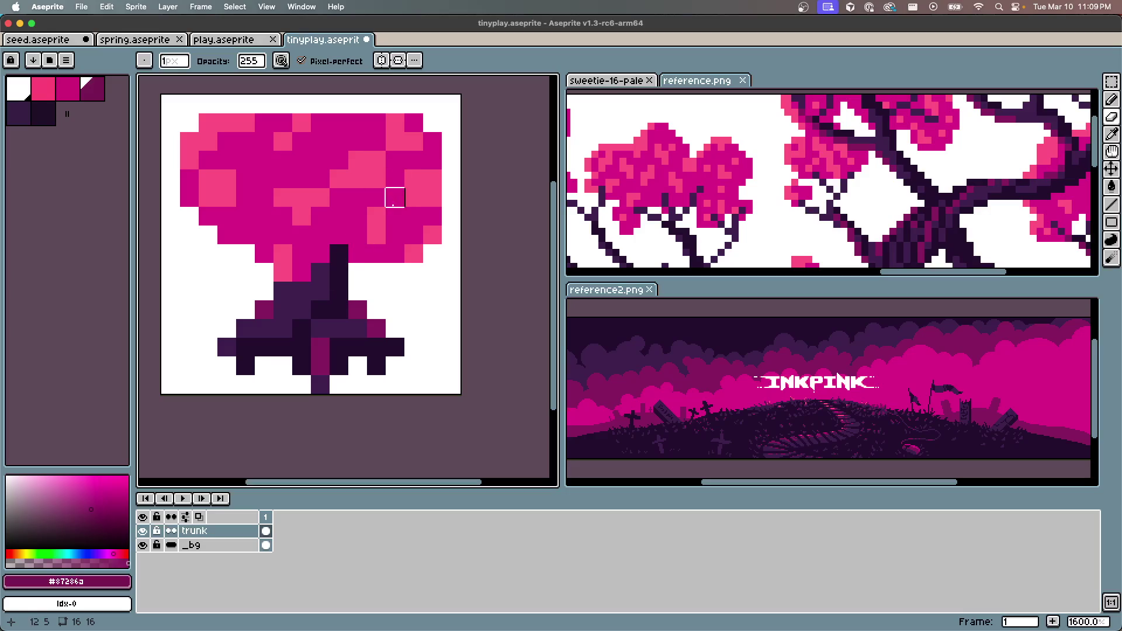
key(b)
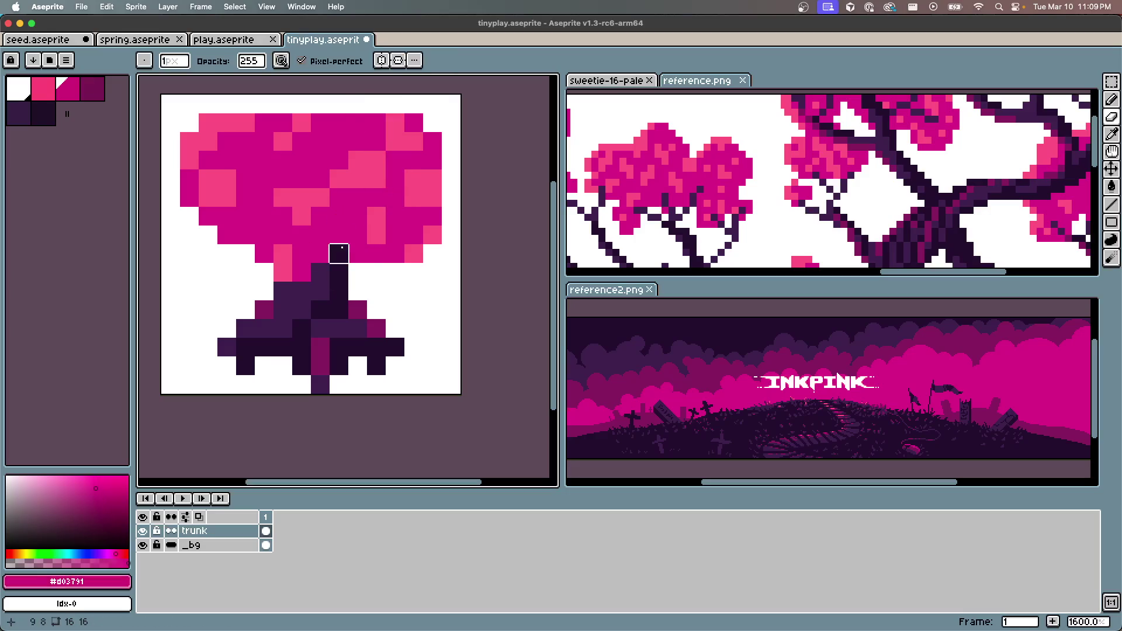
alt+click(345, 160)
scroll(346, 161, down, 1)
scroll(316, 262, up, 1)
drag(338, 253, 309, 270)
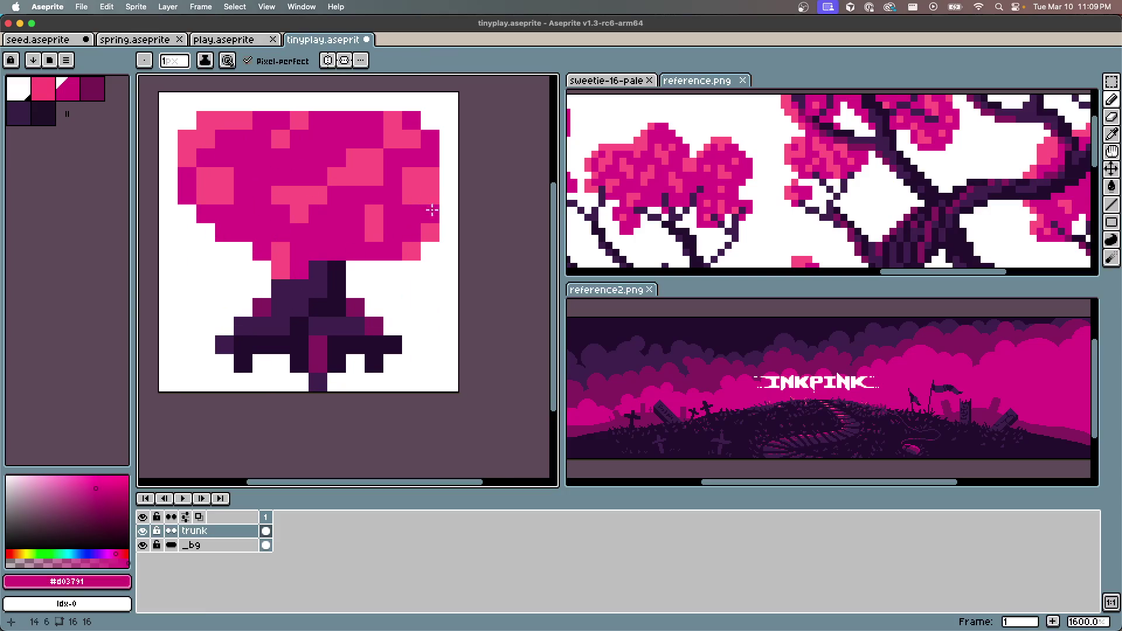
Trim stray pixels from the foliage's top-right corner and right edge
key(e)
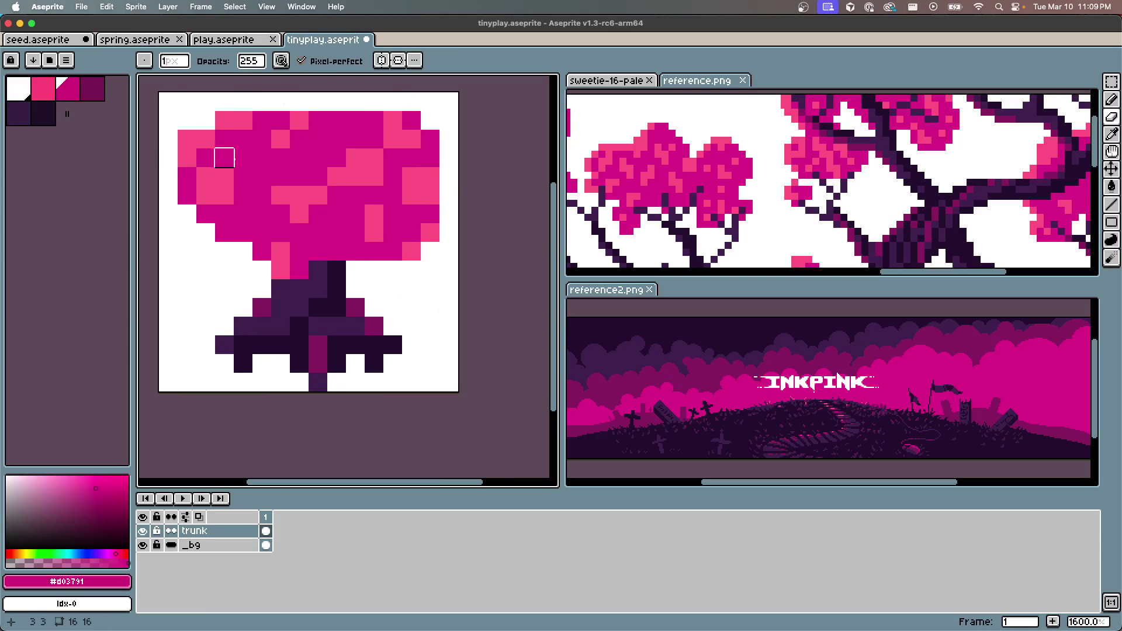
key(b)
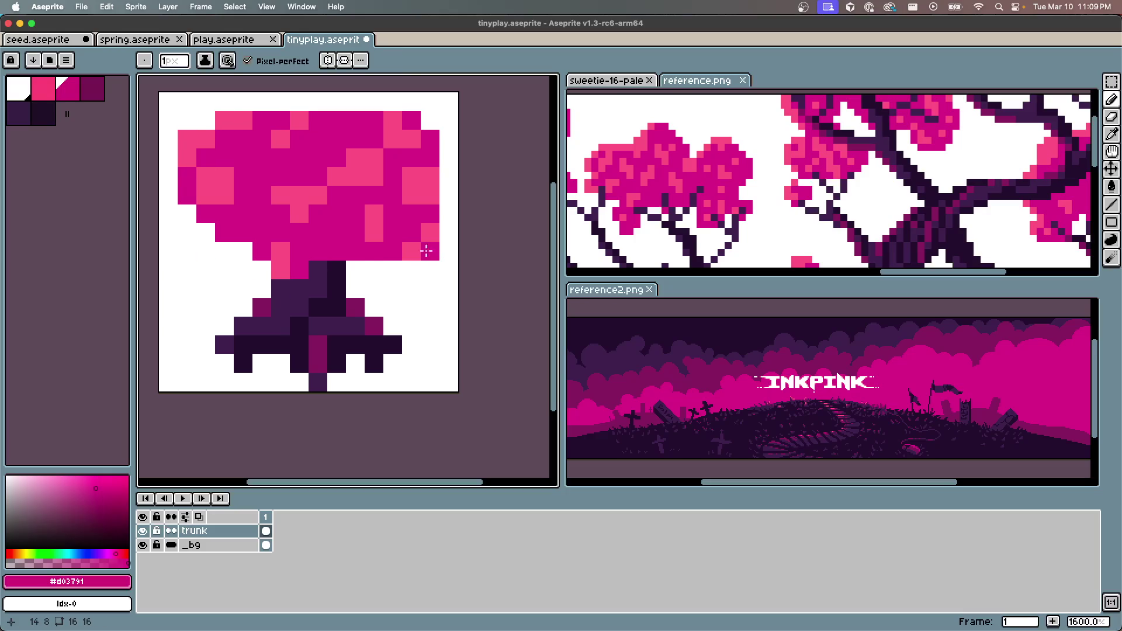
key(e)
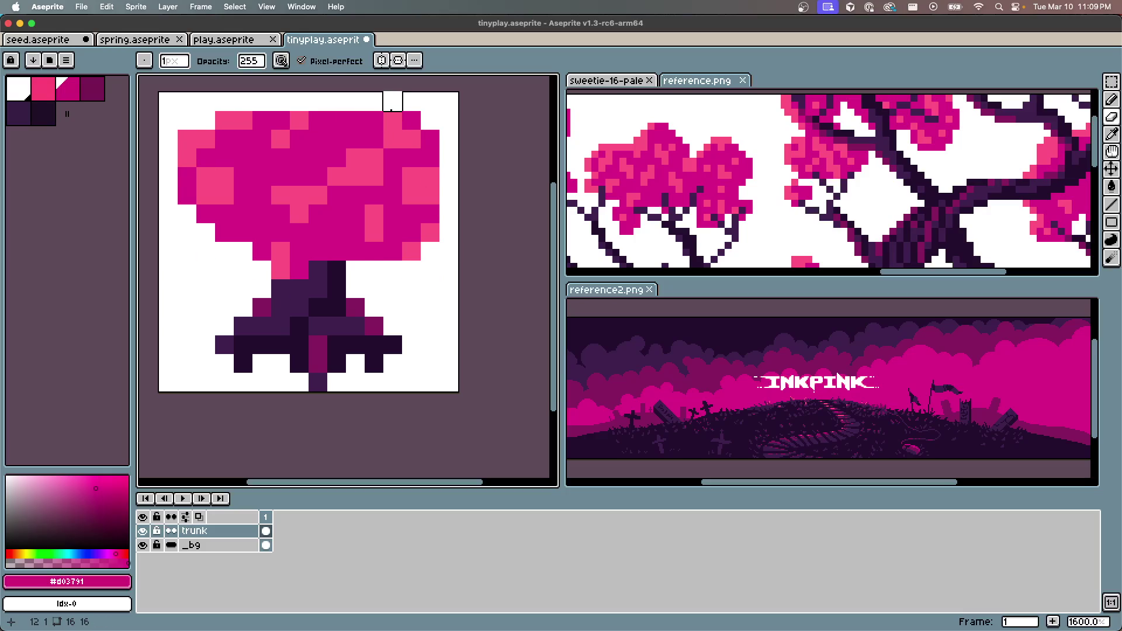
drag(391, 110, 442, 166)
mouse_move(449, 214)
mouse_down()
mouse_move(411, 268)
mouse_move(451, 190)
mouse_move(391, 265)
mouse_up()
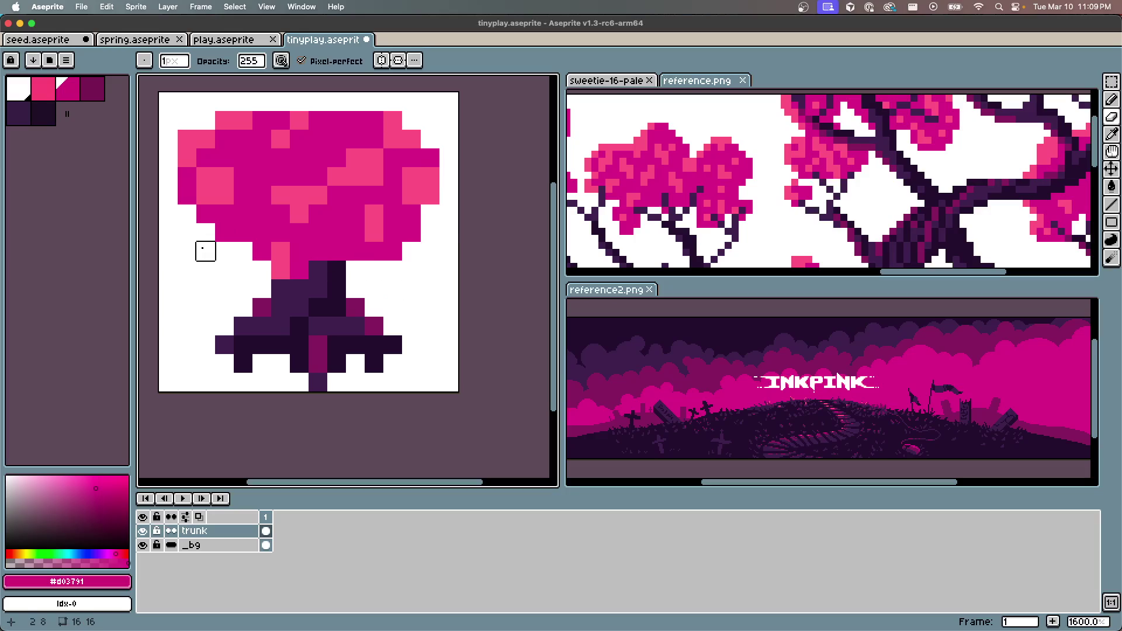
Erase uneven pixels along the left and top-left edges, plus remaining top-right and right strays
drag(168, 158, 181, 118)
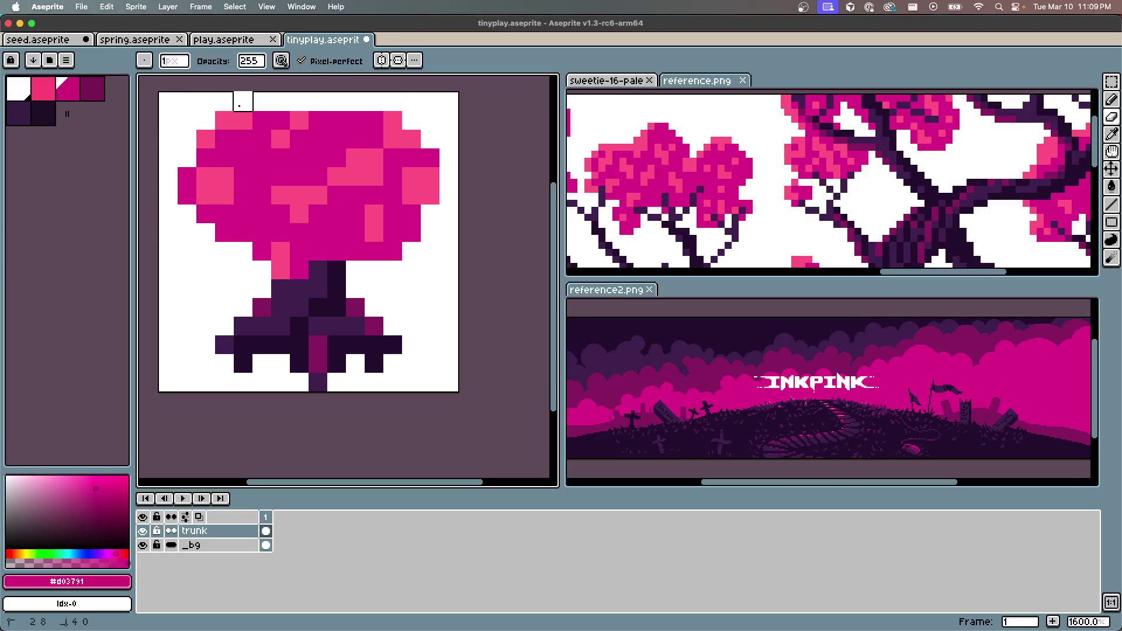
drag(258, 107, 149, 214)
mouse_move(205, 246)
mouse_down()
mouse_move(168, 117)
mouse_move(205, 288)
mouse_up()
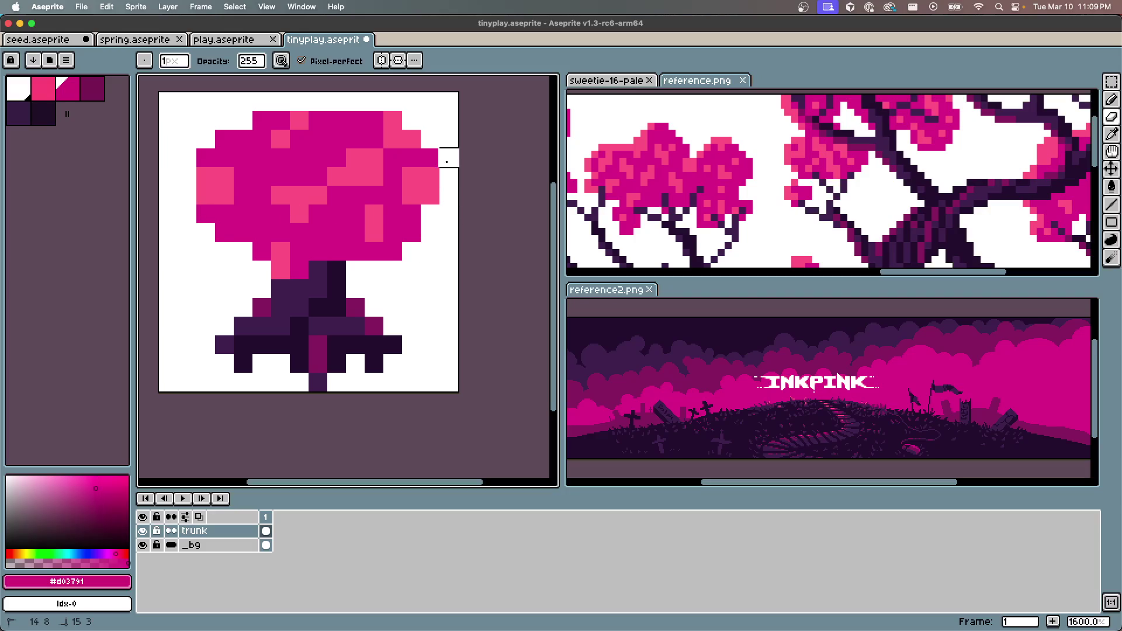
mouse_move(390, 100)
mouse_down()
mouse_move(450, 187)
mouse_move(374, 102)
mouse_up()
drag(430, 157, 410, 307)
scroll(410, 251, down, 2)
scroll(393, 237, up, 3)
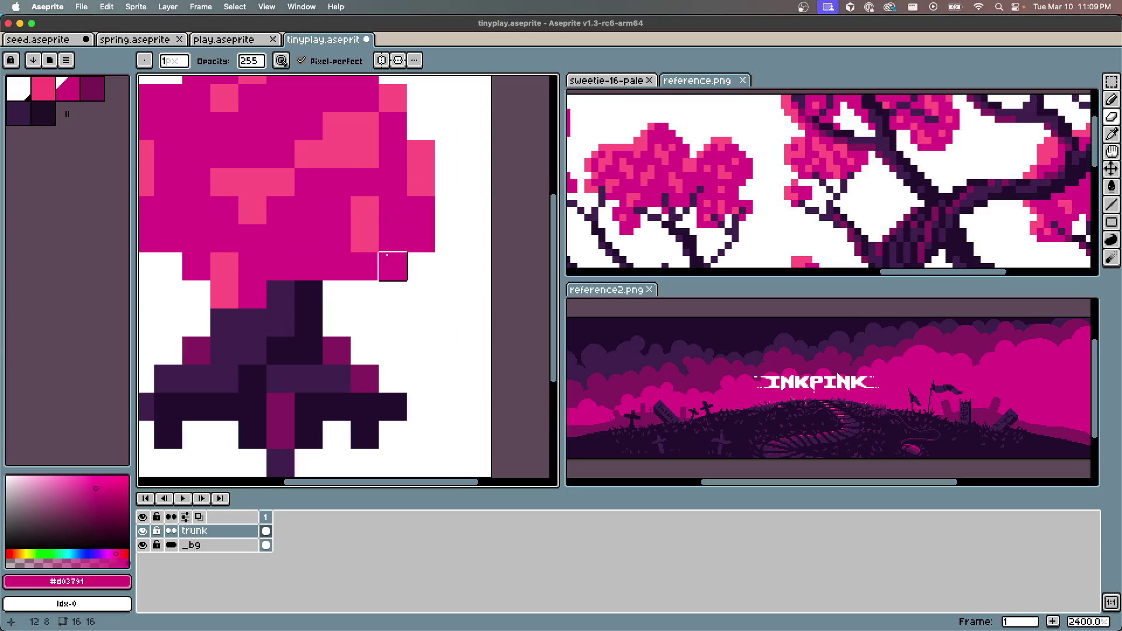
scroll(379, 290, down, 3)
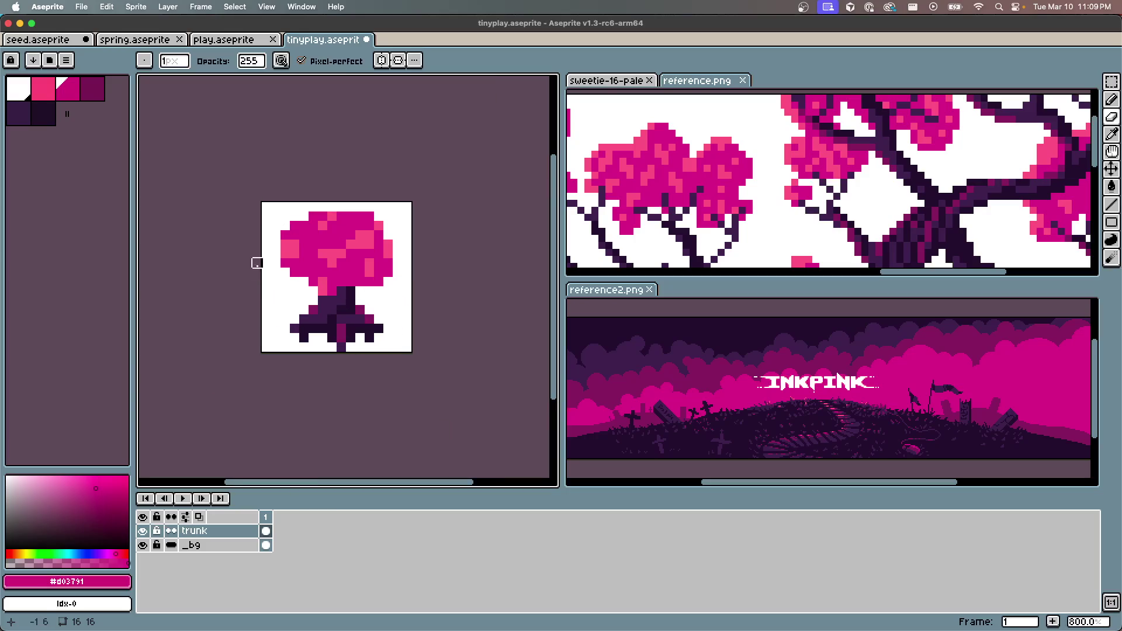
scroll(313, 347, up, 2)
Shift the left trunk base pixels over by one and erase the stray pixel left of the trunk
key(m)
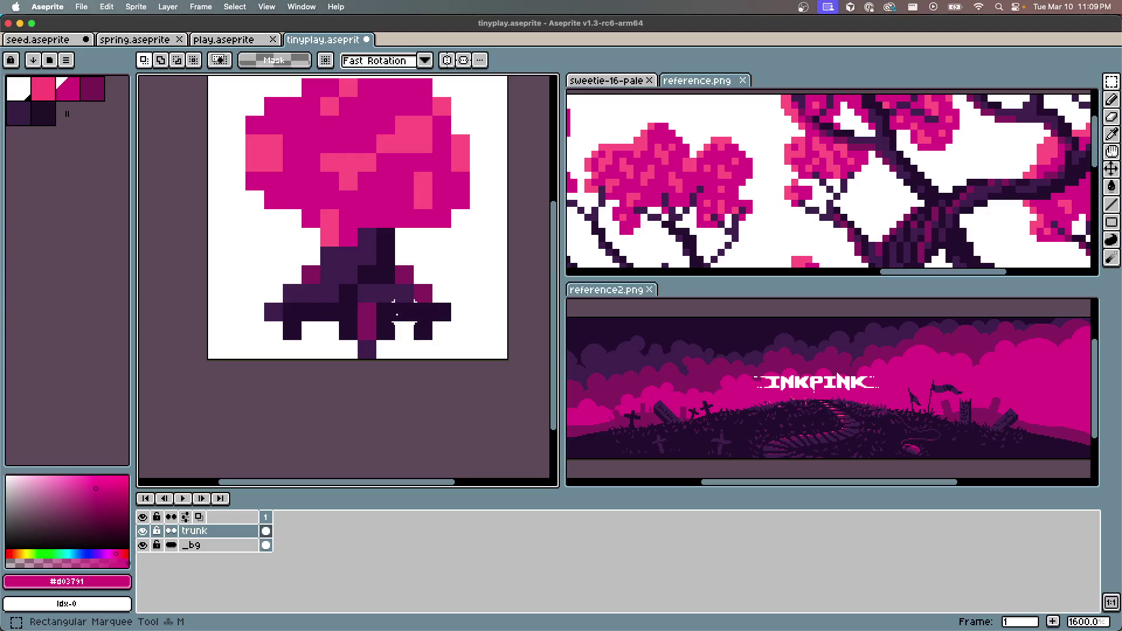
drag(253, 293, 295, 331)
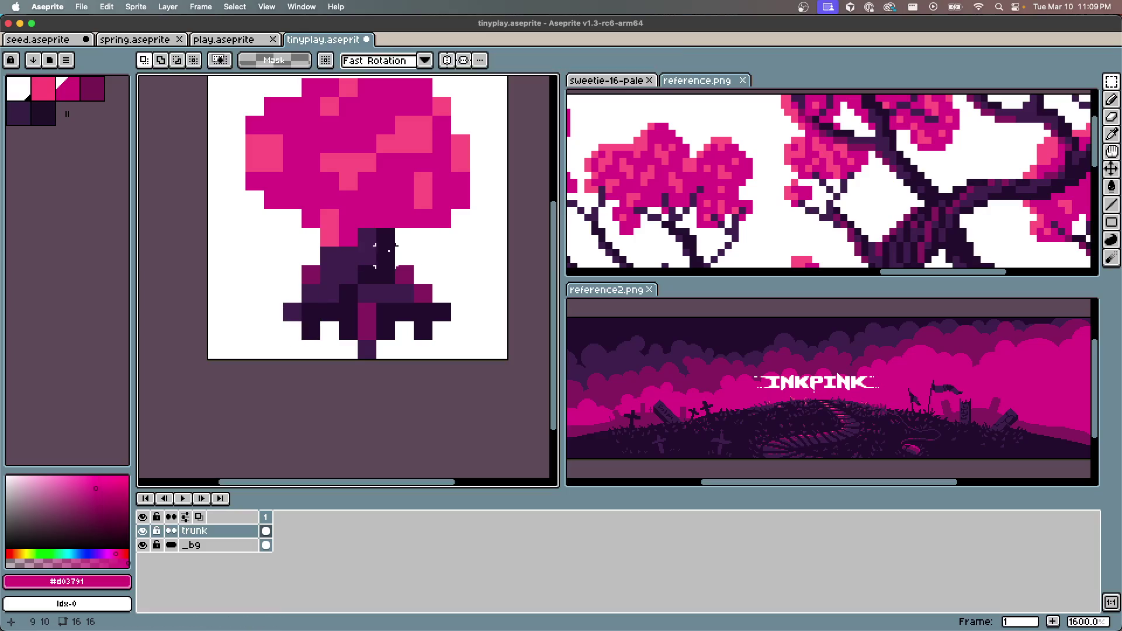
key(e)
click(311, 275)
scroll(479, 286, down, 2)
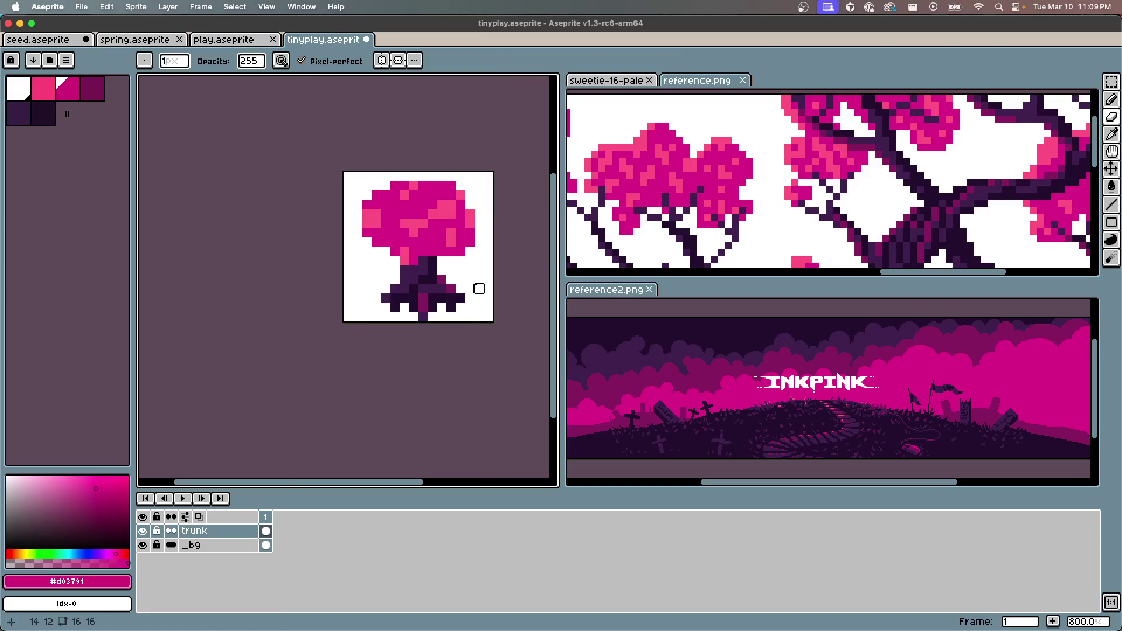
scroll(480, 289, up, 1)
Move a block of trunk pixels one pixel left
key(m)
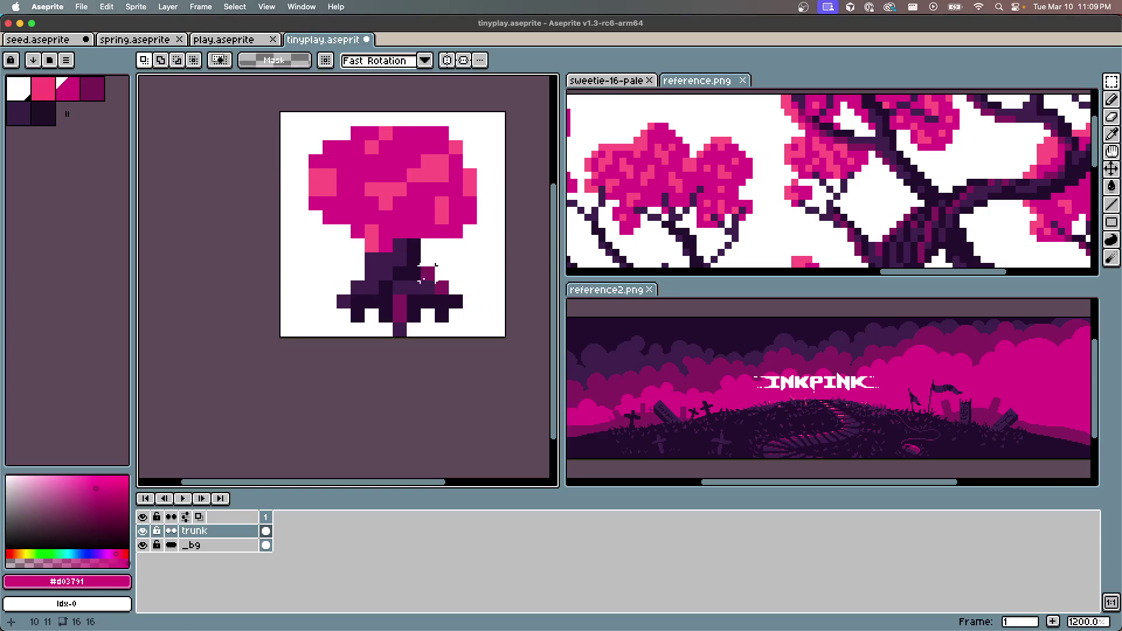
drag(427, 272, 462, 323)
key(Left)
click(539, 328)
scroll(430, 282, up, 3)
Pick dark purple #260d34 from the canvas and erase the trunk's bottom pixel
alt+click(396, 225)
key(b)
scroll(391, 309, down, 2)
scroll(363, 342, up, 1)
click(440, 367)
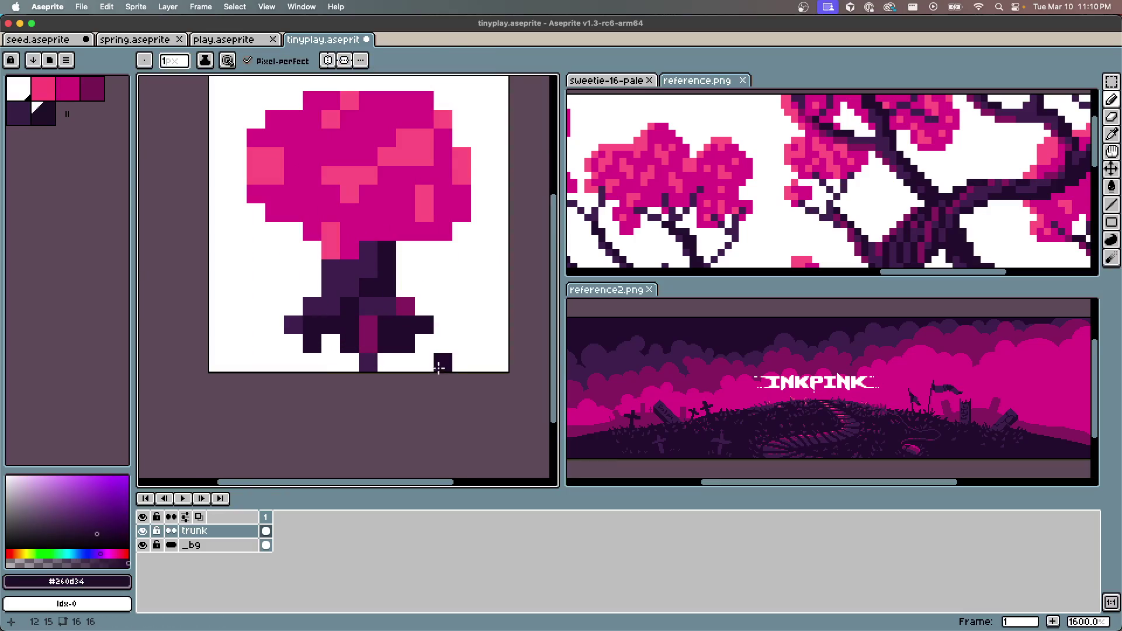
key(ctrl+z)
key(e)
click(368, 362)
Erase two neighbouring dark pixels from the trunk base
scroll(514, 193, down, 2)
scroll(443, 290, up, 2)
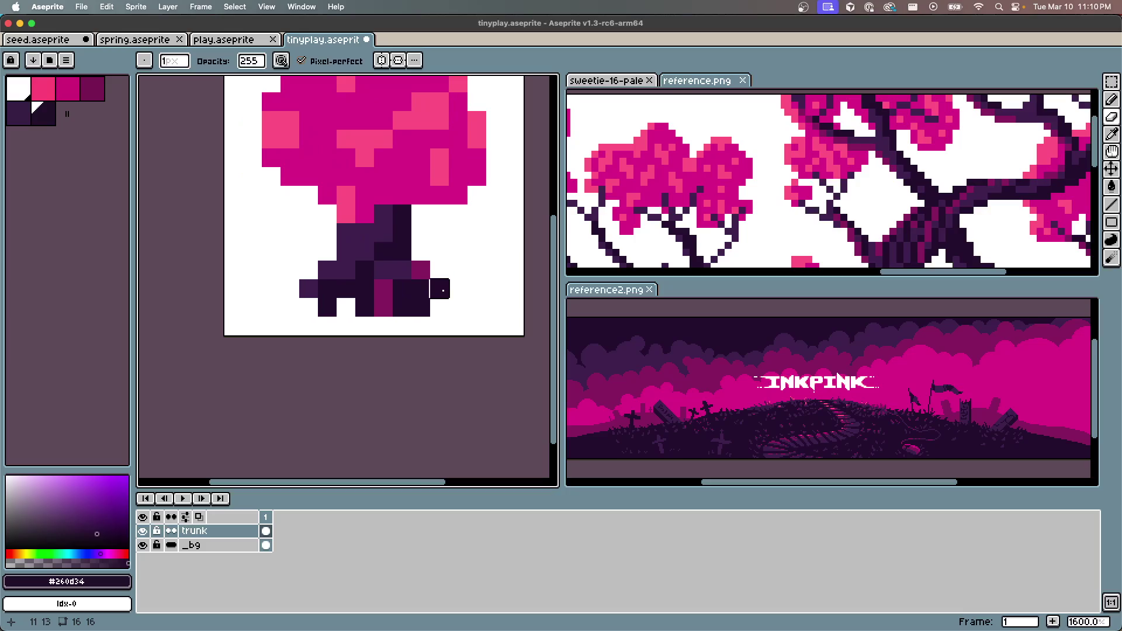
click(402, 308)
click(421, 307)
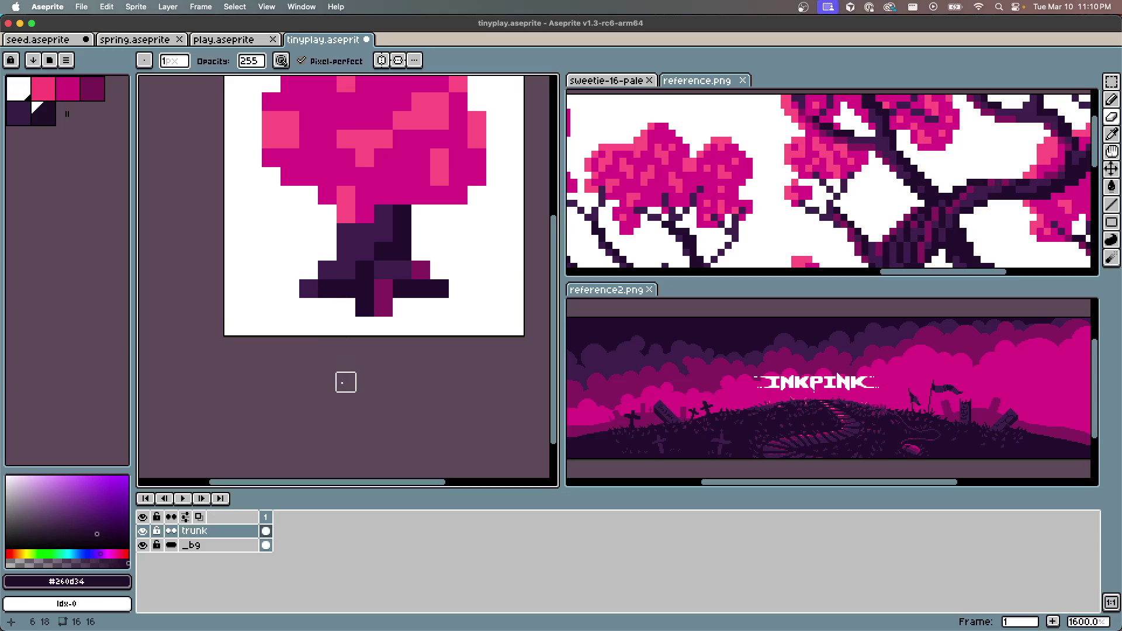
scroll(366, 251, down, 6)
scroll(401, 233, up, 3)
scroll(402, 232, up, 4)
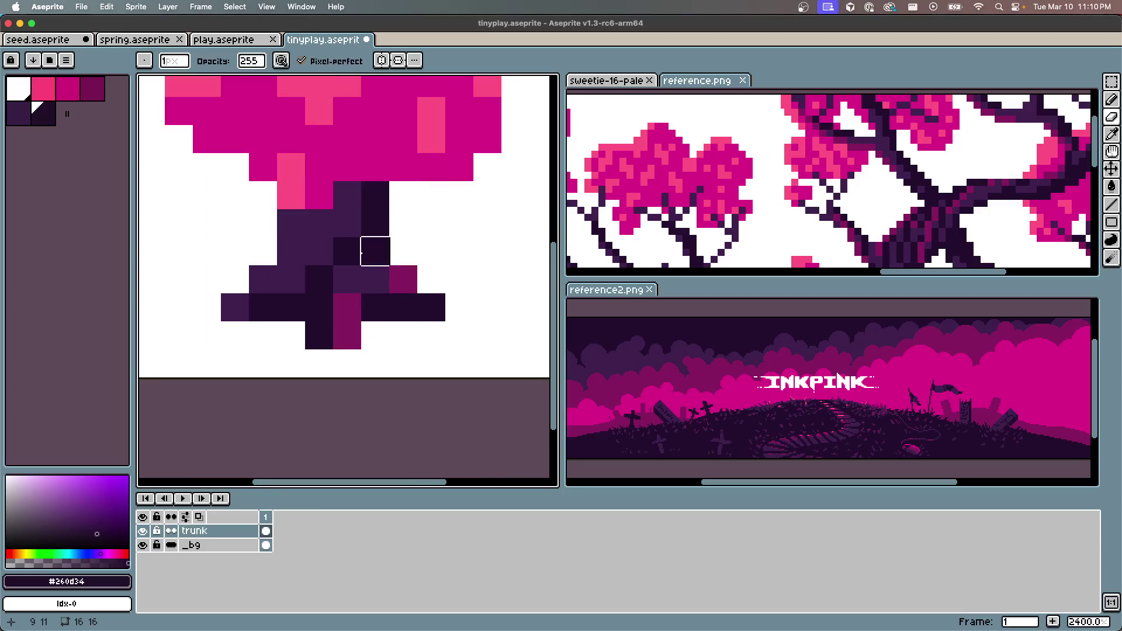
Repaint trunk pixels dark purple #260d34, then shade part of the trunk mid-purple #452459
key(b)
mouse_move(330, 304)
mouse_down()
mouse_move(348, 308)
mouse_move(350, 328)
mouse_move(393, 280)
mouse_move(380, 331)
mouse_up()
click(241, 306)
scroll(336, 140, down, 1)
scroll(361, 213, up, 1)
key(i)
alt+click(316, 241)
mouse_move(318, 274)
mouse_down()
mouse_move(326, 258)
mouse_move(318, 300)
mouse_move(333, 253)
mouse_move(392, 252)
mouse_move(430, 303)
mouse_up()
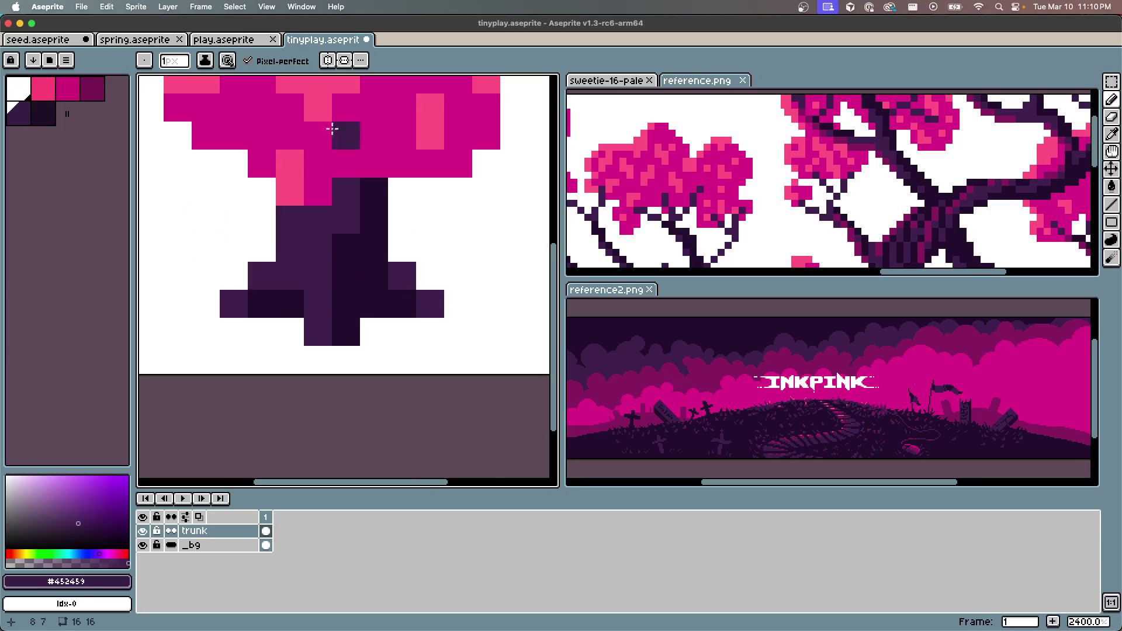
Pick the dark magenta palette colour and dot shadow pixels through the canopy
scroll(303, 165, down, 5)
scroll(305, 154, up, 3)
click(381, 159)
scroll(353, 178, up, 2)
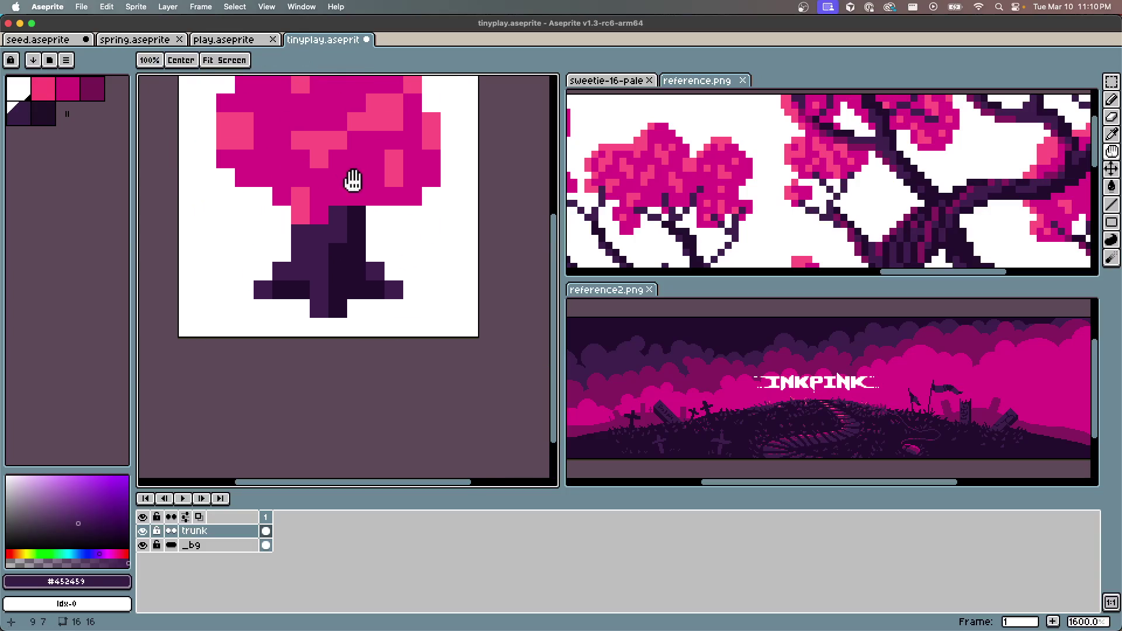
click(91, 89)
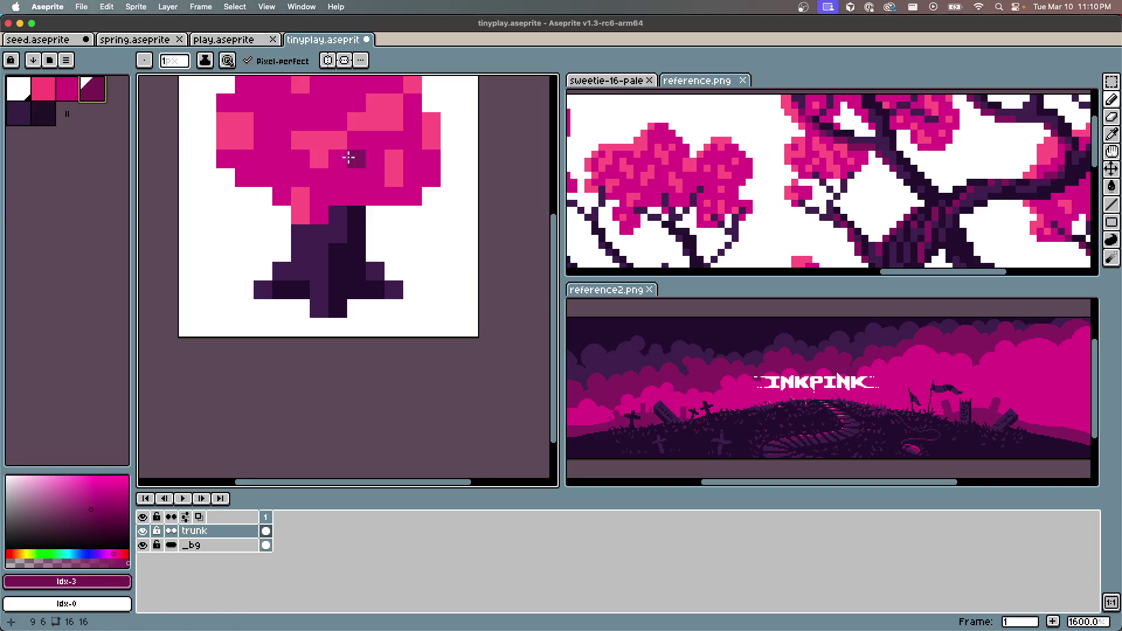
click(355, 178)
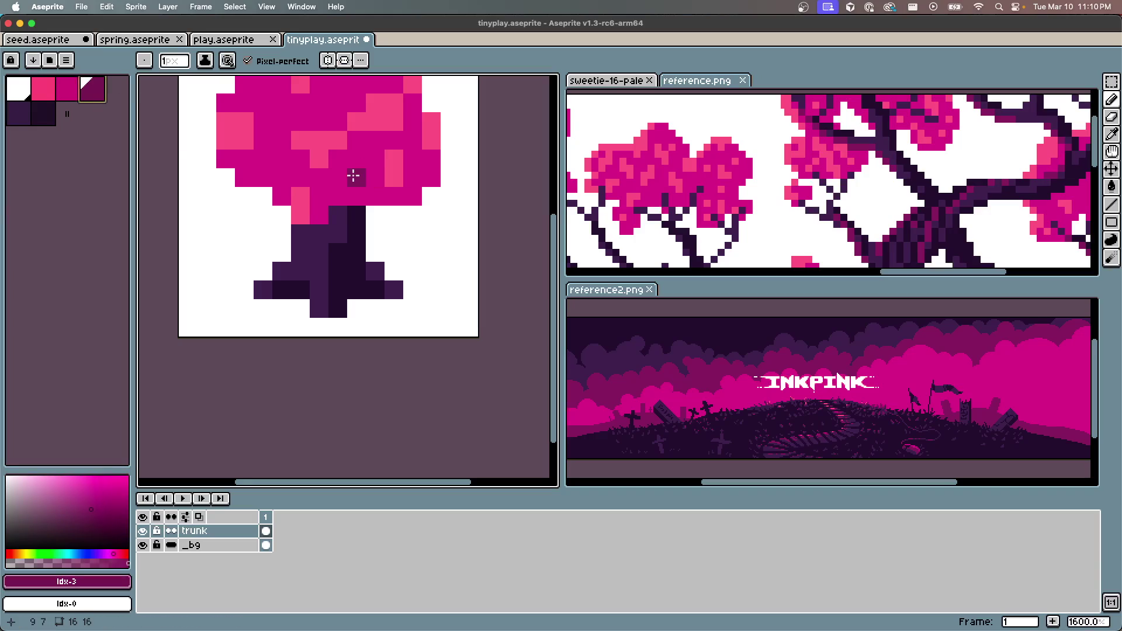
click(255, 160)
scroll(328, 107, up, 3)
click(313, 156)
click(408, 138)
Save the drawing with Cmd+S
key(v)
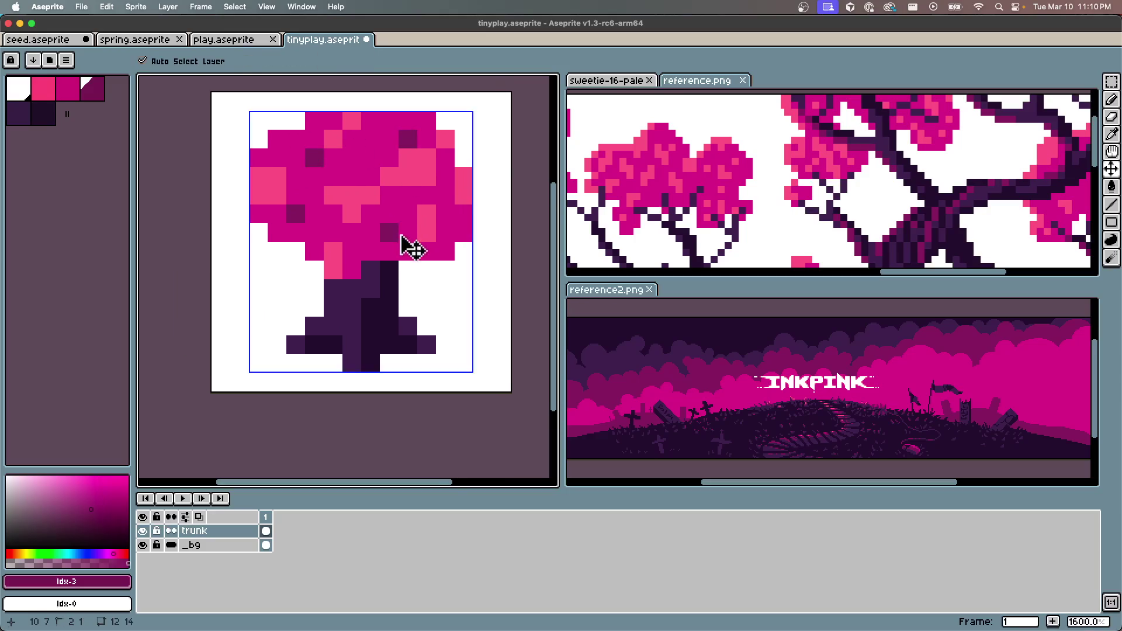
scroll(408, 243, down, 2)
key(super+s)
Shade a trunk pixel dark magenta with the Pencil, then bring up Canvas Size
key(b)
scroll(486, 234, up, 2)
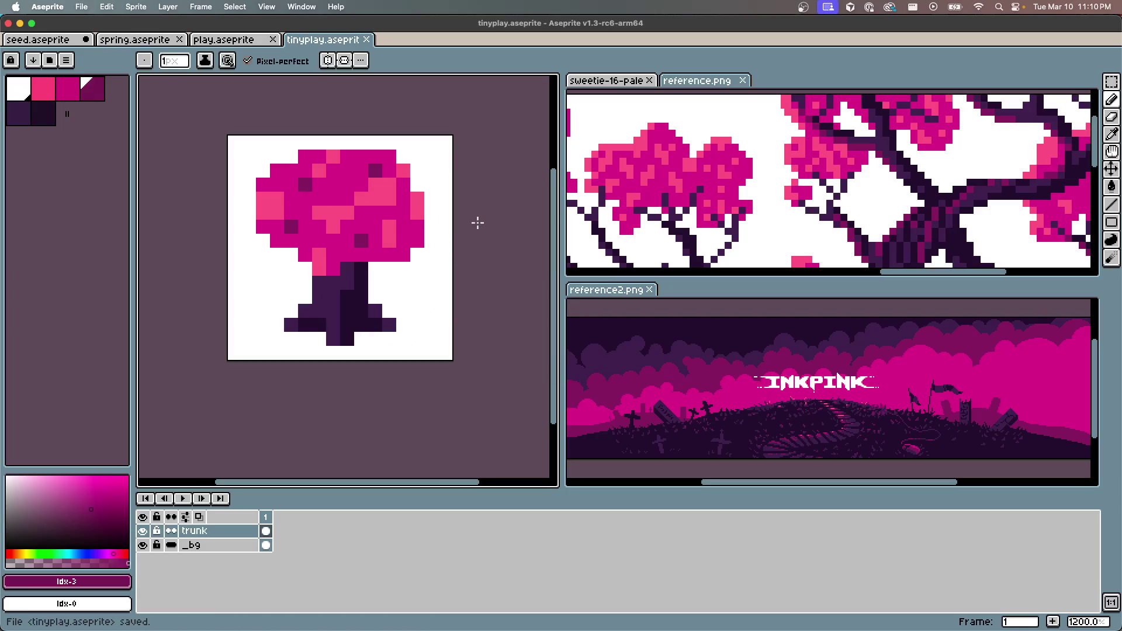
scroll(327, 318, up, 2)
scroll(324, 328, down, 2)
scroll(353, 277, up, 1)
click(353, 277)
key(super+z)
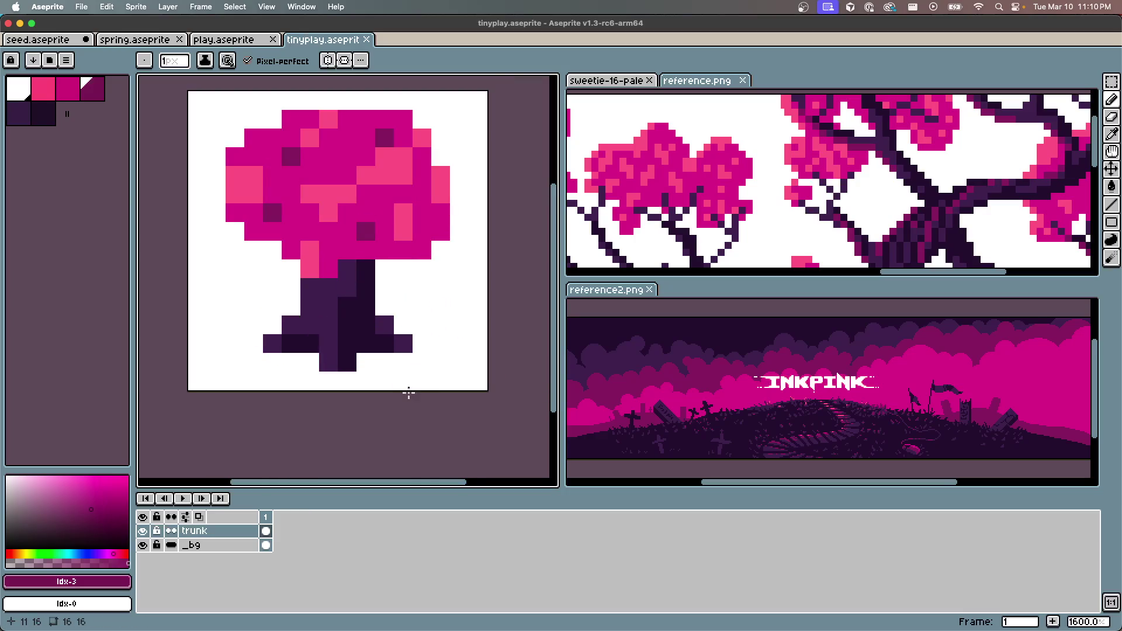
click(338, 325)
scroll(445, 282, down, 7)
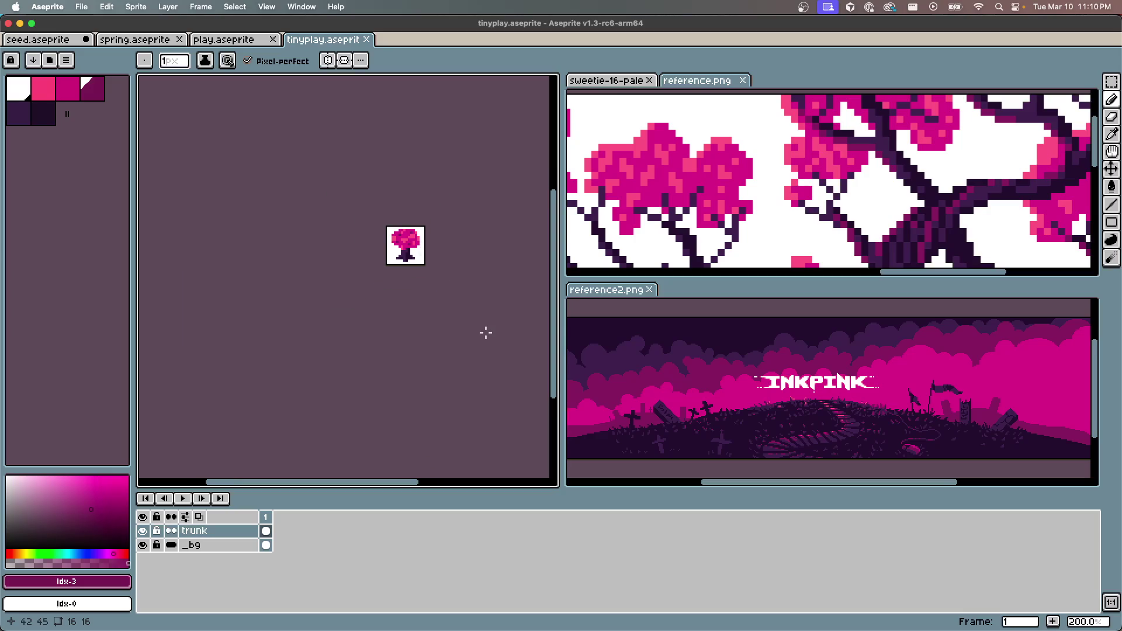
scroll(409, 245, up, 7)
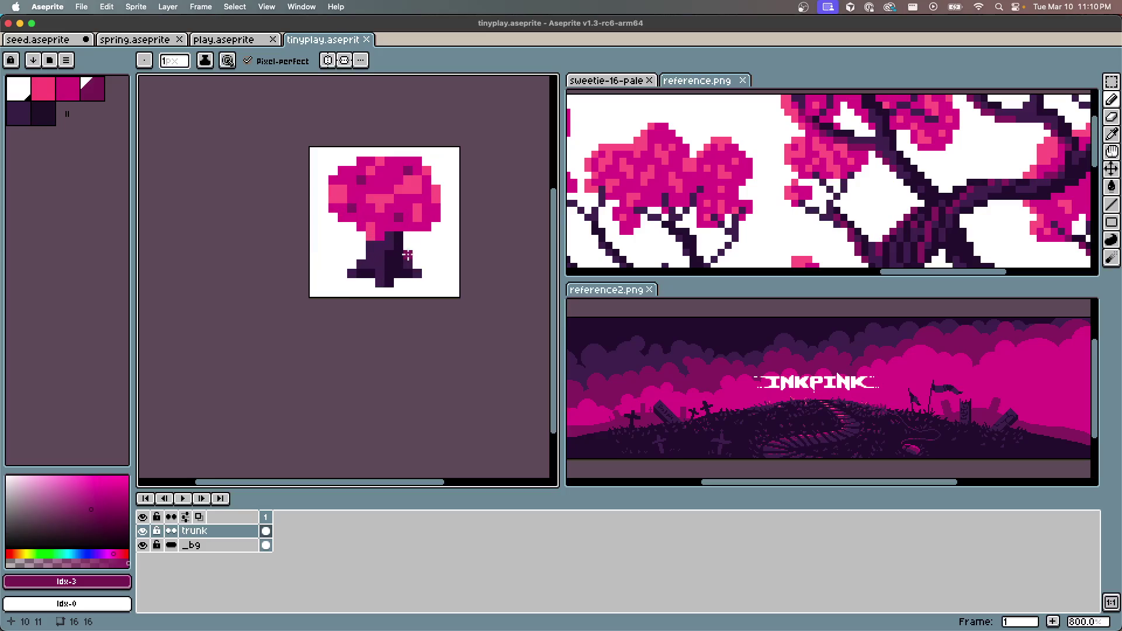
scroll(337, 175, up, 1)
key(super+alt+c)
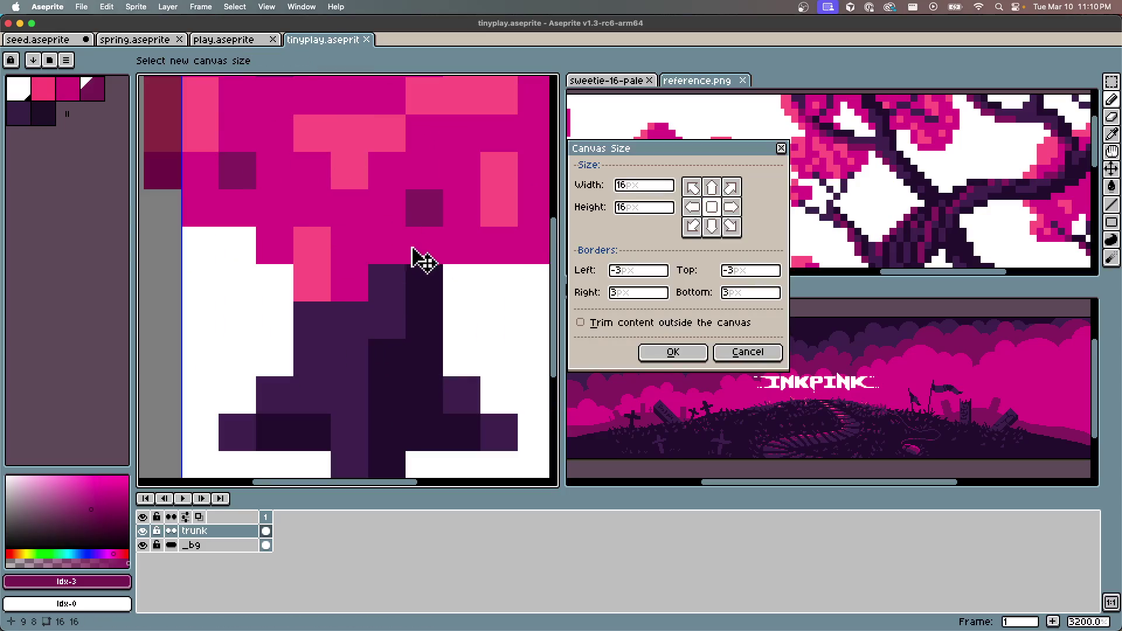
Cancel Canvas Size and add #fe6c90 light pink highlights along the canopy's top edge
key(Escape)
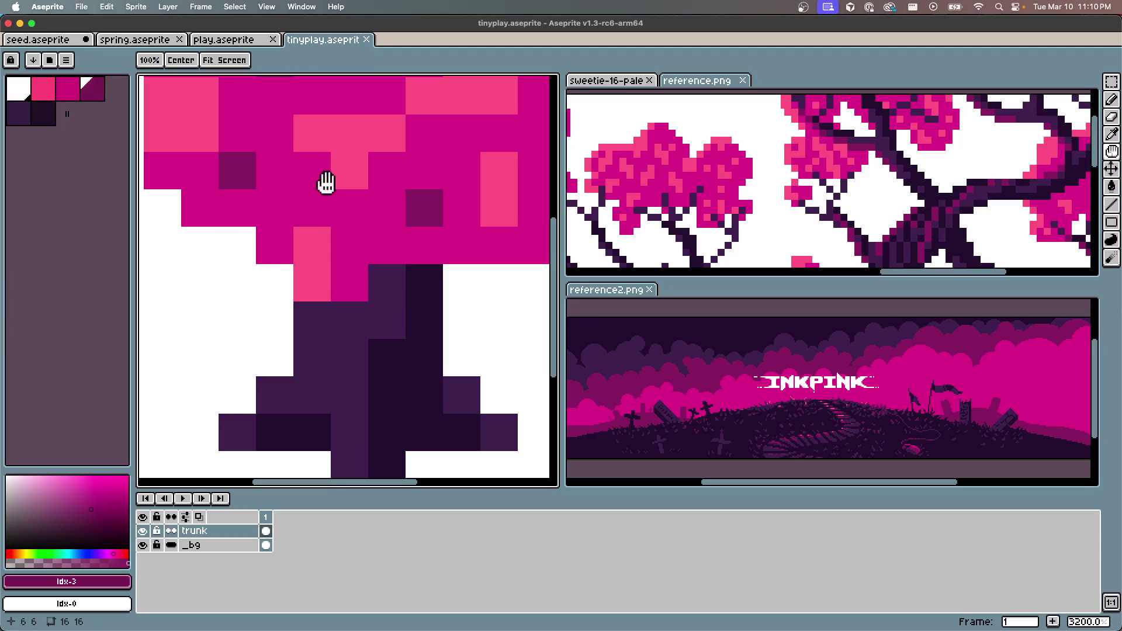
scroll(373, 246, down, 1)
alt+click(321, 205)
click(302, 189)
click(322, 170)
click(354, 153)
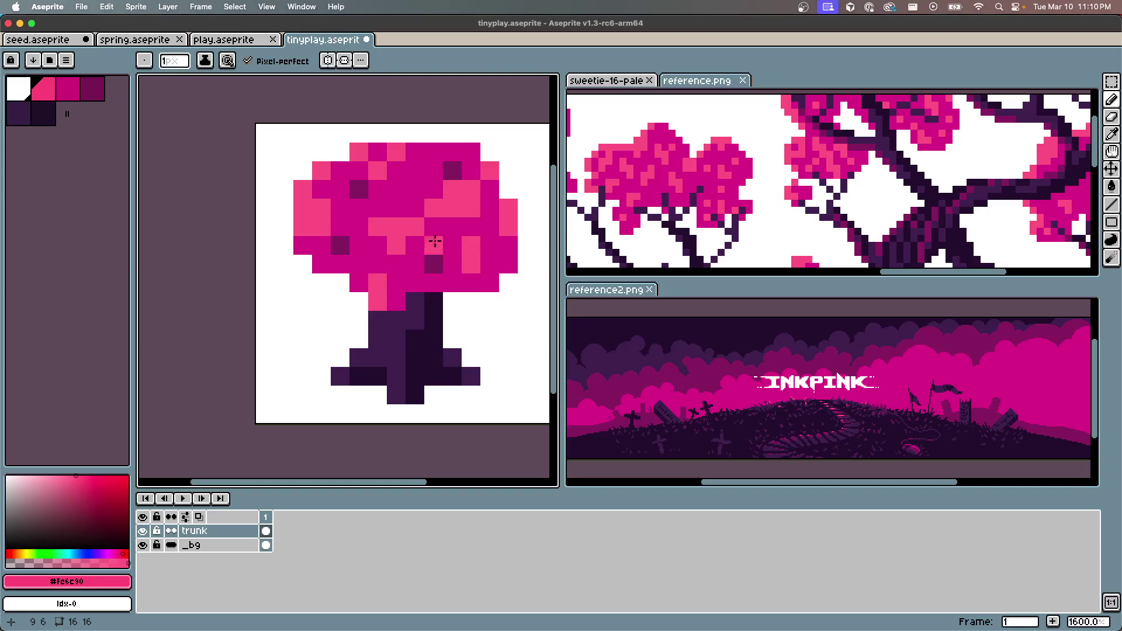
click(431, 174)
key(ctrl+z)
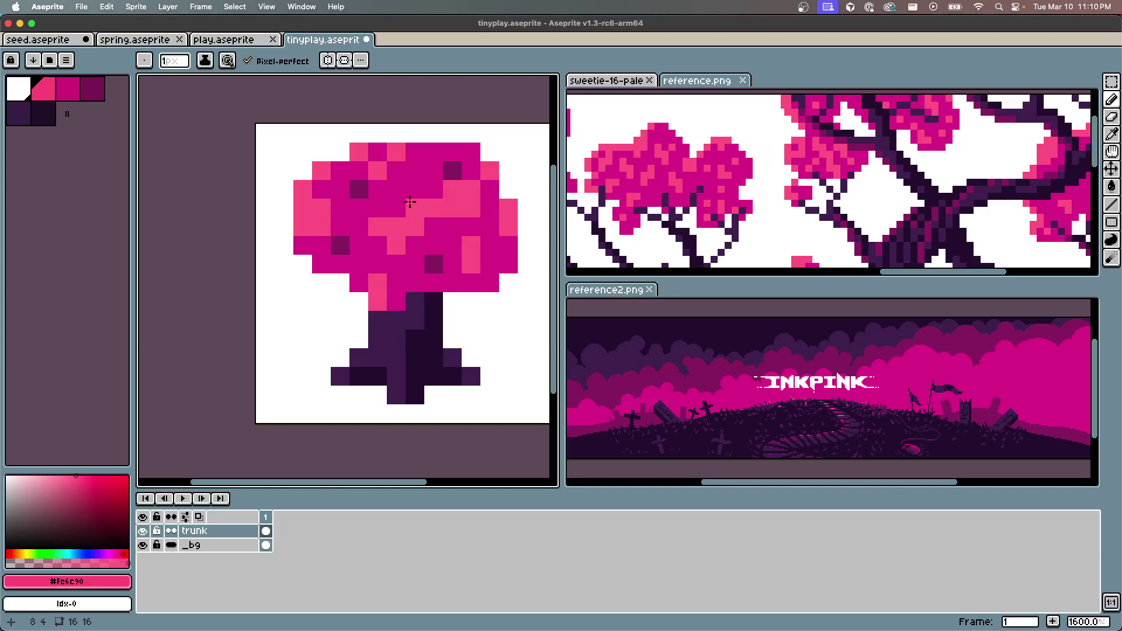
click(410, 177)
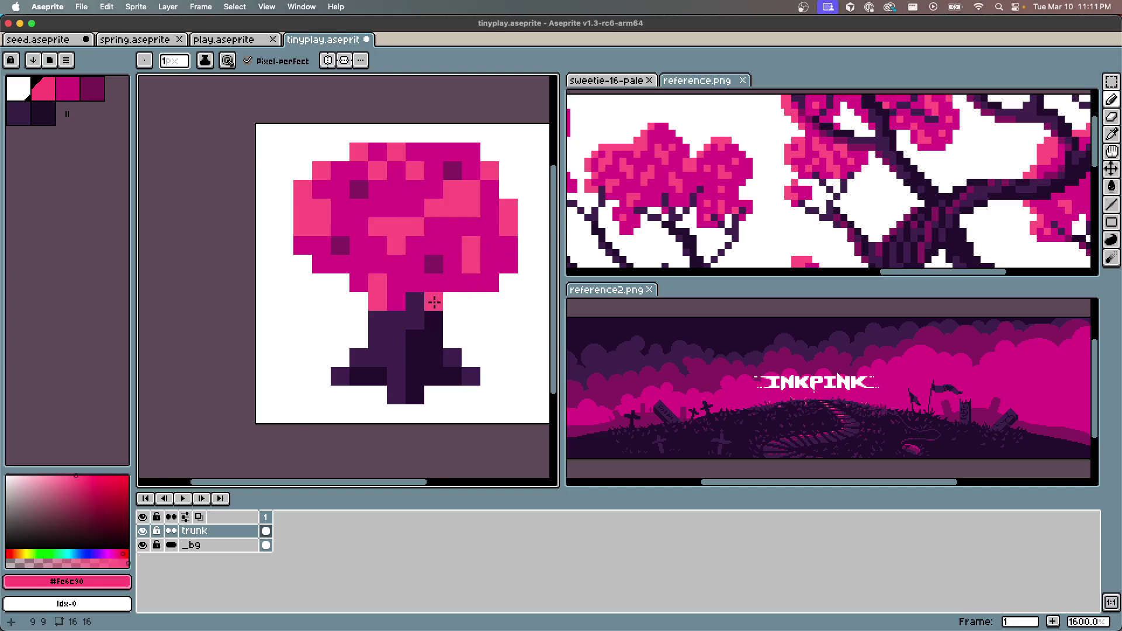
Save tinyplay.aseprite and bring up the Export Sprite Sheet dialog
key(ctrl+s)
scroll(462, 295, down, 1)
scroll(462, 295, up, 1)
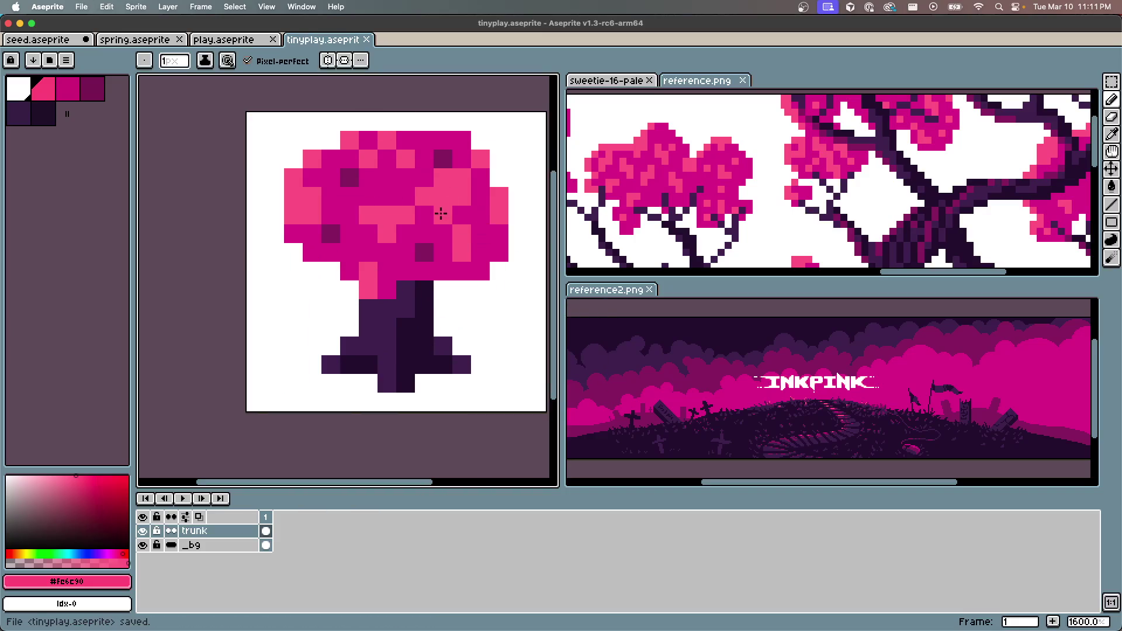
scroll(395, 201, down, 2)
scroll(395, 200, right, 2)
scroll(395, 201, up, 2)
scroll(395, 200, left, 1)
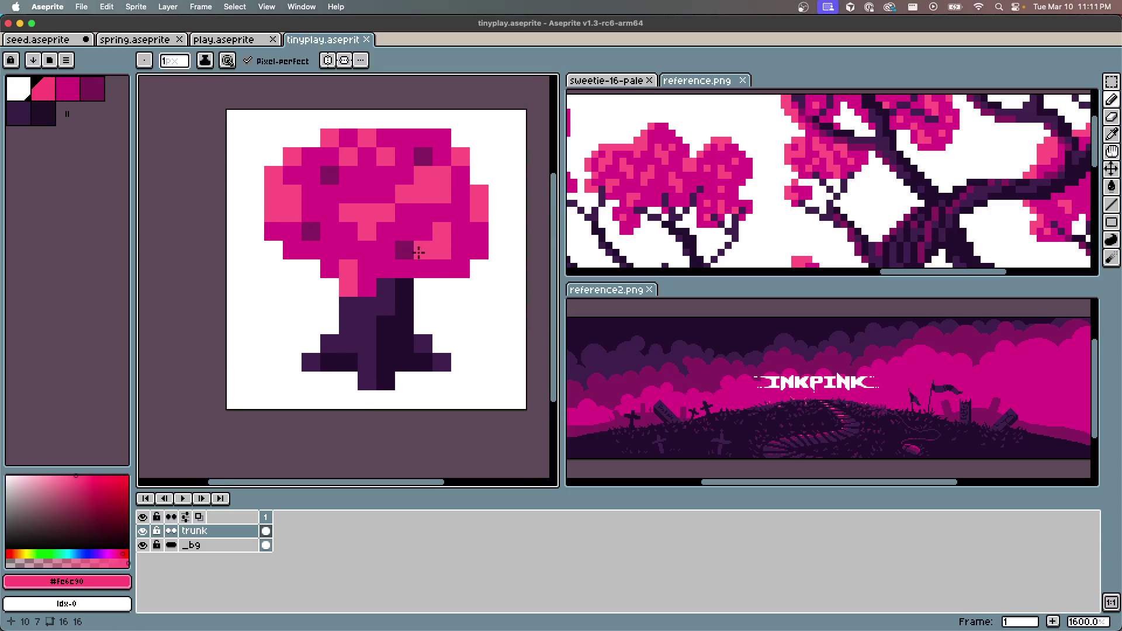
key(ctrl+s)
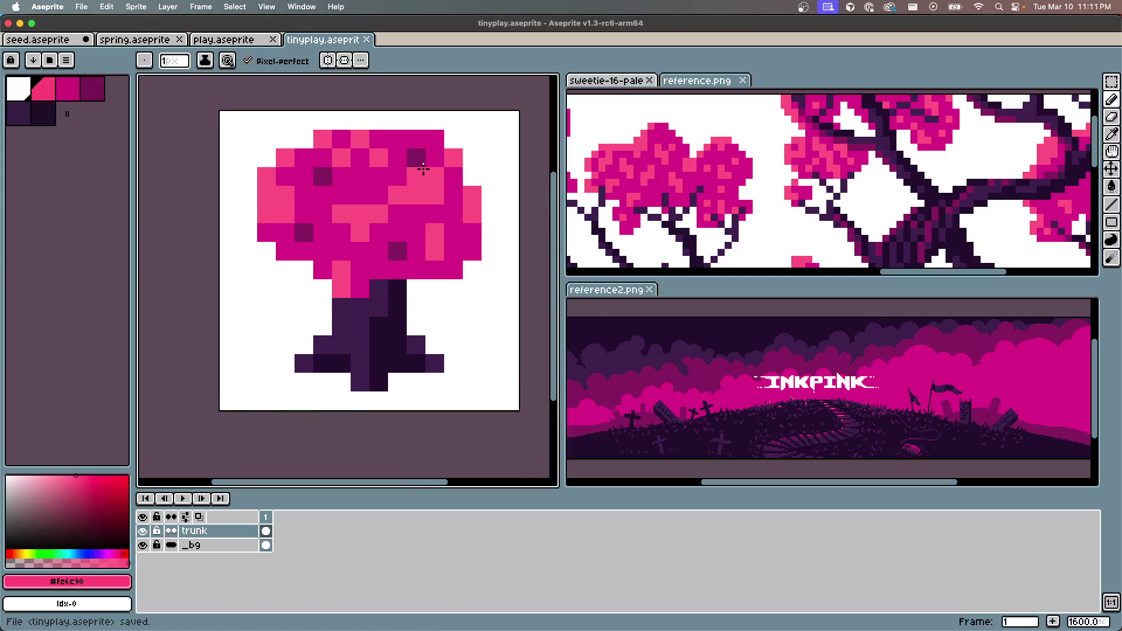
scroll(382, 292, up, 1)
scroll(382, 292, down, 3)
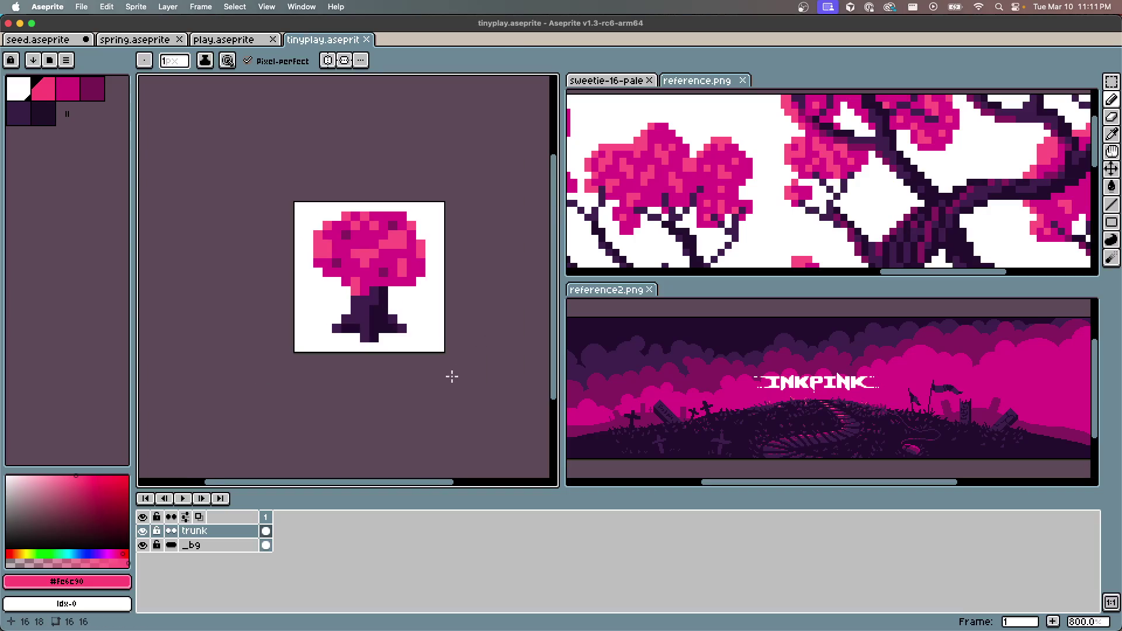
key(ctrl+s)
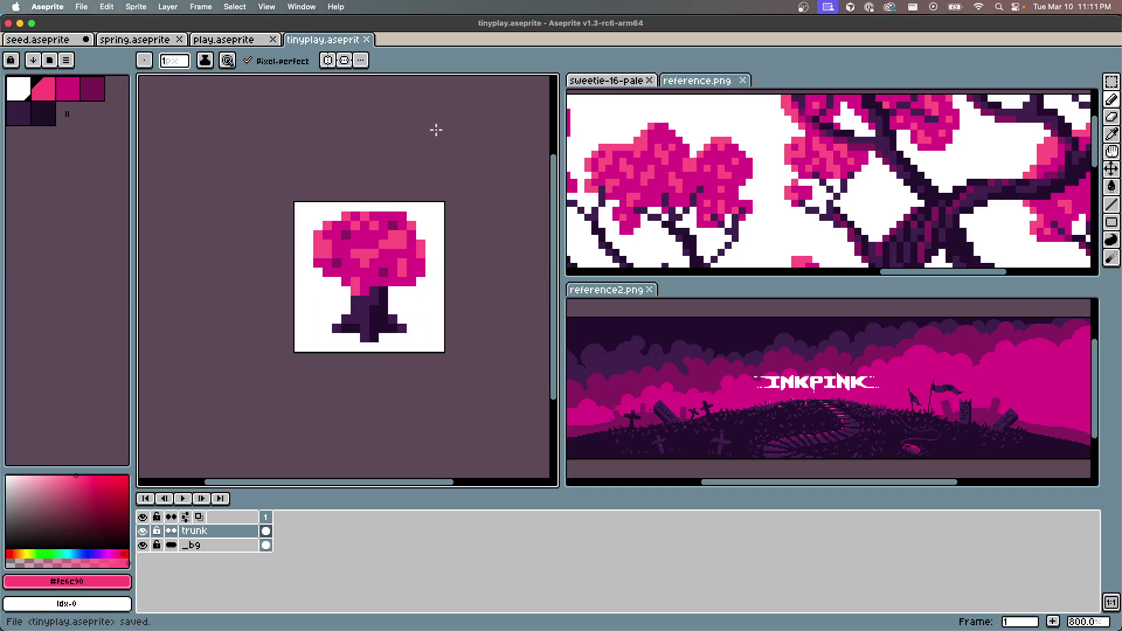
key(ctrl+e)
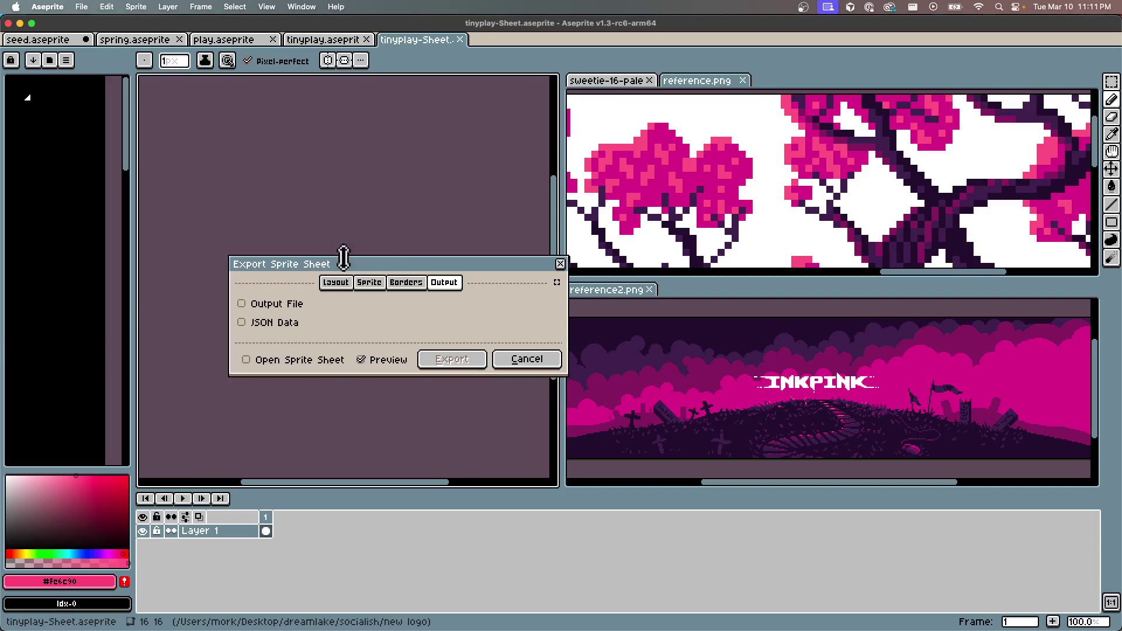
Enable Output File and export the sprite sheet as better.png in the new logo folder
click(280, 305)
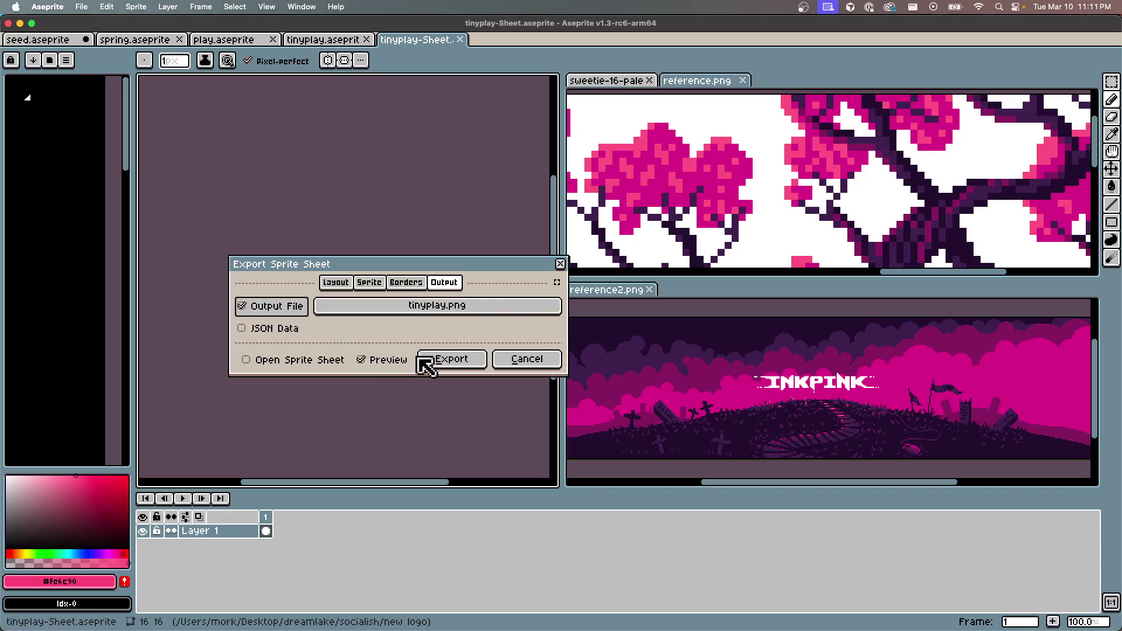
click(450, 305)
scroll(586, 308, left, 3)
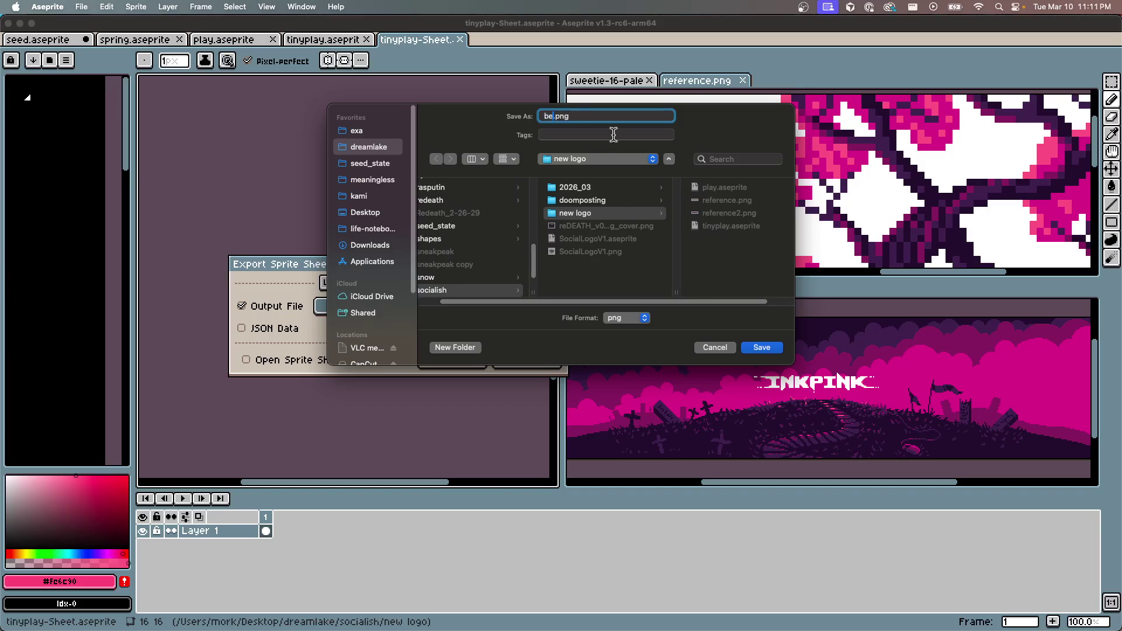
text(tter)
key(Return)
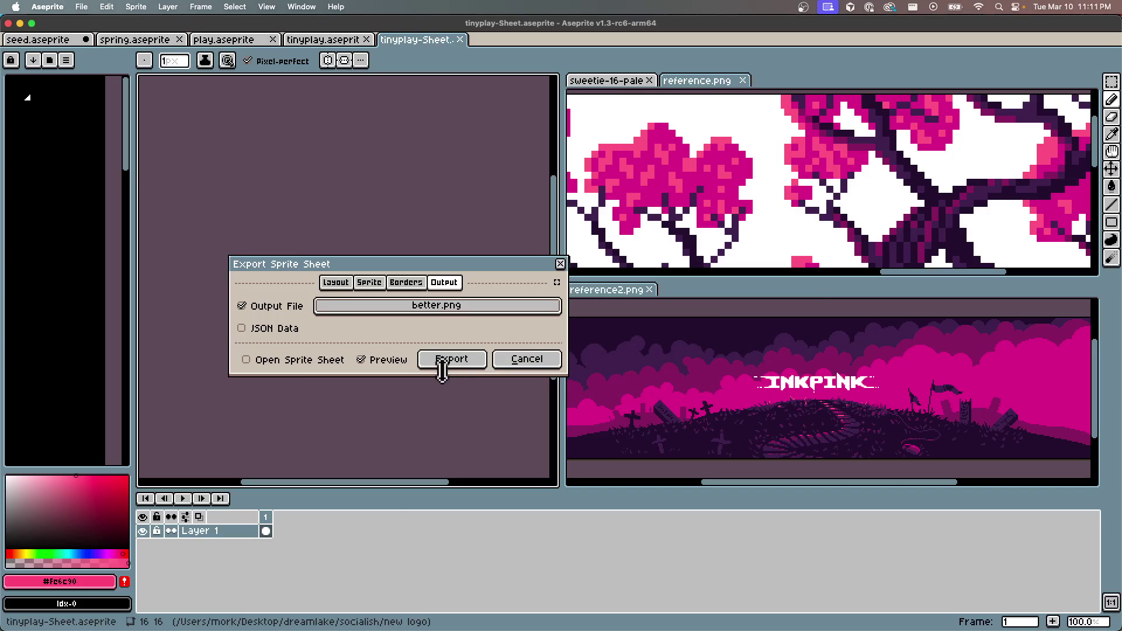
click(442, 365)
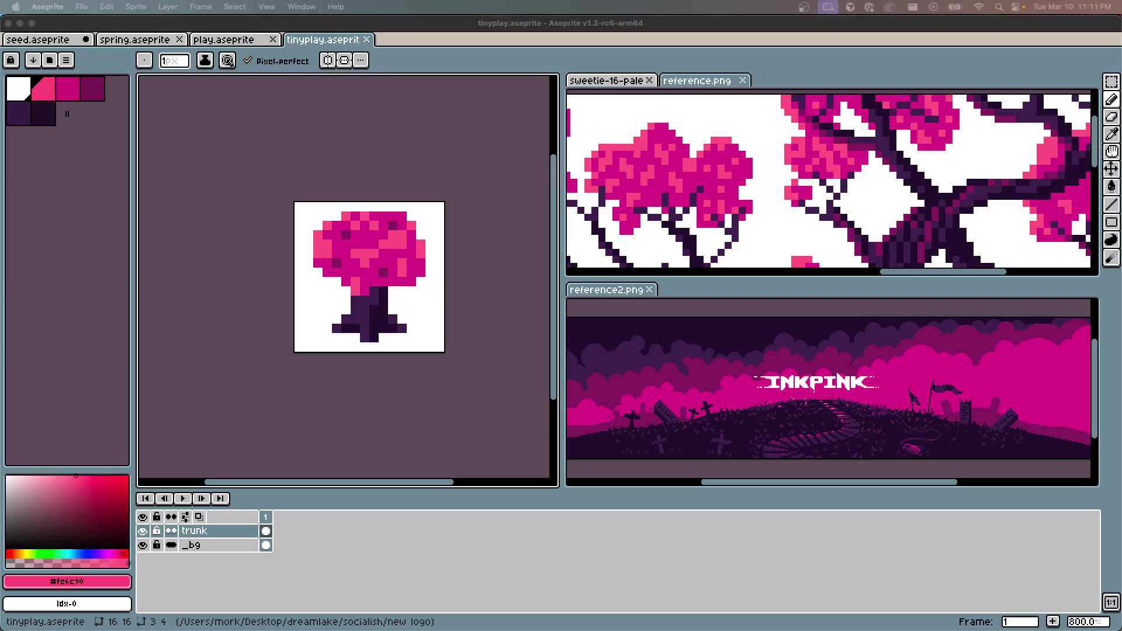
key(super+Tab)
Choose better.png from dreamlake > socialish > new logo as the X profile photo
double_click(621, 179)
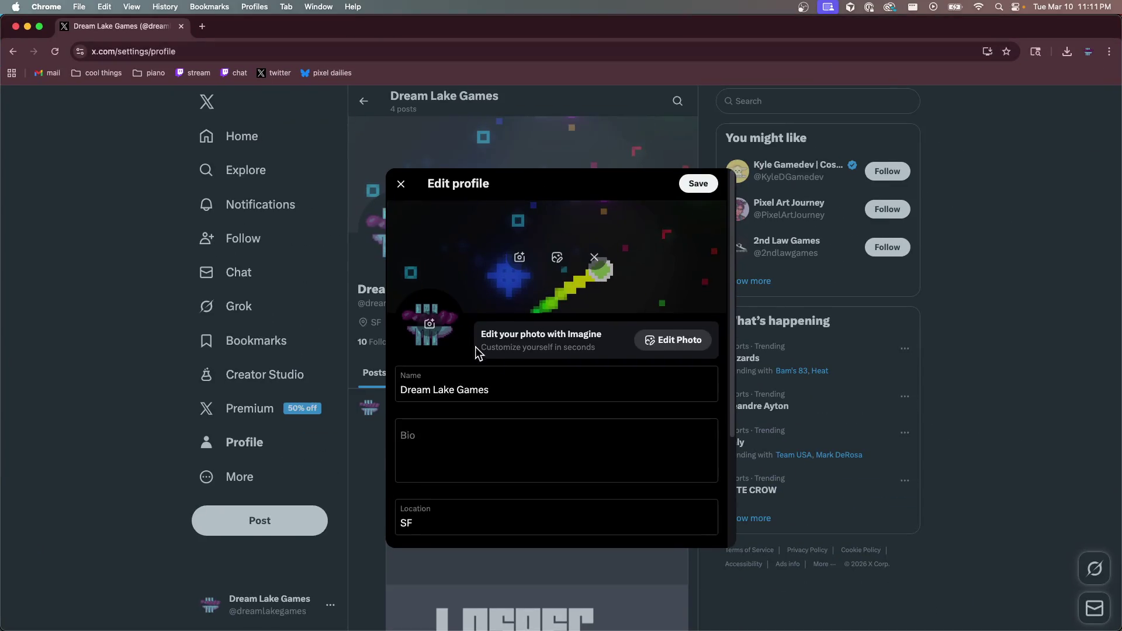
click(429, 324)
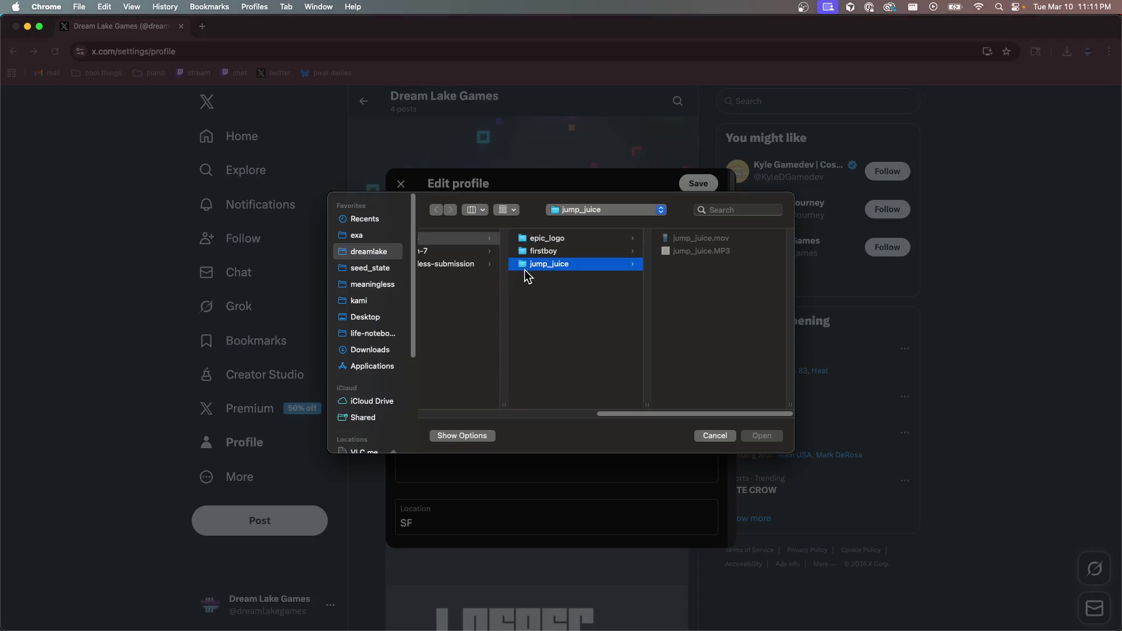
click(365, 256)
scroll(502, 345, down, 5)
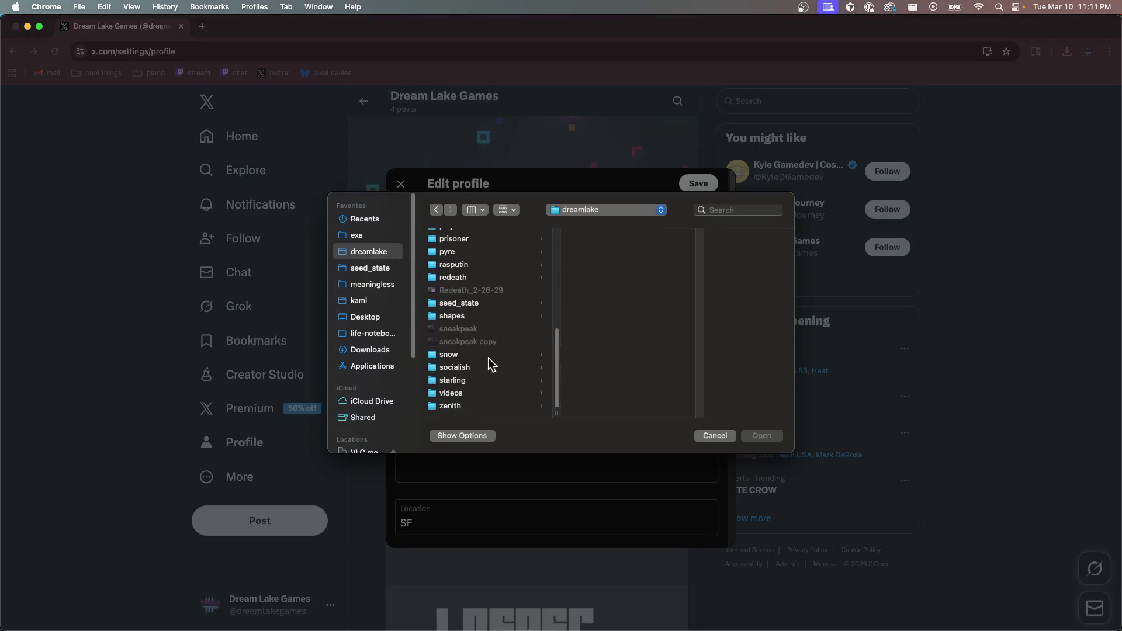
click(491, 367)
click(605, 264)
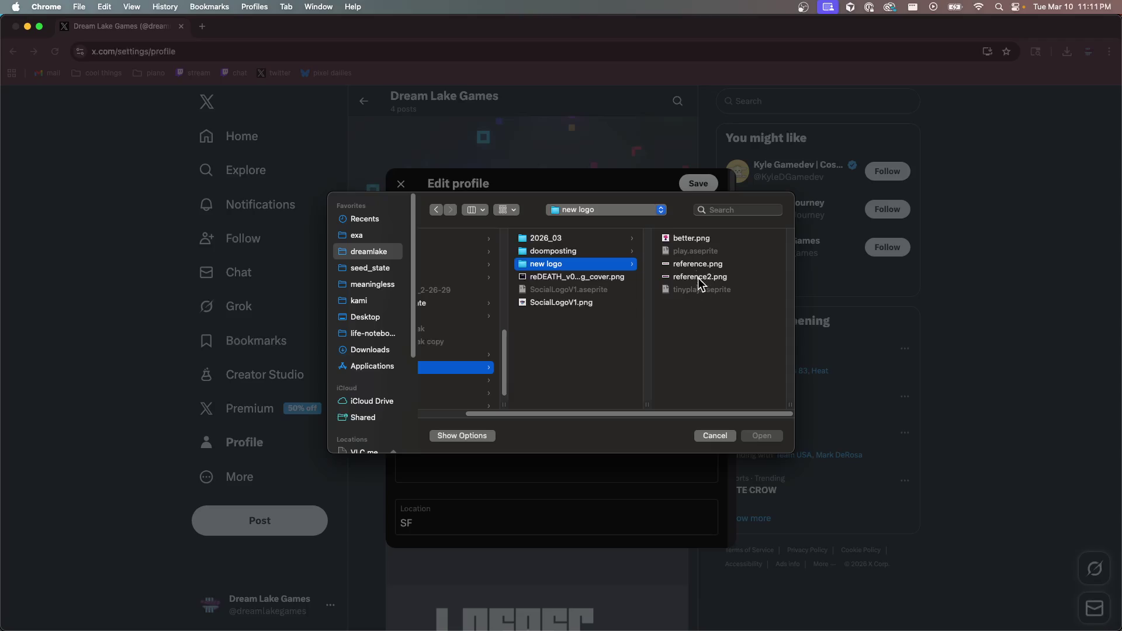
click(687, 236)
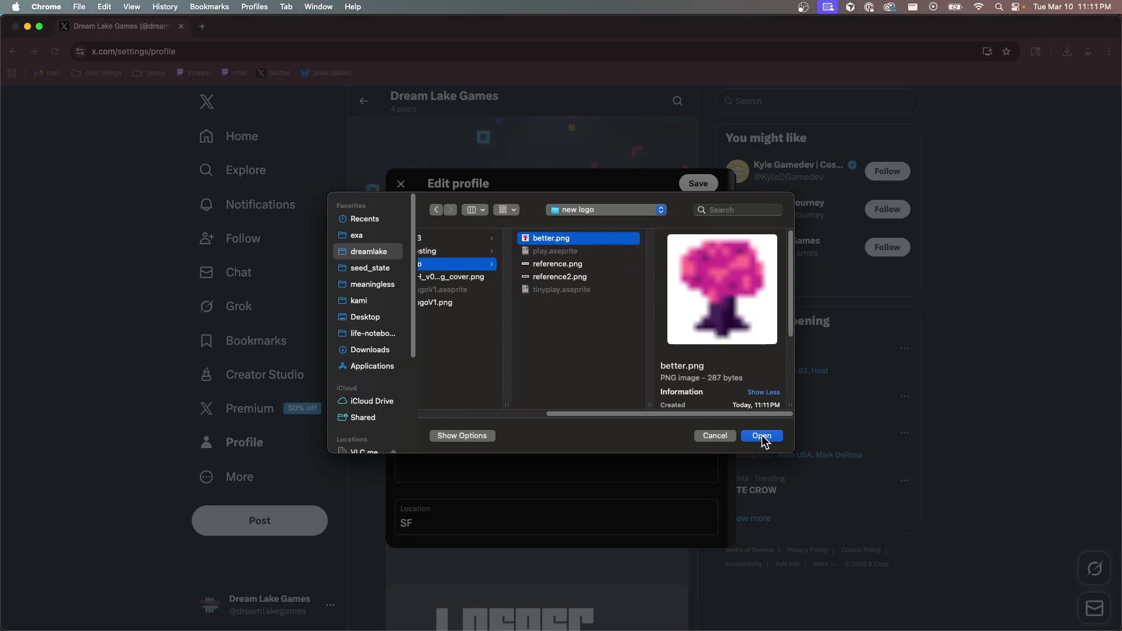
click(762, 436)
key(ctrl+Up)
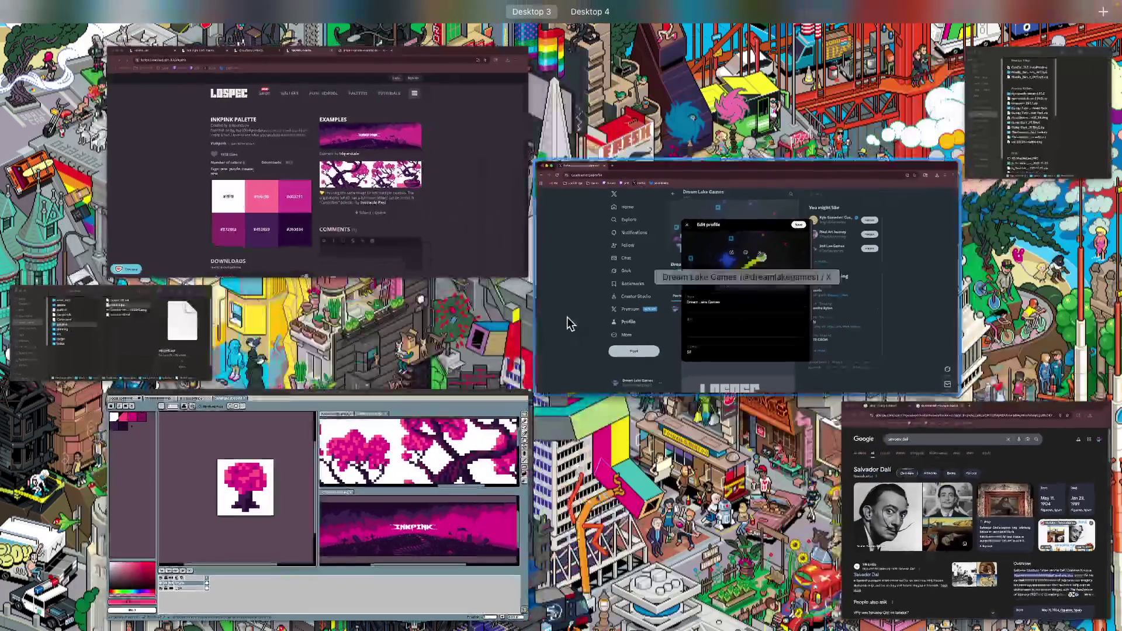
Export tinyplay.png resized to 1000% with Export for Twitter enabled
click(466, 357)
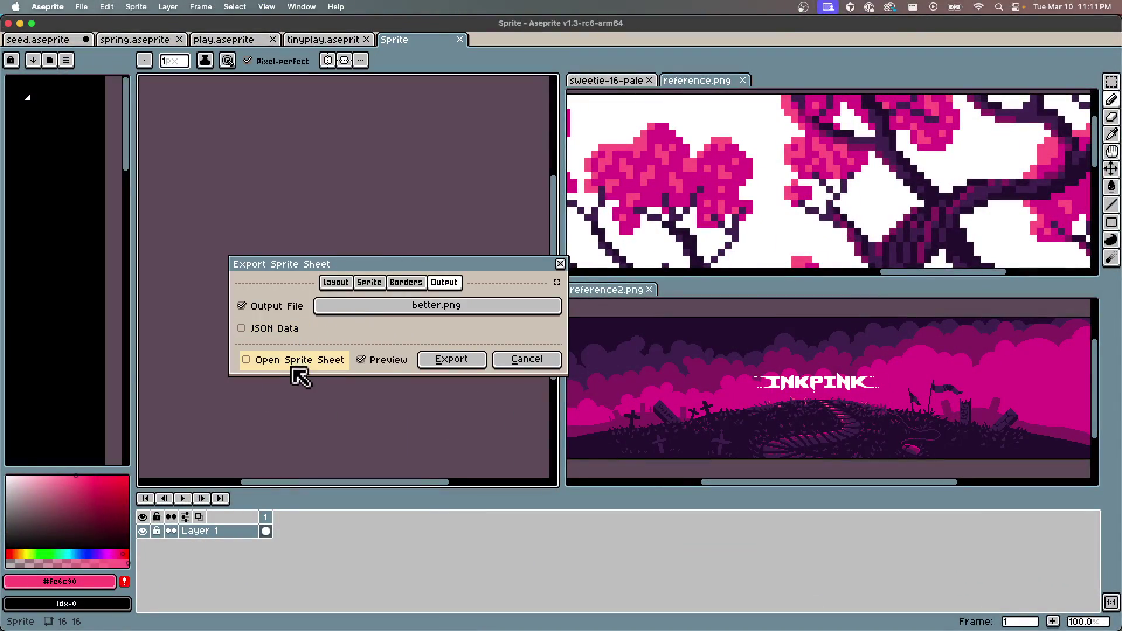
key(Escape)
key(super+w)
click(81, 6)
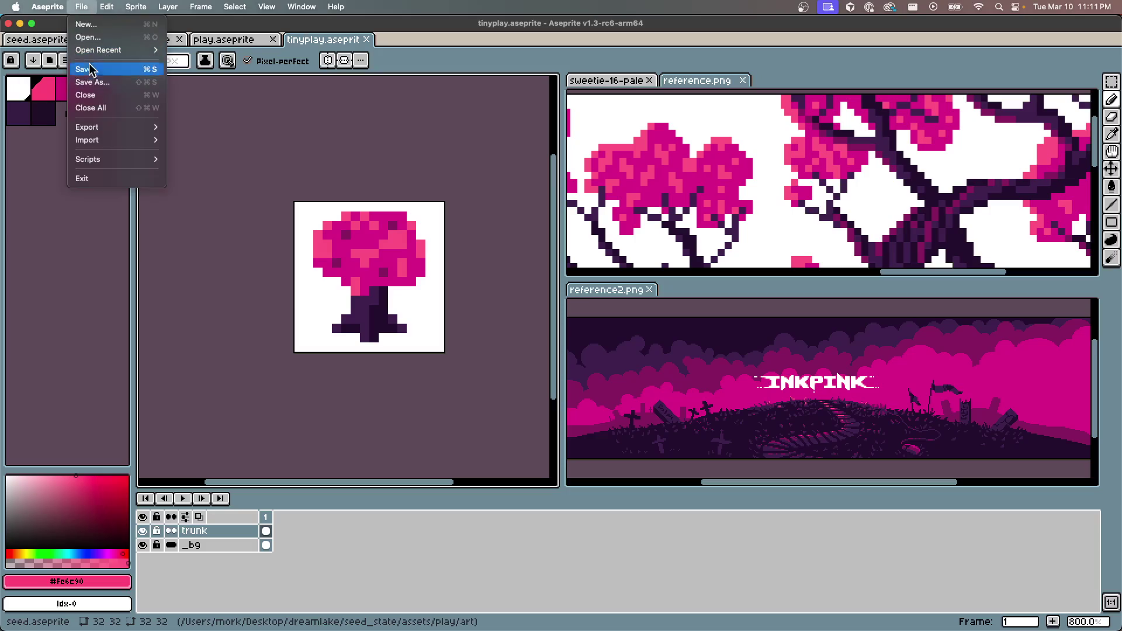
mouse_move(111, 127)
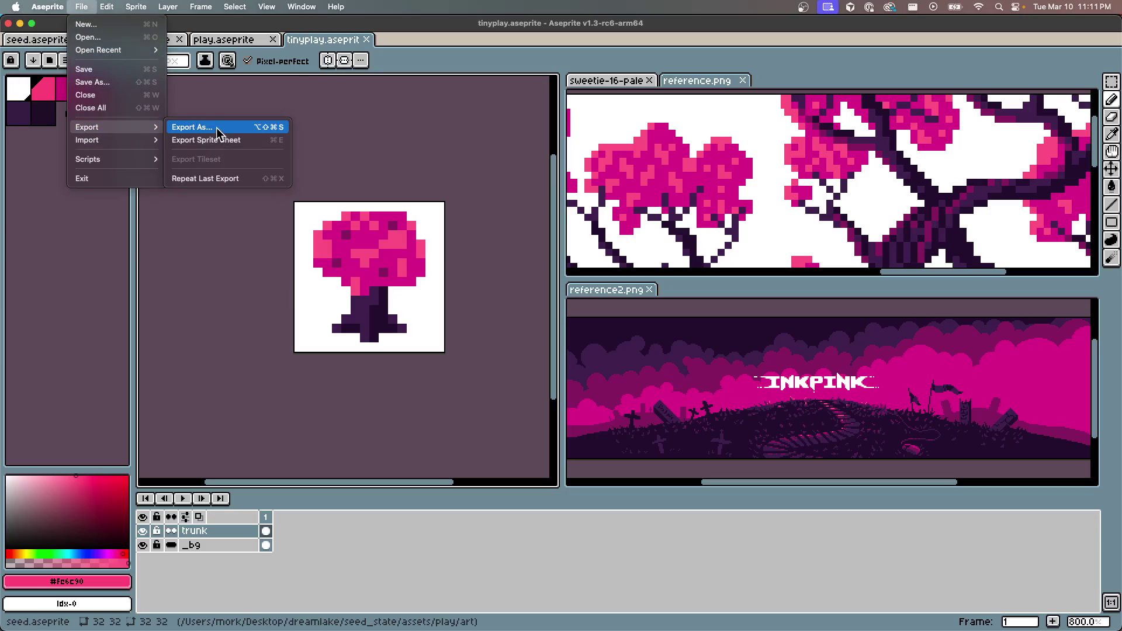
click(217, 127)
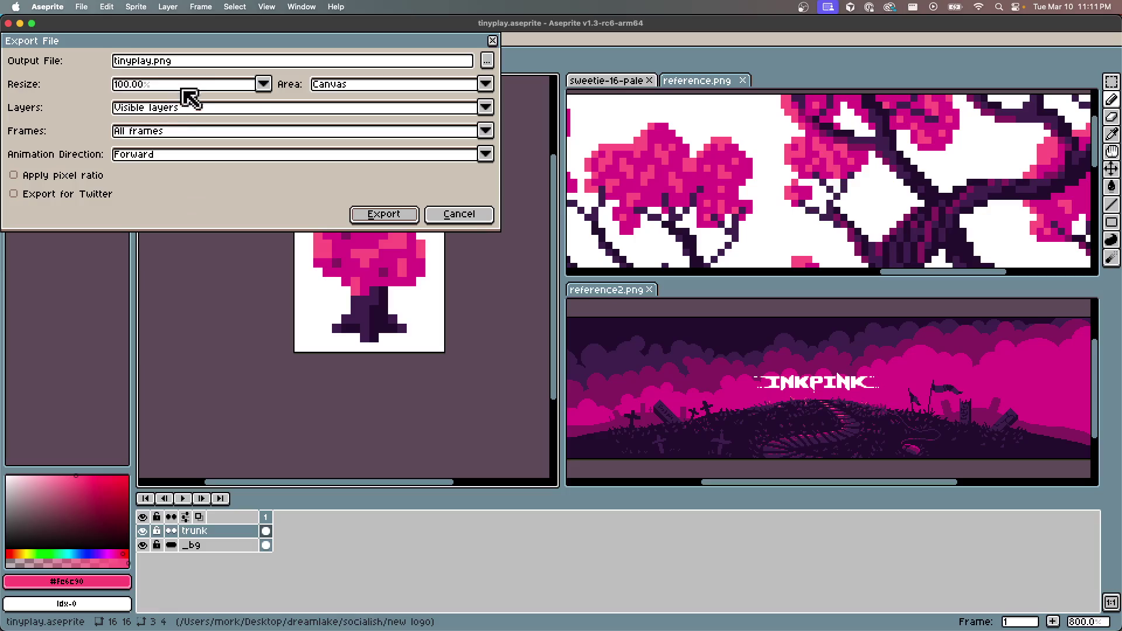
click(64, 196)
click(178, 194)
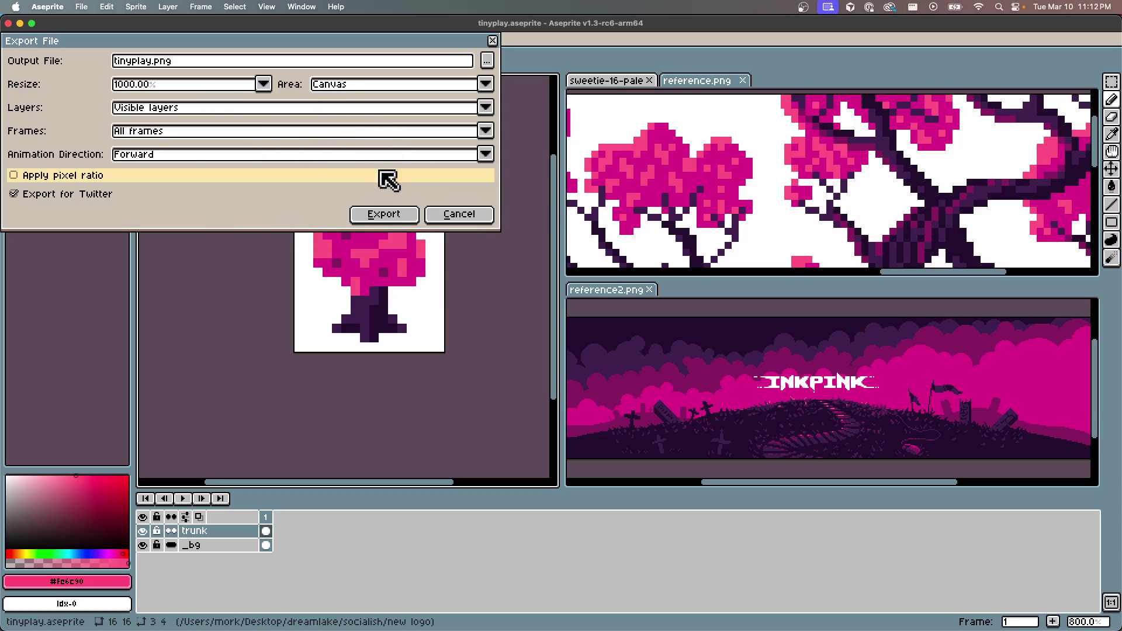
click(397, 215)
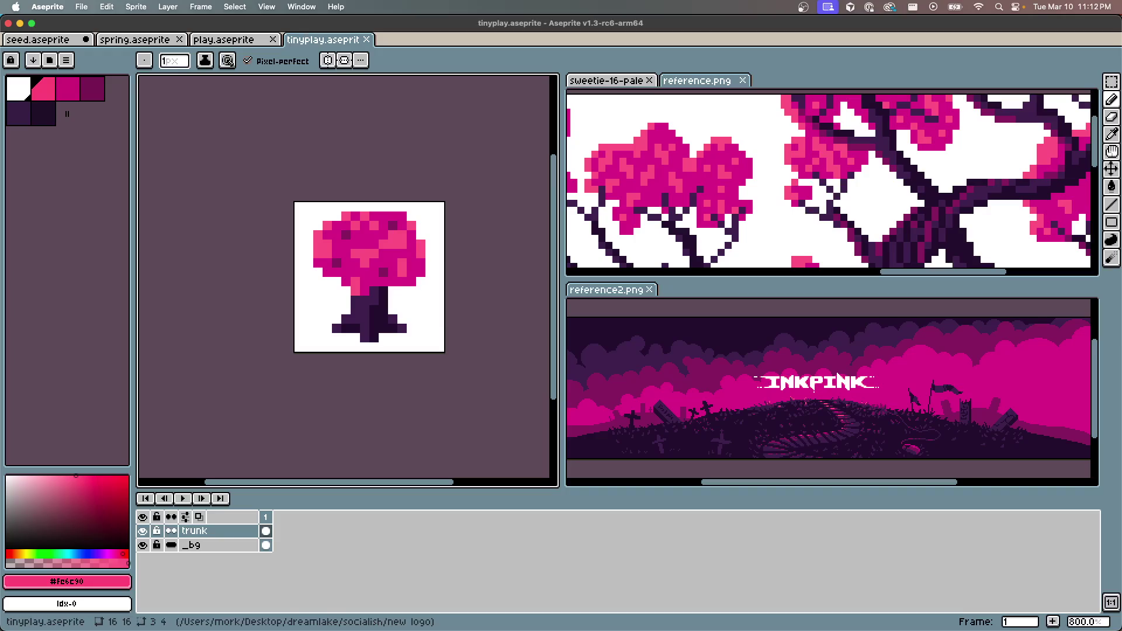
key(super+e)
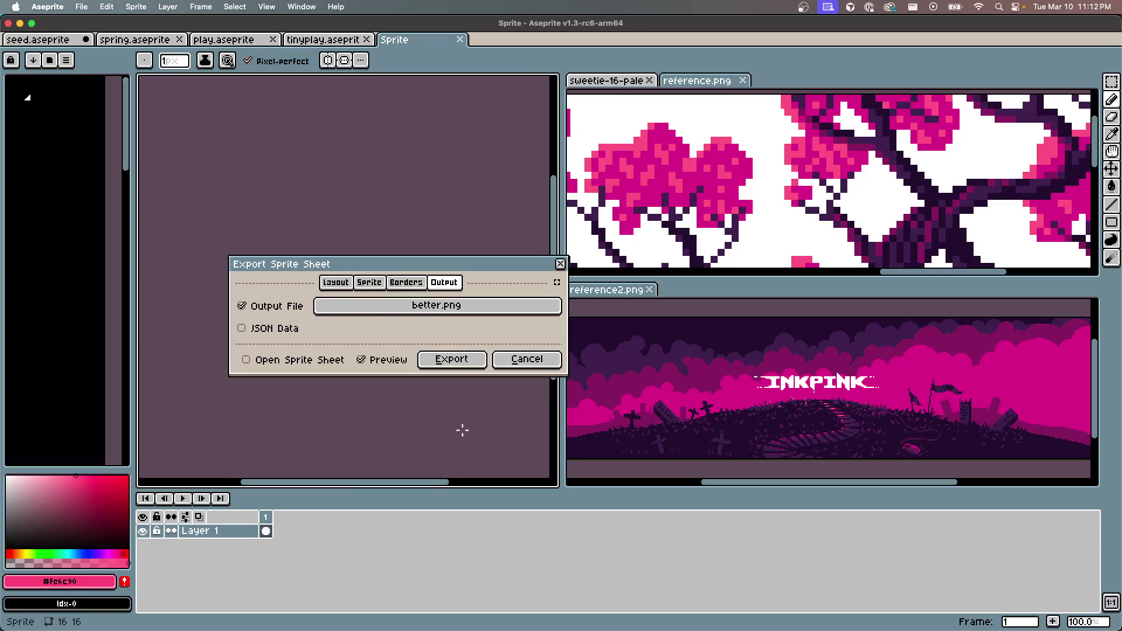
key(Return)
key(ctrl+Up)
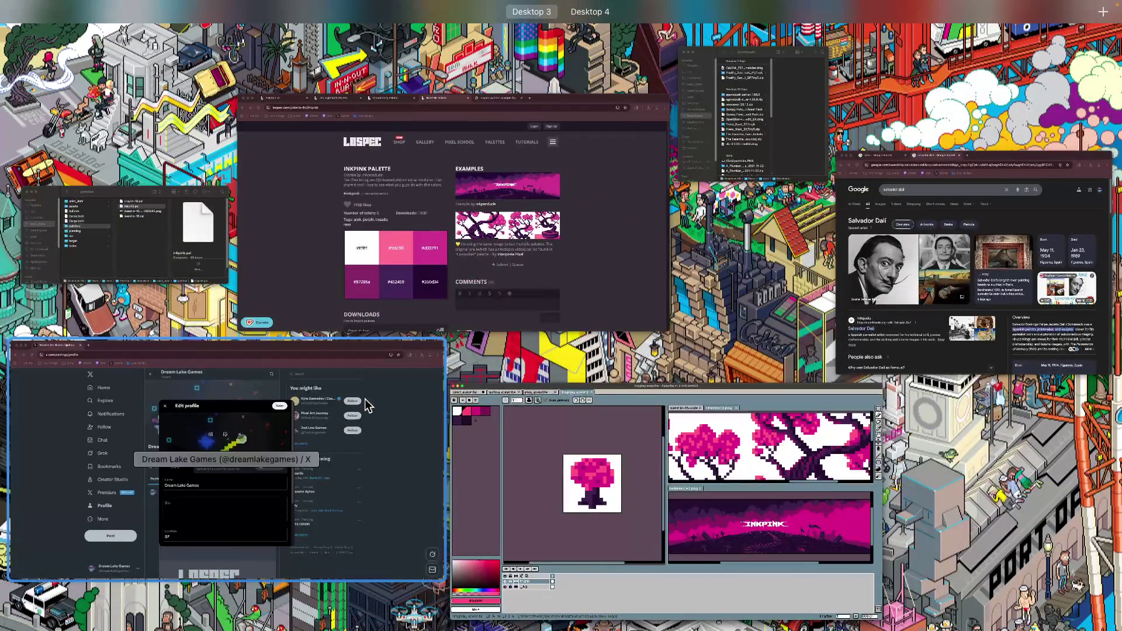
Choose tinyplay.png from dreamlake > socialish > new logo as the profile photo
click(356, 429)
click(433, 325)
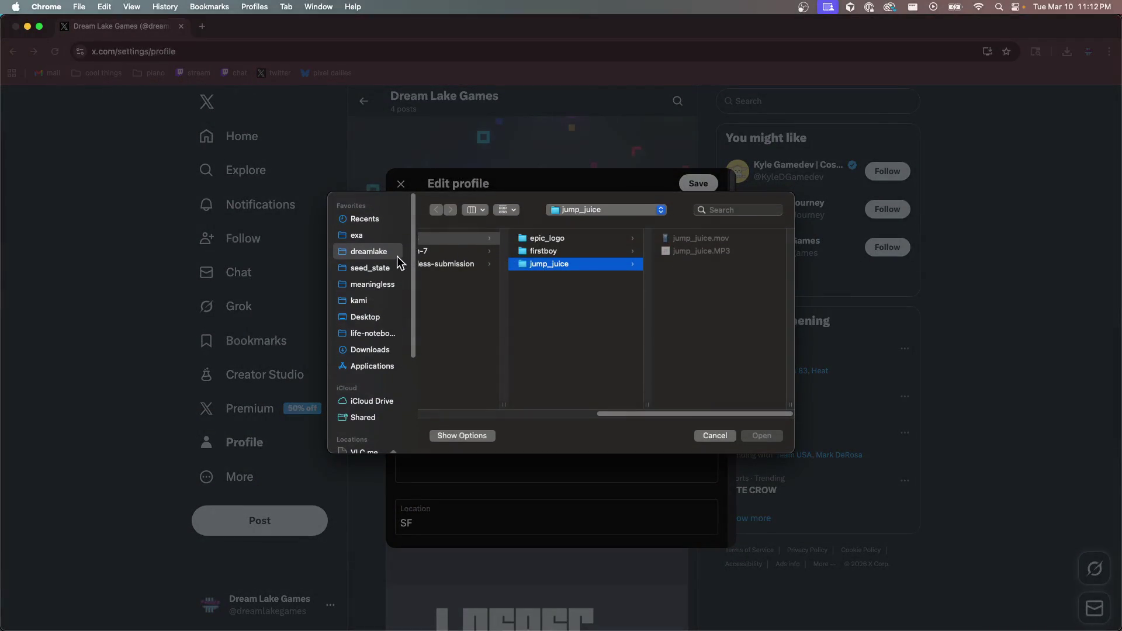
click(374, 251)
scroll(440, 331, down, 5)
click(481, 366)
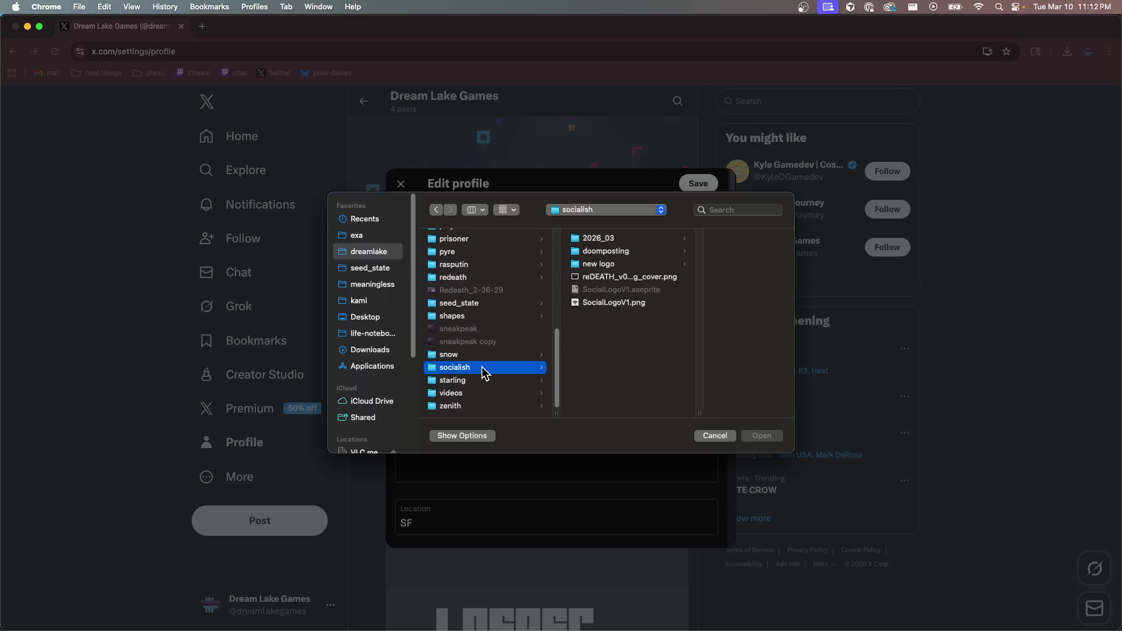
click(599, 263)
click(681, 303)
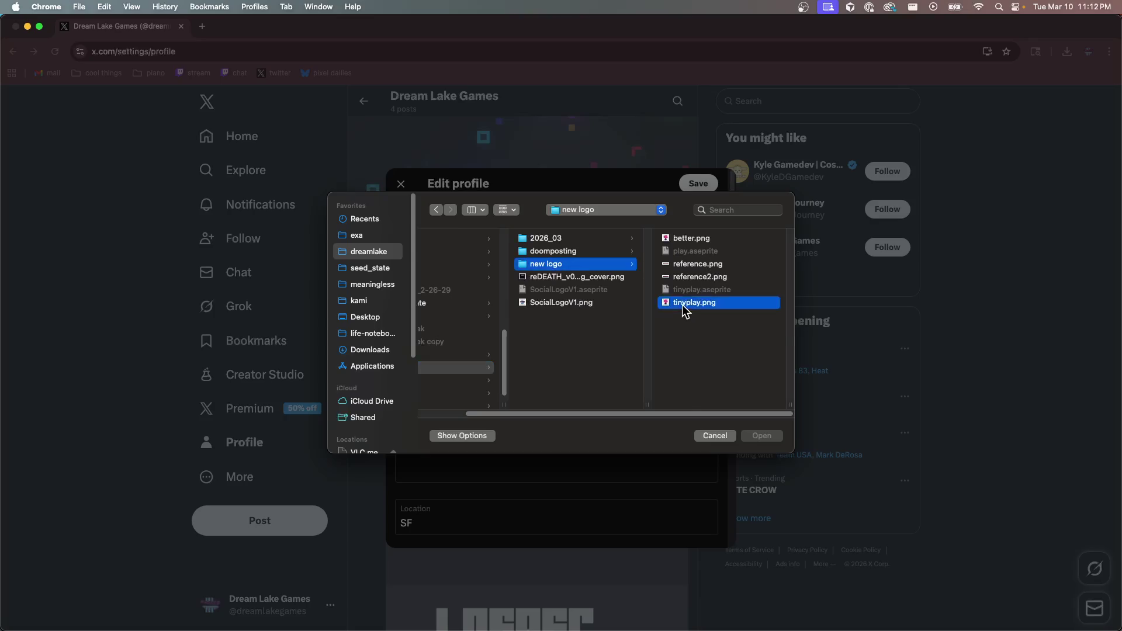
click(762, 435)
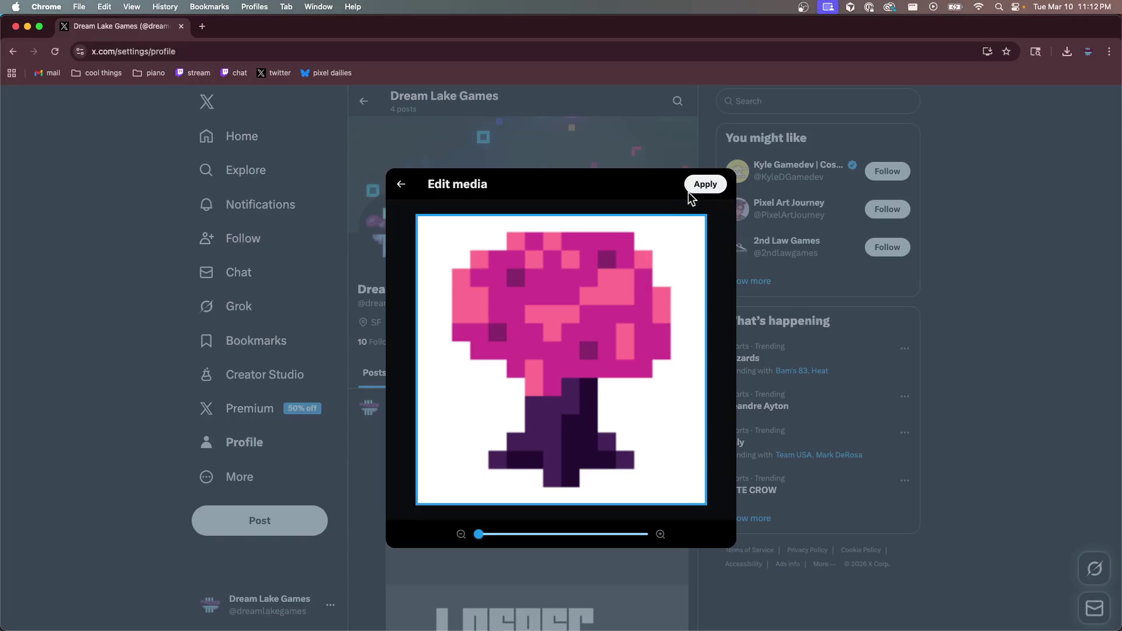
Apply the crop, save the profile, and view the new photo enlarged
click(691, 188)
click(698, 183)
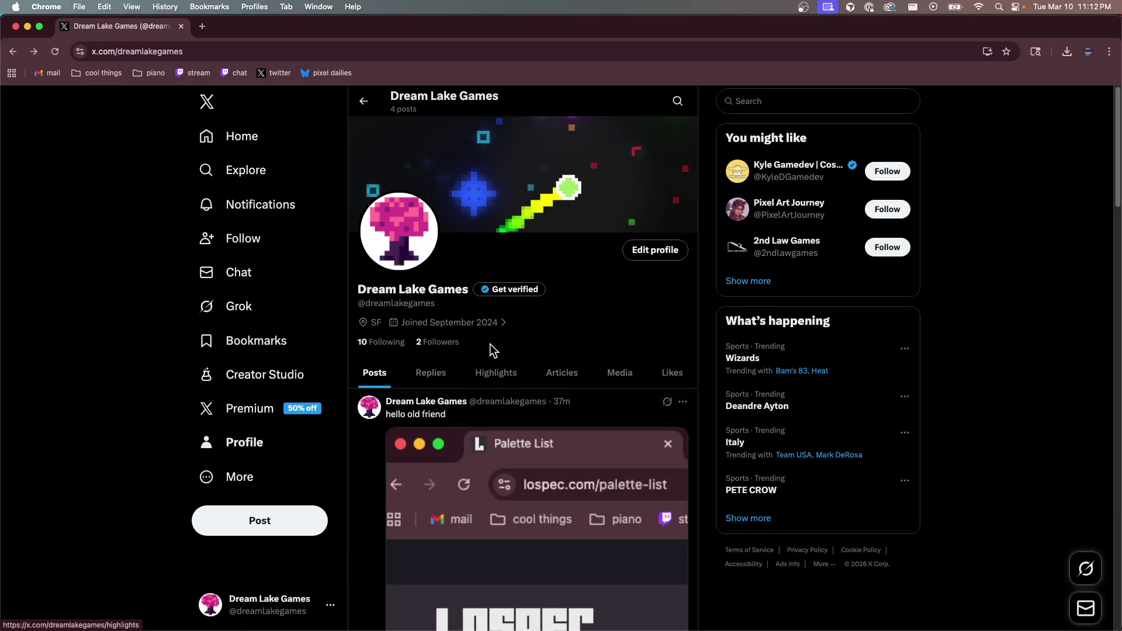
click(395, 211)
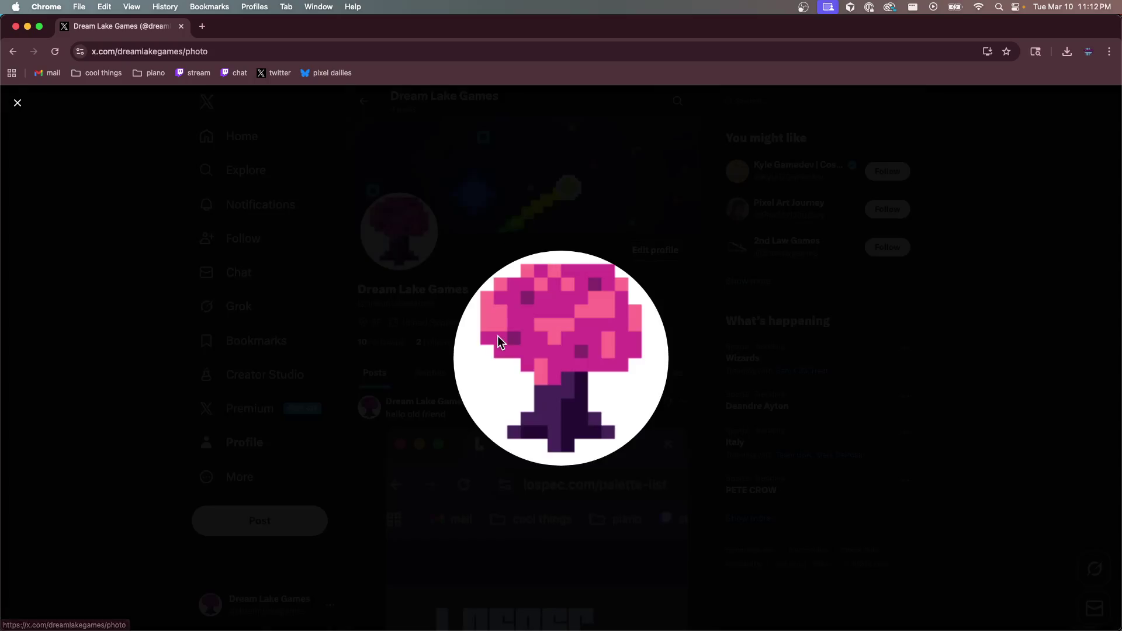
click(675, 529)
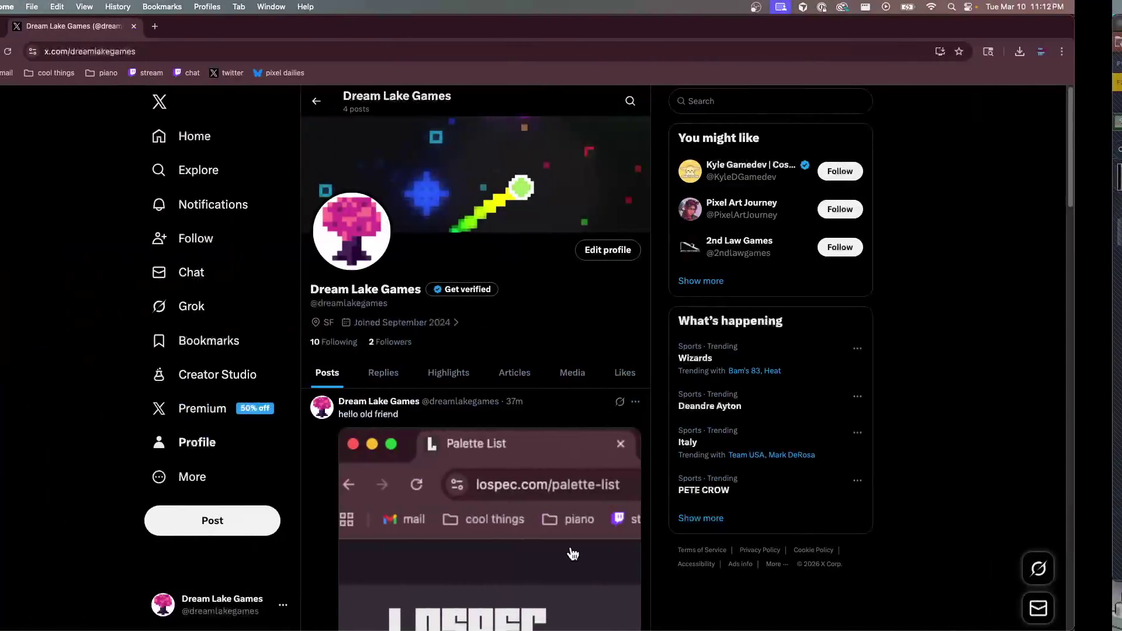
key(ctrl+Up)
Re-export tinyplay.png at 6400%, overwriting the earlier 1000% file
click(282, 430)
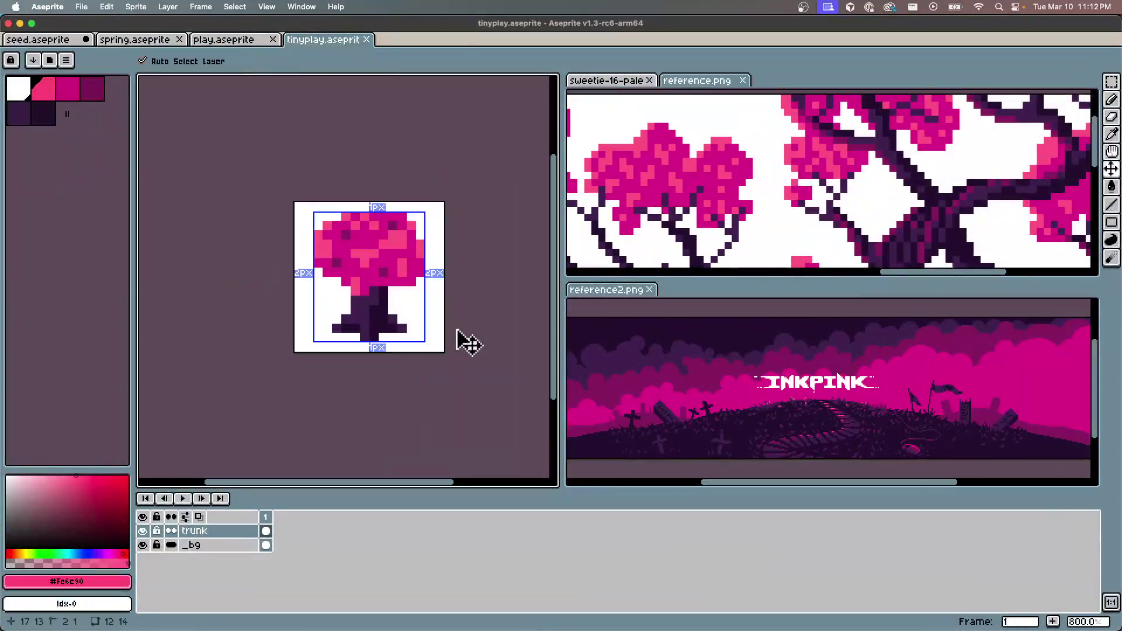
key(Escape)
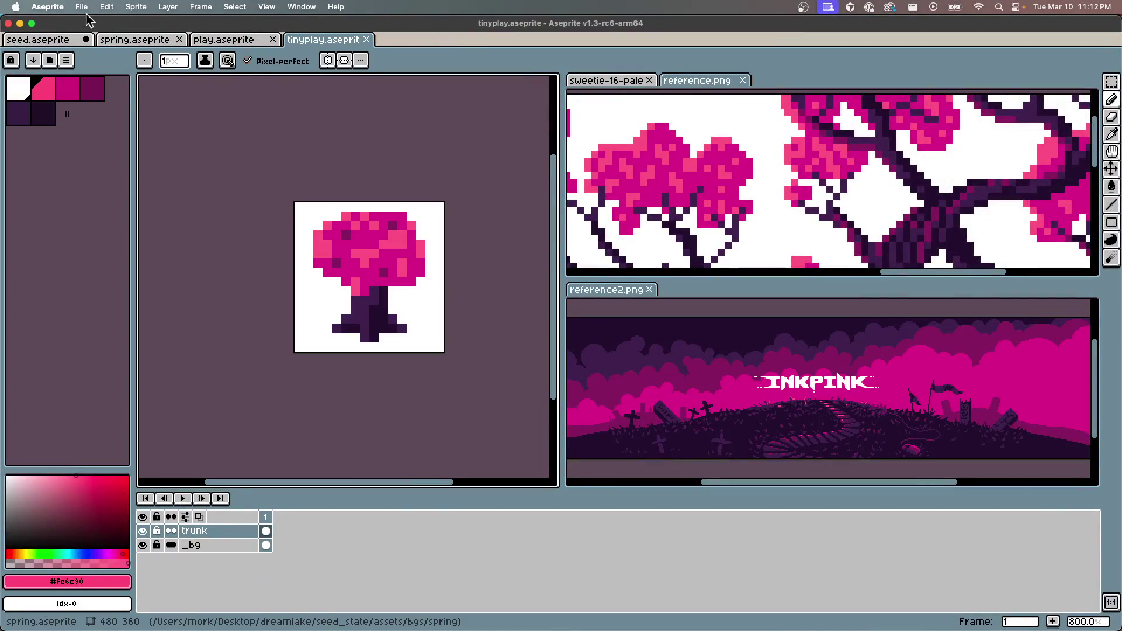
click(82, 7)
mouse_move(117, 126)
click(211, 121)
click(158, 87)
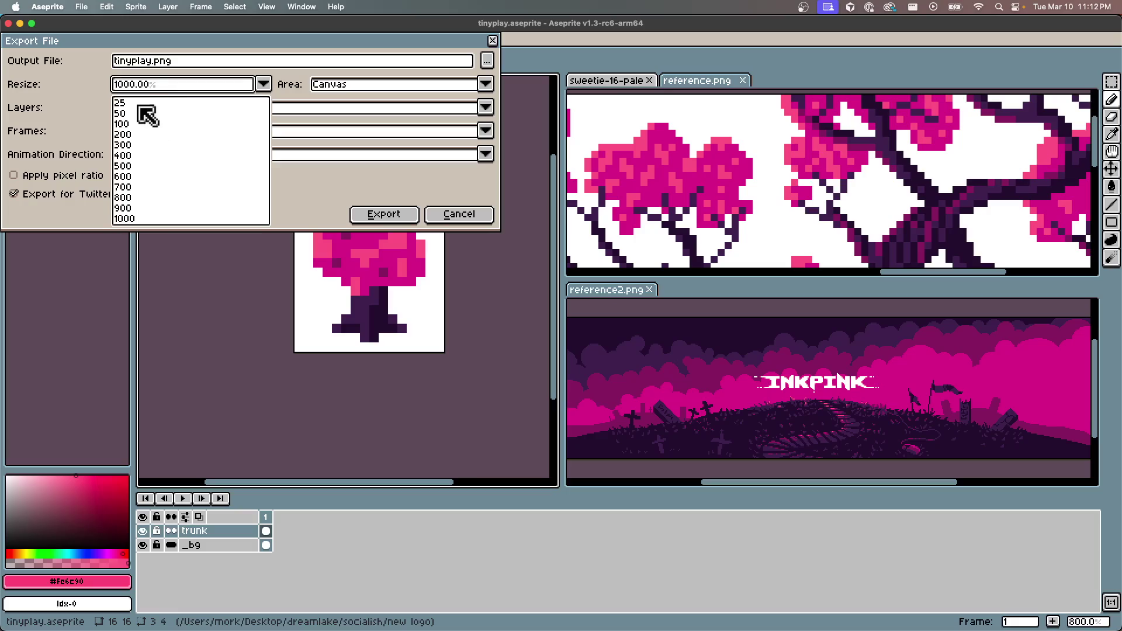
click(124, 87)
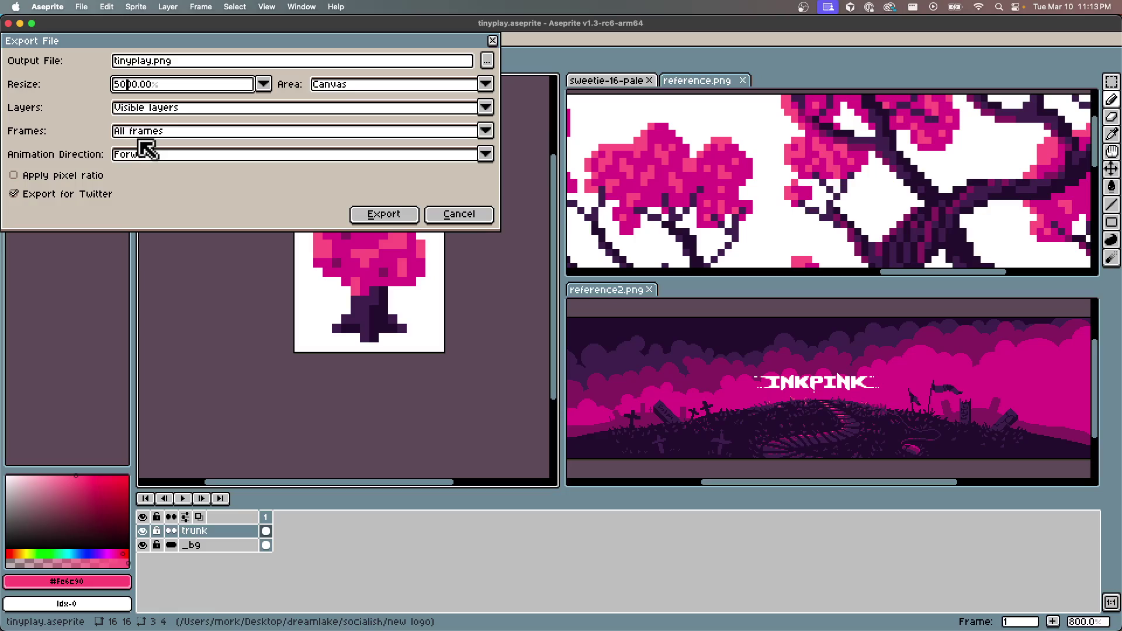
click(377, 216)
click(523, 366)
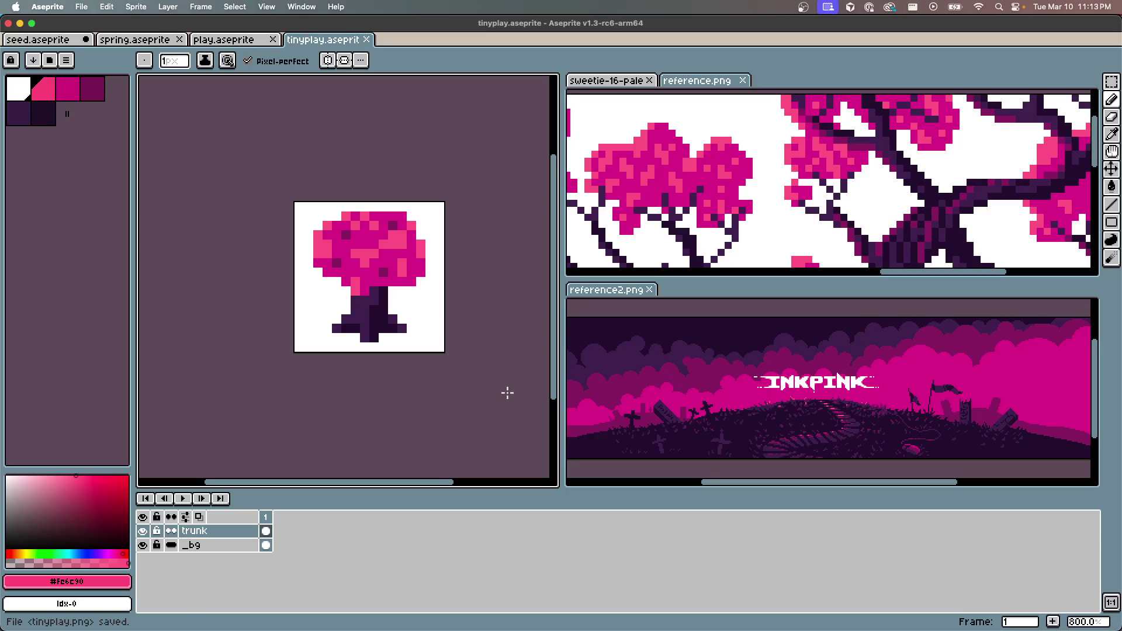
key(ctrl+Up)
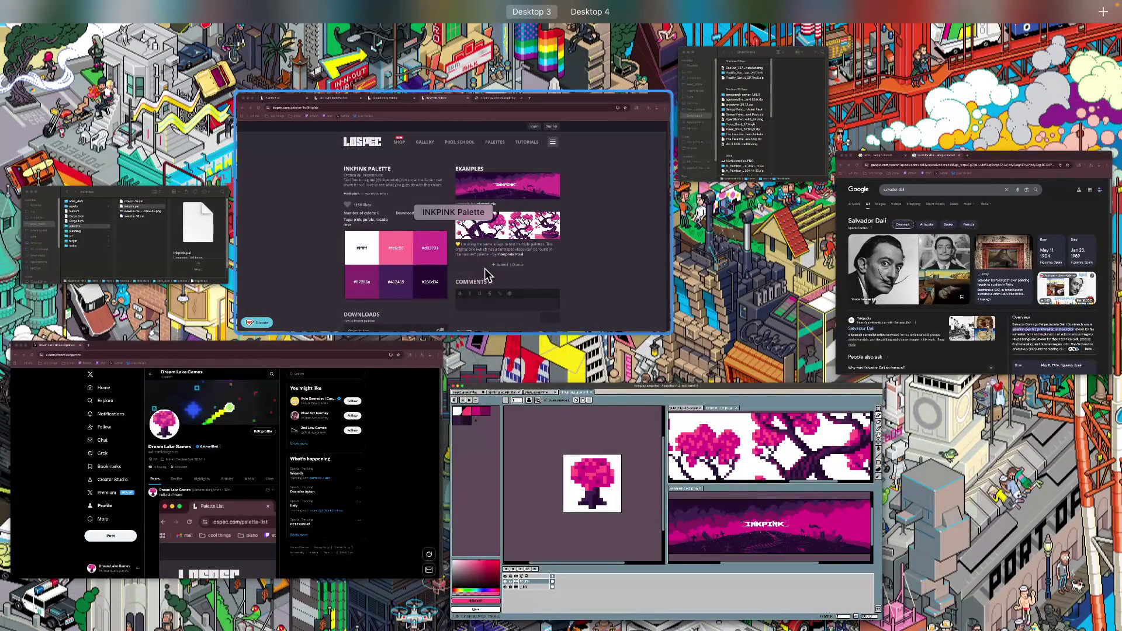
View the current X profile photo at full size
click(306, 437)
click(414, 219)
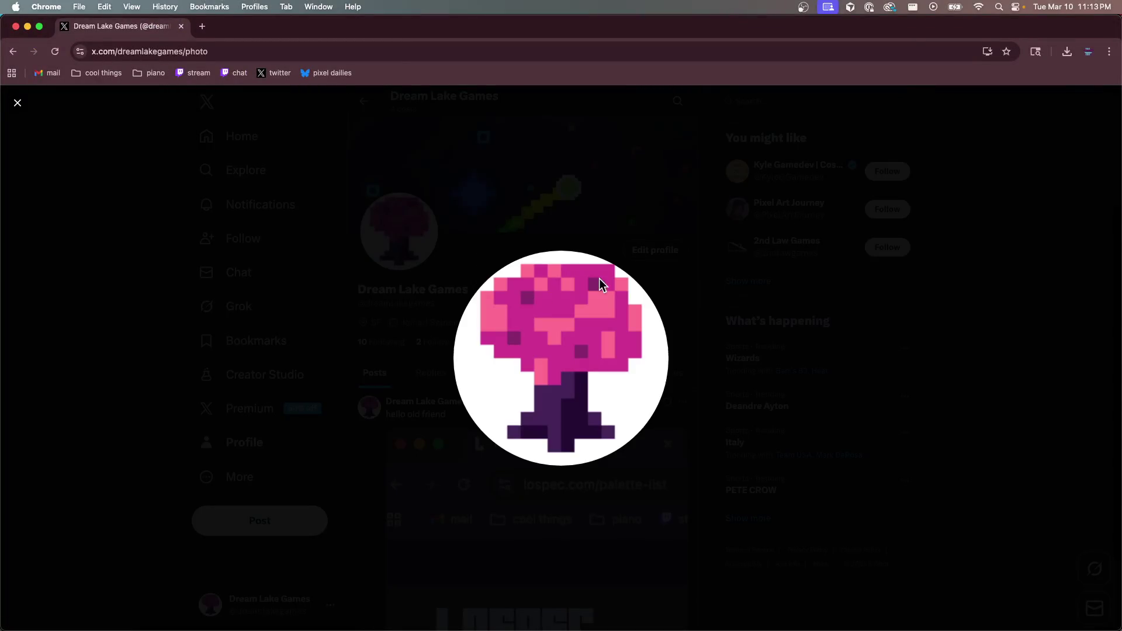
key(Escape)
Replace the profile photo with the enlarged tinyplay.png, apply the framing, and save
click(666, 249)
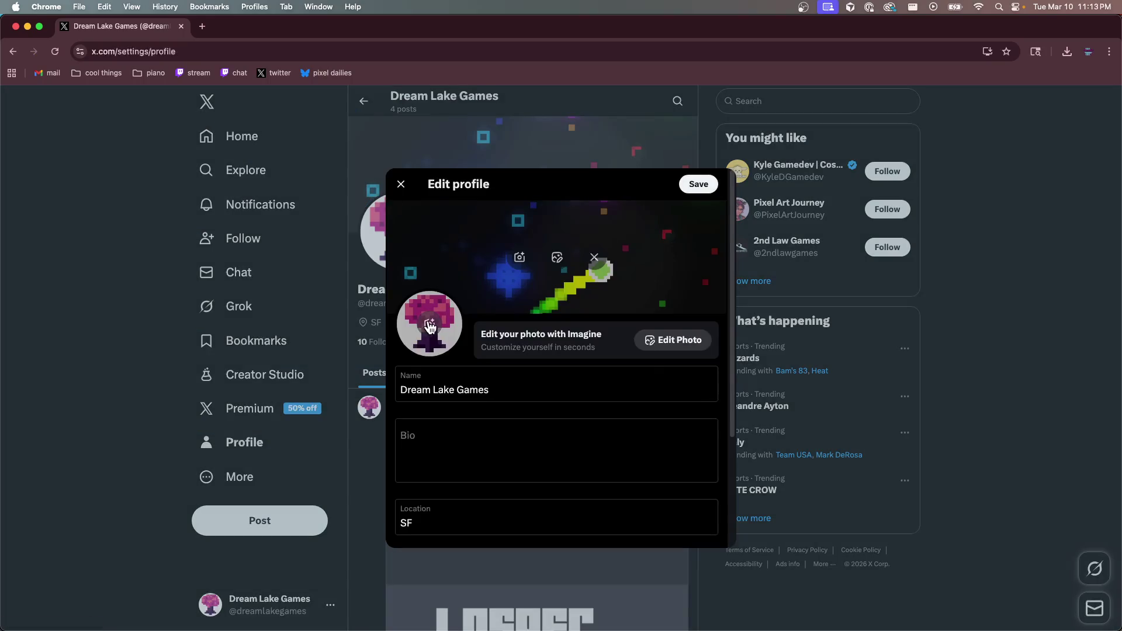
click(429, 326)
click(692, 303)
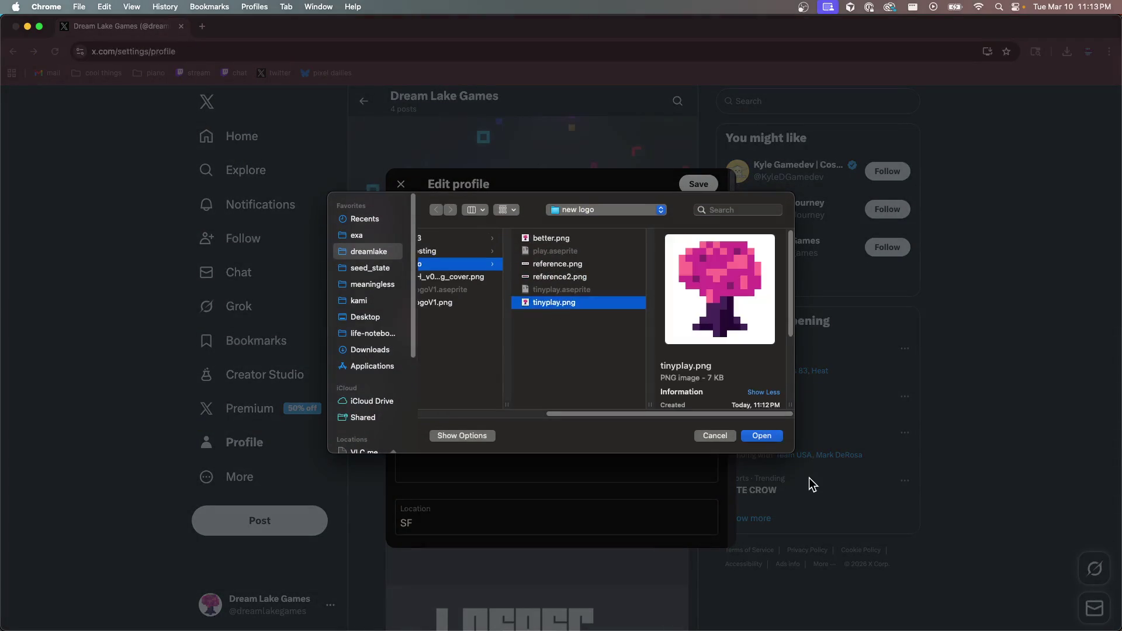
click(762, 437)
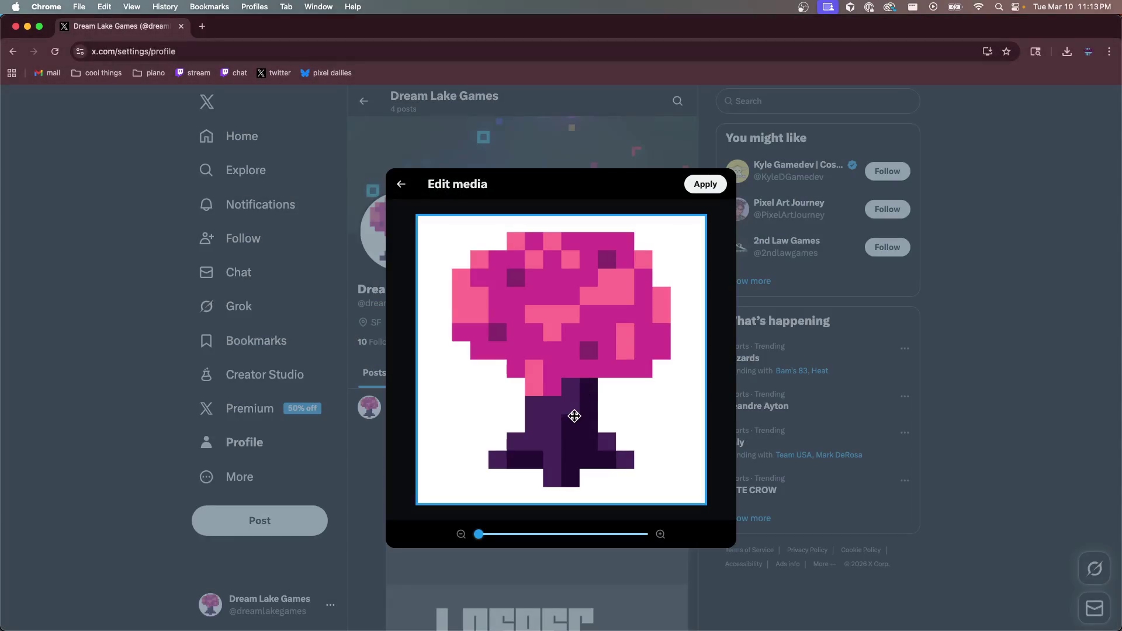
click(707, 184)
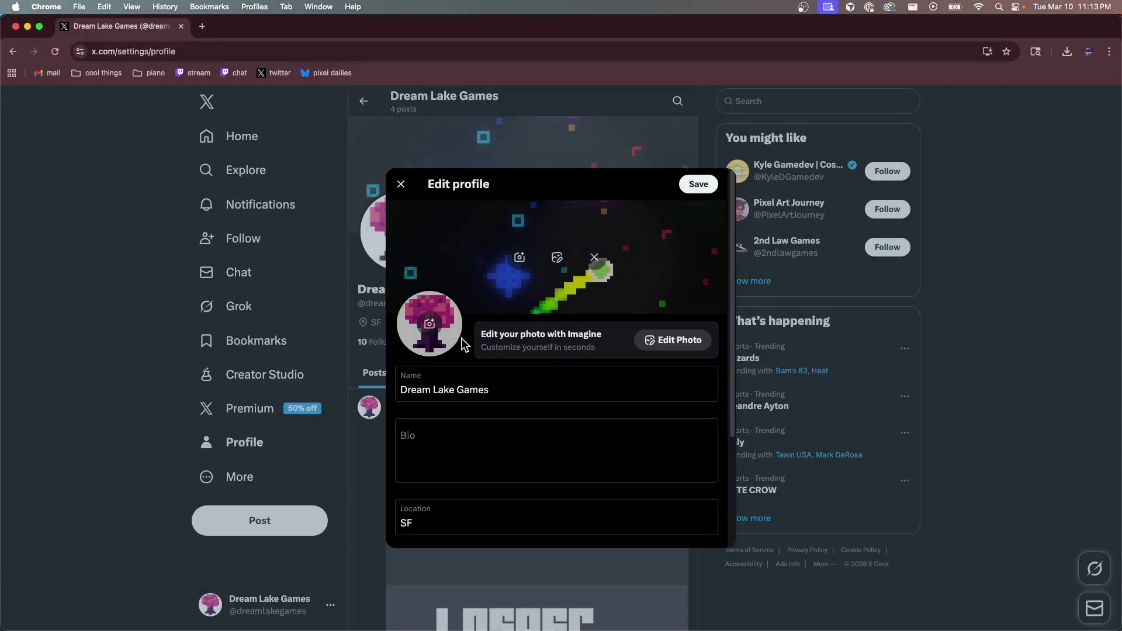
click(698, 184)
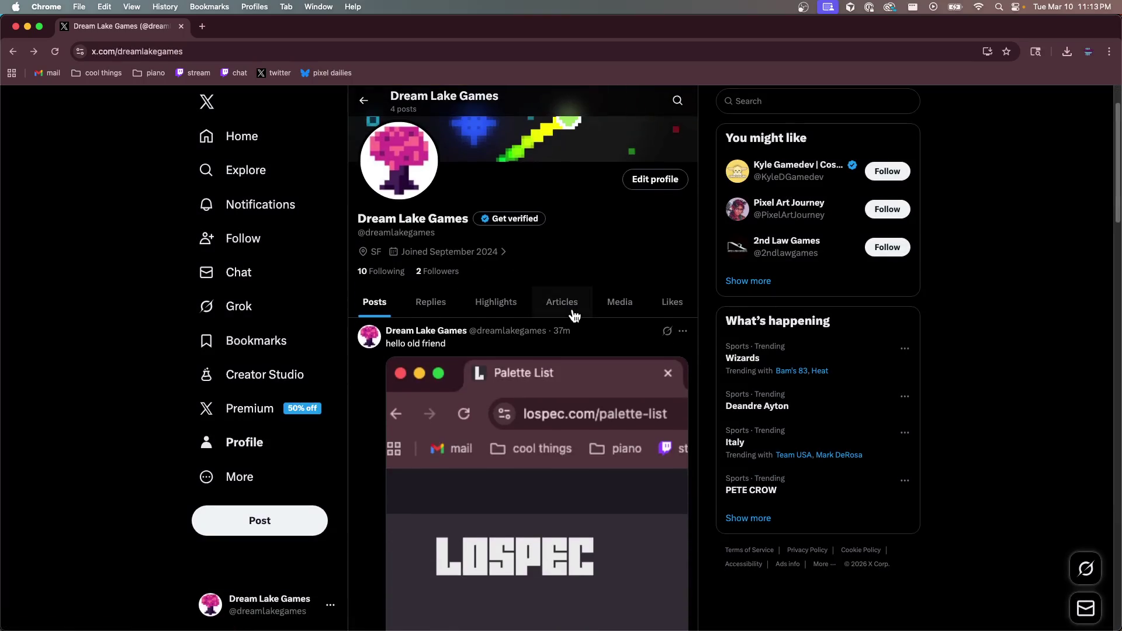
scroll(573, 314, down, 3)
scroll(573, 314, up, 1)
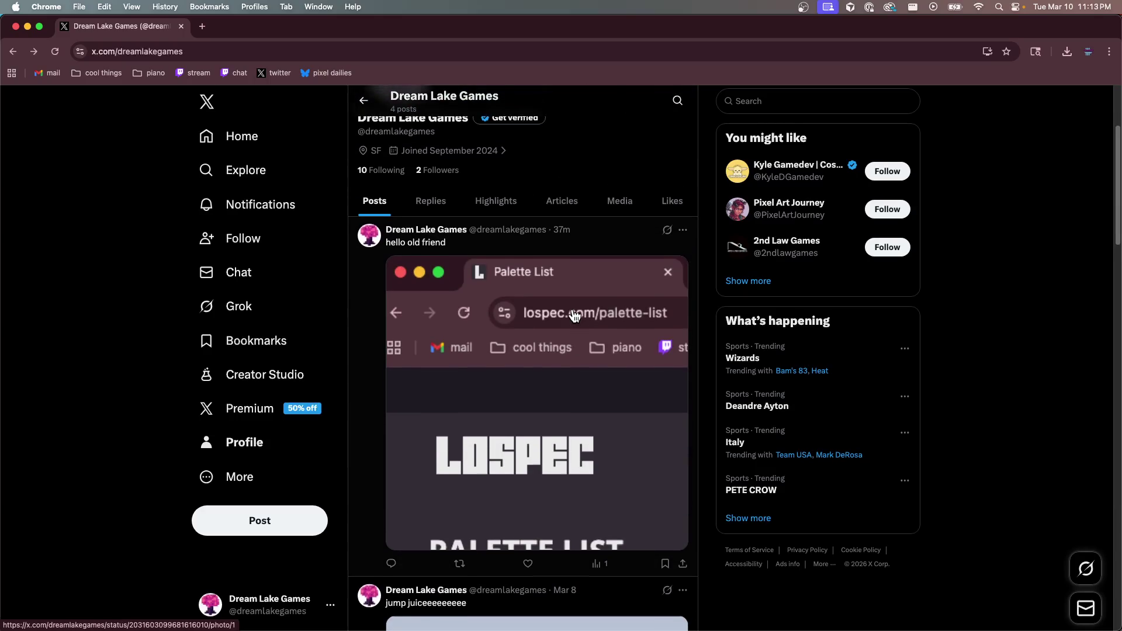
scroll(573, 314, up, 2)
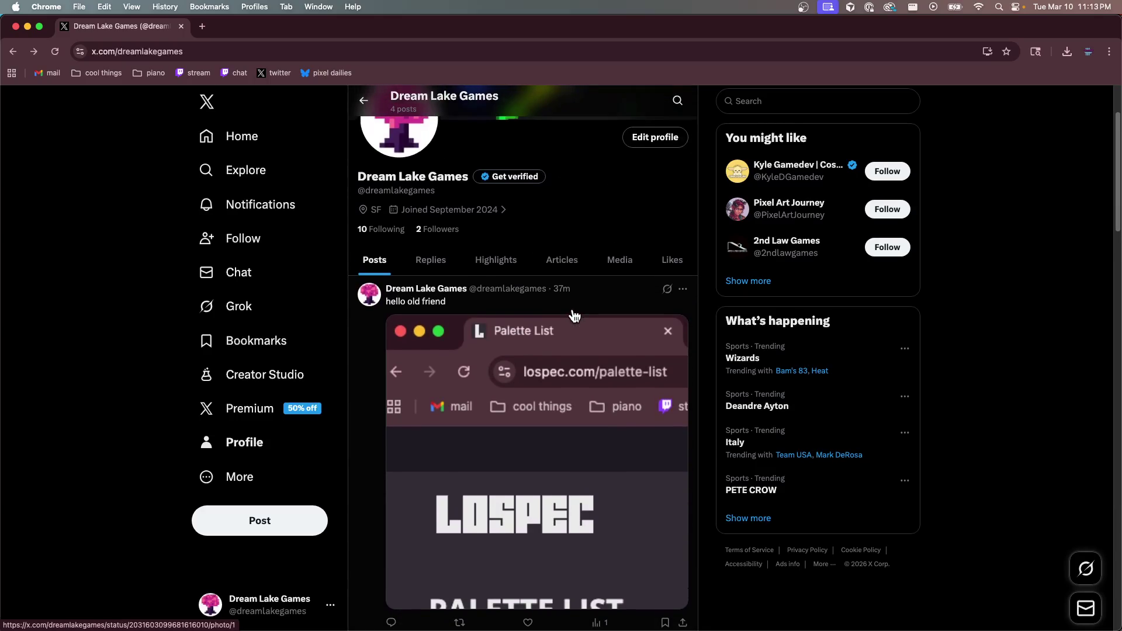
Retype the display name as DREAM LAKE GAMES and save the profile
click(657, 140)
triple_click(462, 392)
text(dream)
key(super+a)
text(DREA)
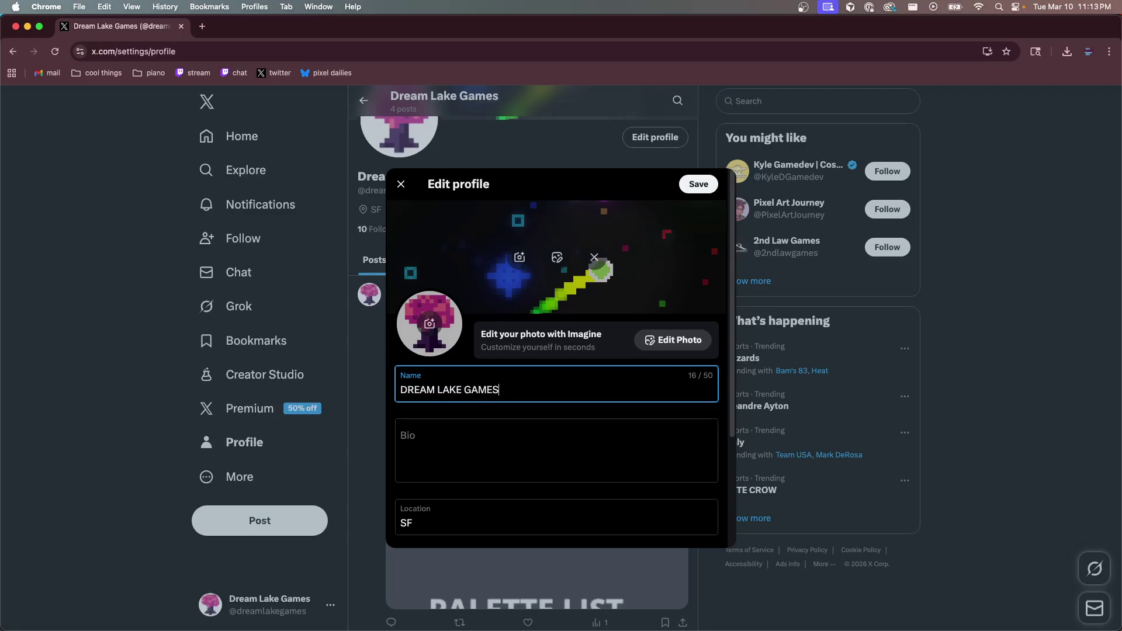
click(701, 184)
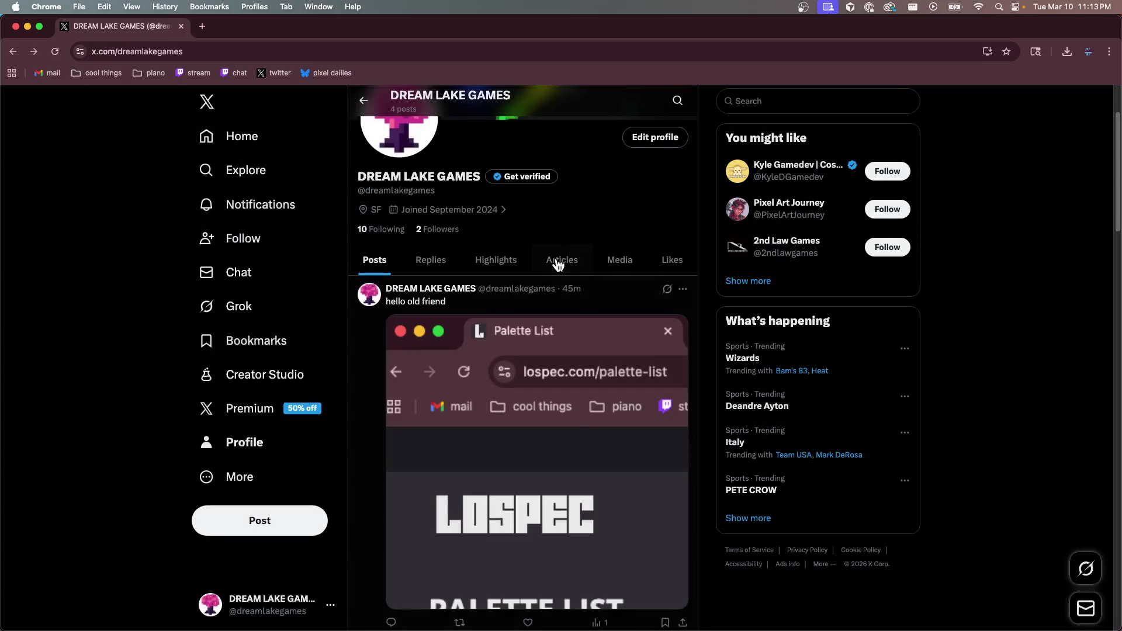
scroll(572, 420, down, 2)
scroll(573, 420, up, 2)
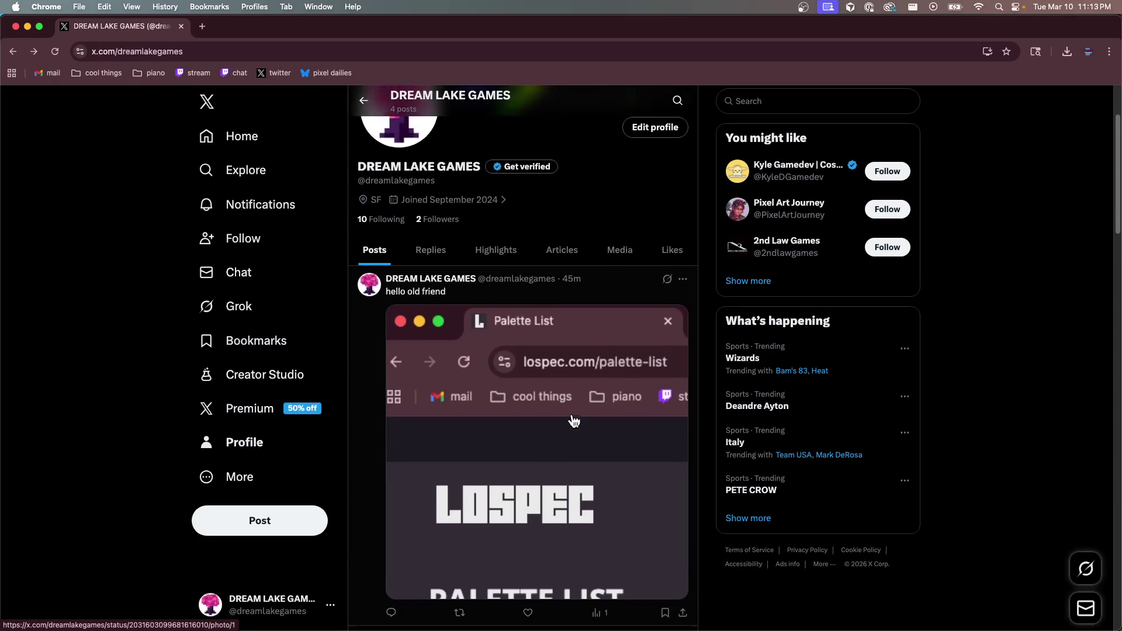
scroll(572, 419, down, 2)
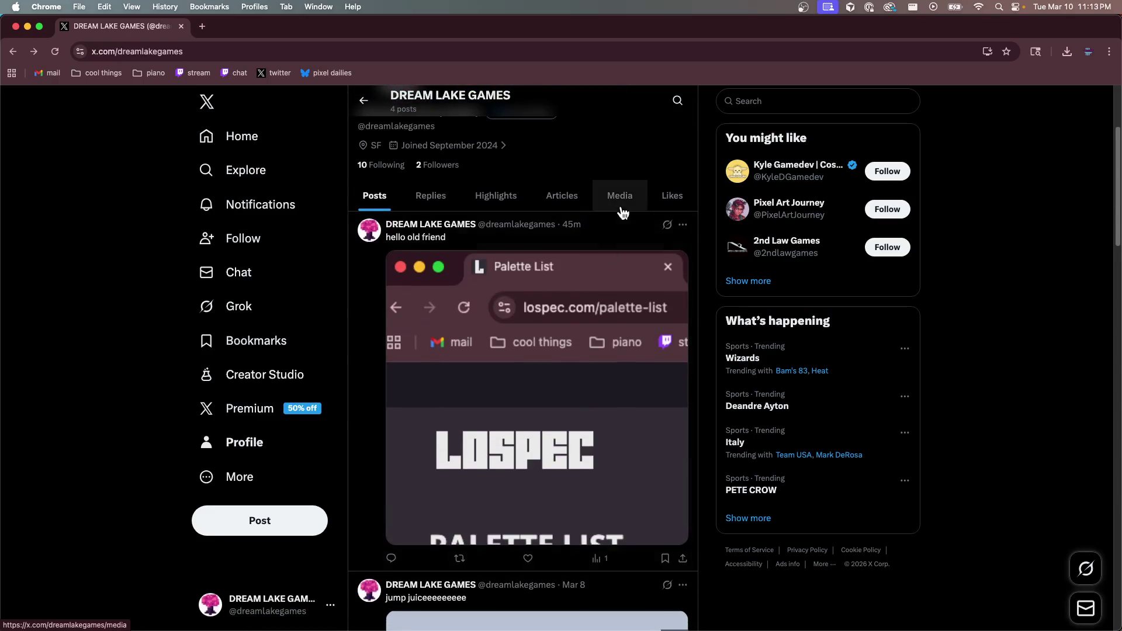
scroll(637, 199, up, 5)
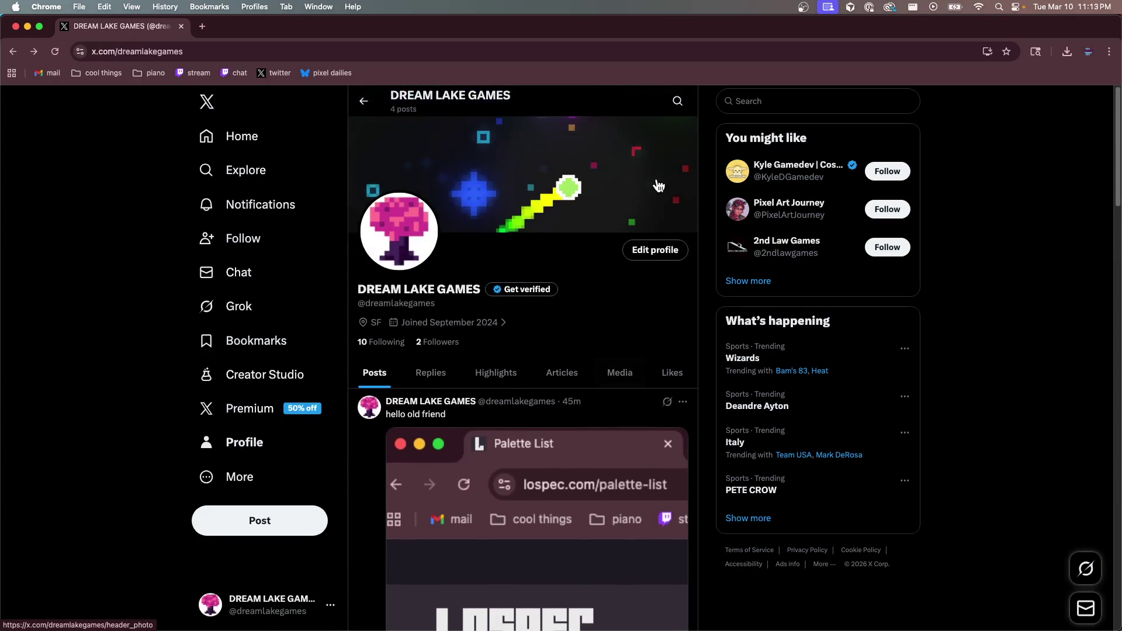
Change the display name to procrastinating, save, and check the full-size photo
click(665, 250)
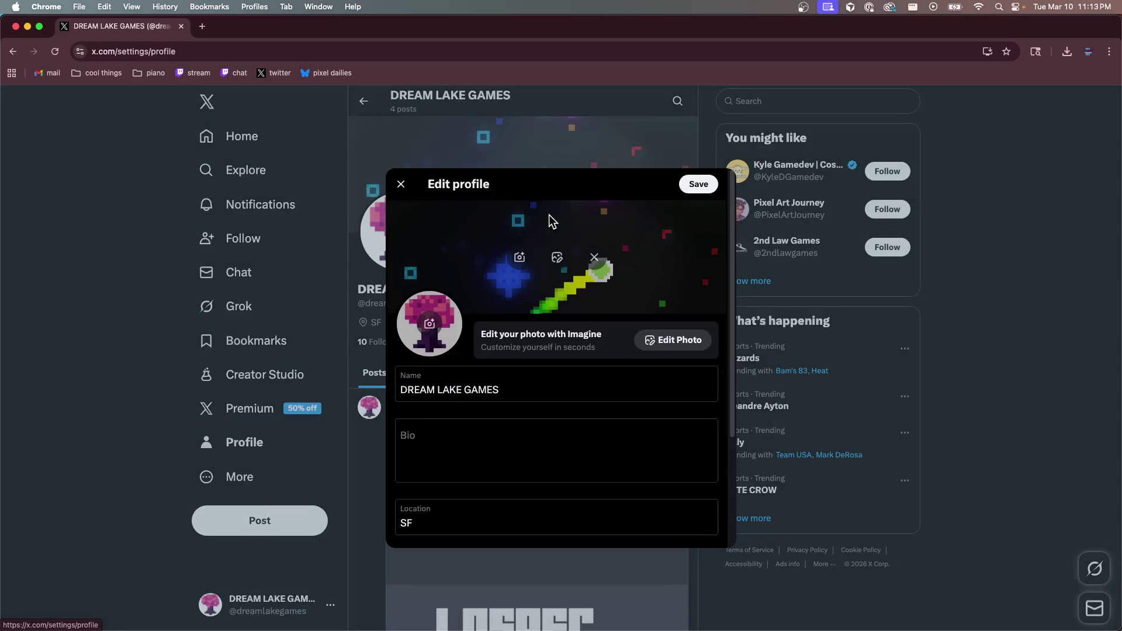
triple_click(509, 392)
text(procrastinating)
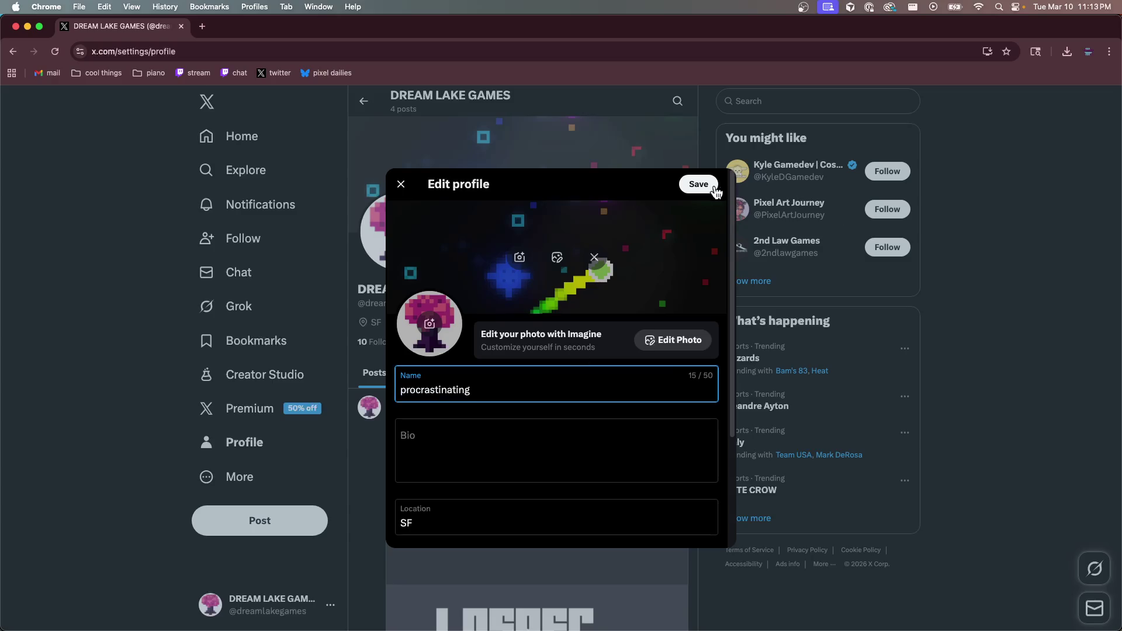
click(699, 184)
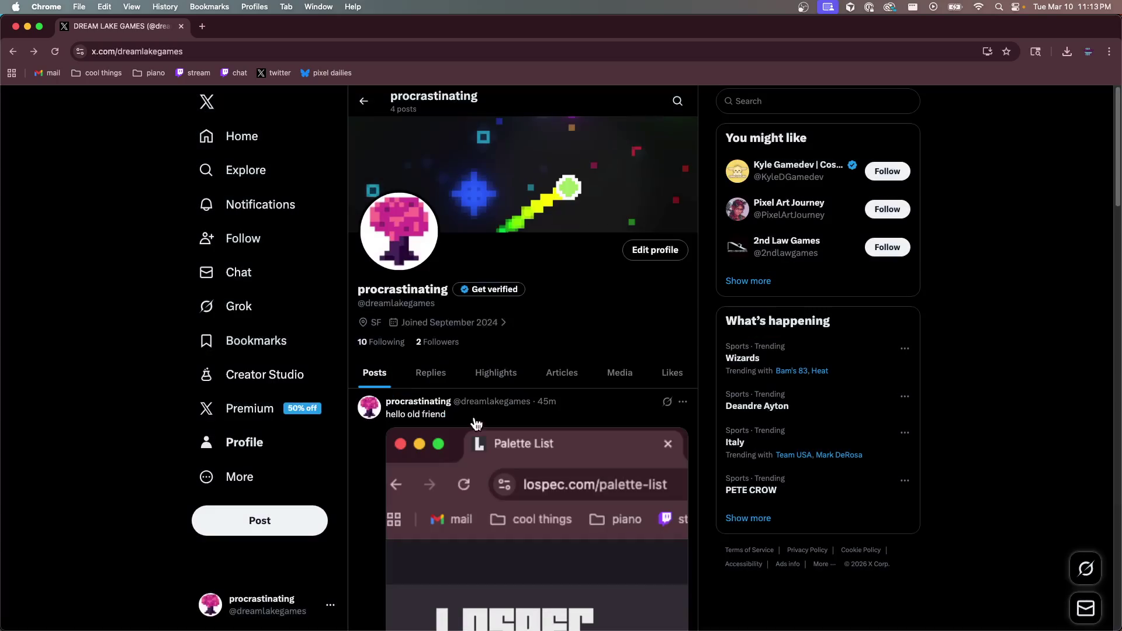
scroll(439, 497, down, 1)
scroll(442, 521, down, 2)
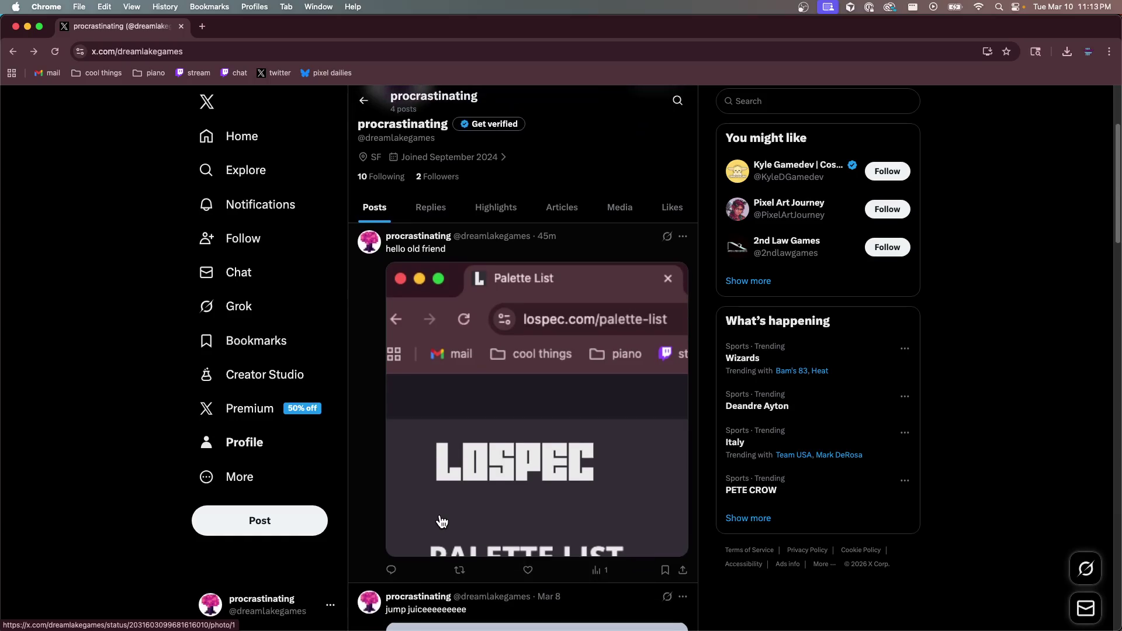
scroll(442, 521, up, 3)
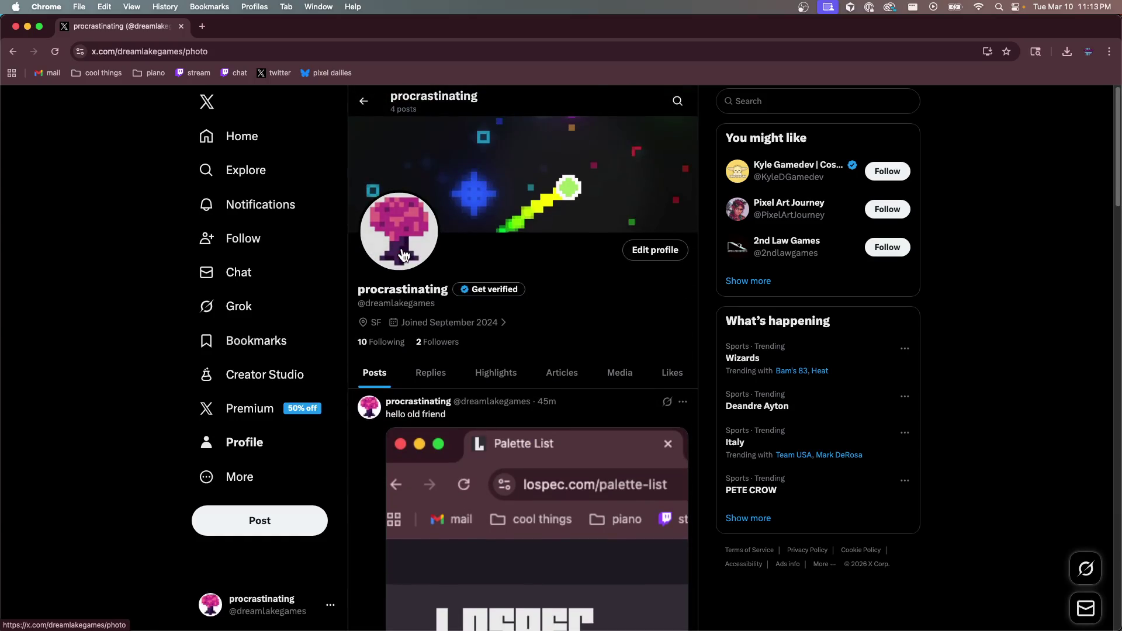
click(402, 255)
click(671, 237)
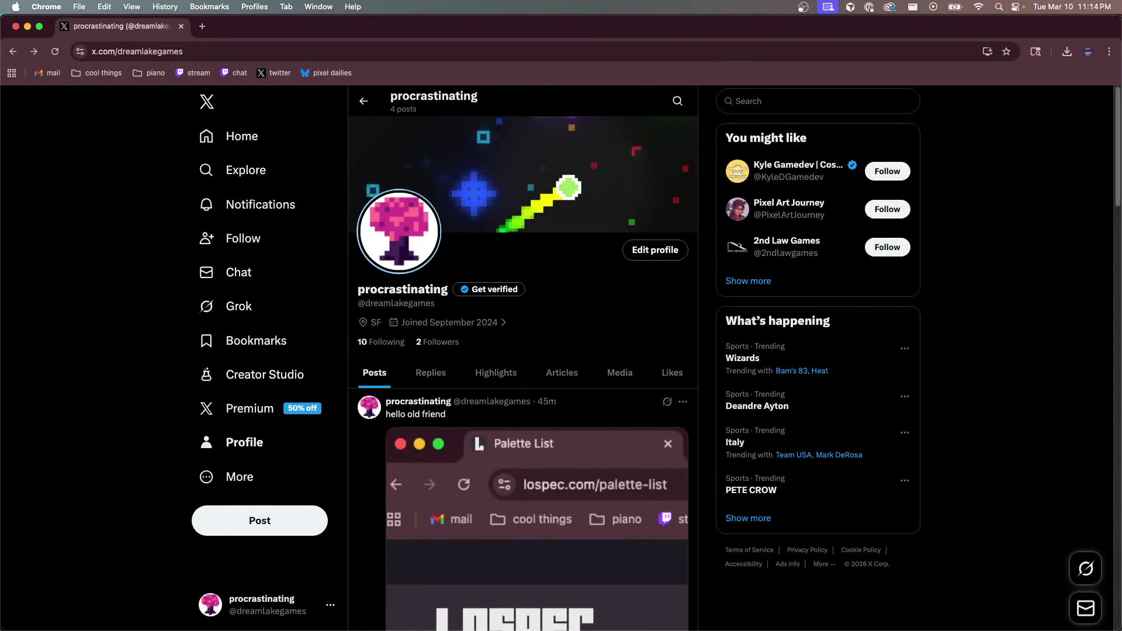
key(super+Tab)
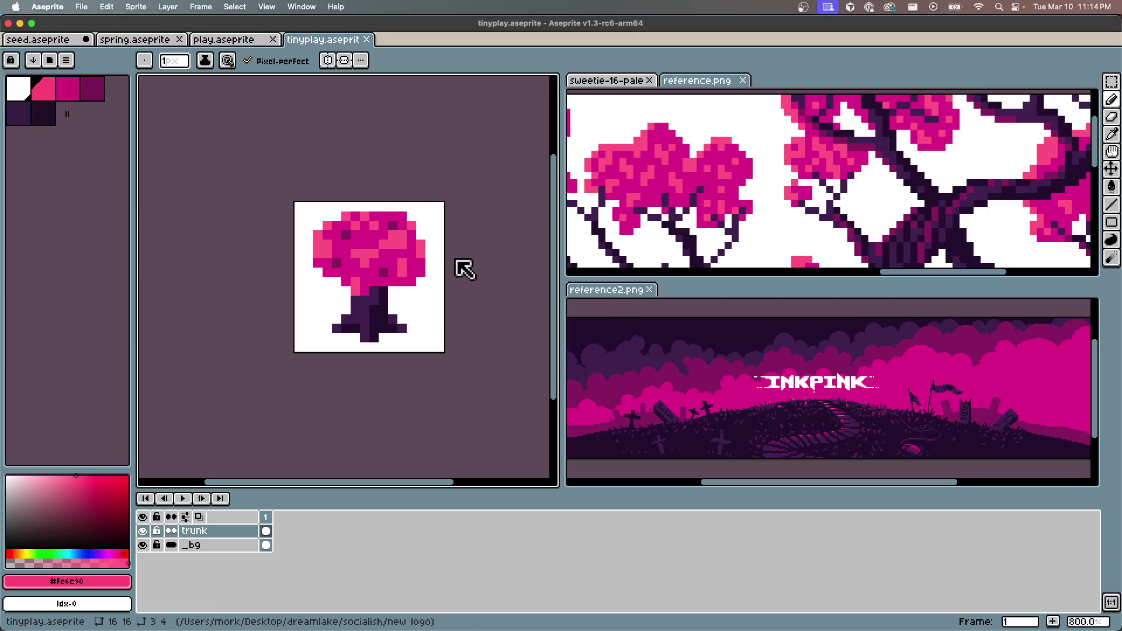
Export the tree at 100% resize with the output file named 16px.png
key(ctrl+a)
key(ctrl+d)
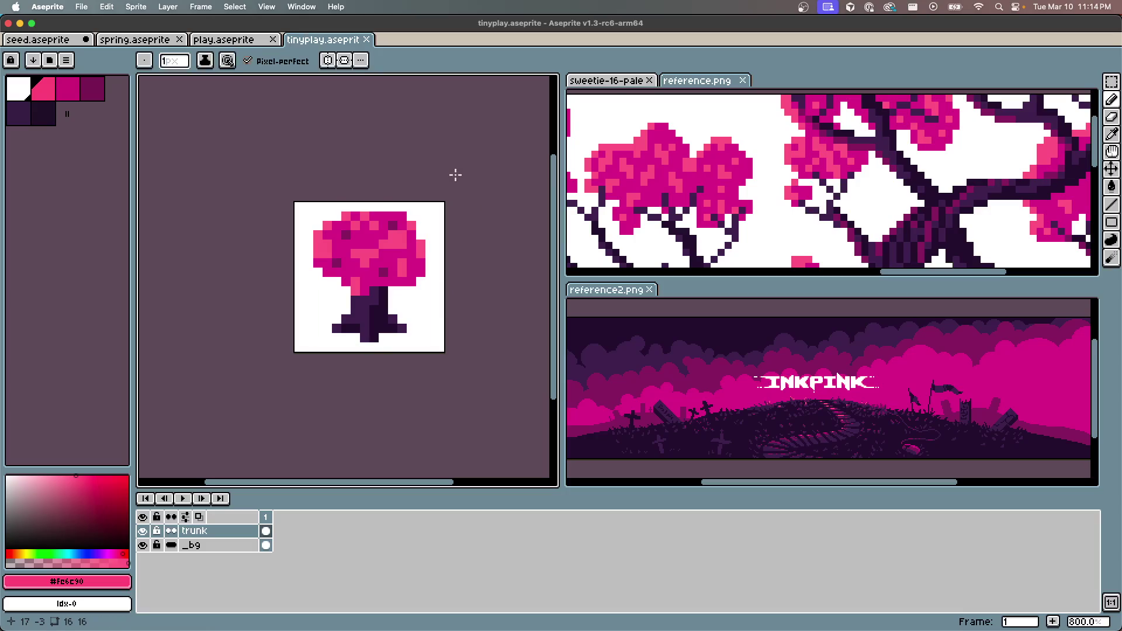
click(76, 8)
mouse_move(109, 128)
click(185, 124)
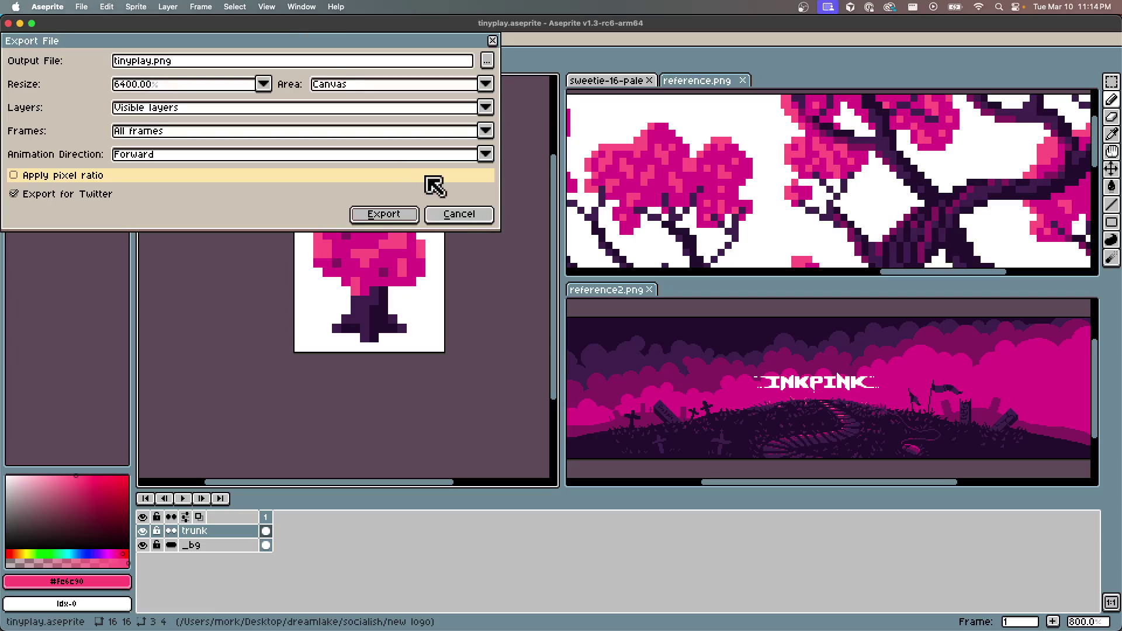
click(153, 61)
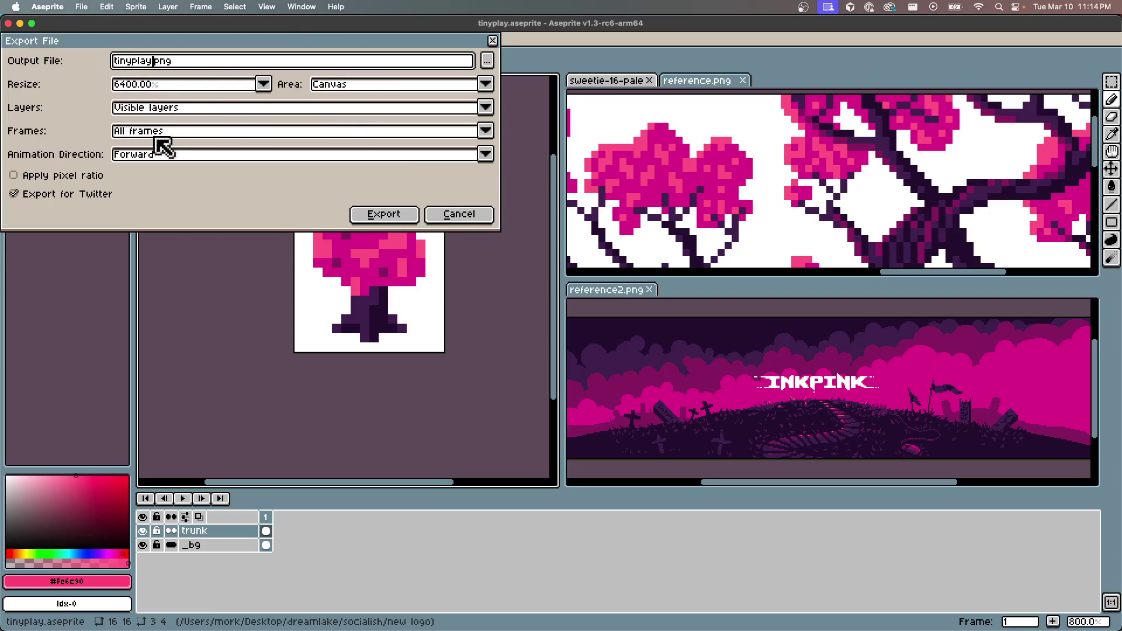
click(146, 89)
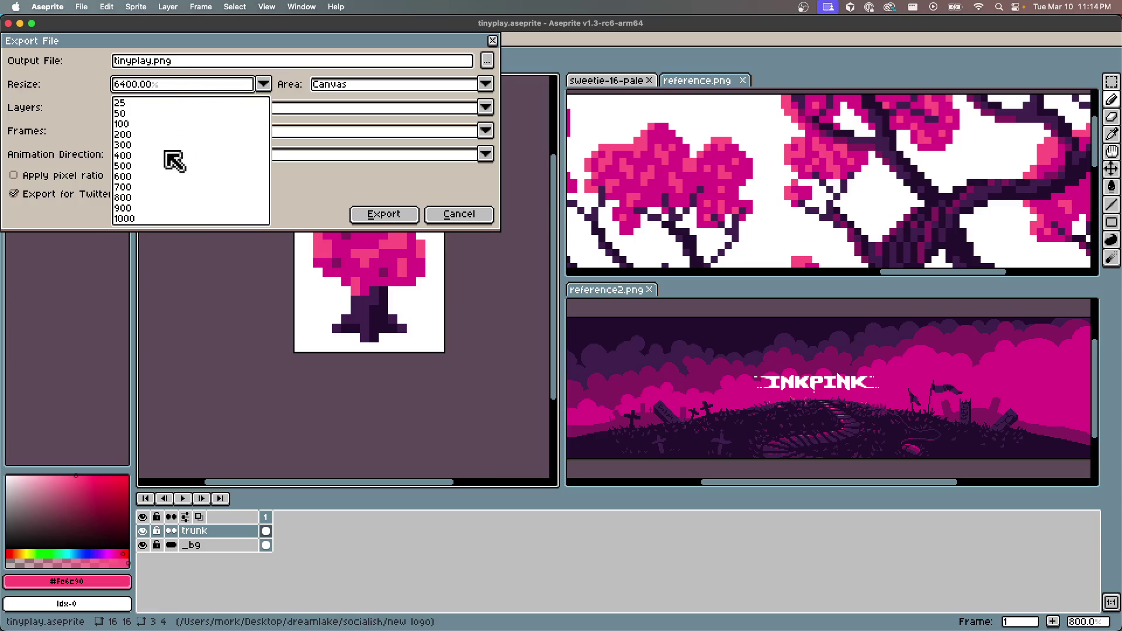
click(138, 125)
click(153, 61)
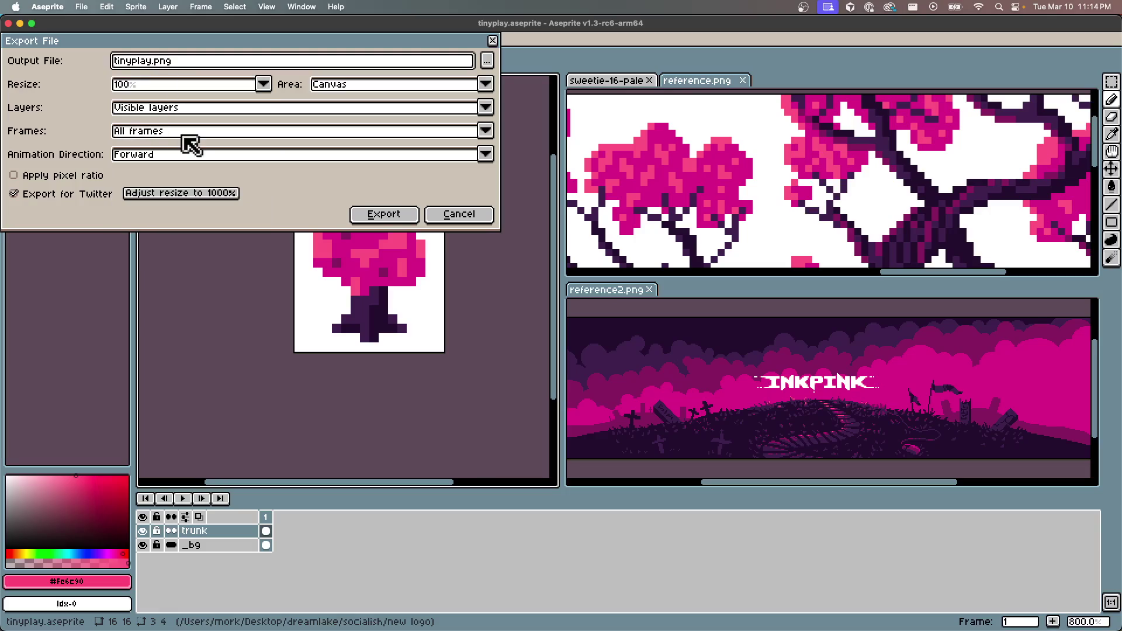
text(16)
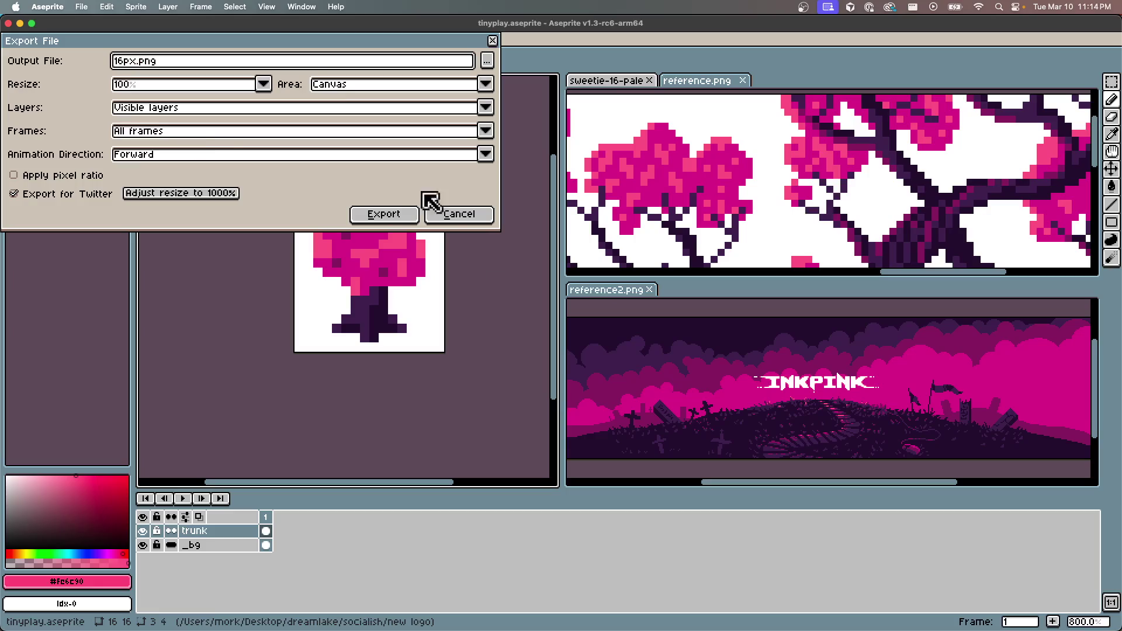
click(400, 216)
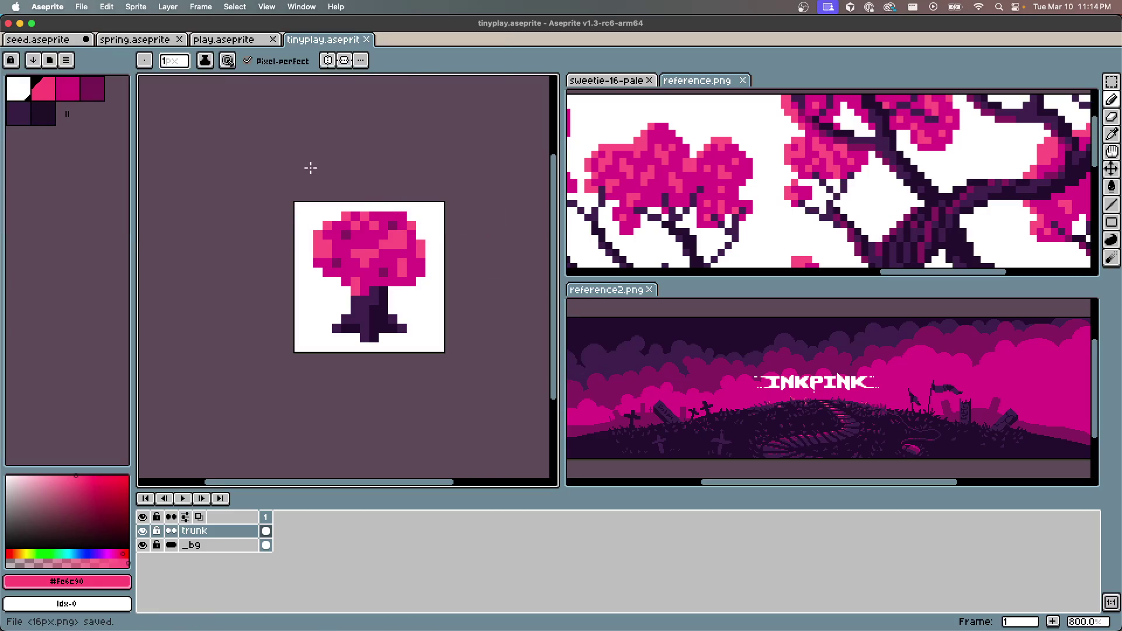
key(super+a)
Export the tree again at 1000% resize as the 160 px PNG
key(super+d)
click(81, 7)
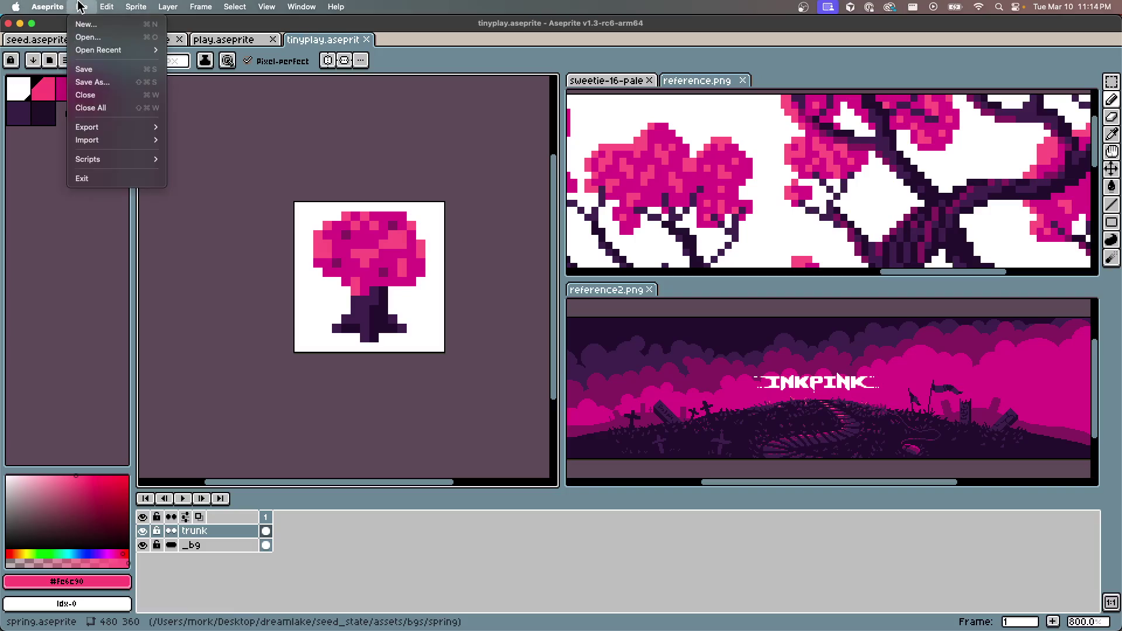
mouse_move(90, 128)
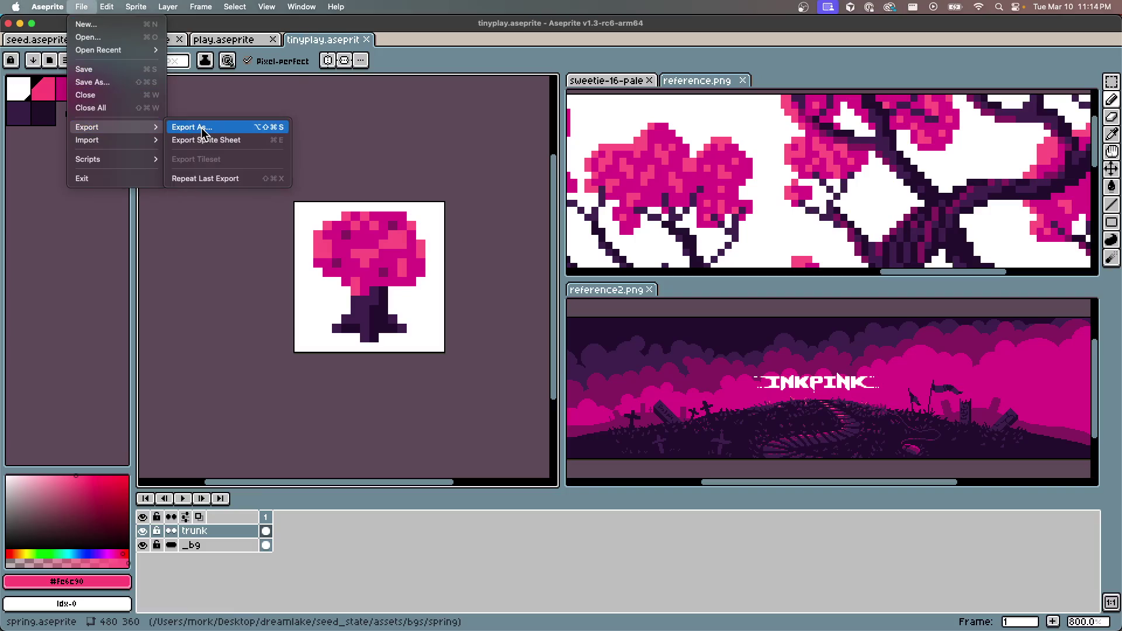
click(202, 133)
click(124, 61)
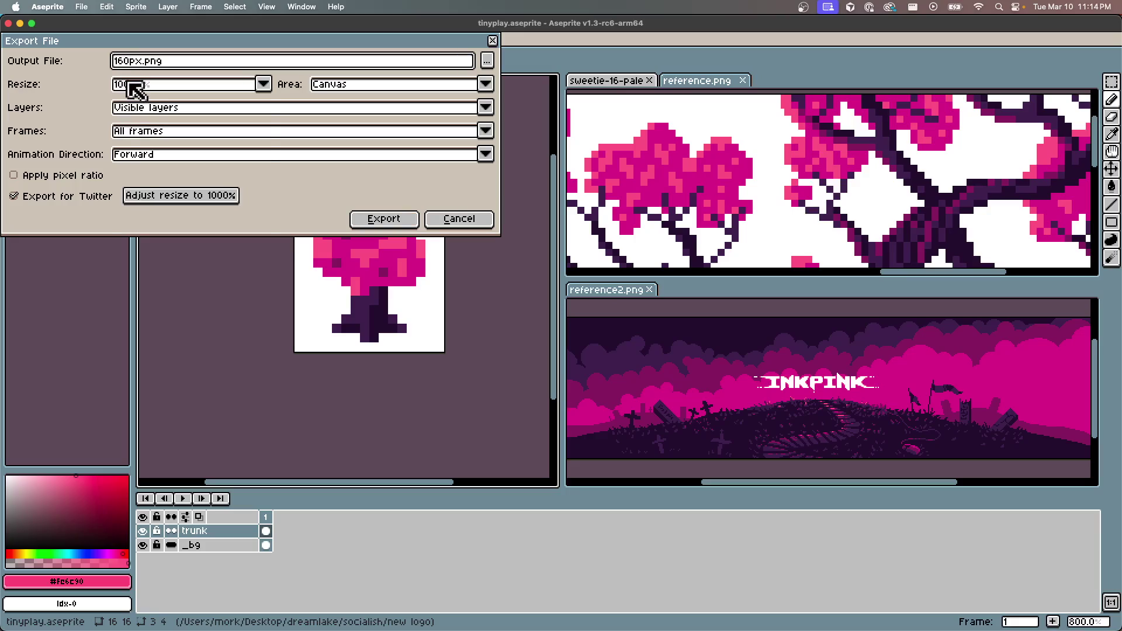
click(132, 85)
click(140, 221)
click(362, 221)
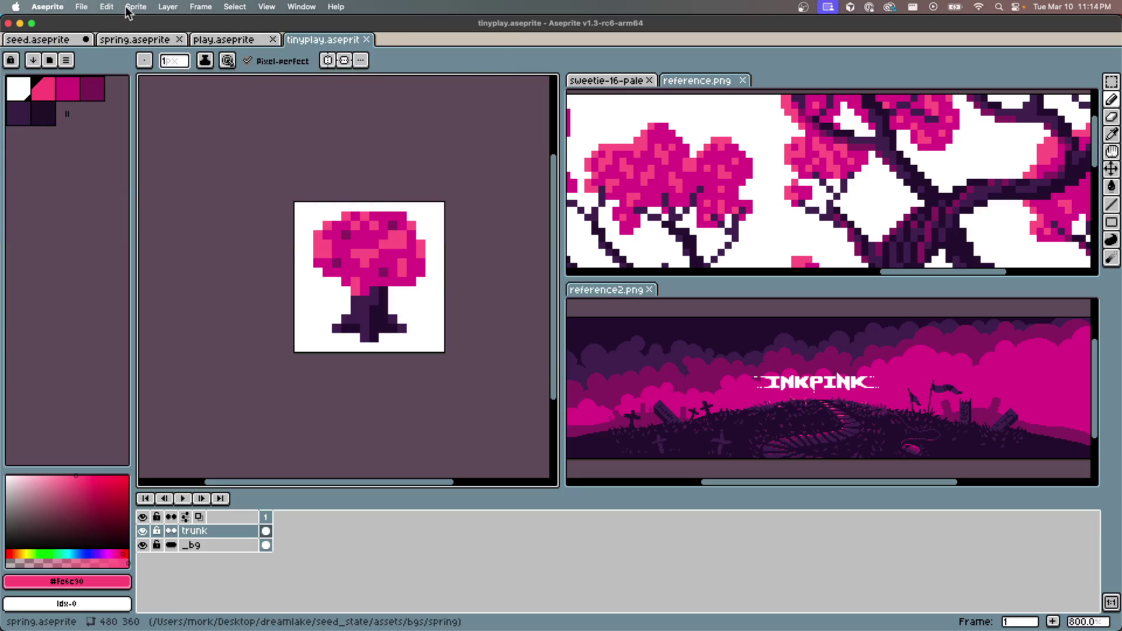
Export the tree as 1600px.png at 10000% size, then leave full screen
click(81, 7)
mouse_move(103, 127)
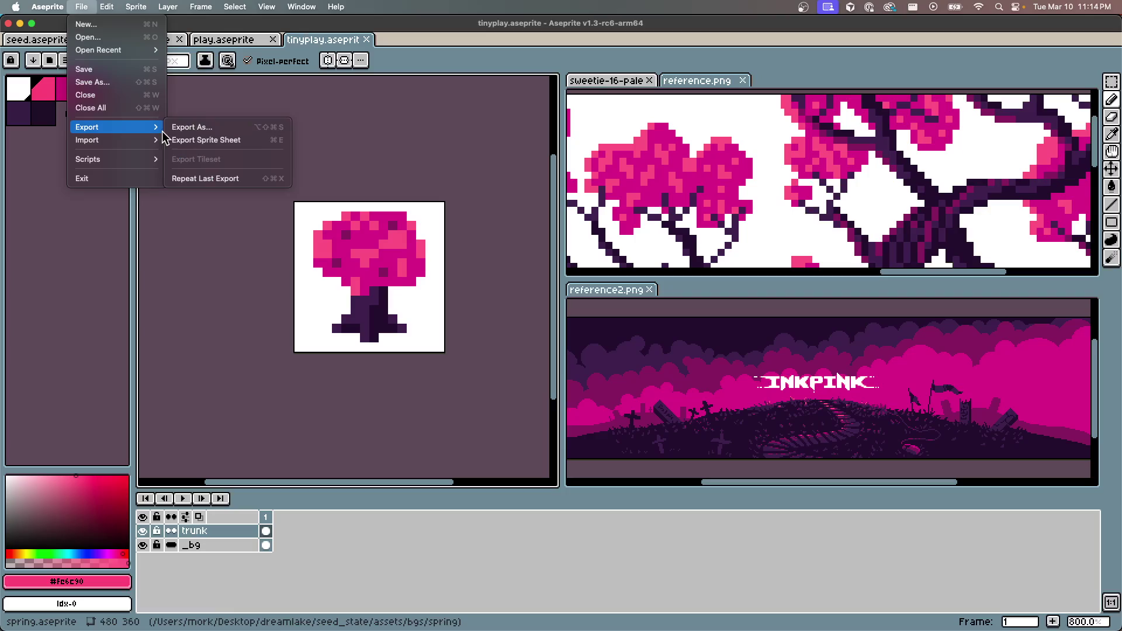
click(181, 128)
click(129, 60)
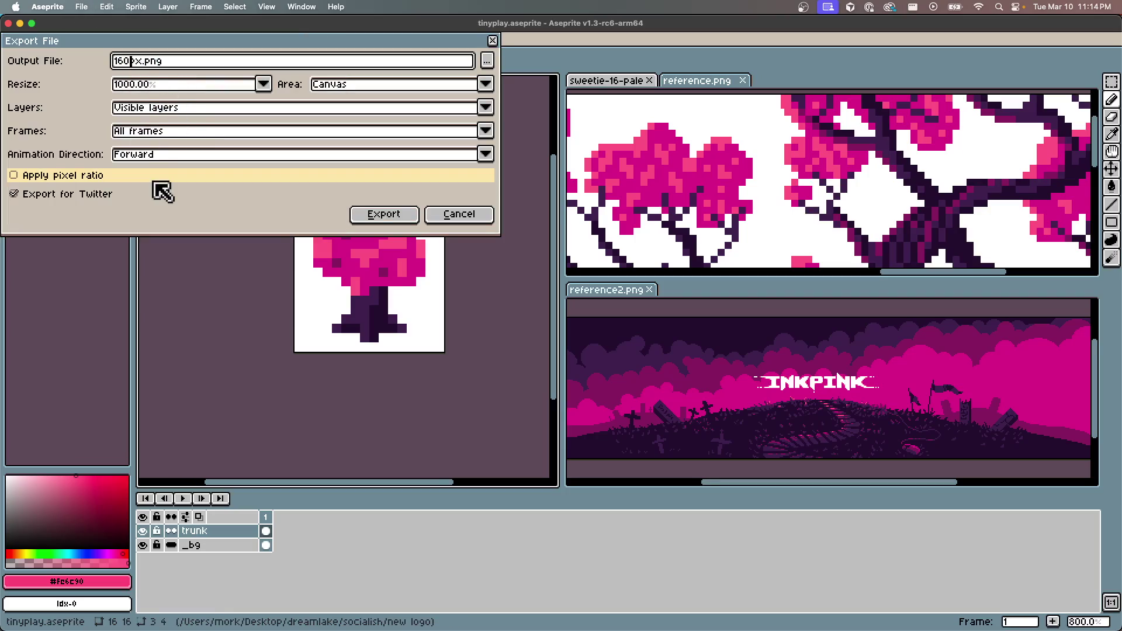
click(137, 84)
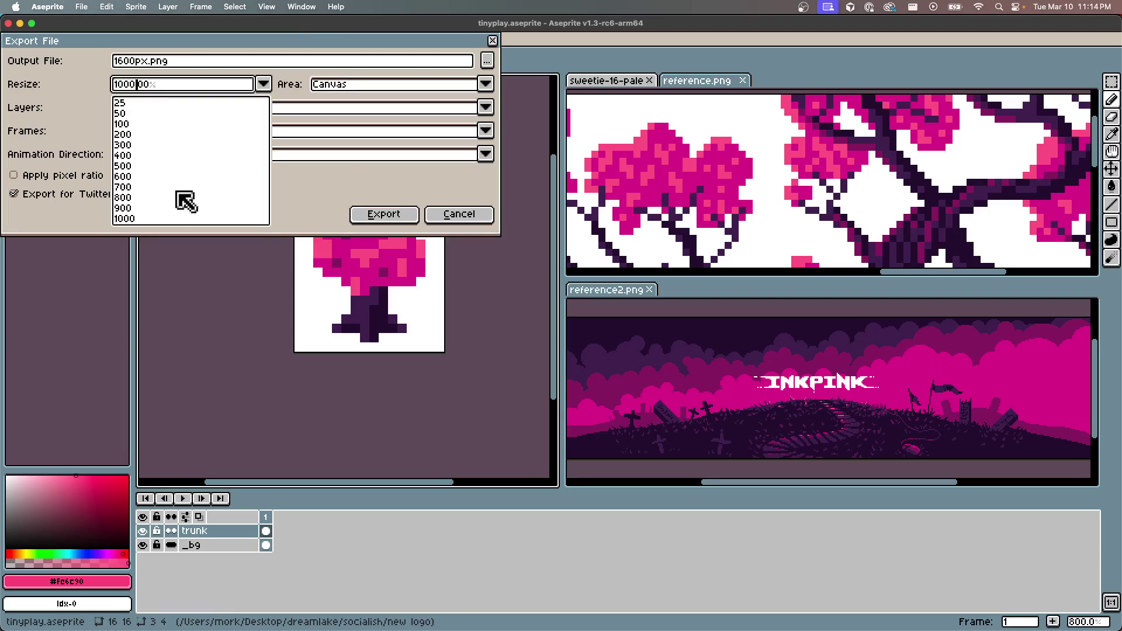
click(406, 213)
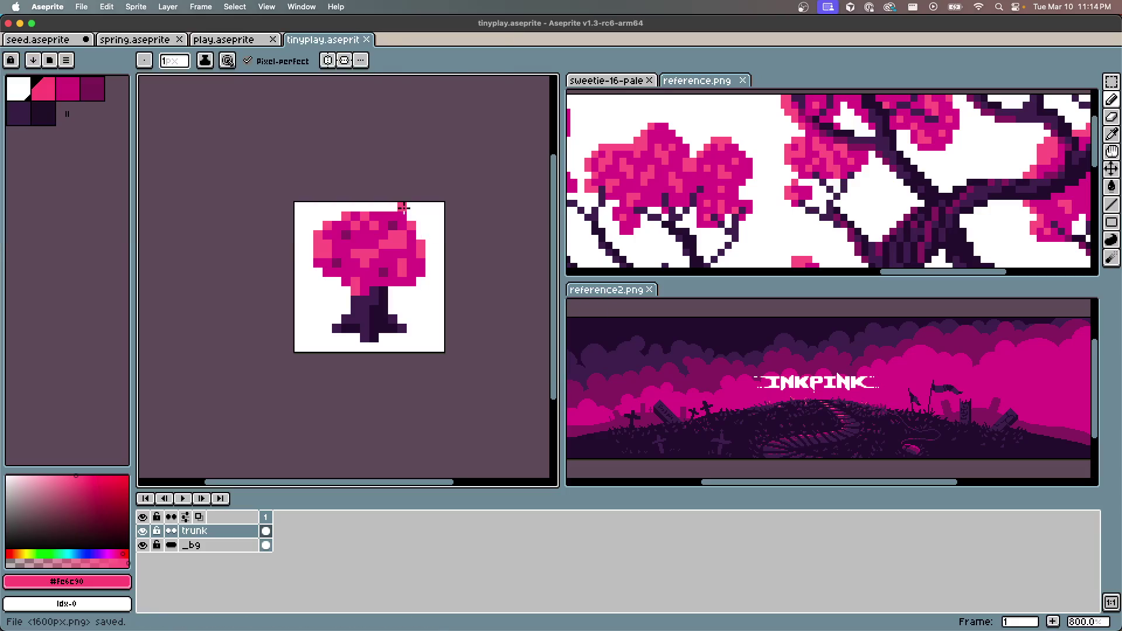
key(ctrl+super+f)
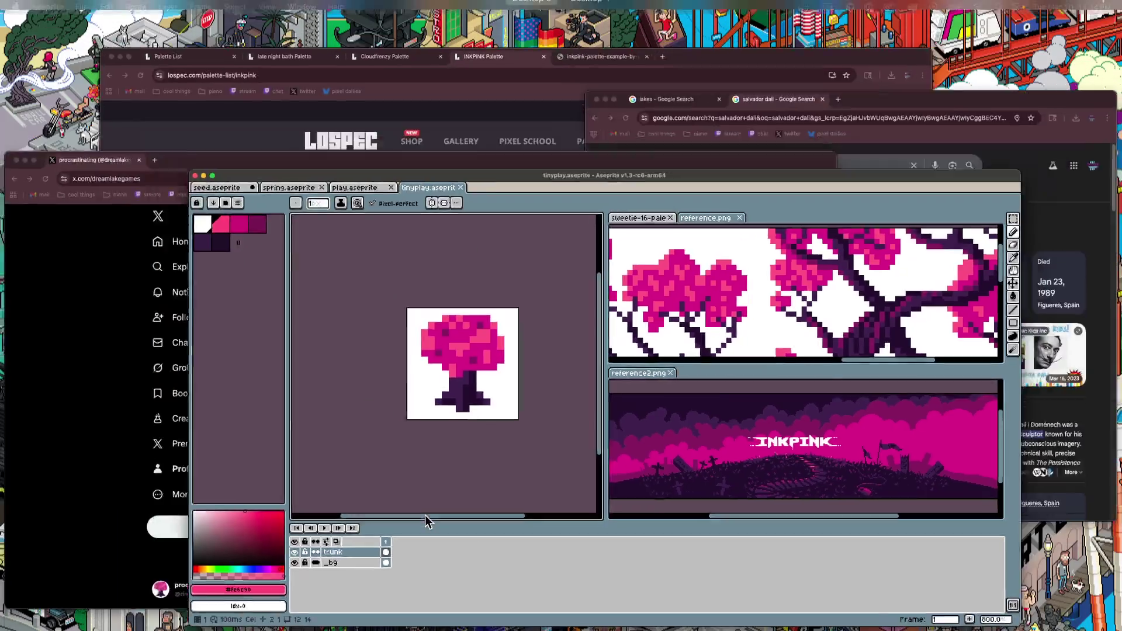
key(ctrl+Up)
Set 1600px.png as the X profile photo, accept the crop and save the profile
click(228, 456)
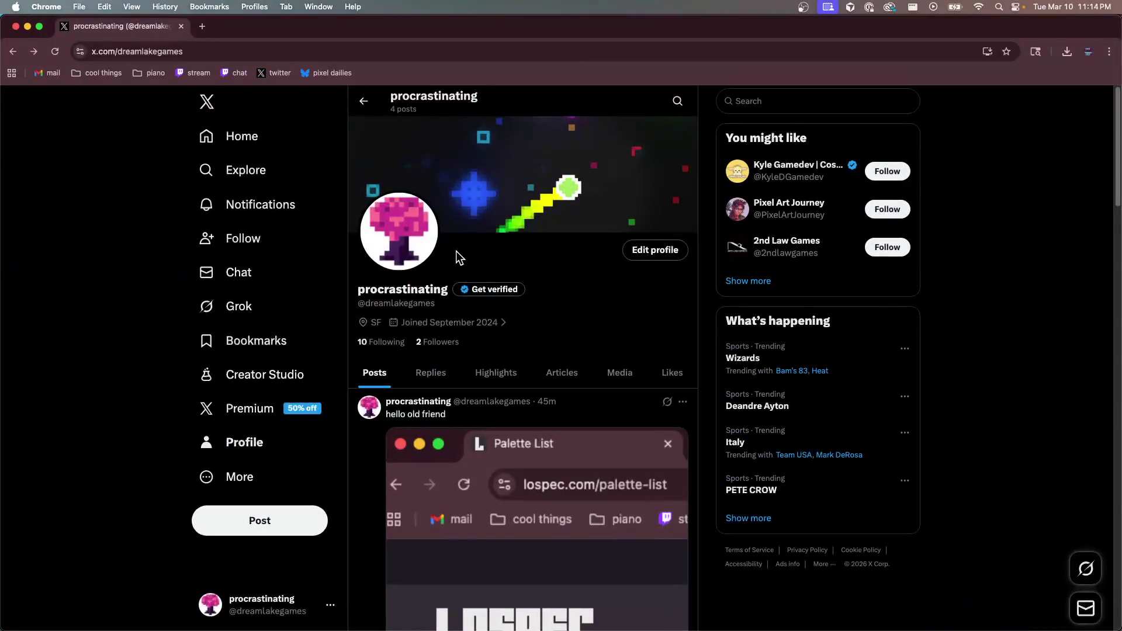
click(680, 263)
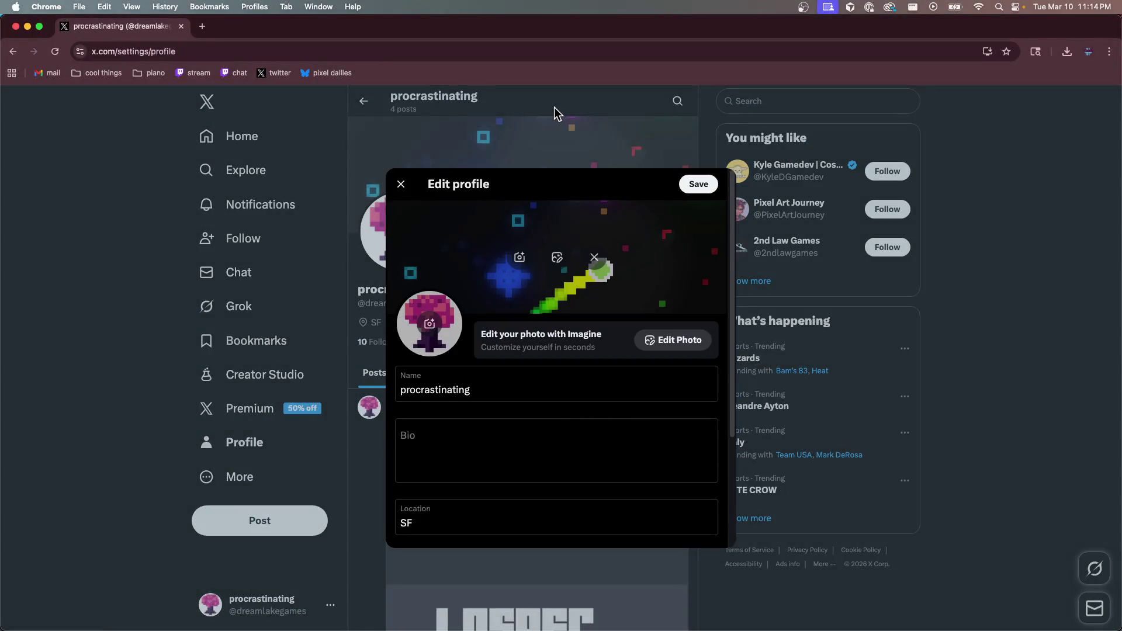
click(431, 324)
click(693, 263)
click(761, 436)
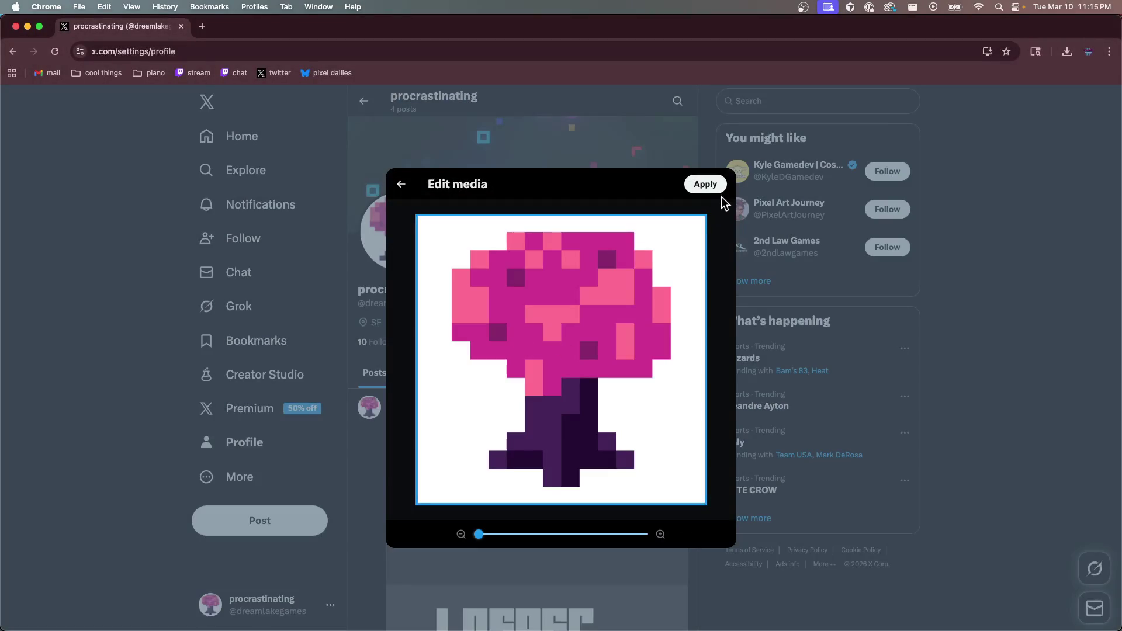
click(708, 187)
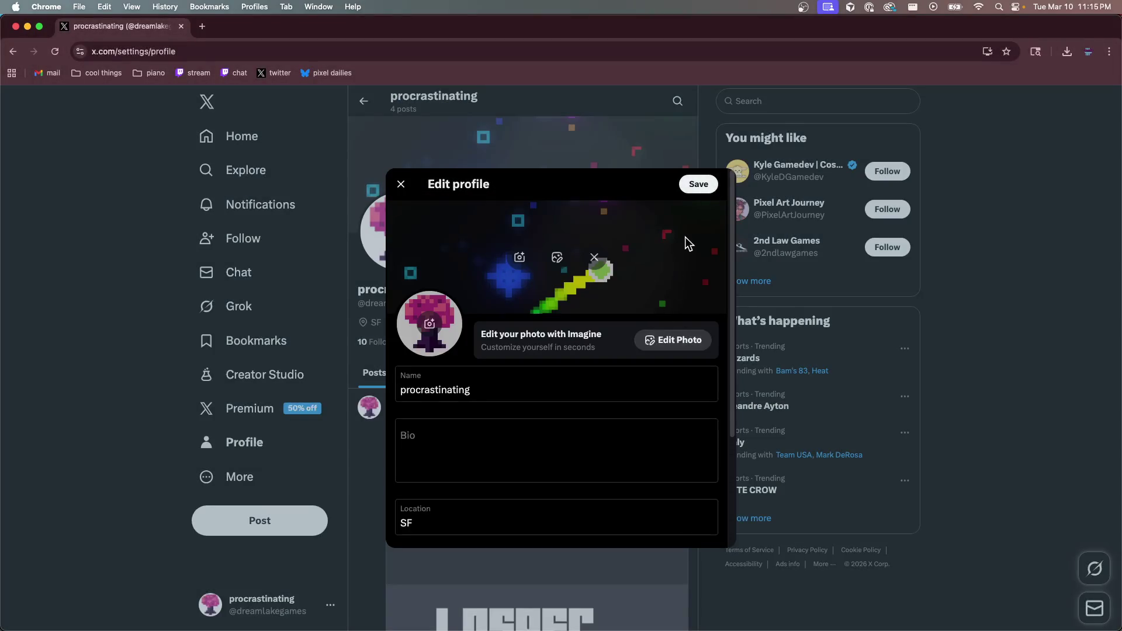
click(698, 184)
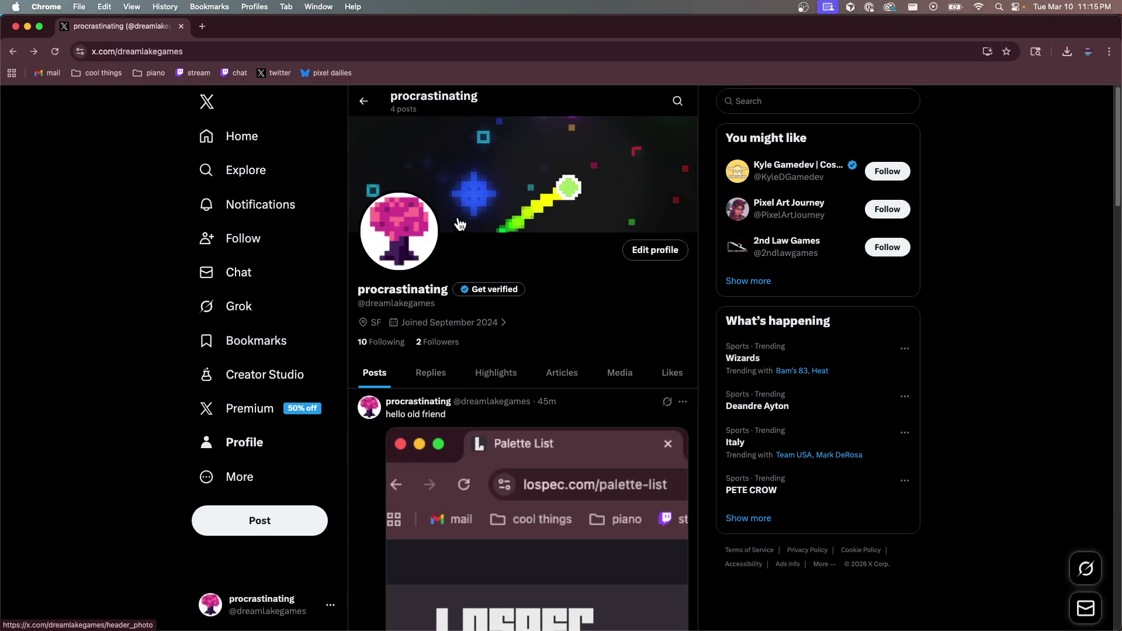
Reload the X profile page to check the new photo, then return to Aseprite
key(super+r)
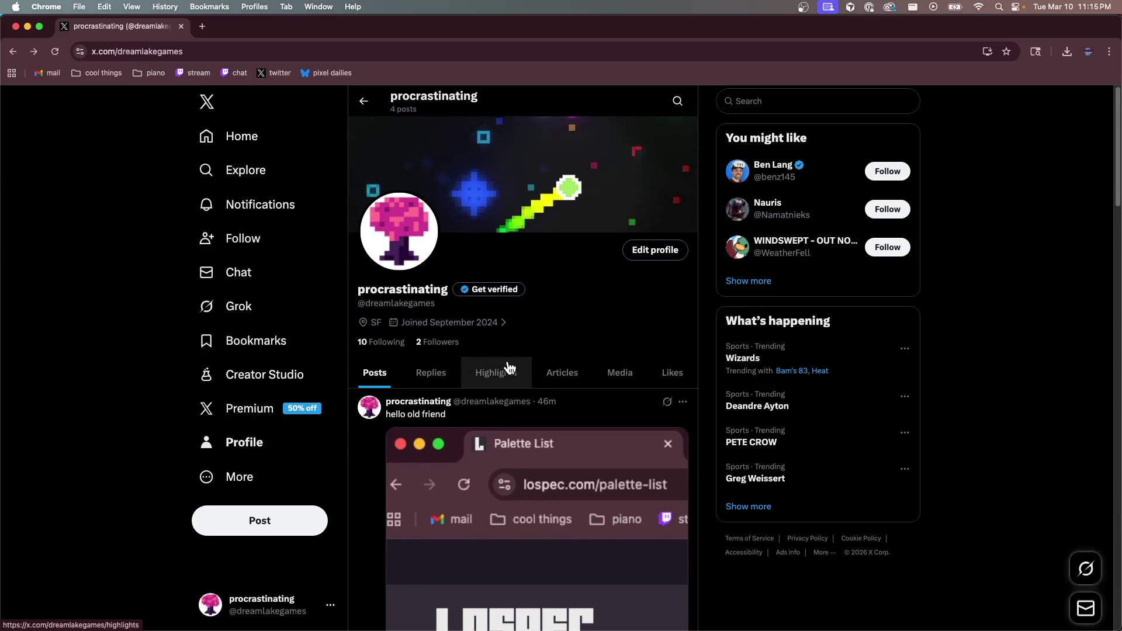
scroll(384, 443, down, 8)
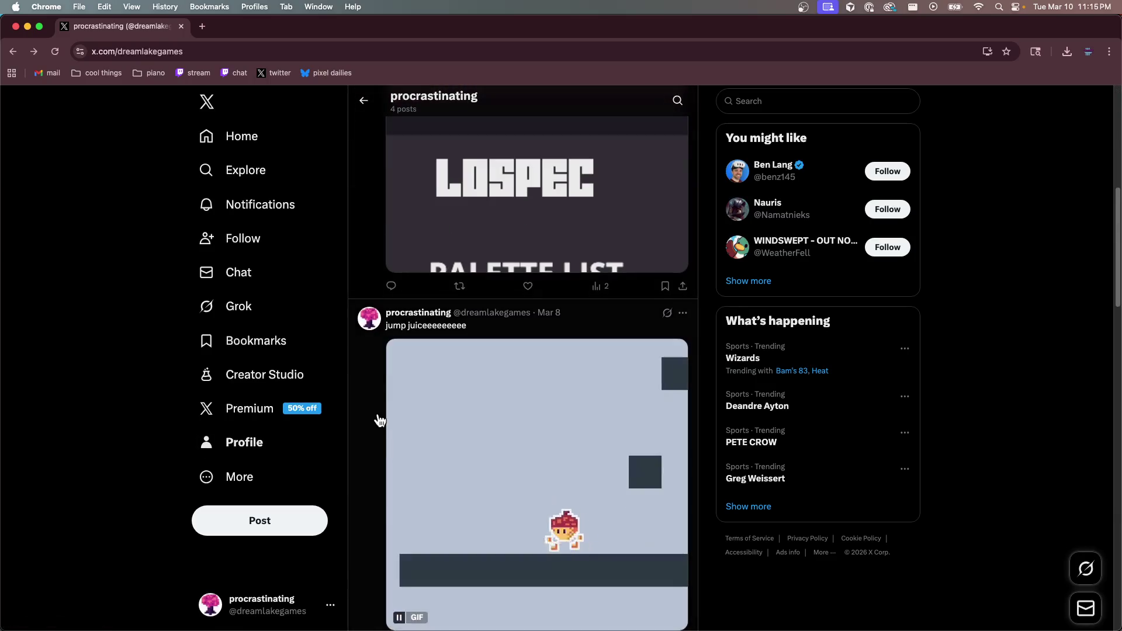
scroll(374, 409, down, 8)
scroll(574, 531, down, 5)
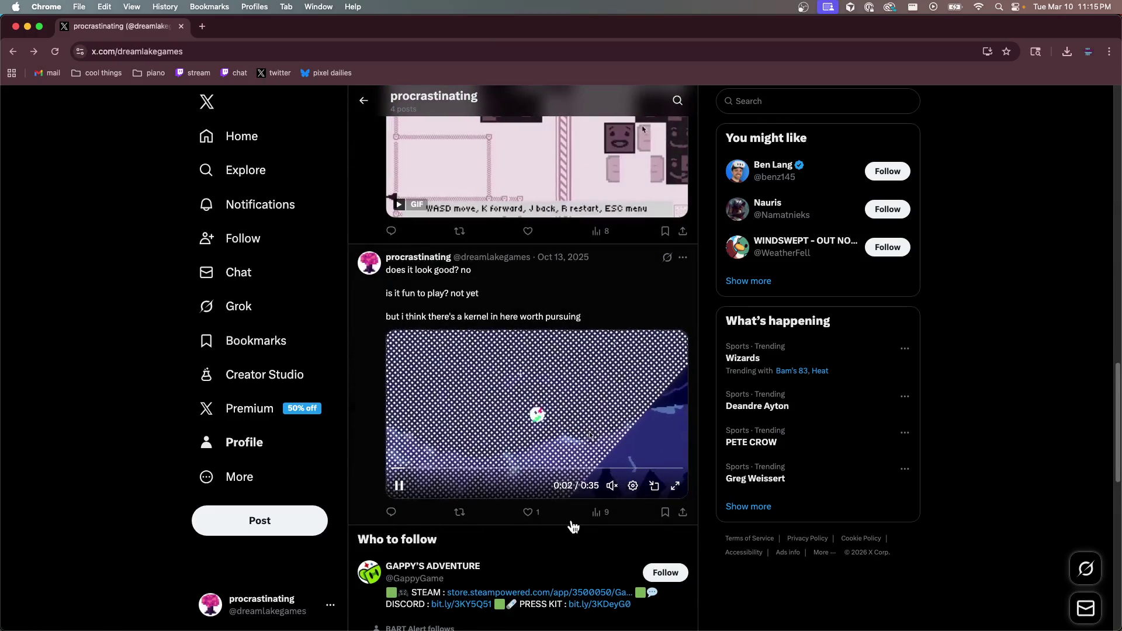
scroll(553, 514, down, 5)
scroll(552, 518, up, 7)
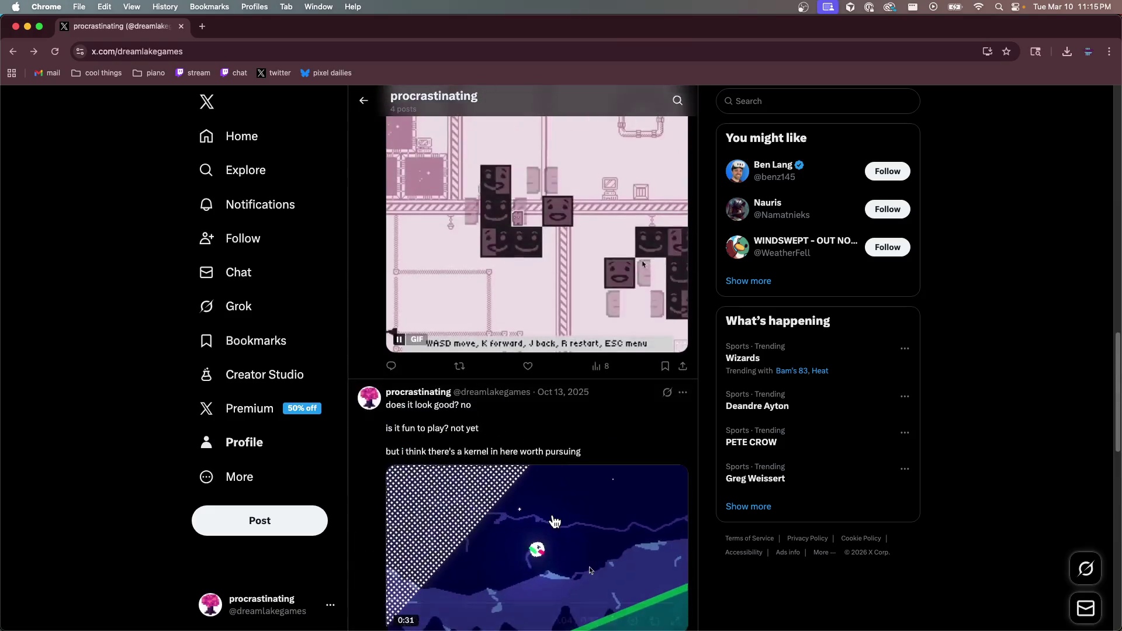
scroll(554, 521, up, 12)
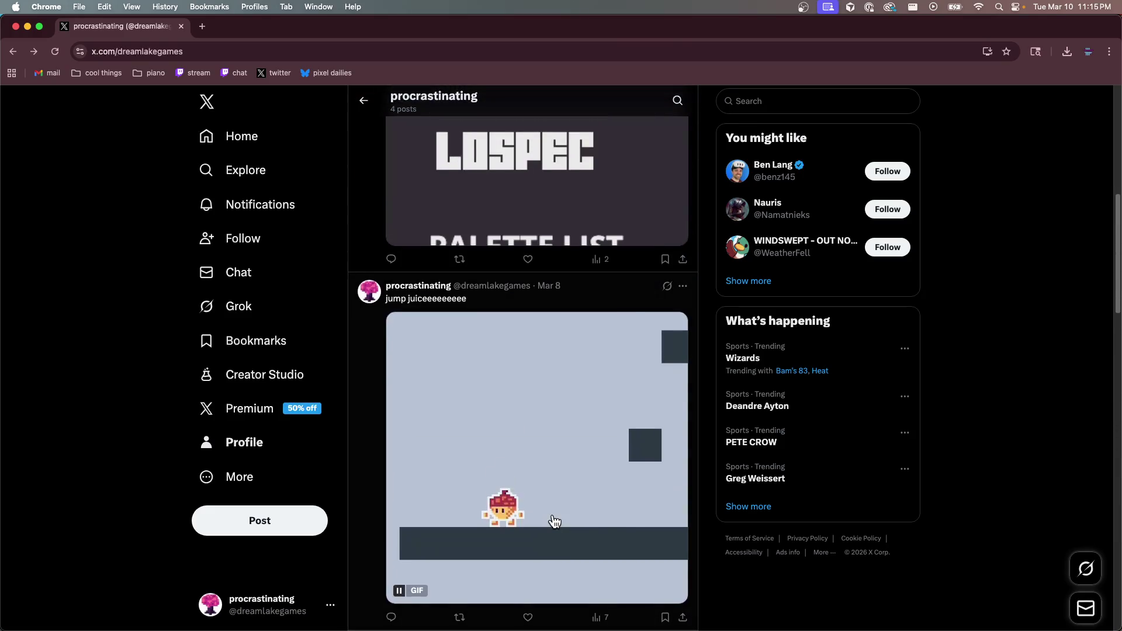
scroll(554, 521, up, 8)
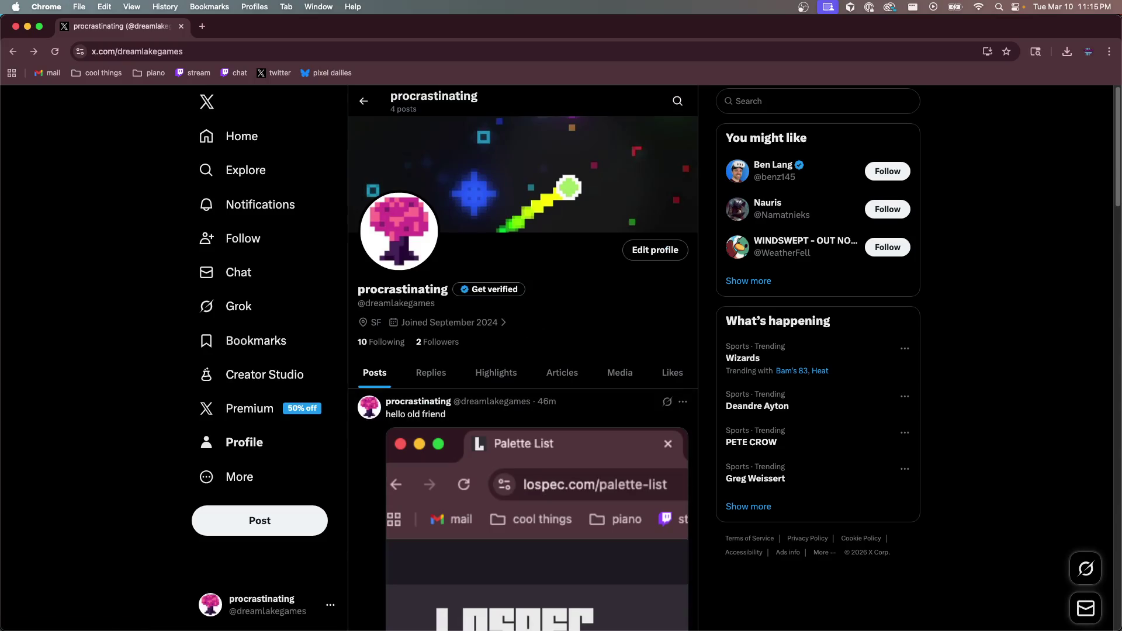
key(super+Tab)
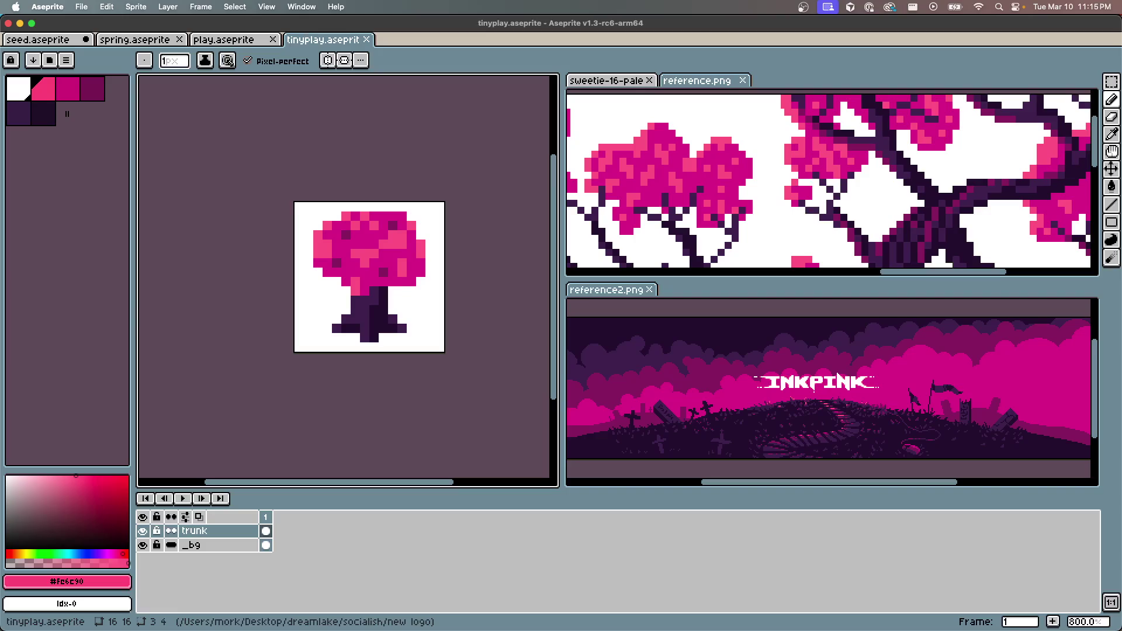
In a new Cursor chat, ask why the low-res pixel-art profile picture looks fuzzy after uploading
key(super+Tab)
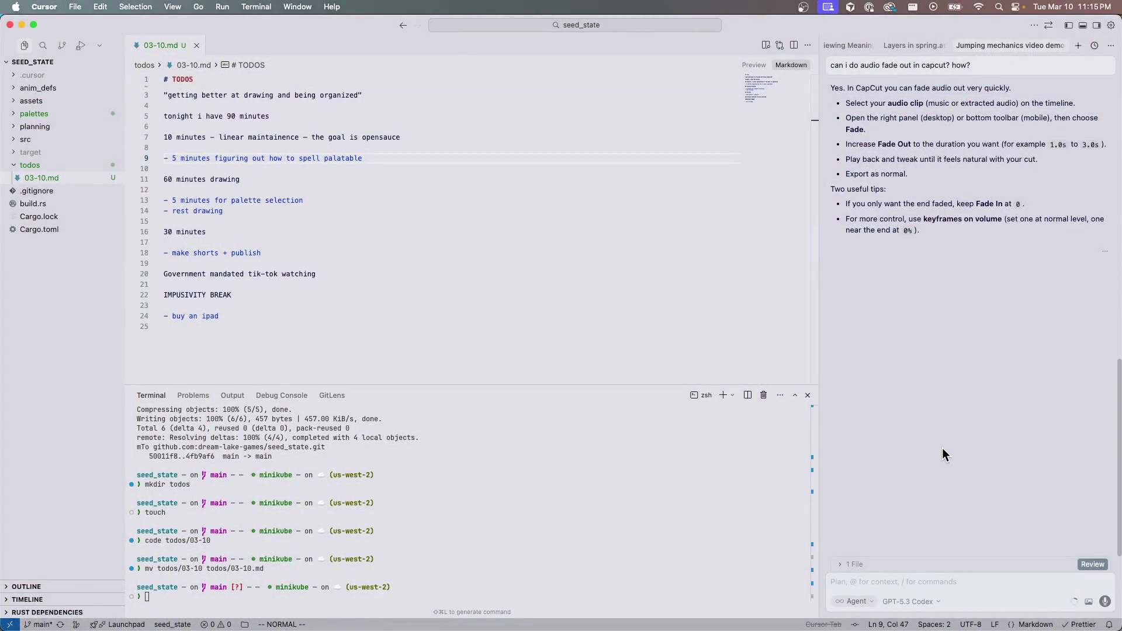
key(super+n)
text(how)
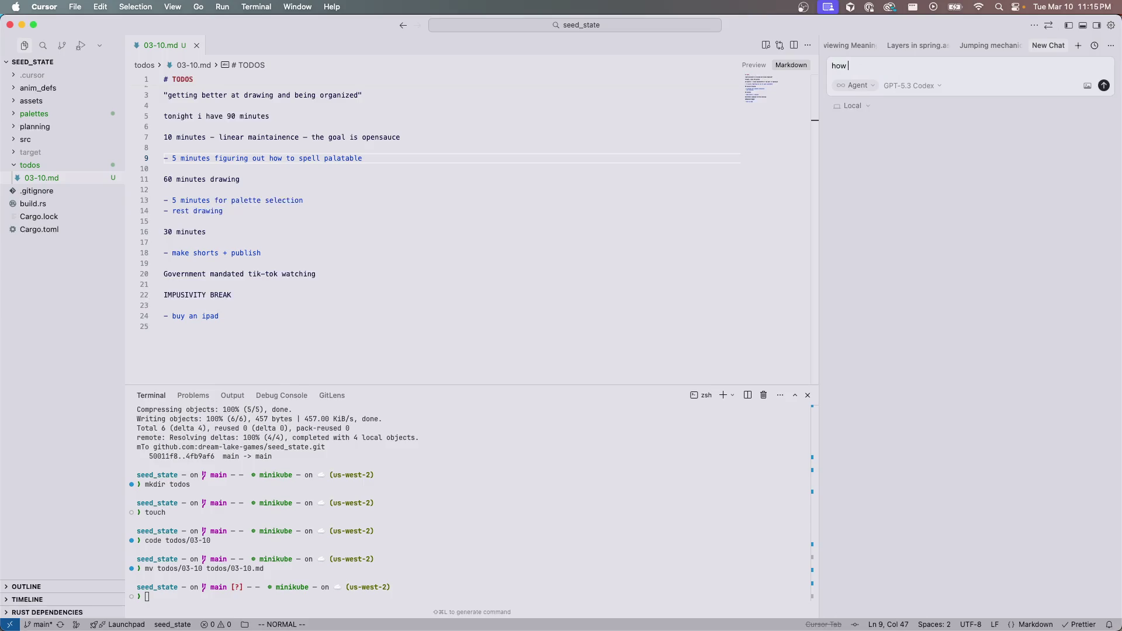
key(BackSpace)
key(BackSpace)
key(BackSpace)
text(i just made a )
text(new image)
key(shift+Left)
key(shift+Left)
key(shift+Left)
text(profile picture for )
text(twitch, it's )
text(low res pixel art, but when i upl)
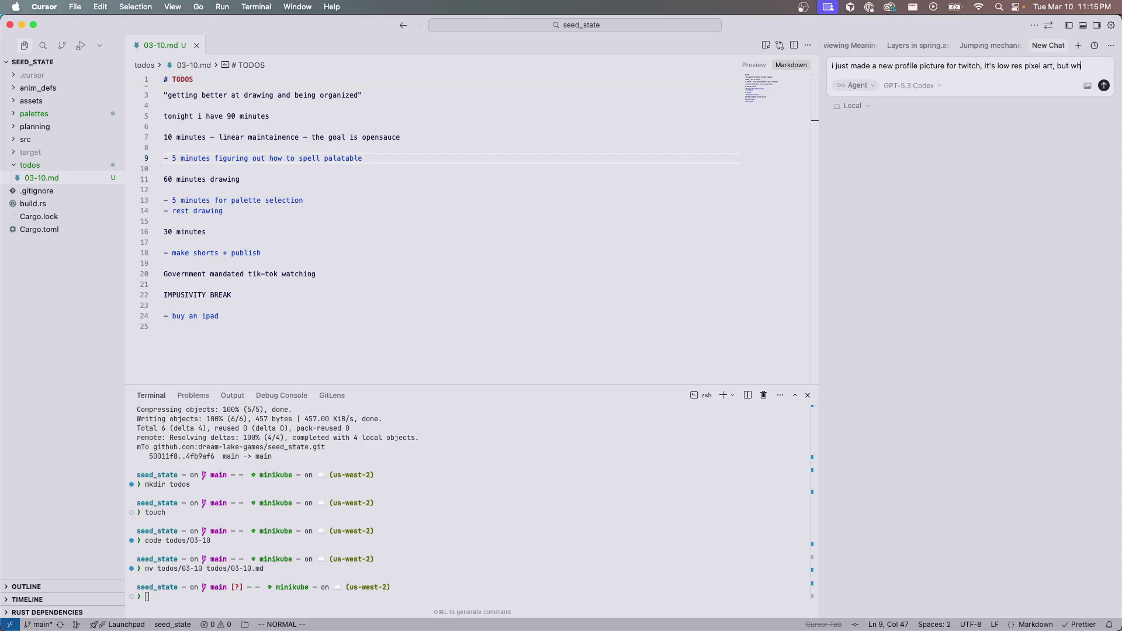
text(oad it)
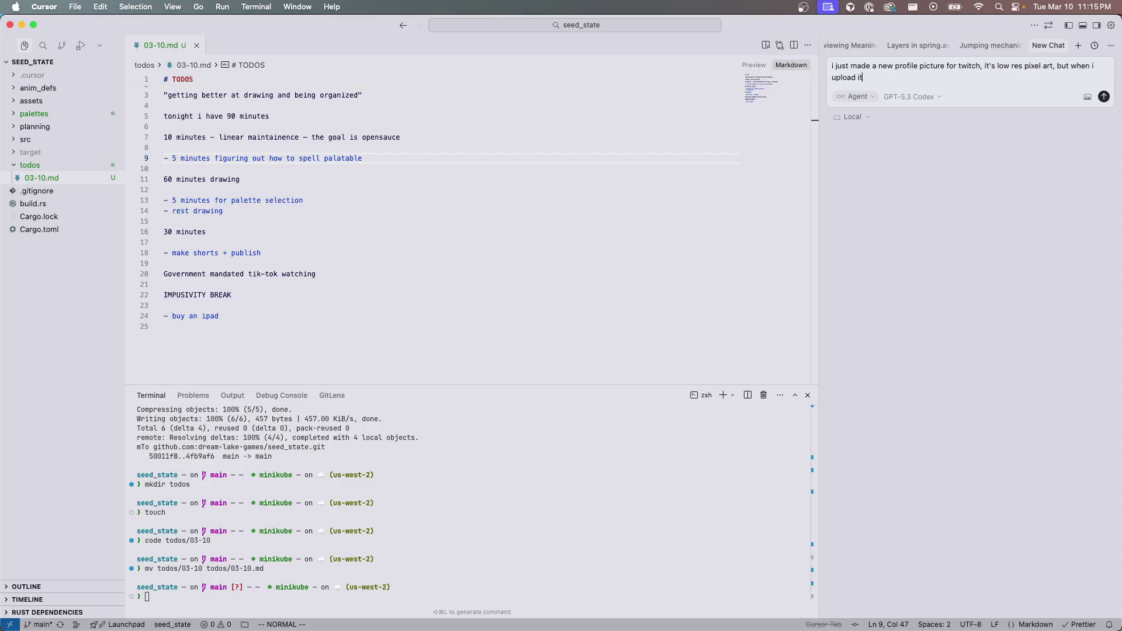
text(, it still looks a li)
text(ttle)
text( fuzzy. any id)
text(ea)
key(Return)
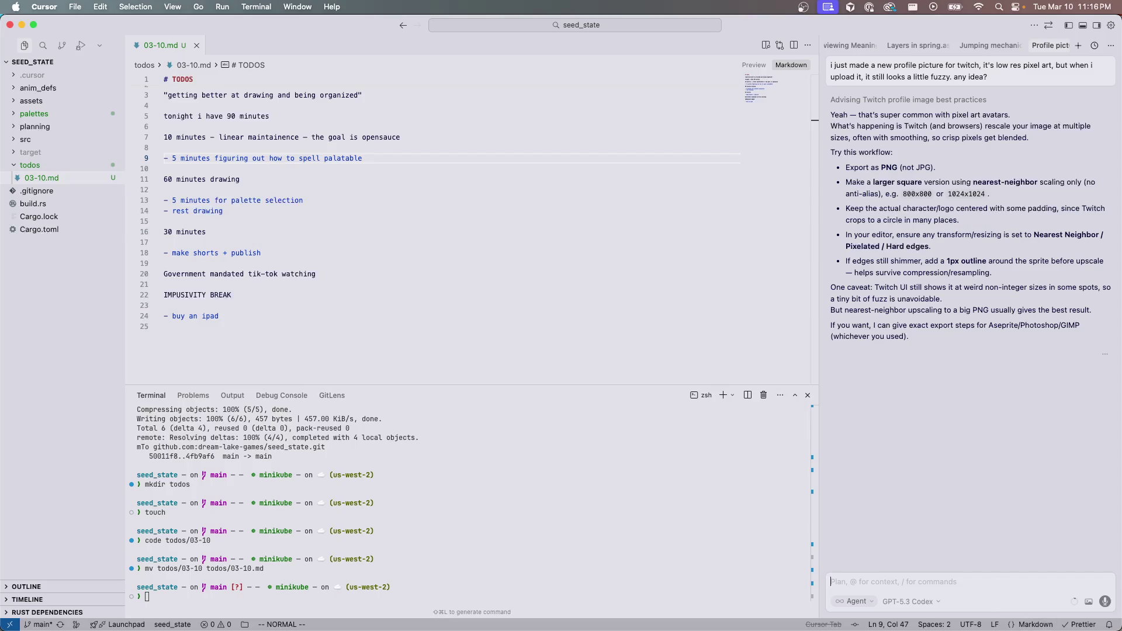
key(super+Tab)
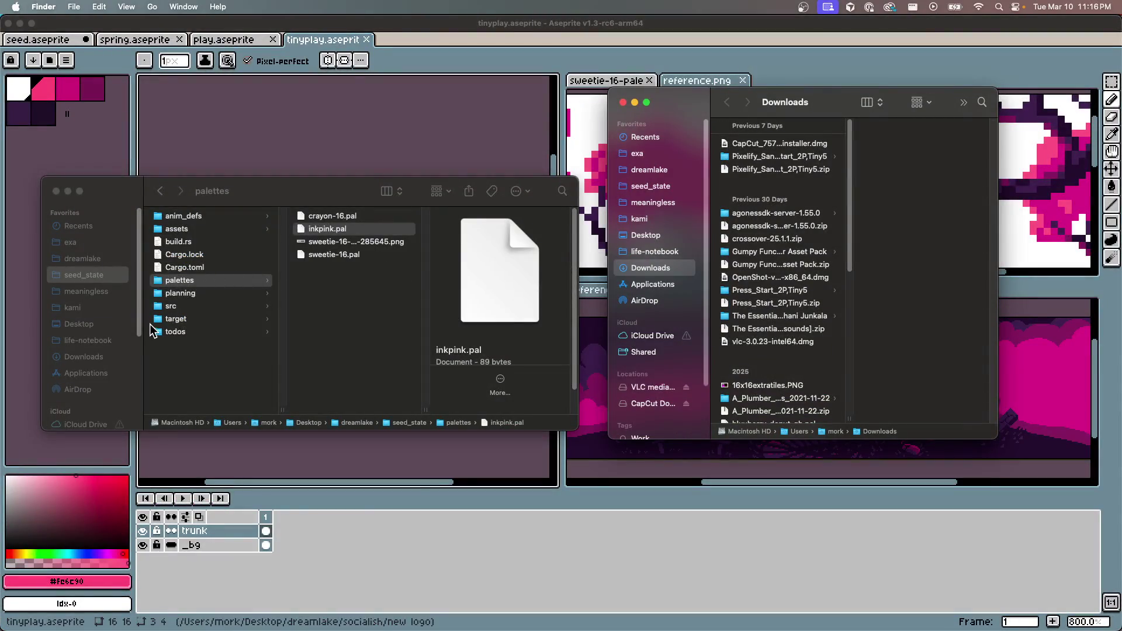
In Finder, open dreamlake > socialish > new logo
click(76, 259)
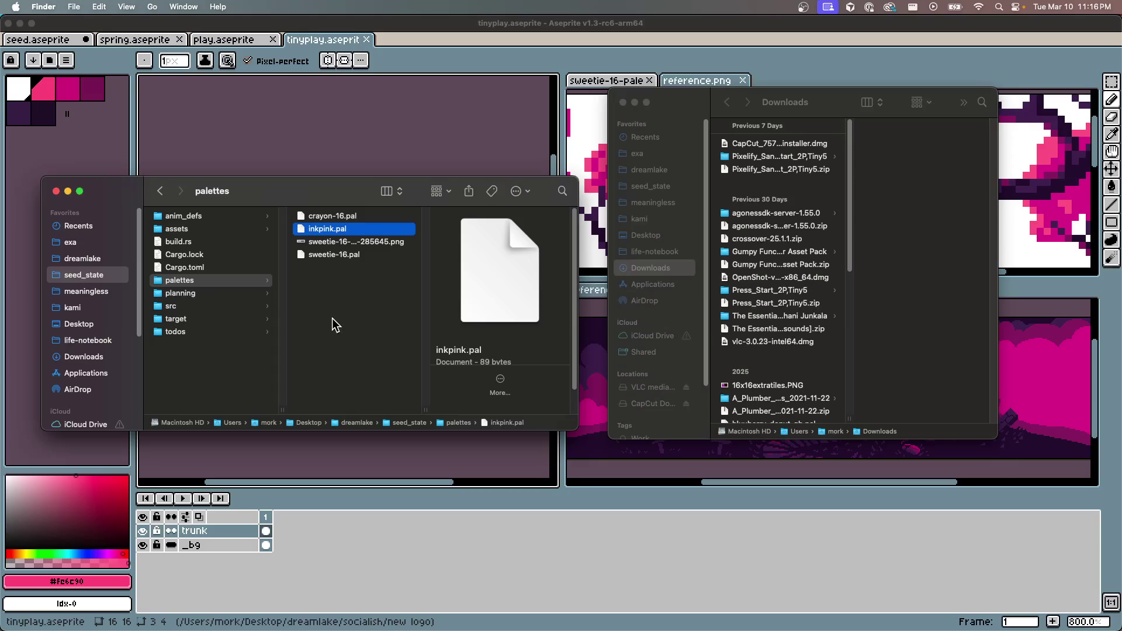
click(94, 259)
scroll(217, 362, down, 5)
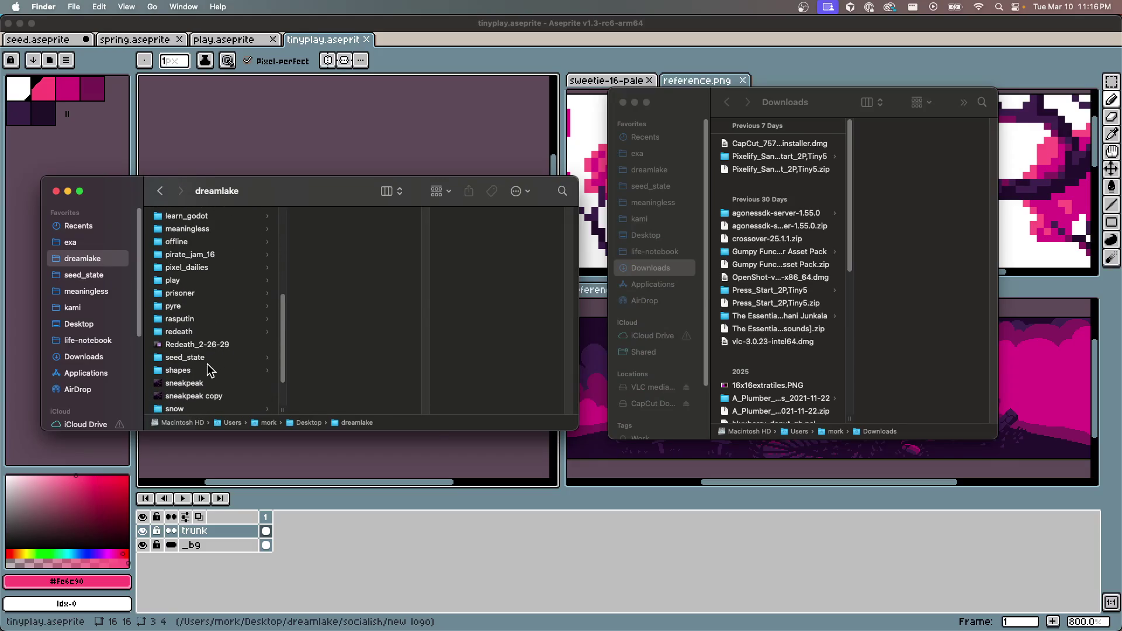
click(198, 364)
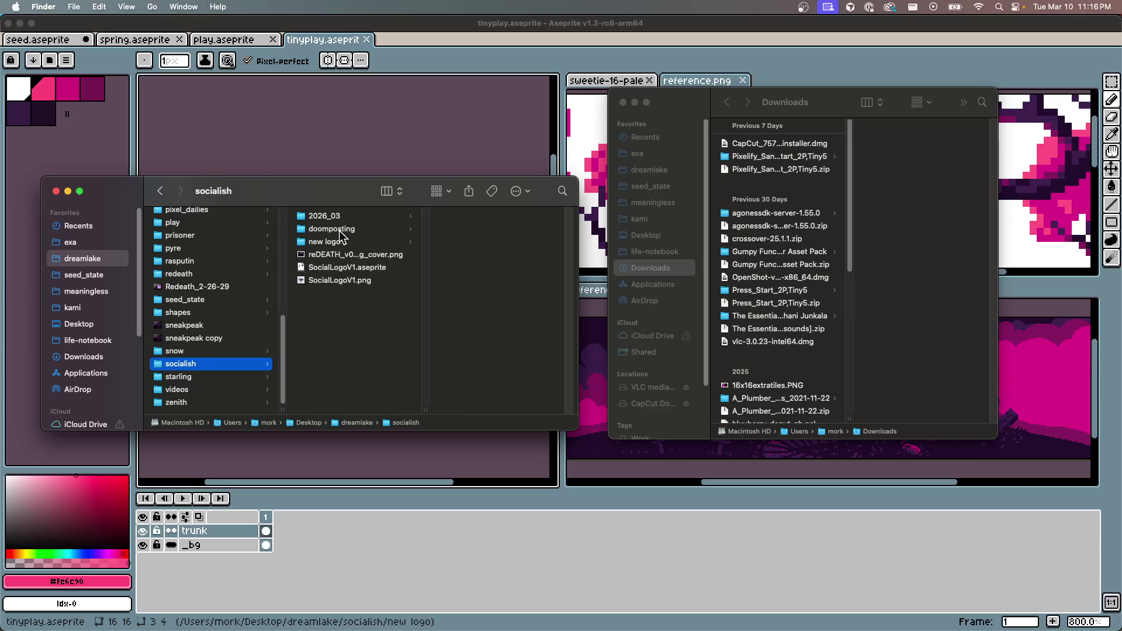
click(332, 242)
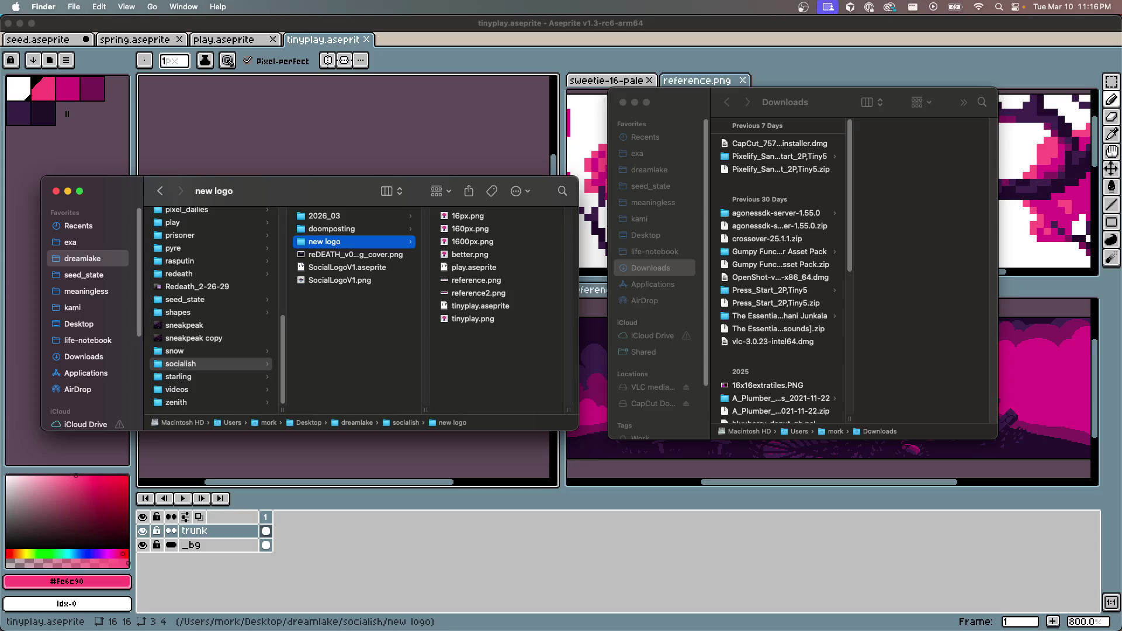
Tell the Cursor chat it meant Twitter, not Twitch, then return to Chrome
key(super+Tab)
text(sorr)
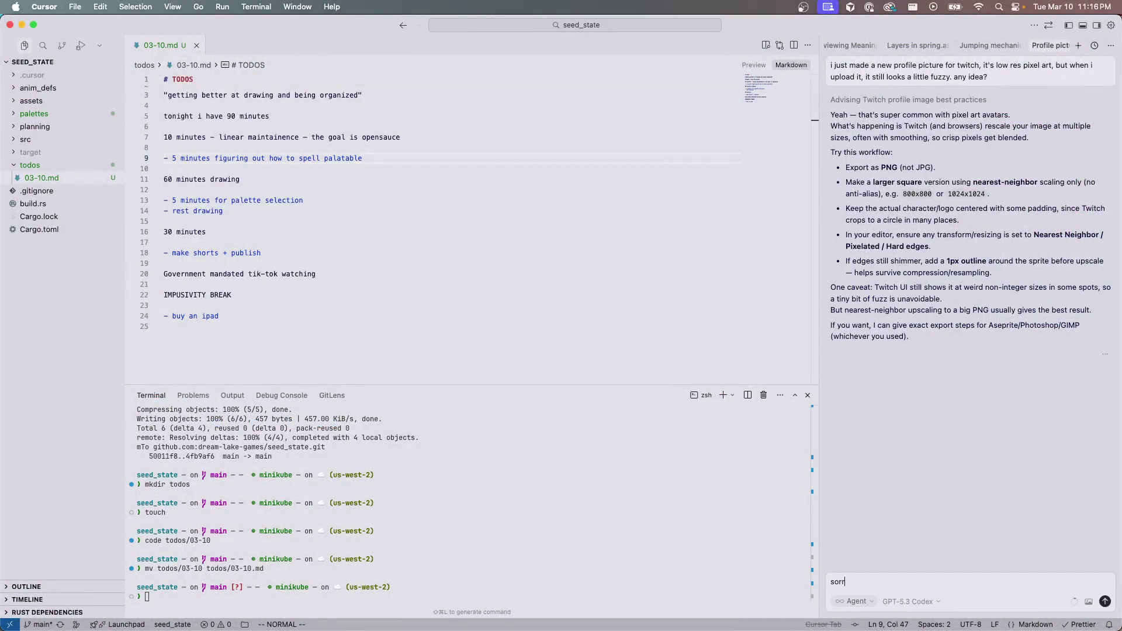
text( meant twi)
text(tw)
text(h)
key(Return)
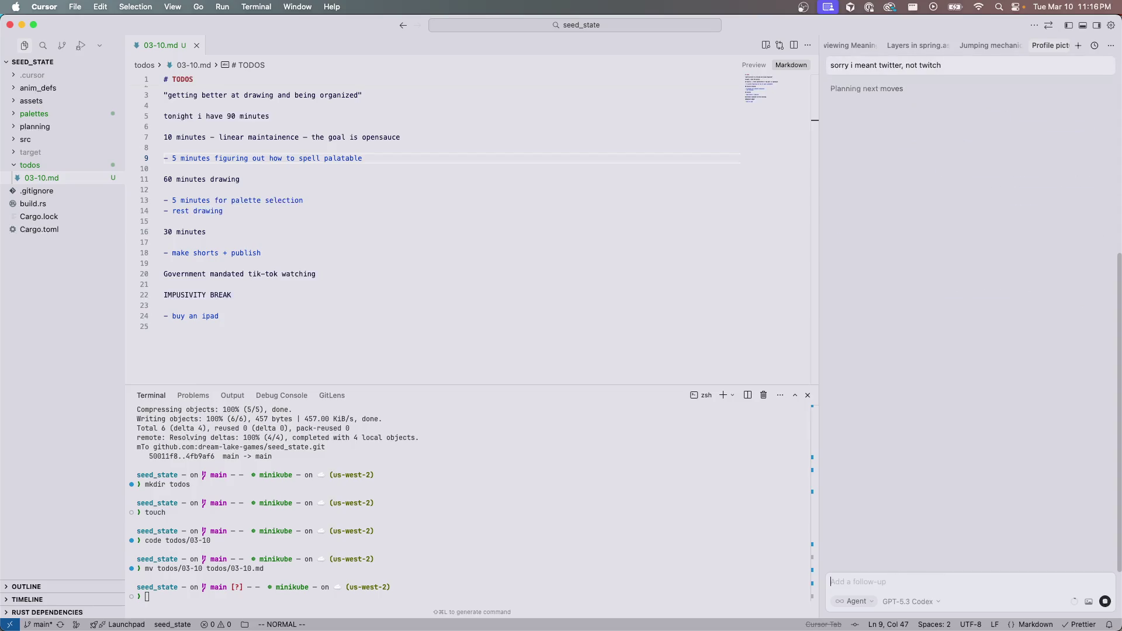
key(super+Tab)
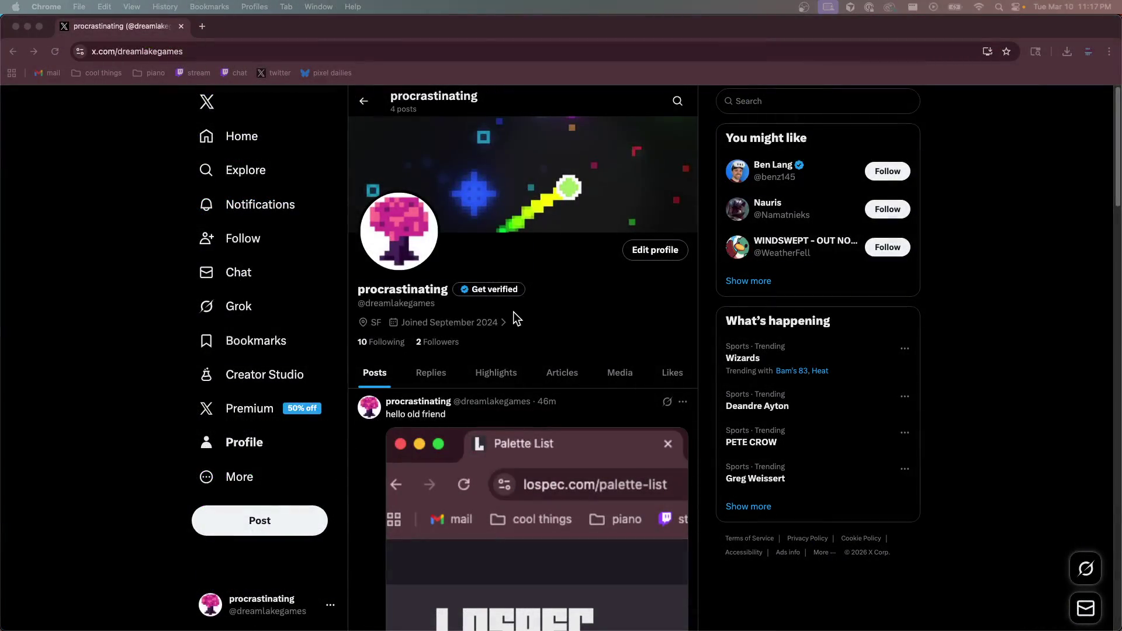
scroll(509, 383, down, 2)
scroll(509, 383, up, 2)
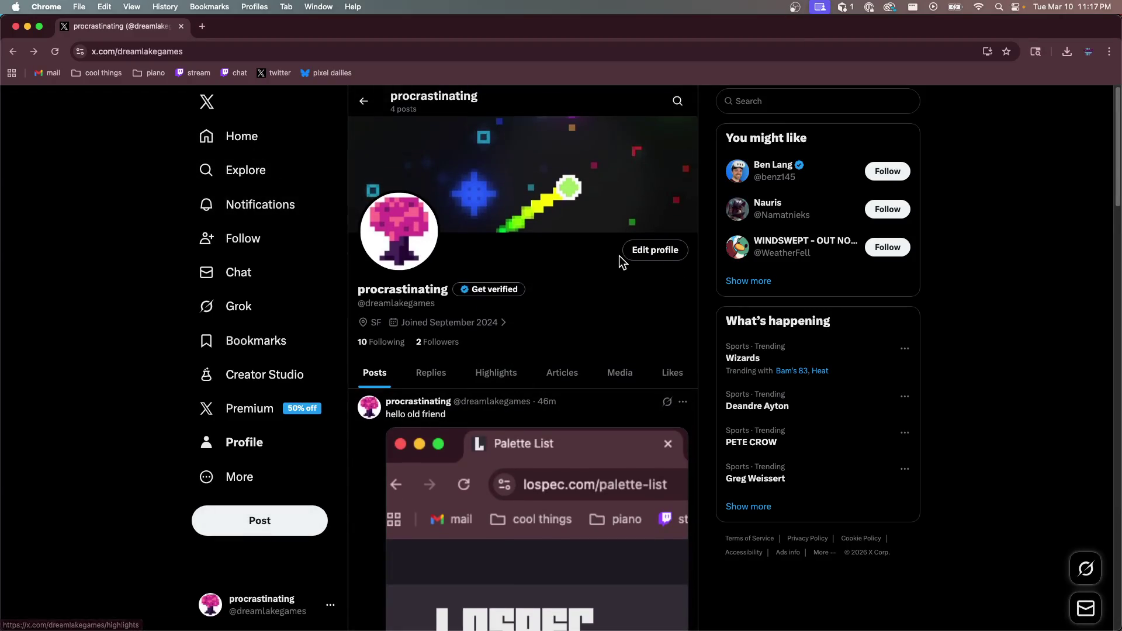
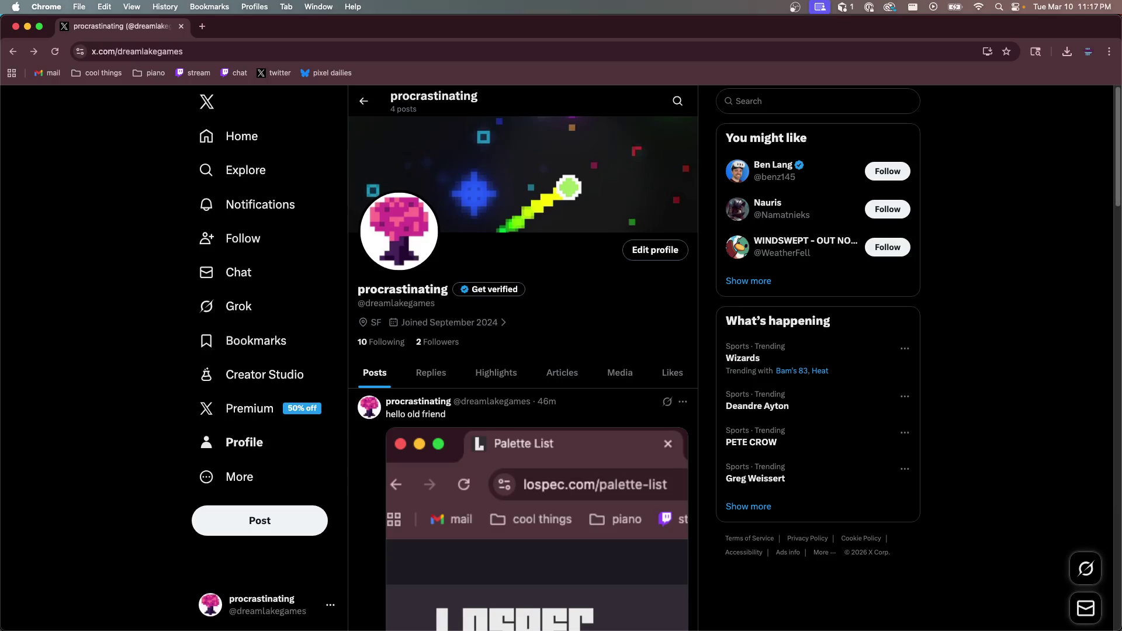
Preview the 1600px.png logo file from Finder
key(super+Tab)
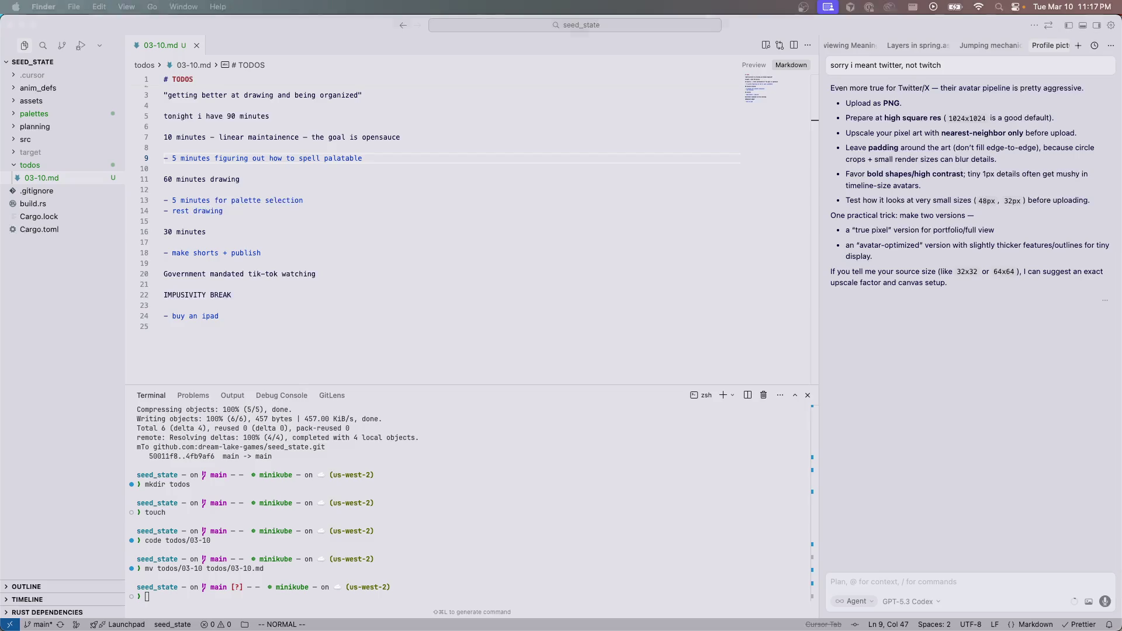
key(super+Tab)
click(484, 244)
double_click(485, 245)
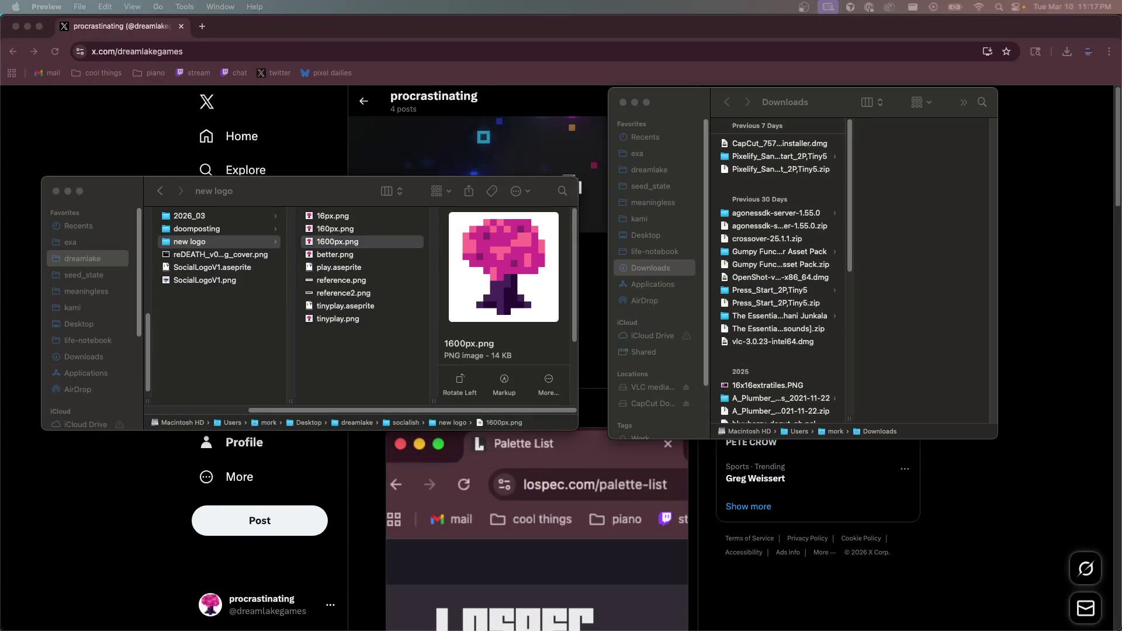
Go back to the X profile page, then bring up Aseprite with the tinyplay tree sprite
click(326, 167)
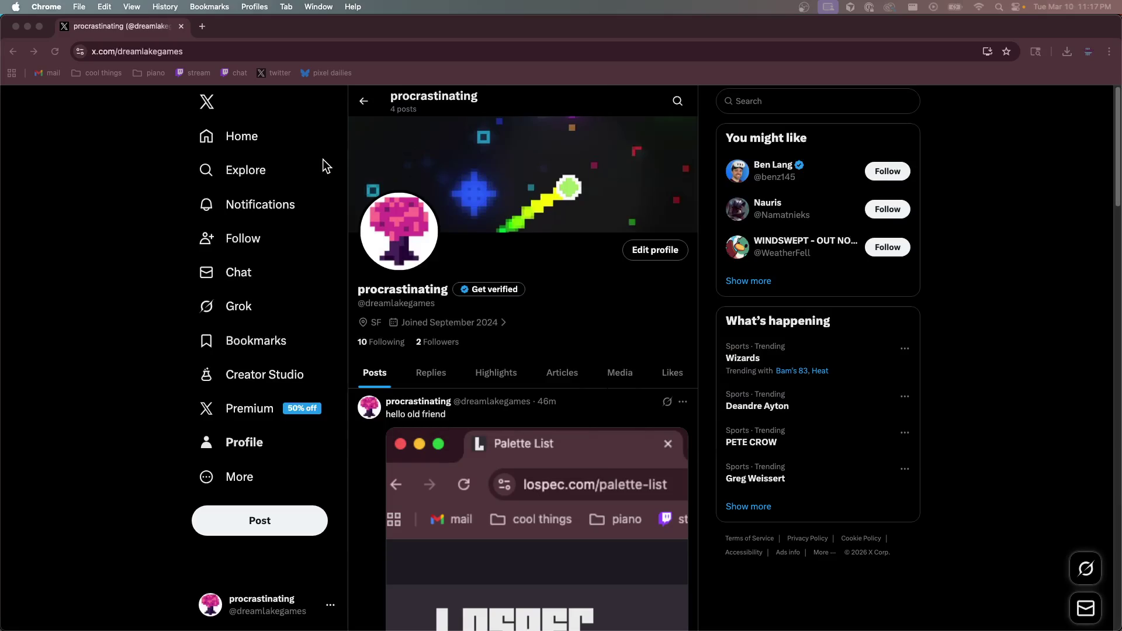
mouse_move(592, 625)
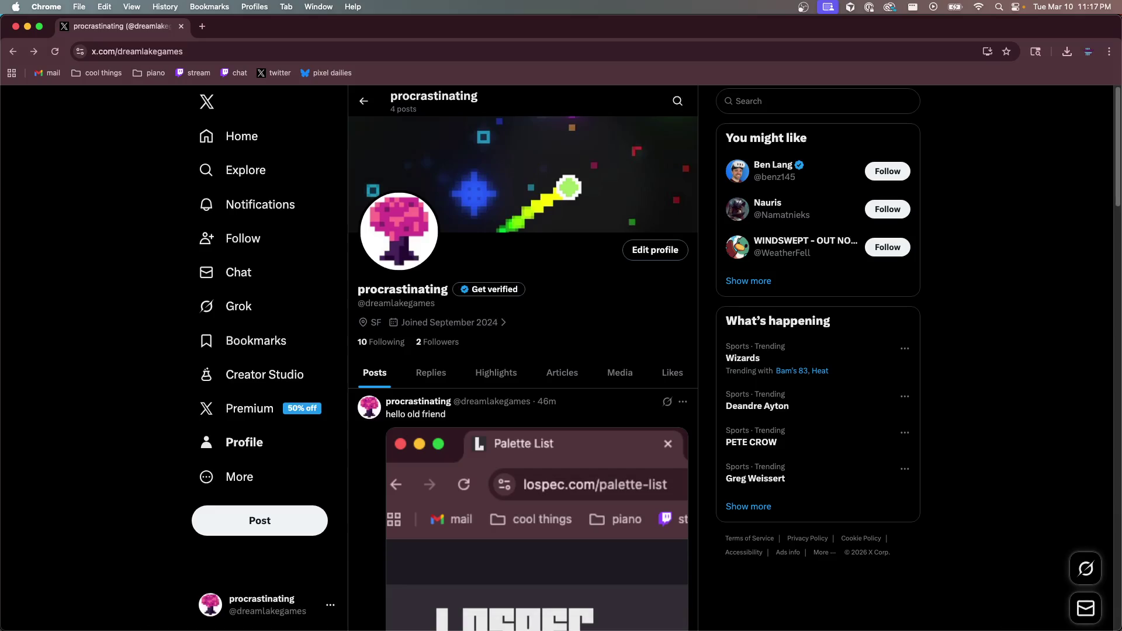
key(super+Tab)
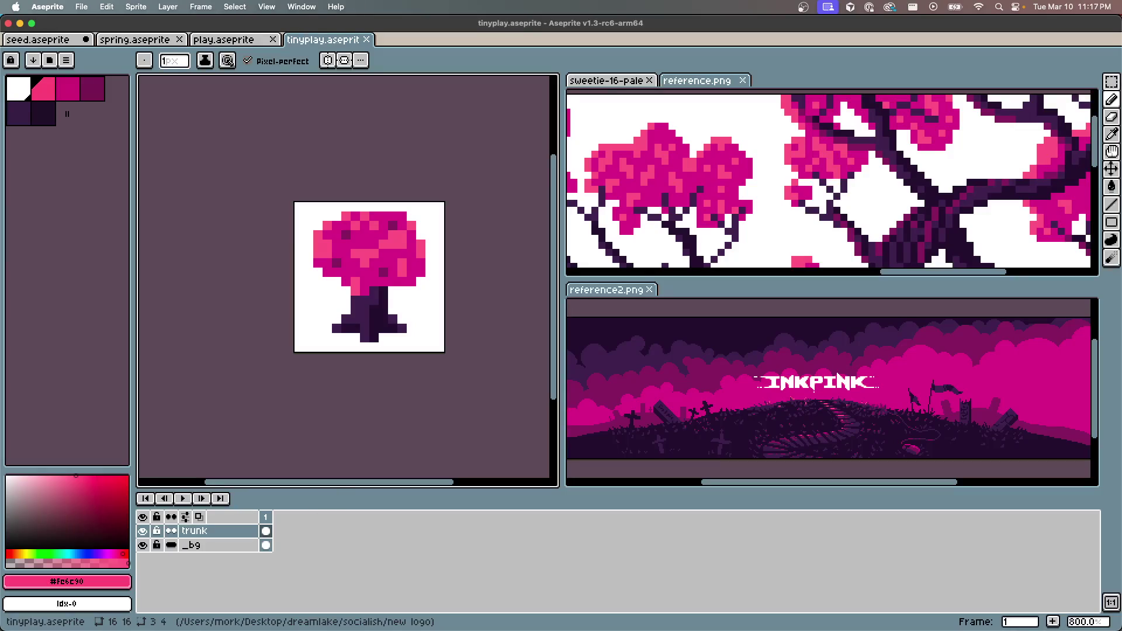
Paste the tiny pink tree into a new, cleared third frame of play.aseprite
key(ctrl+a)
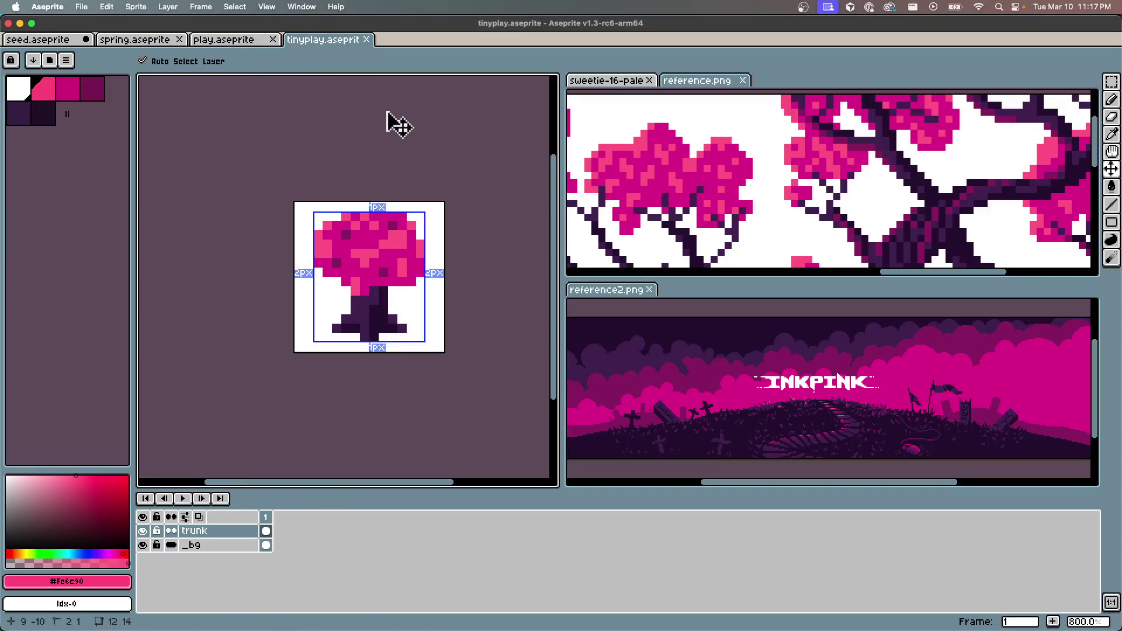
click(243, 38)
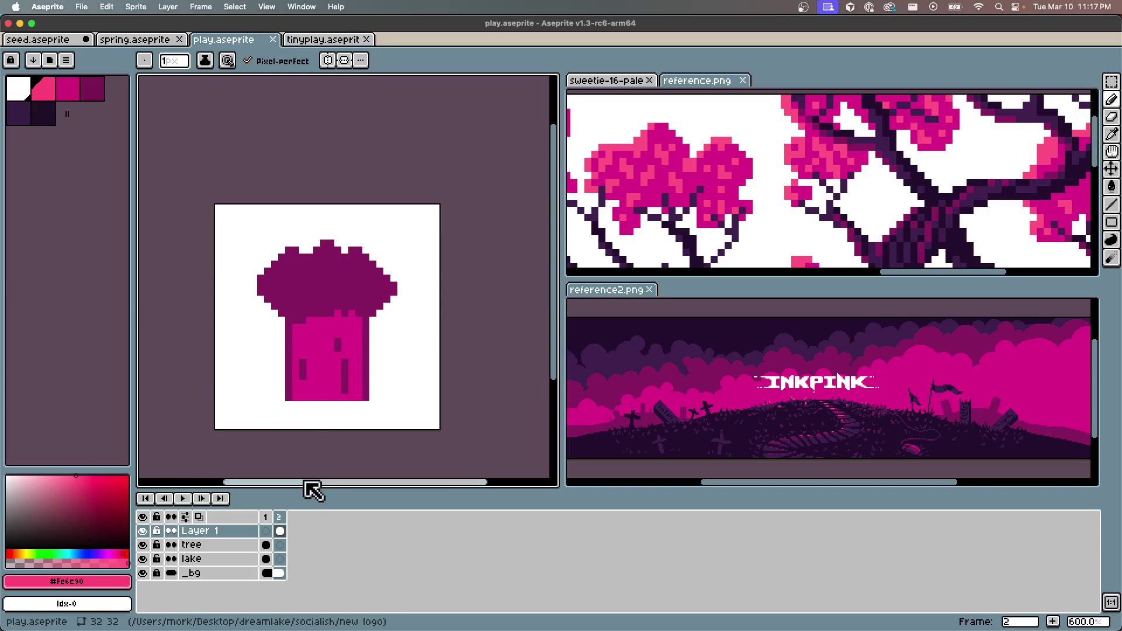
key(alt+n)
click(294, 530)
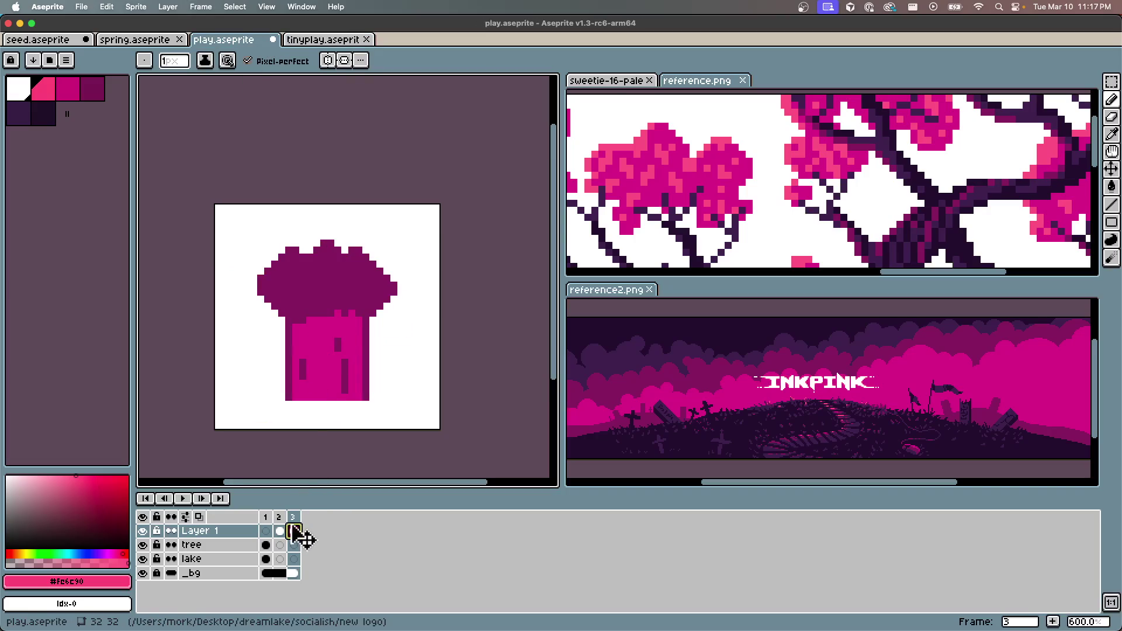
key(Delete)
key(ctrl+v)
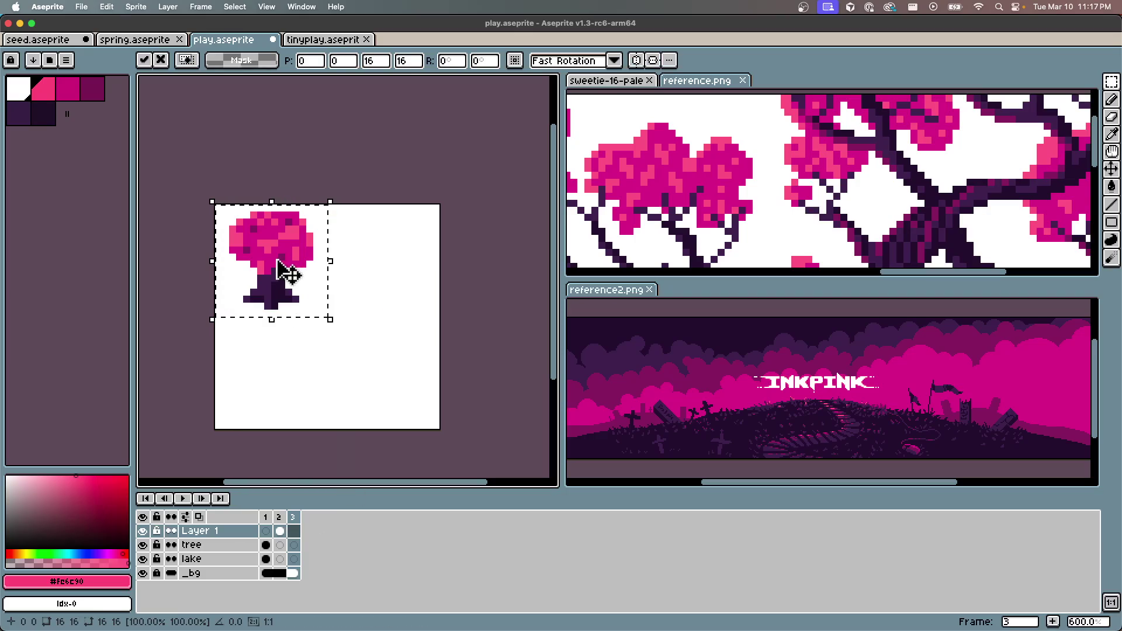
Centre the pasted tree on the canvas, commit it, save play.aseprite, and start the sprite sheet export
key(Right)
key(Right)
key(Right)
key(Right)
key(Right)
key(Right)
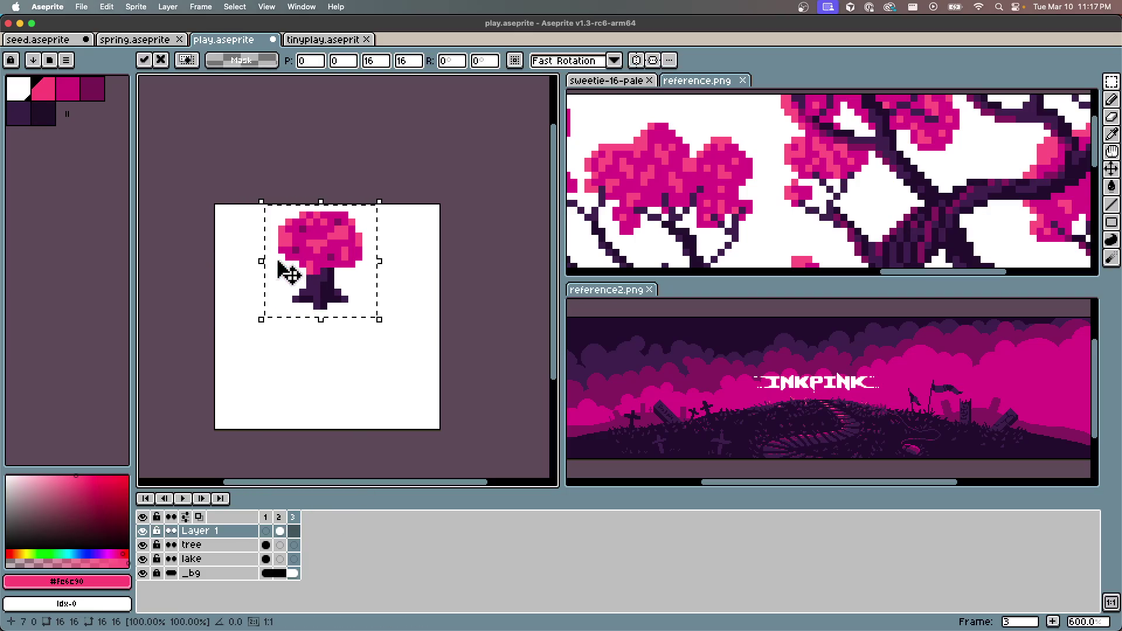
key(Down)
key(Down)
key(Down)
key(Down)
key(Down)
key(Down)
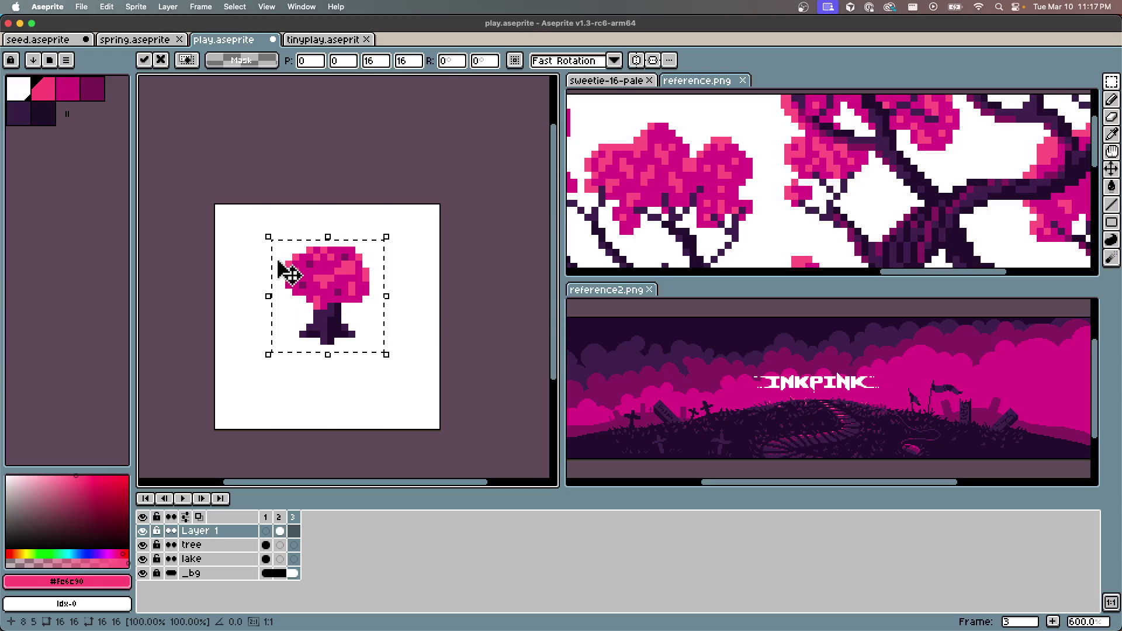
key(Return)
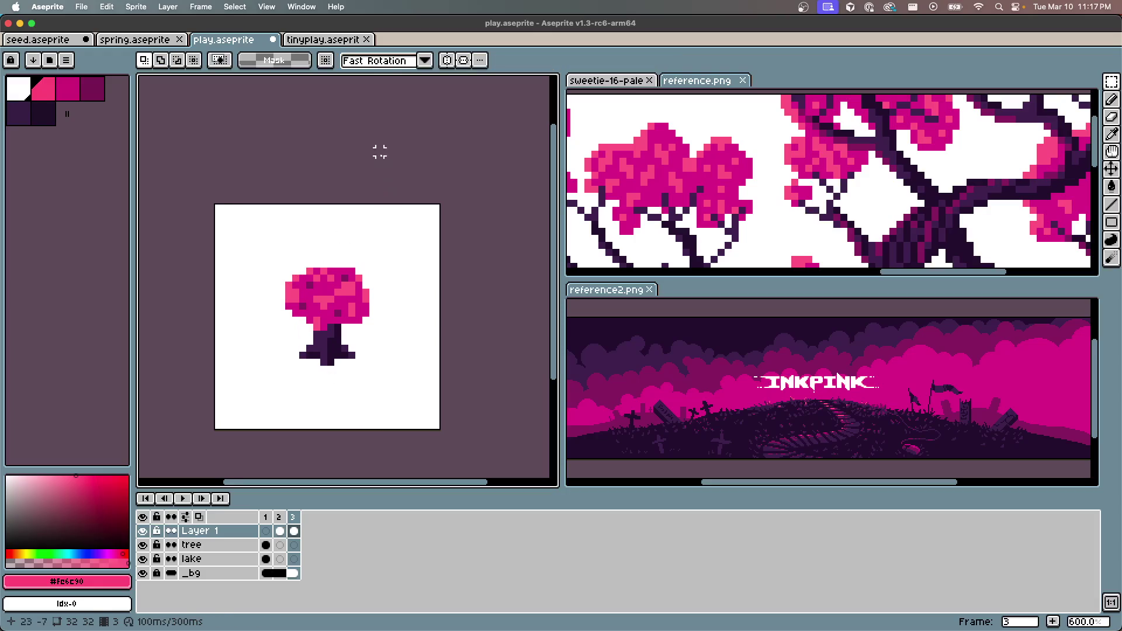
key(ctrl+s)
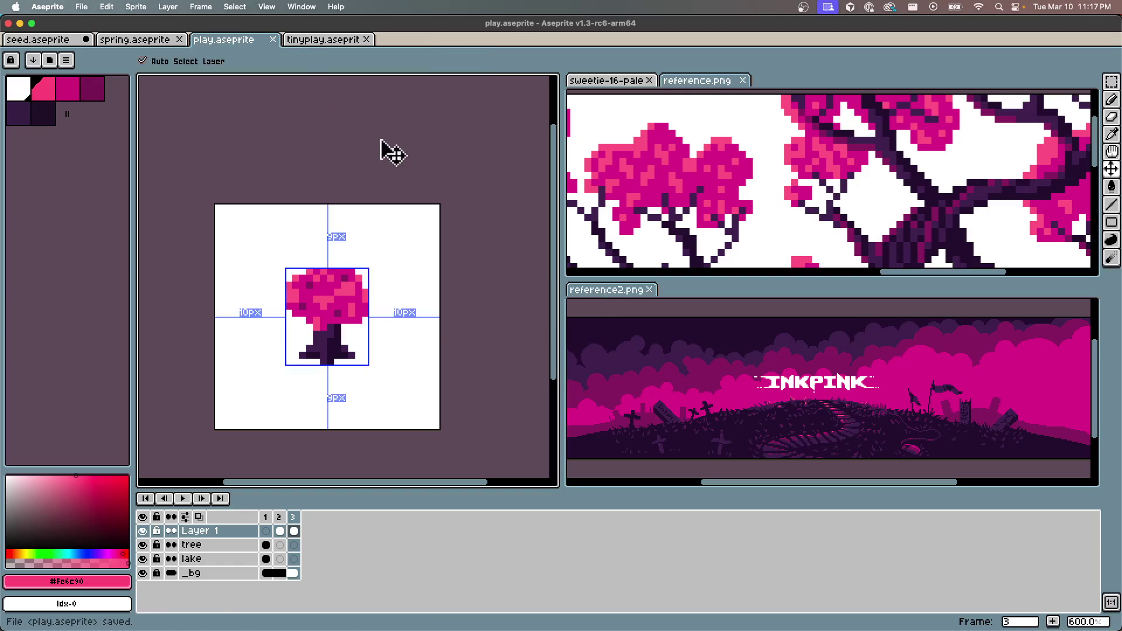
key(ctrl+e)
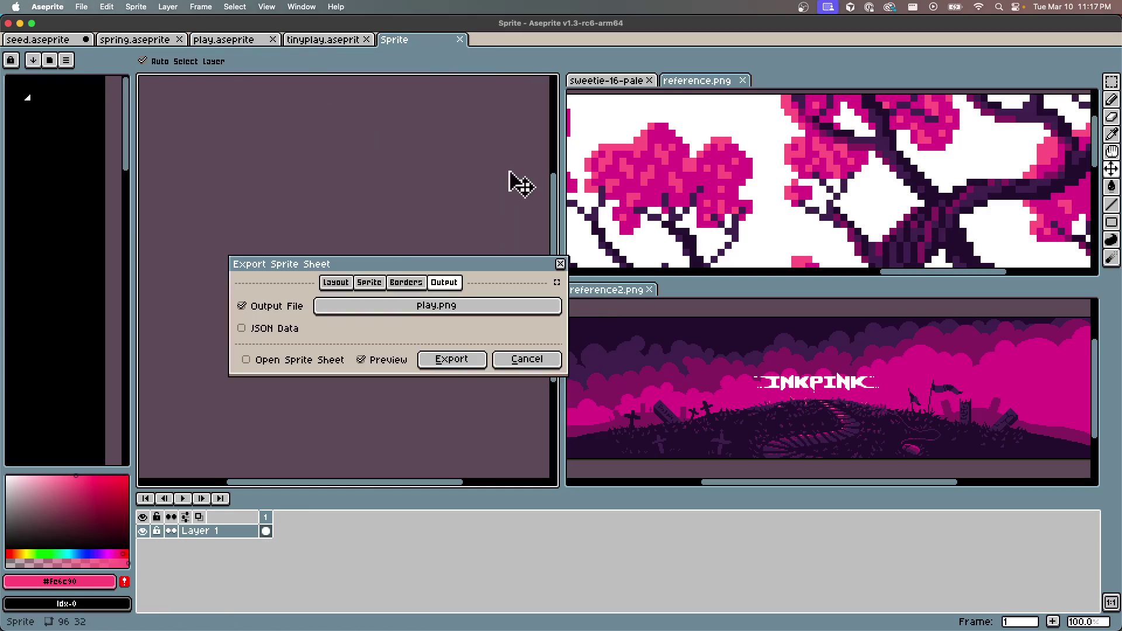
Cancel the sprite sheet export targeting play.png
click(457, 310)
key(Return)
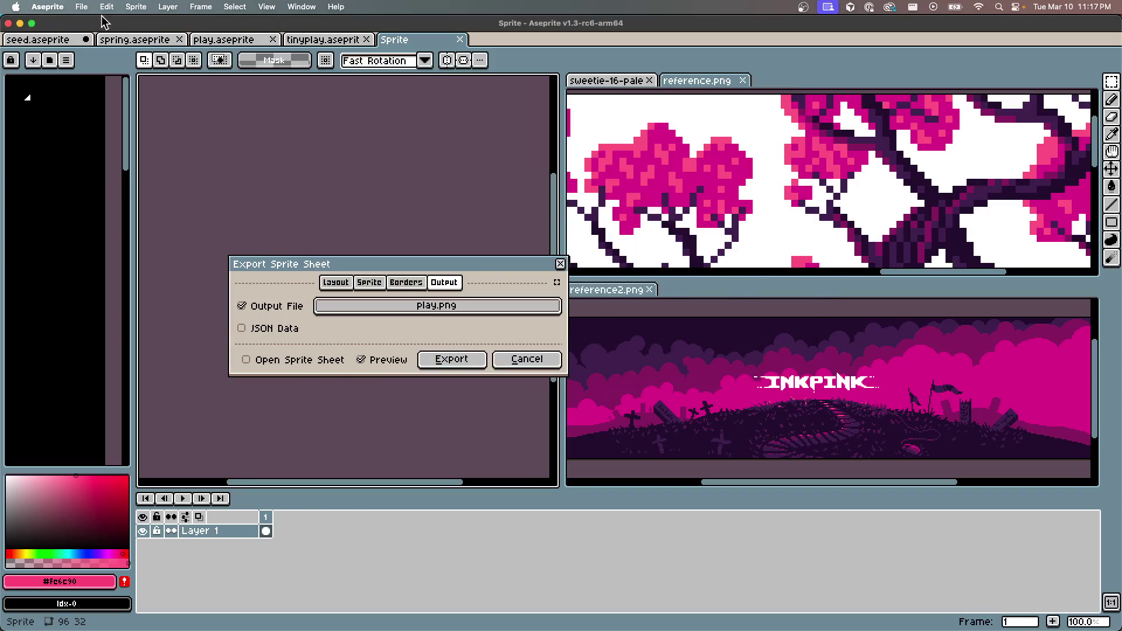
click(82, 6)
key(Escape)
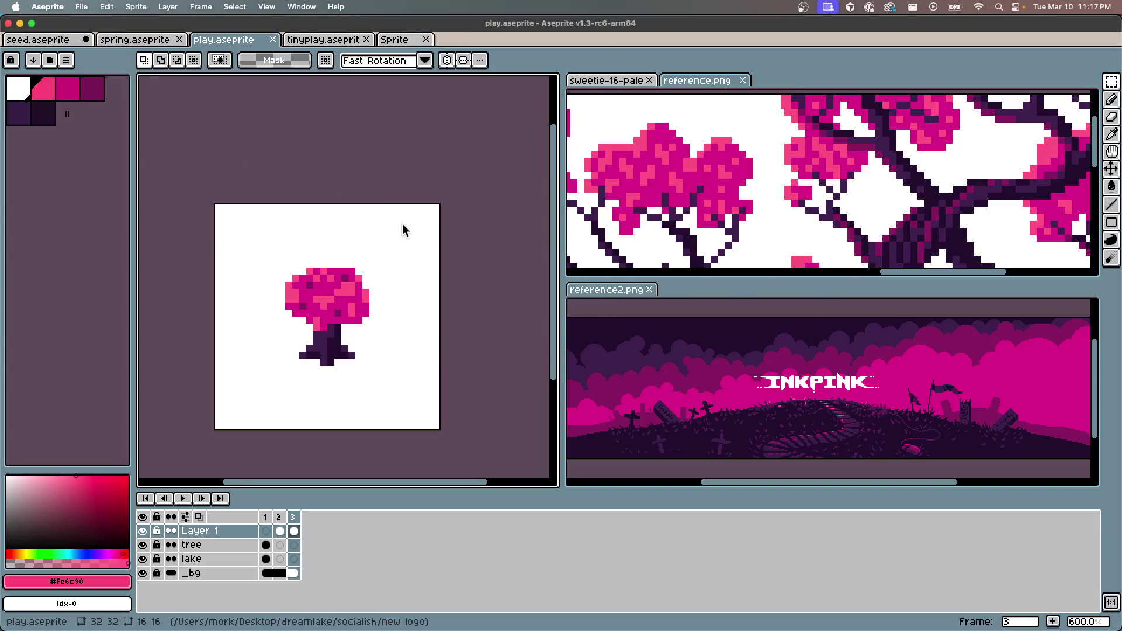
Delete the old dark blocky tree frame 2 from the animation
click(82, 7)
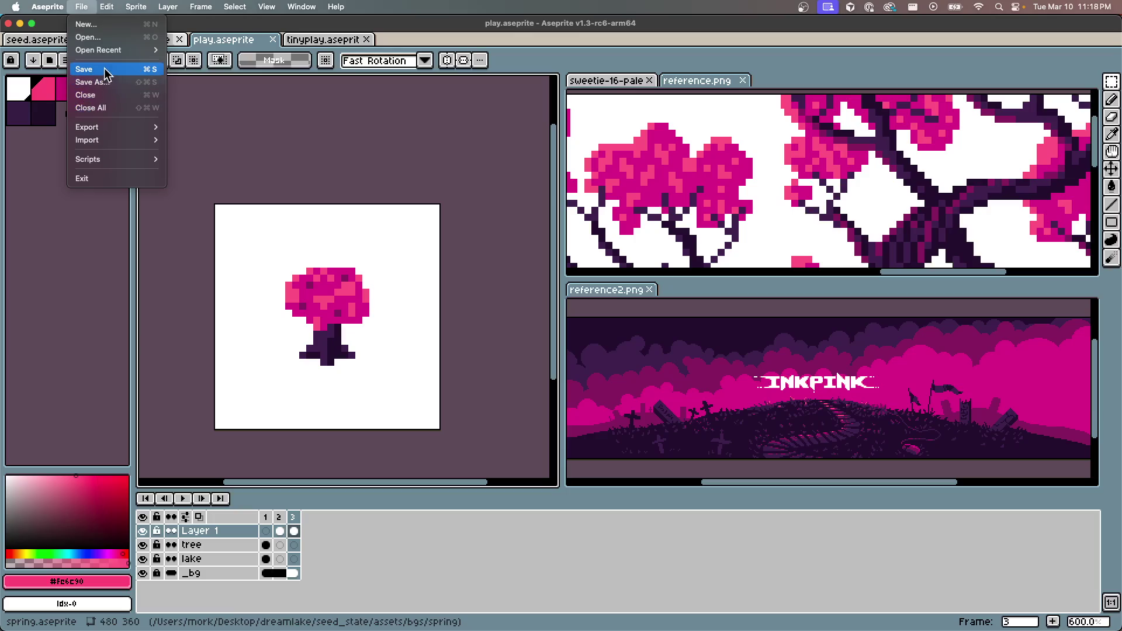
mouse_move(110, 126)
click(193, 128)
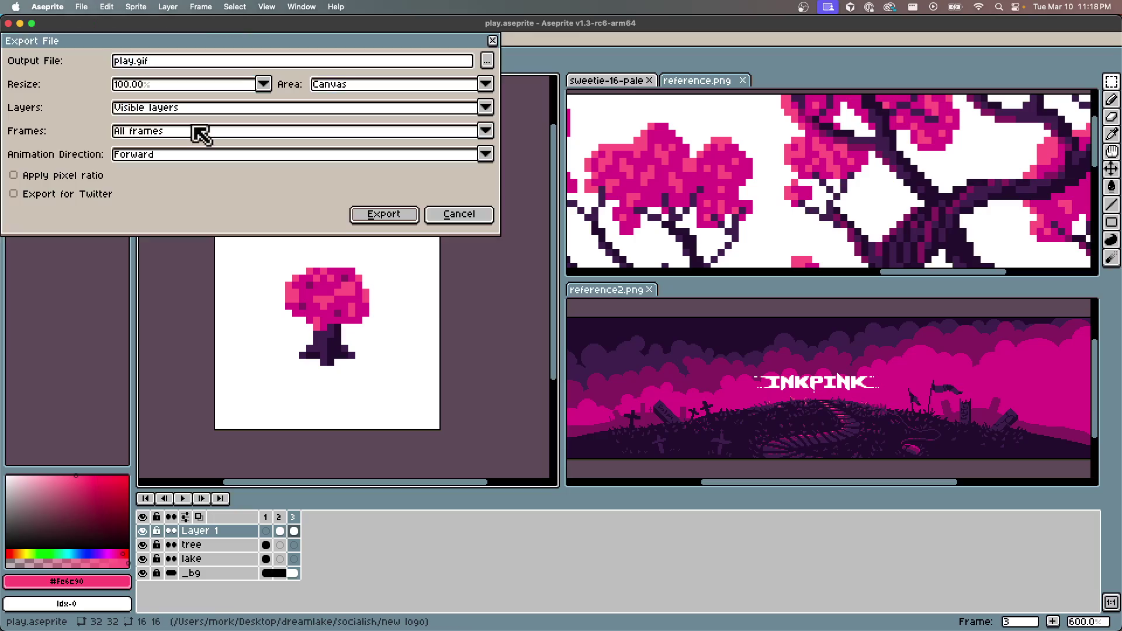
key(Escape)
click(279, 517)
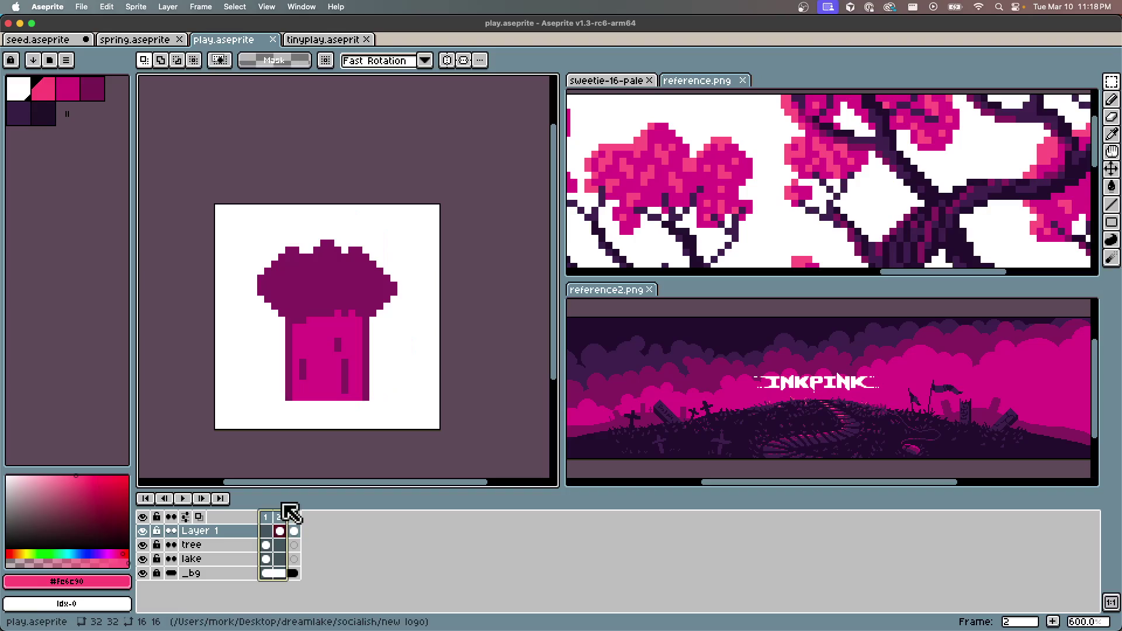
key(alt+c)
Export the animation as 32px.png in the new logo folder
click(89, 9)
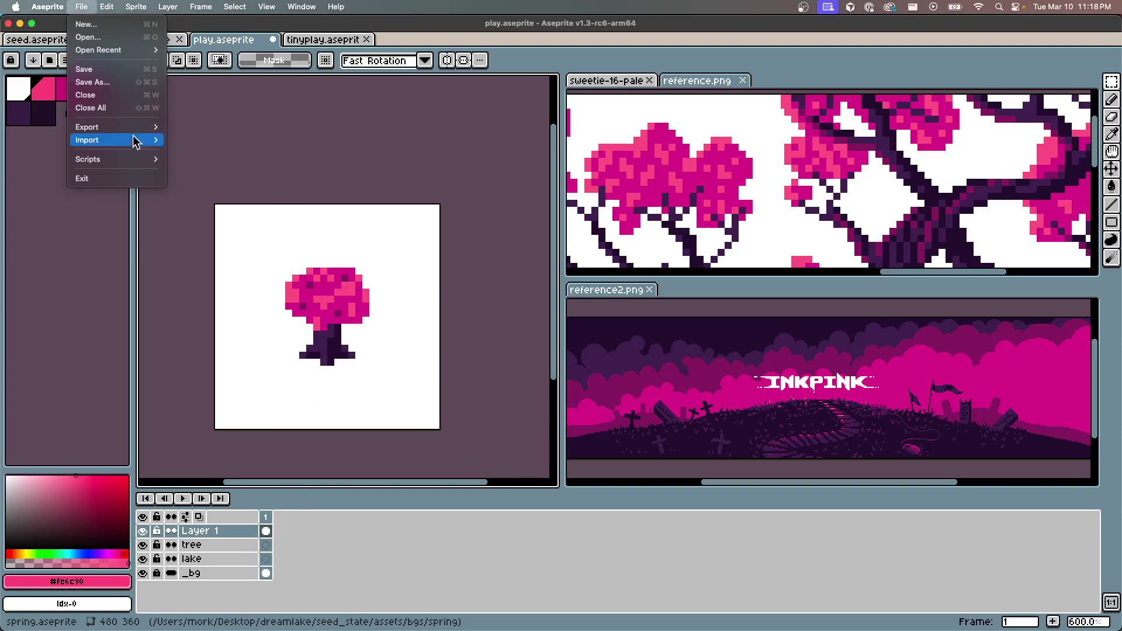
mouse_move(124, 126)
click(182, 127)
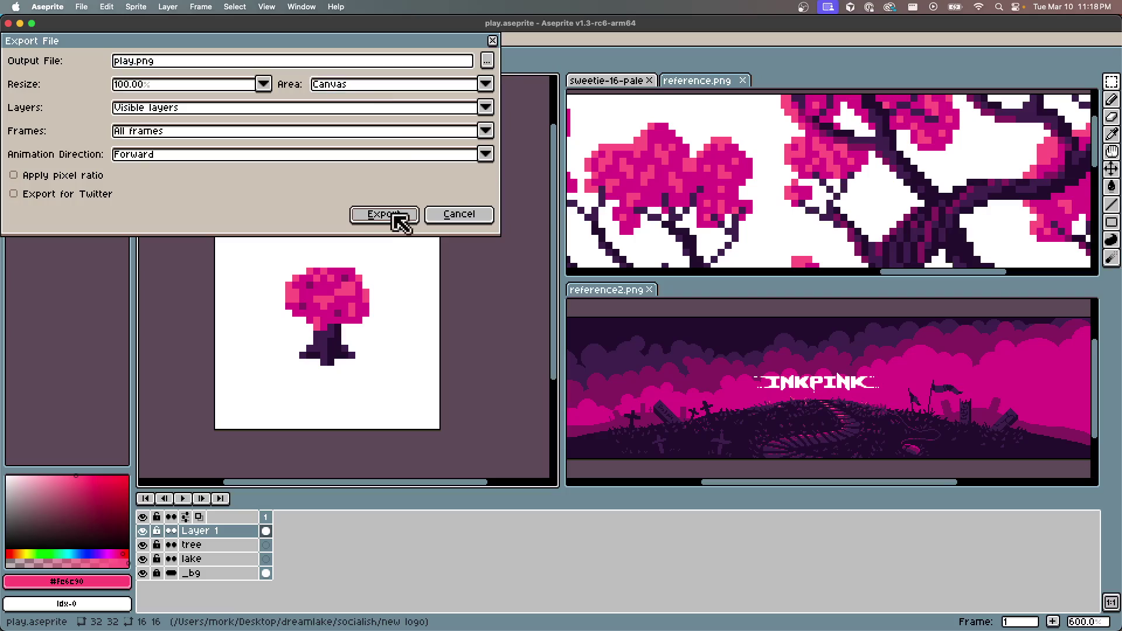
click(158, 62)
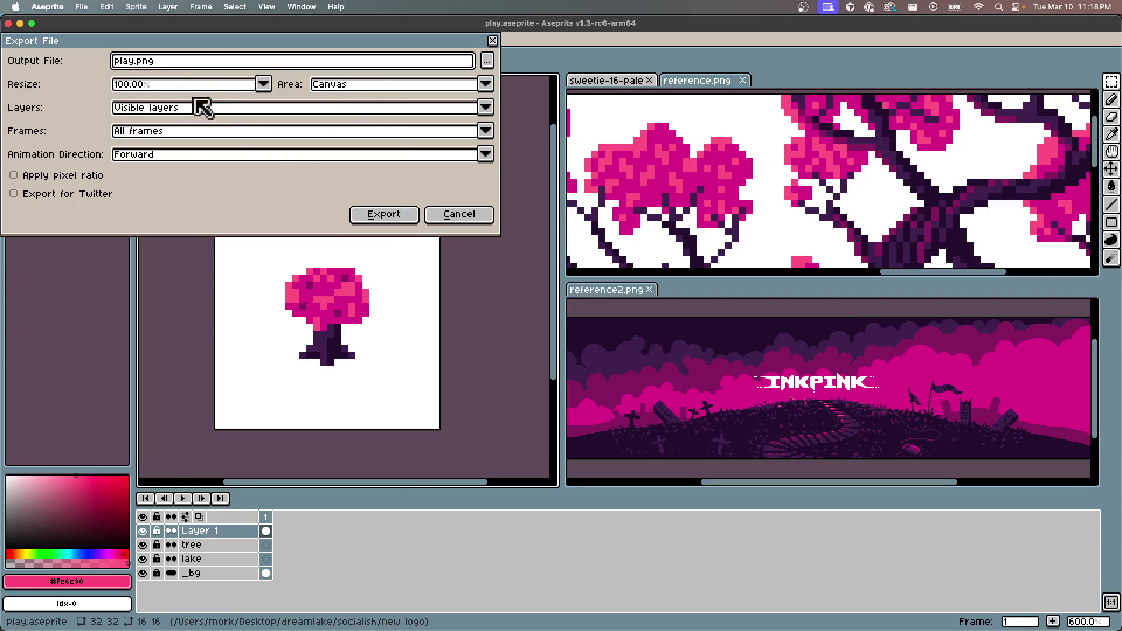
click(487, 61)
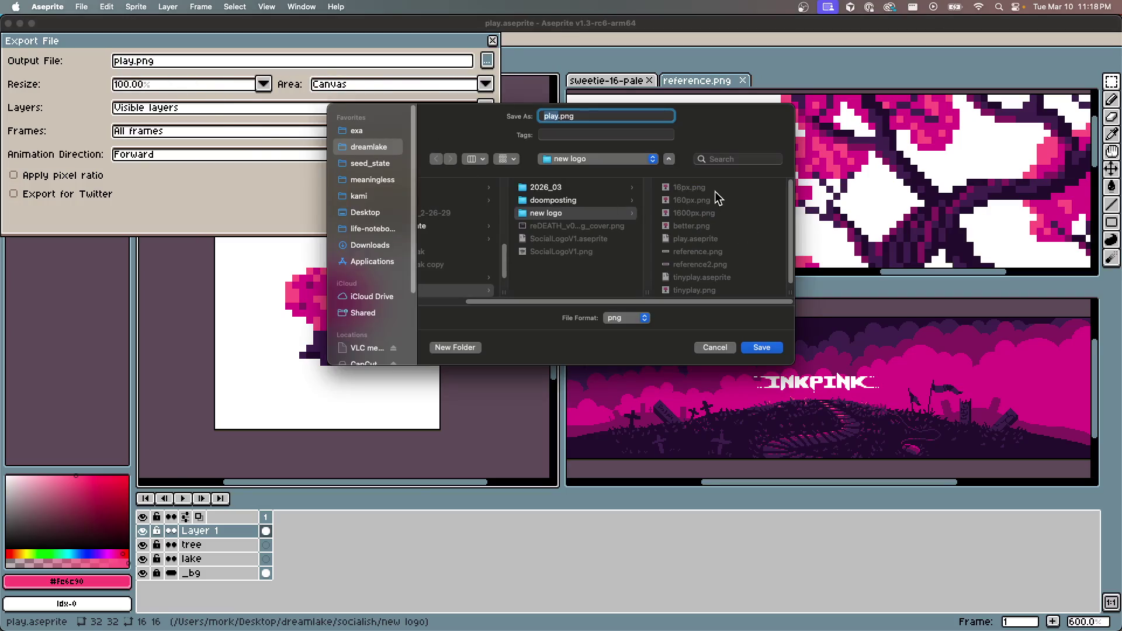
click(685, 186)
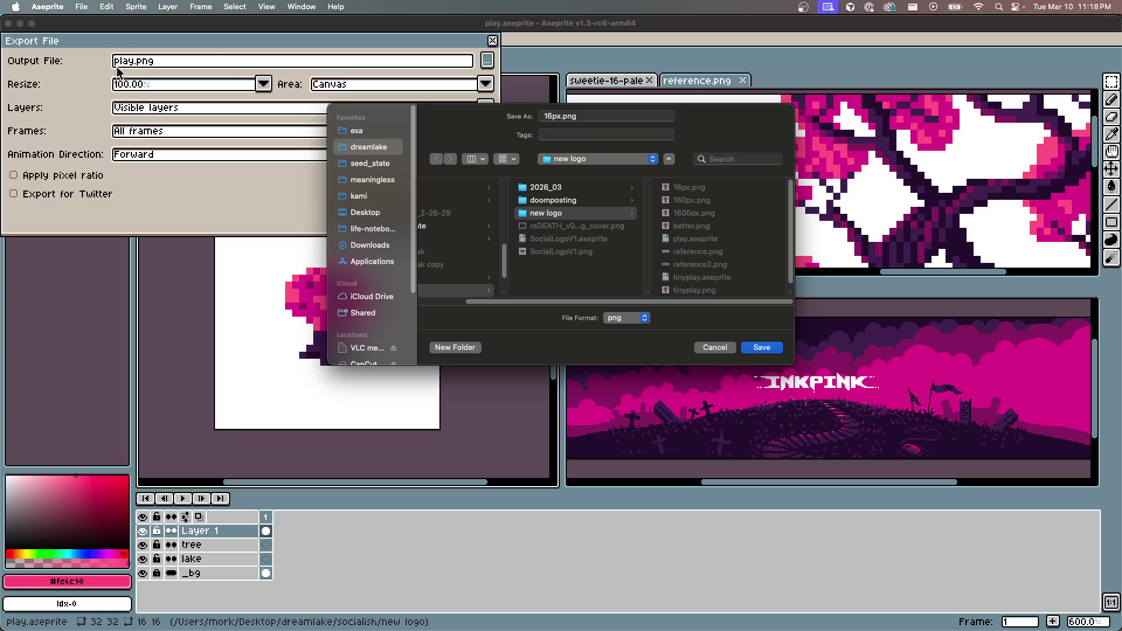
click(547, 116)
key(BackSpace)
key(Delete)
text(32)
click(760, 348)
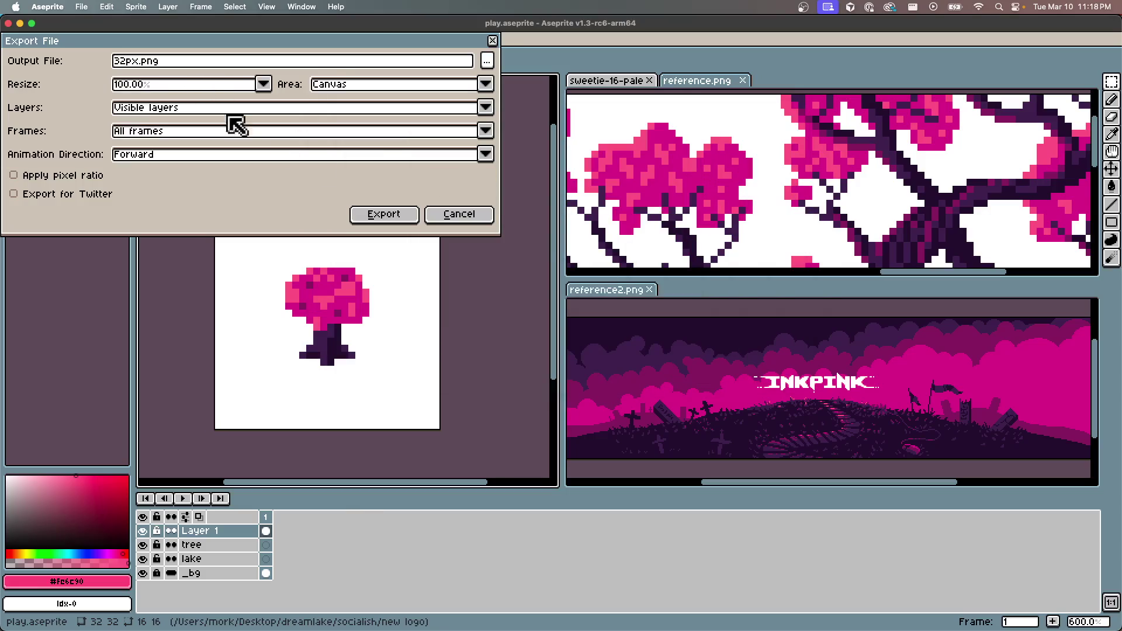
click(399, 214)
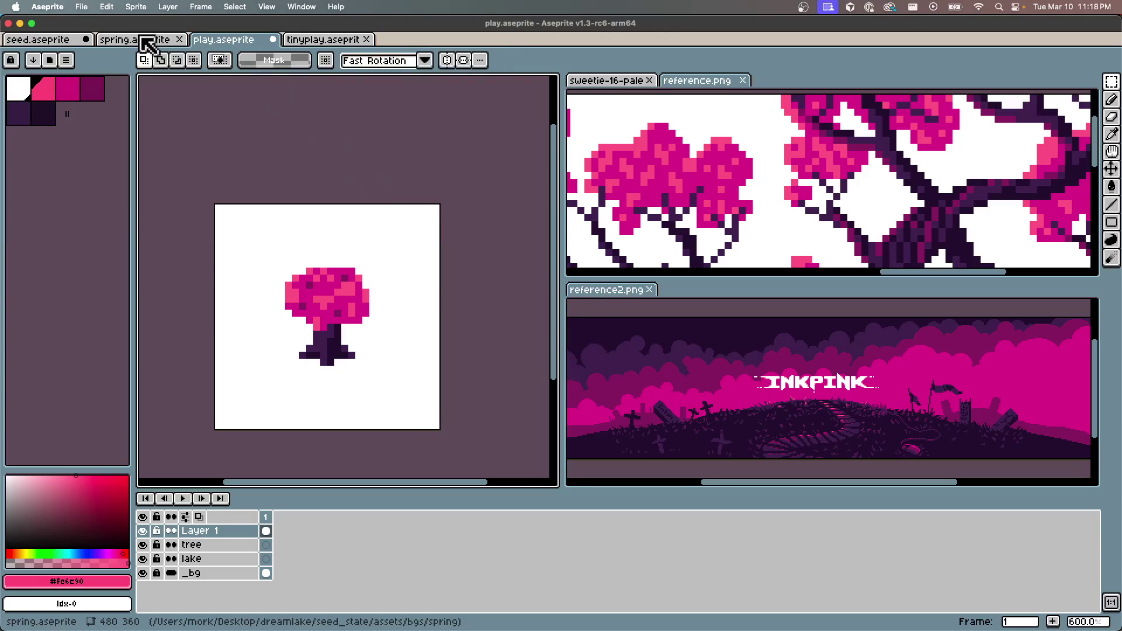
Export the tree sprite resized to 1000% as 320px.png
click(81, 7)
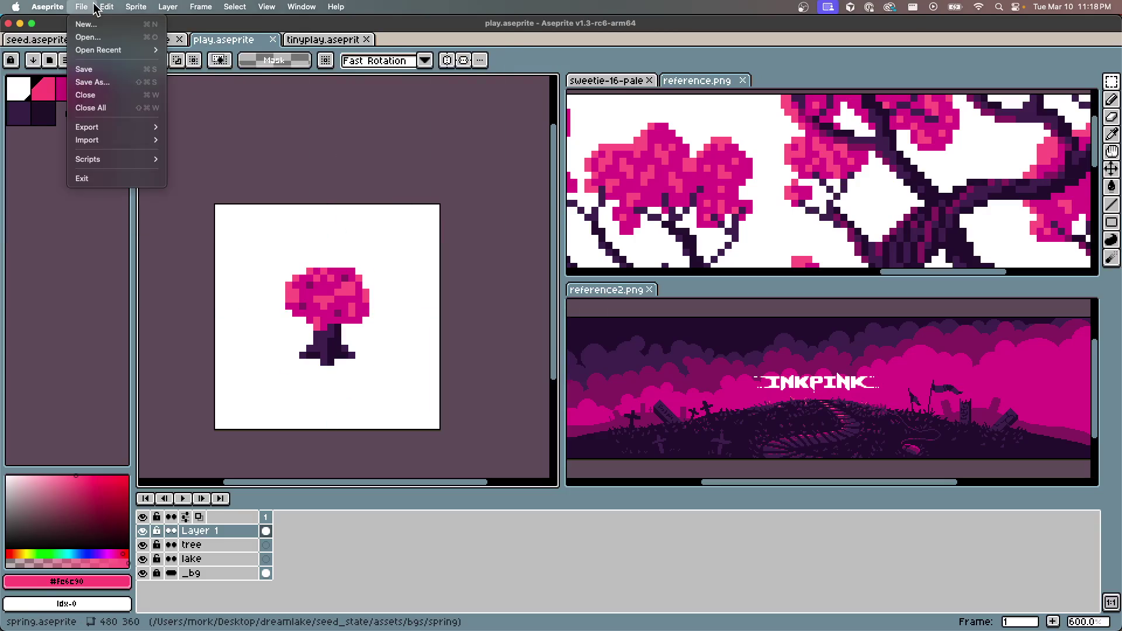
mouse_move(117, 130)
click(181, 130)
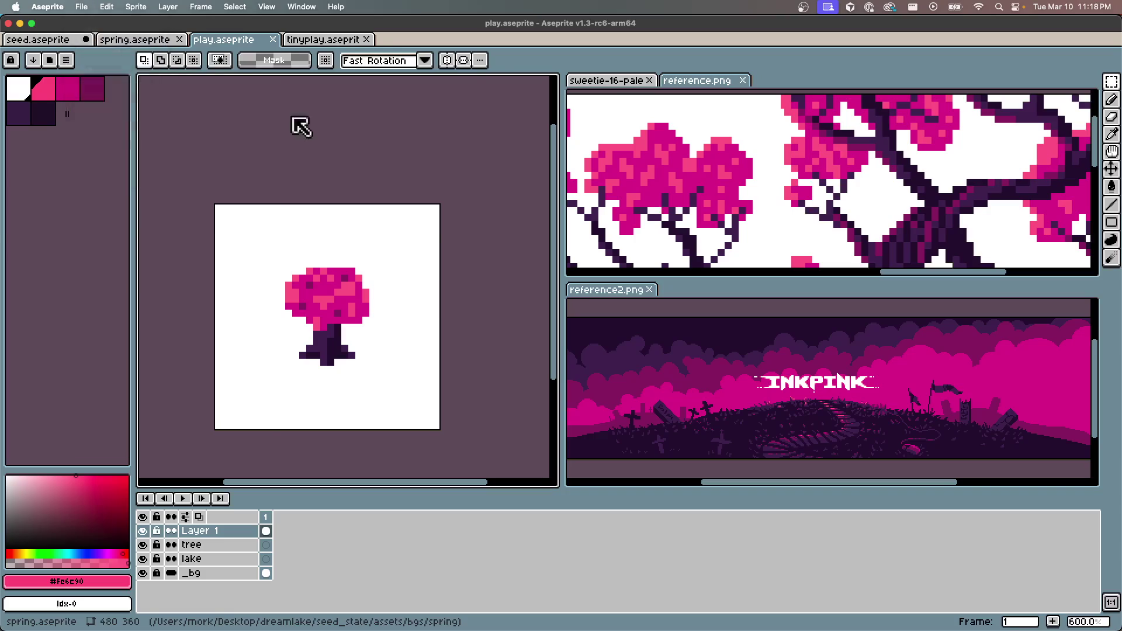
click(125, 61)
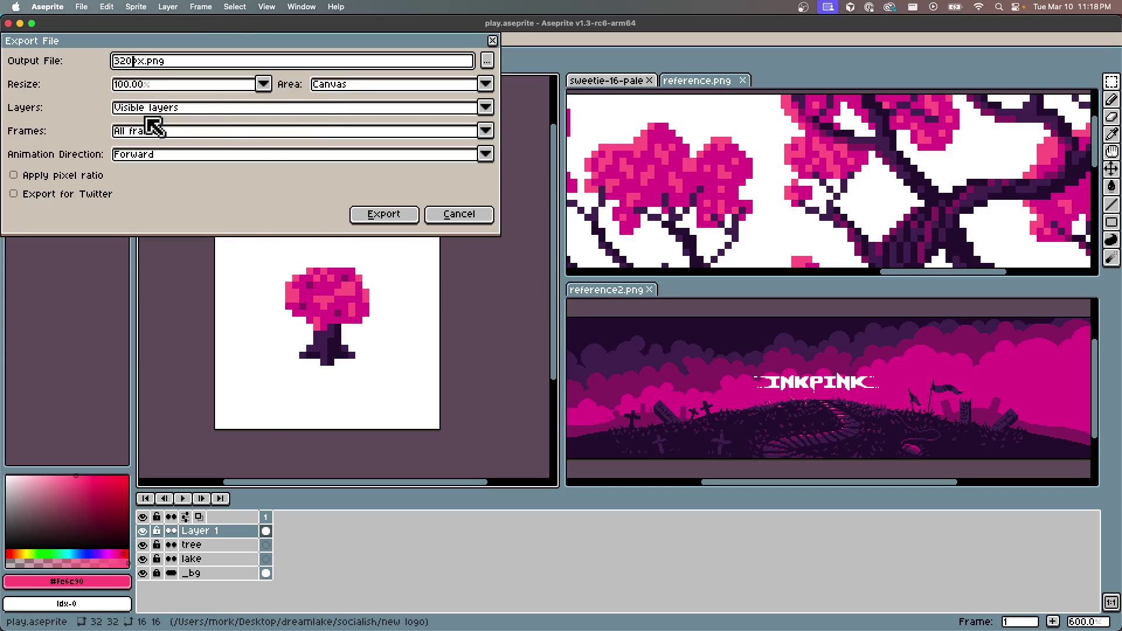
click(152, 90)
click(176, 219)
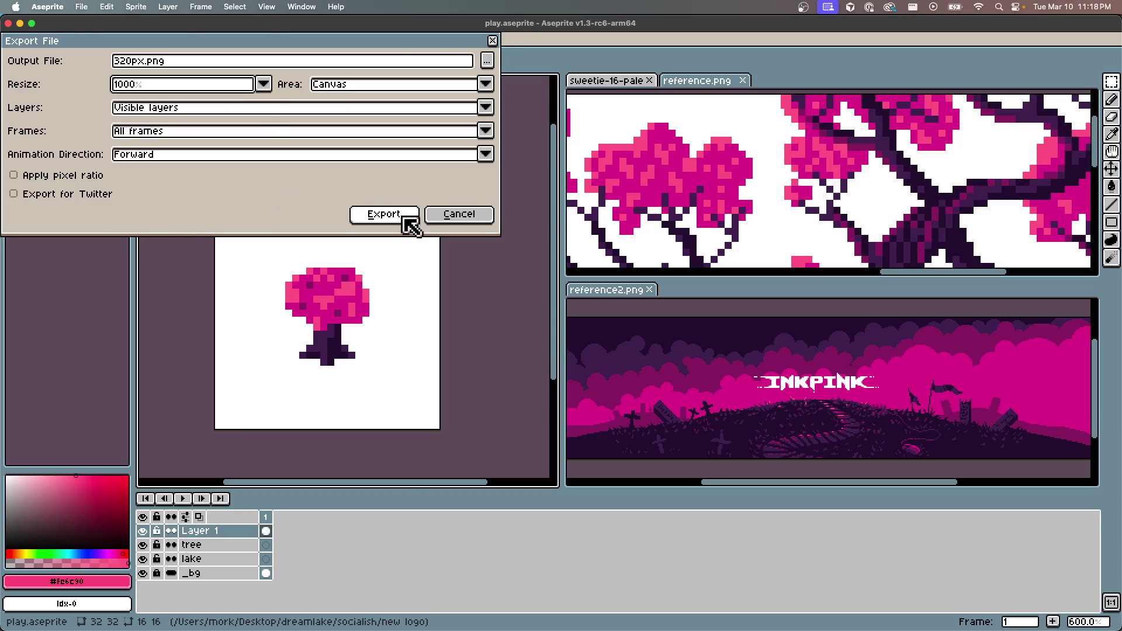
click(403, 219)
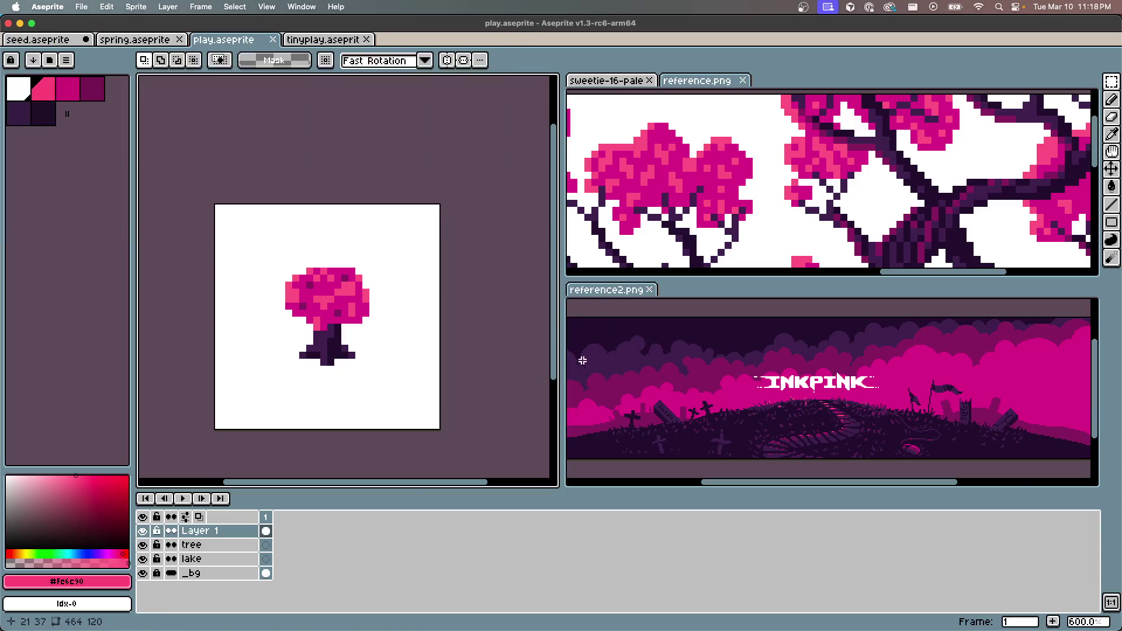
Export the tree again at 10000% as 3200px.png, then bring Finder forward
click(82, 7)
mouse_move(87, 129)
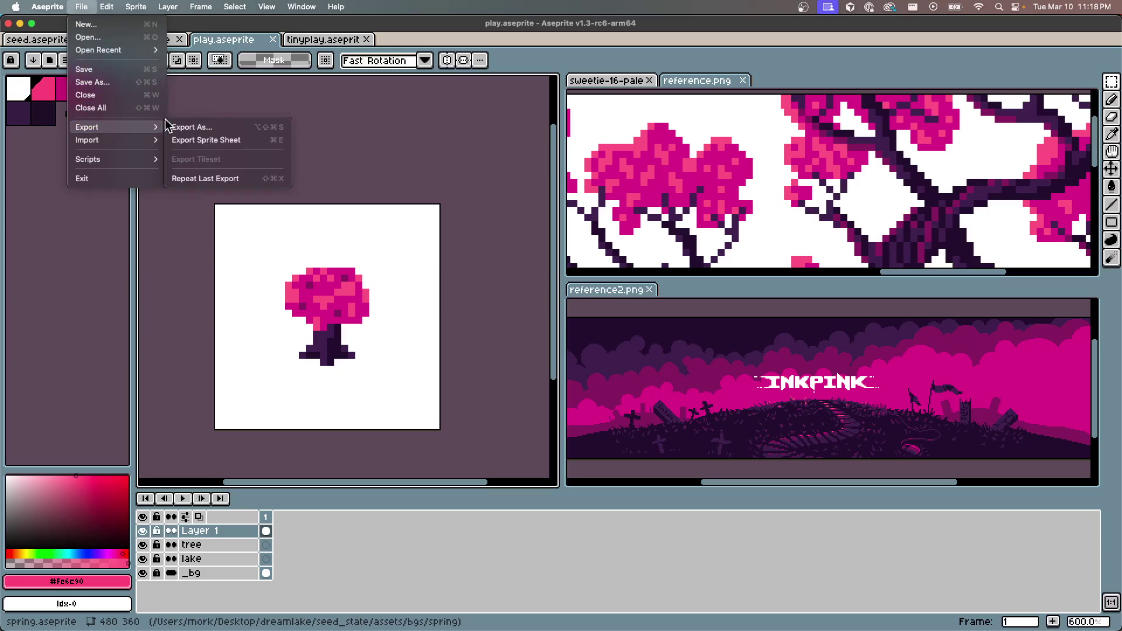
click(185, 127)
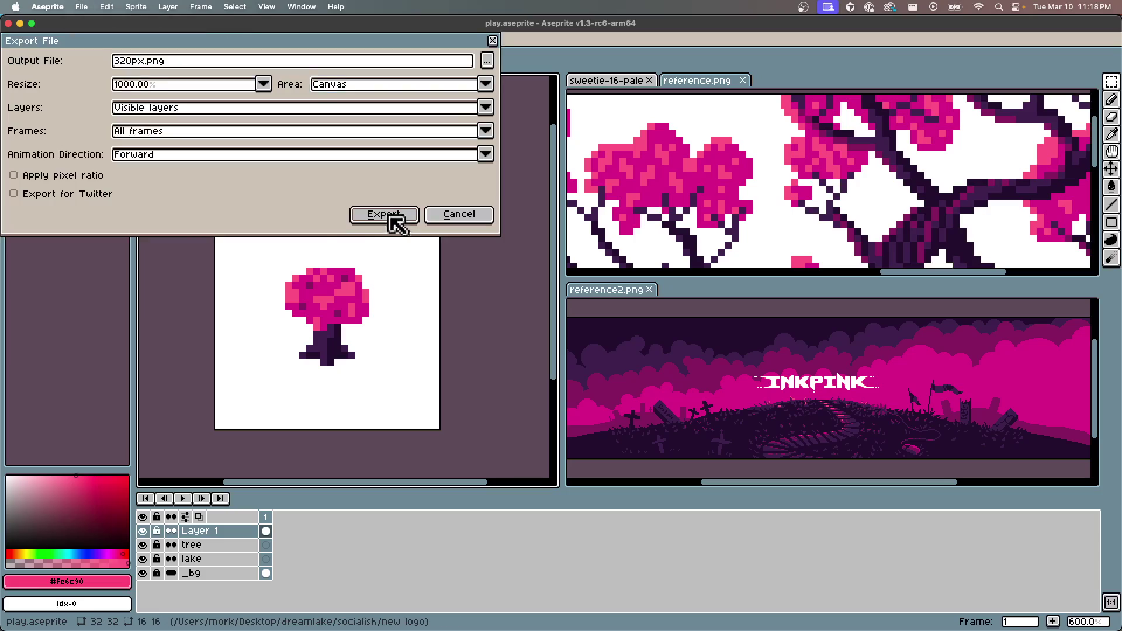
click(132, 85)
double_click(154, 86)
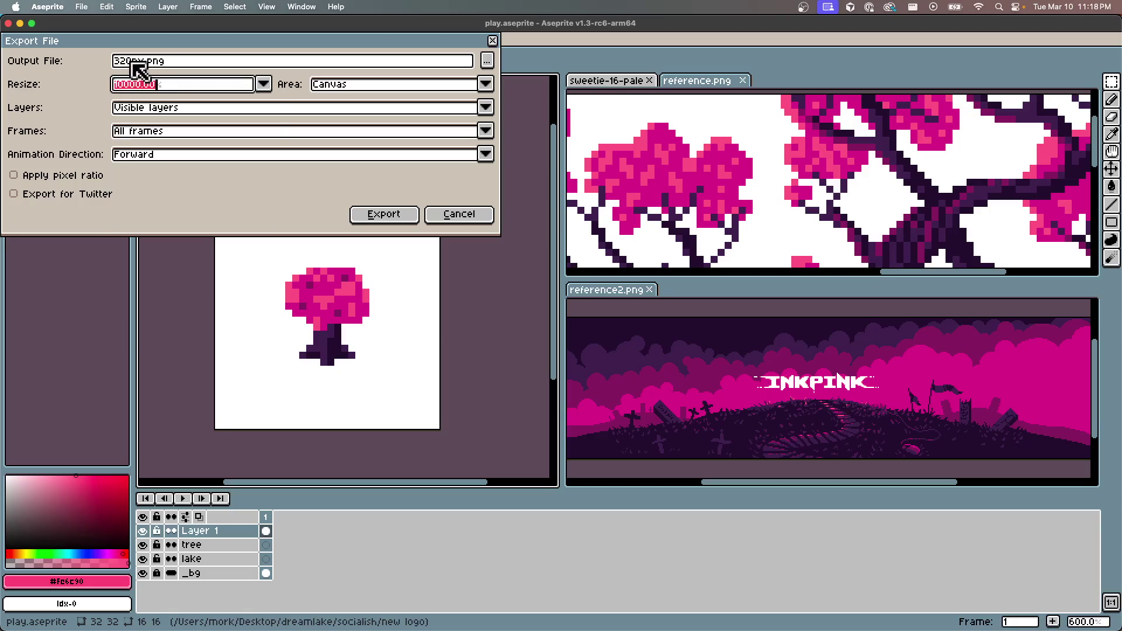
click(134, 61)
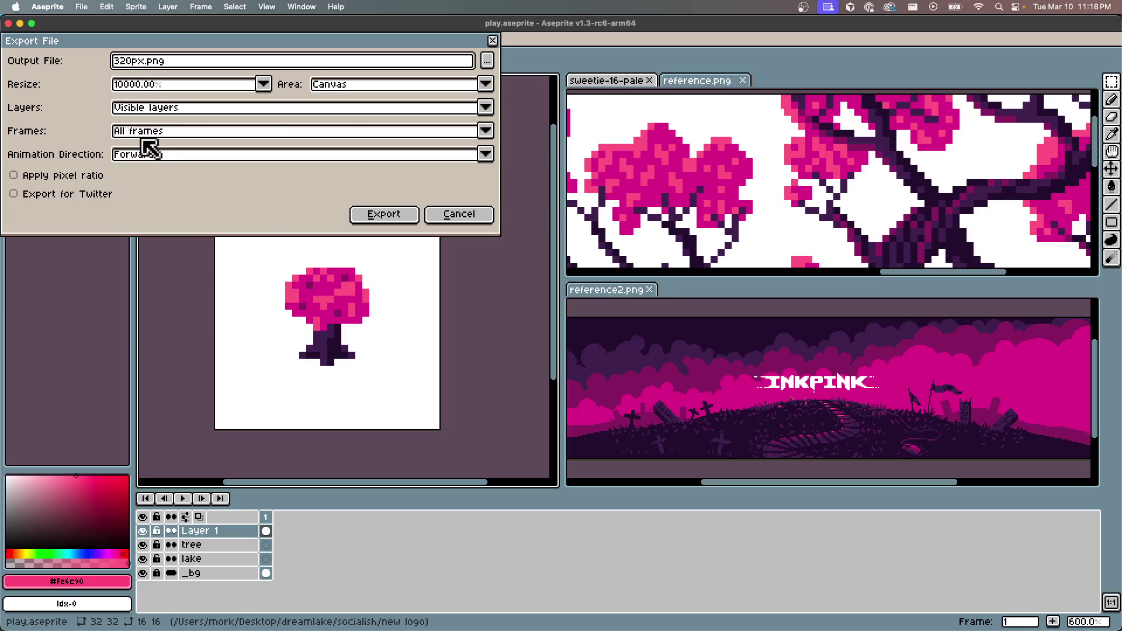
text(0)
click(407, 217)
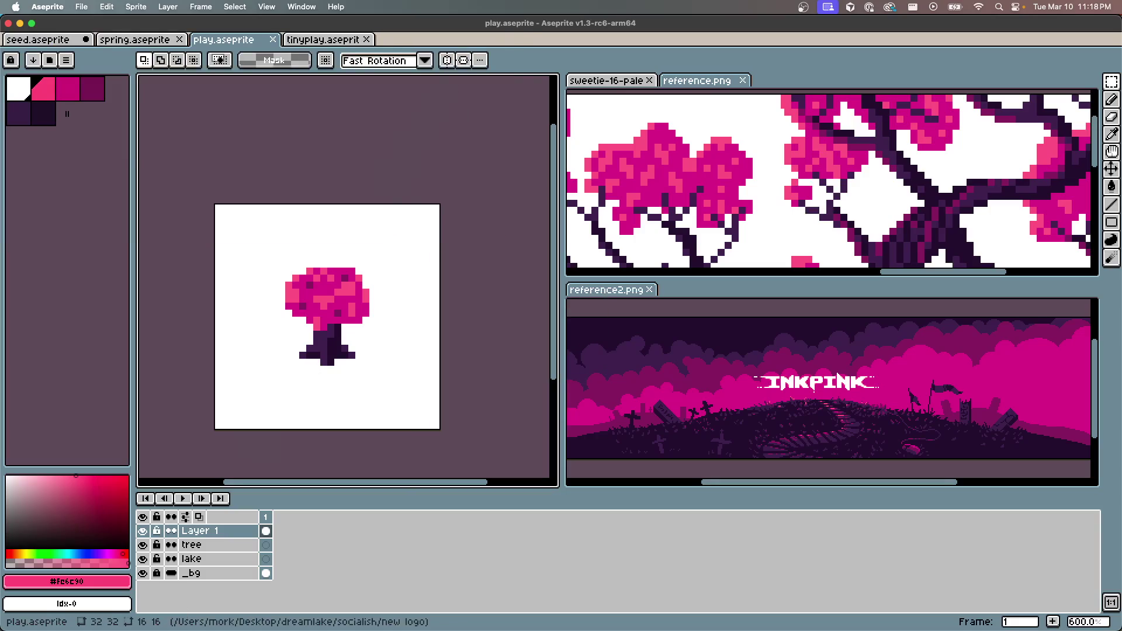
key(ctrl+Up)
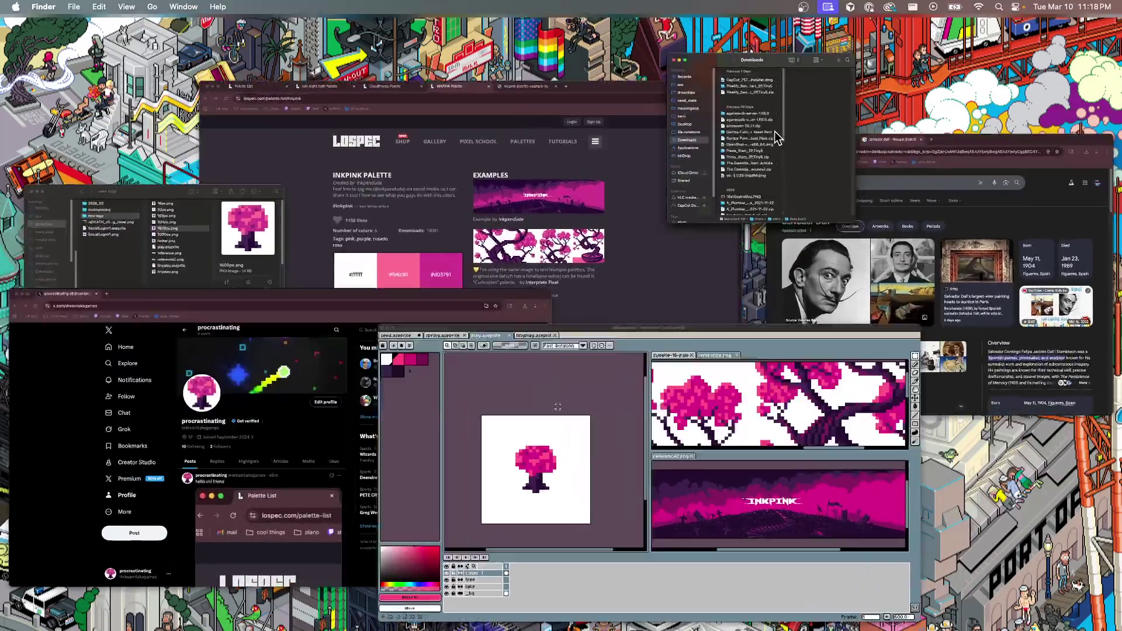
click(773, 130)
key(ctrl+Up)
key(ctrl+Up)
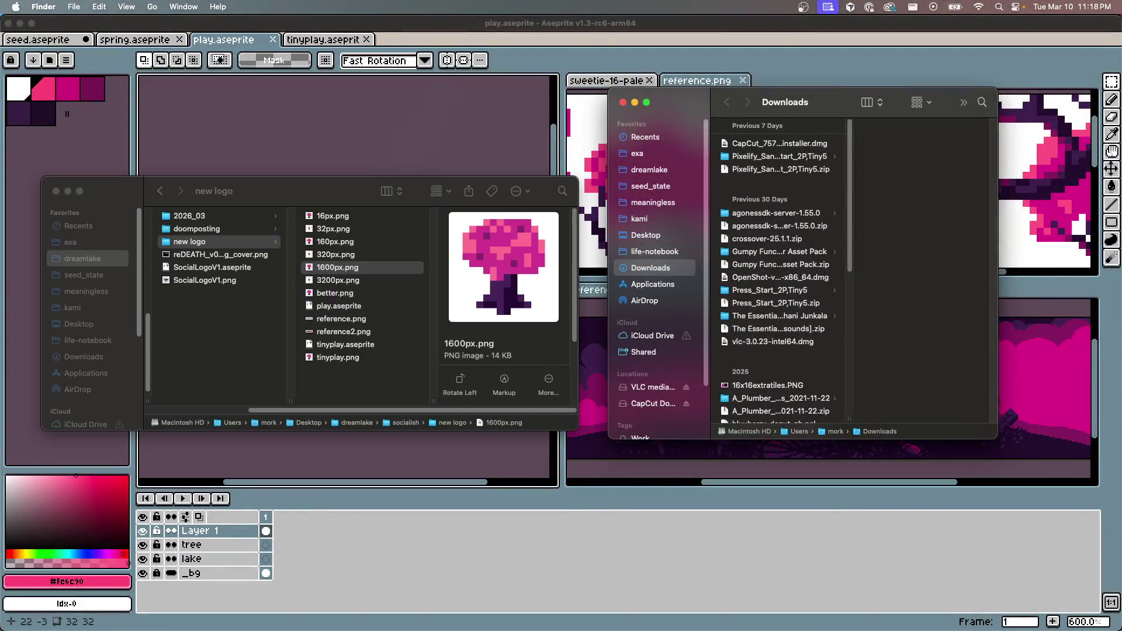
Preview 3200px.png in the new logo folder, then return to the X profile and its editing form
click(337, 281)
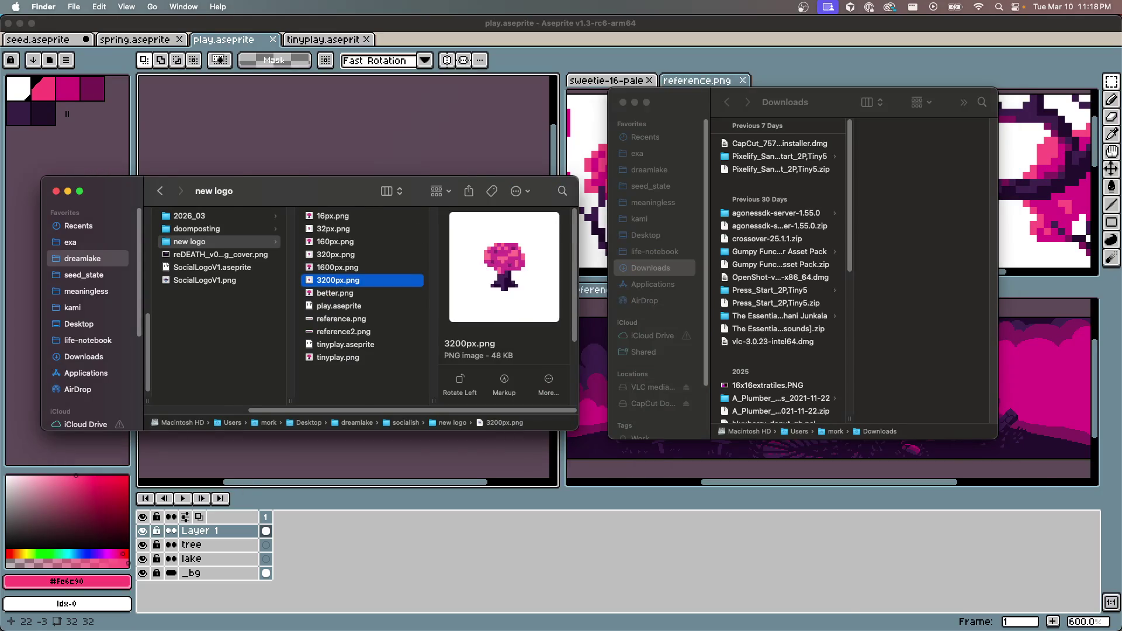
key(ctrl+Right)
click(390, 237)
click(649, 257)
click(653, 250)
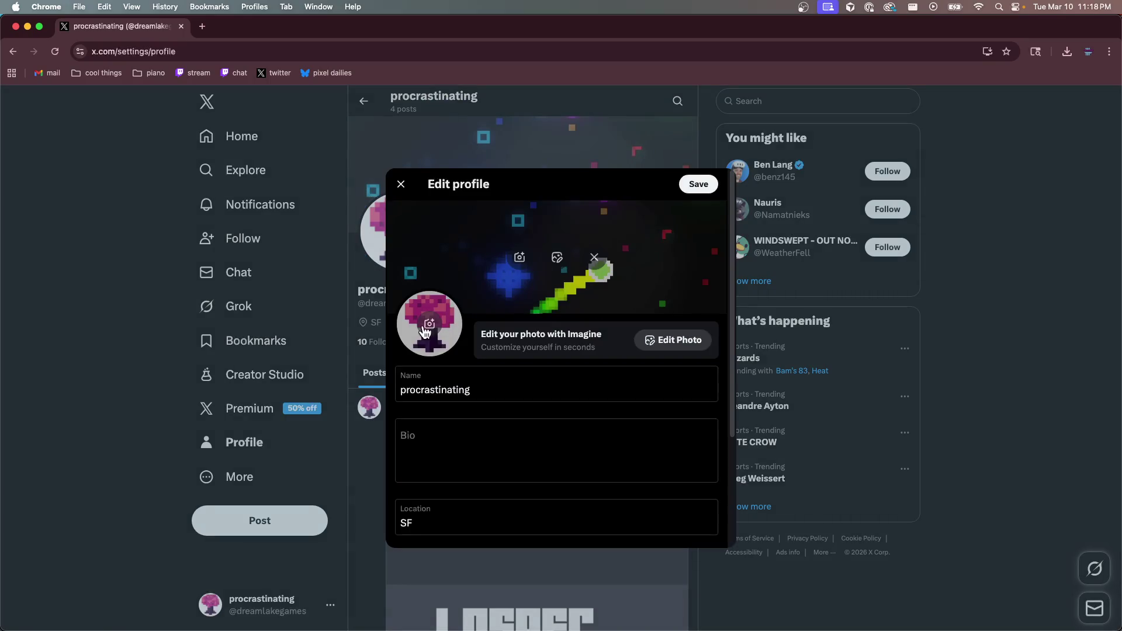
Upload 3200px.png as the X profile picture and accept the crop
click(428, 325)
click(698, 302)
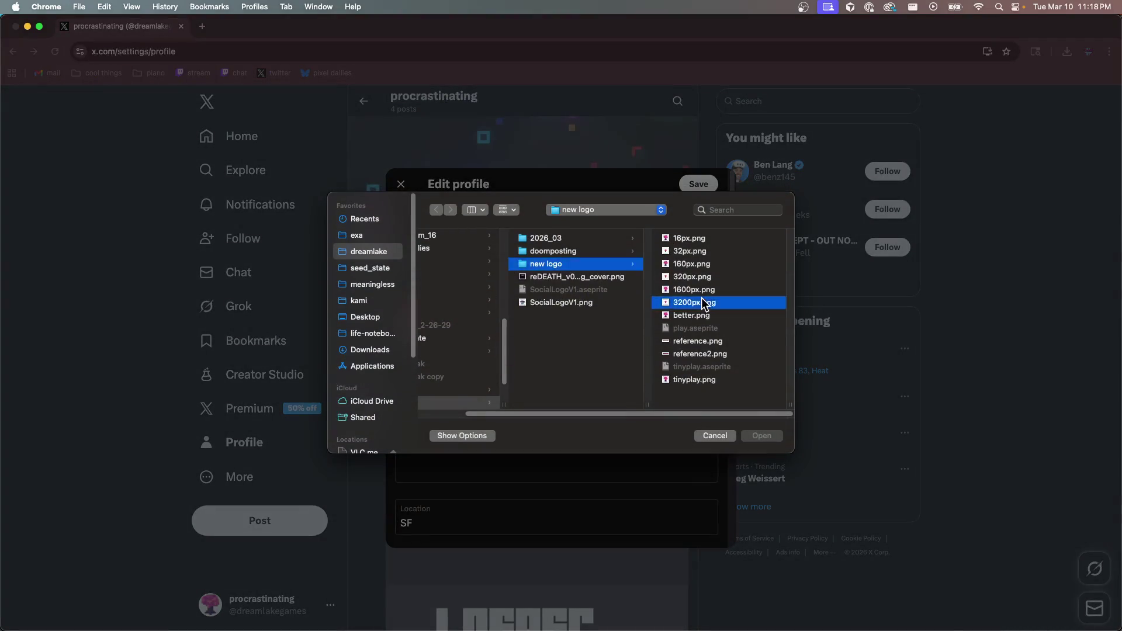
click(760, 435)
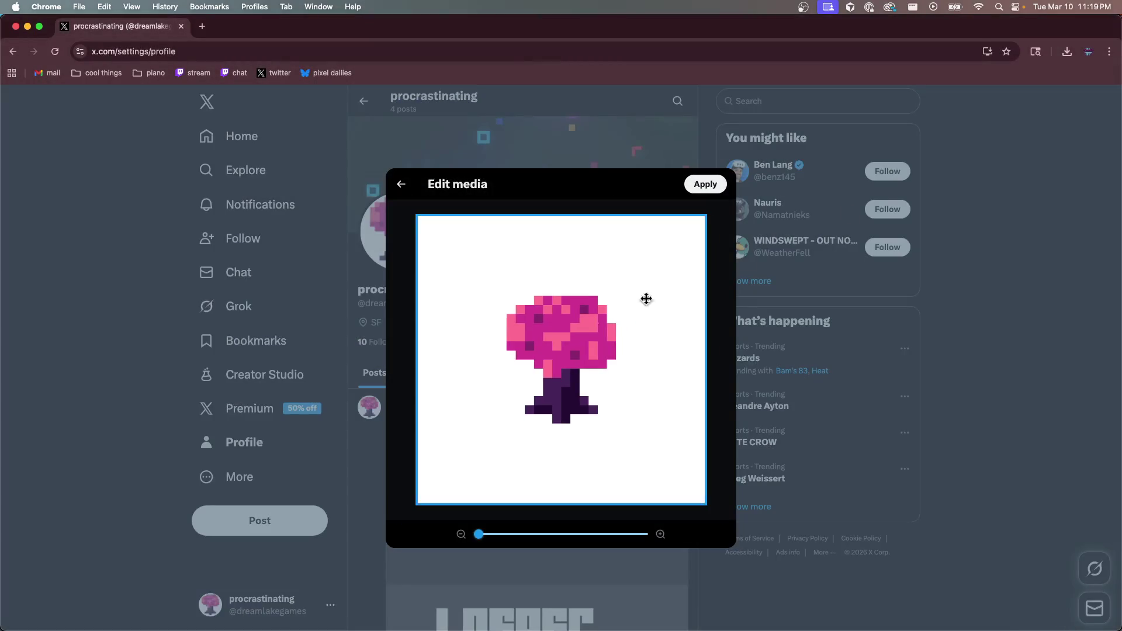
click(707, 185)
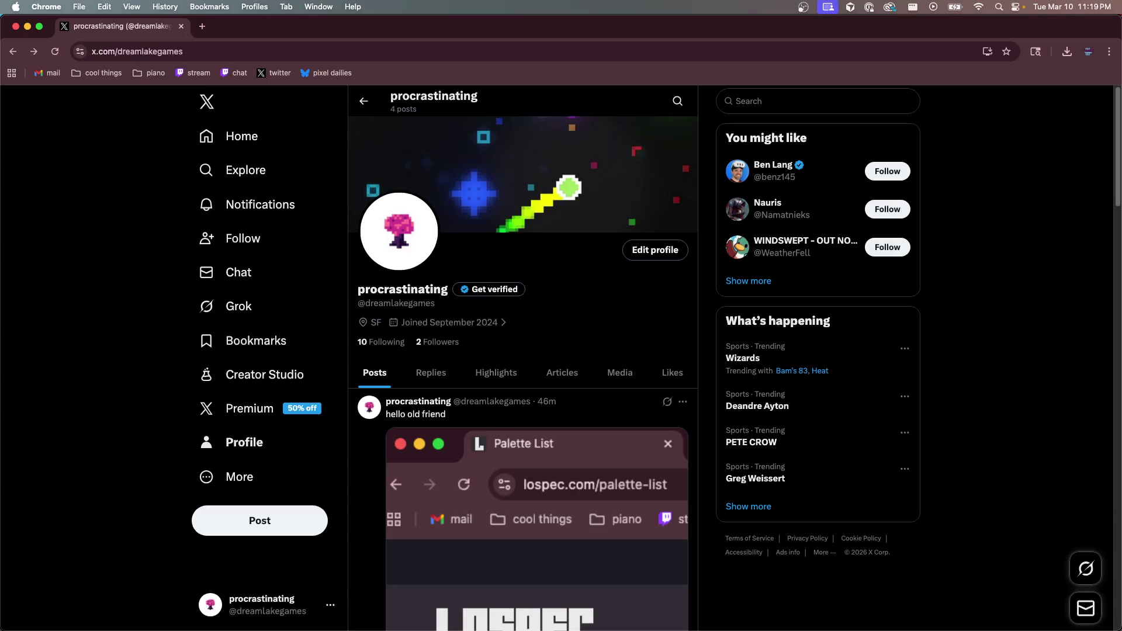
key(super+Tab)
Create a new 24×24 sprite and paste the tinyplay pink tree into it
key(super+n)
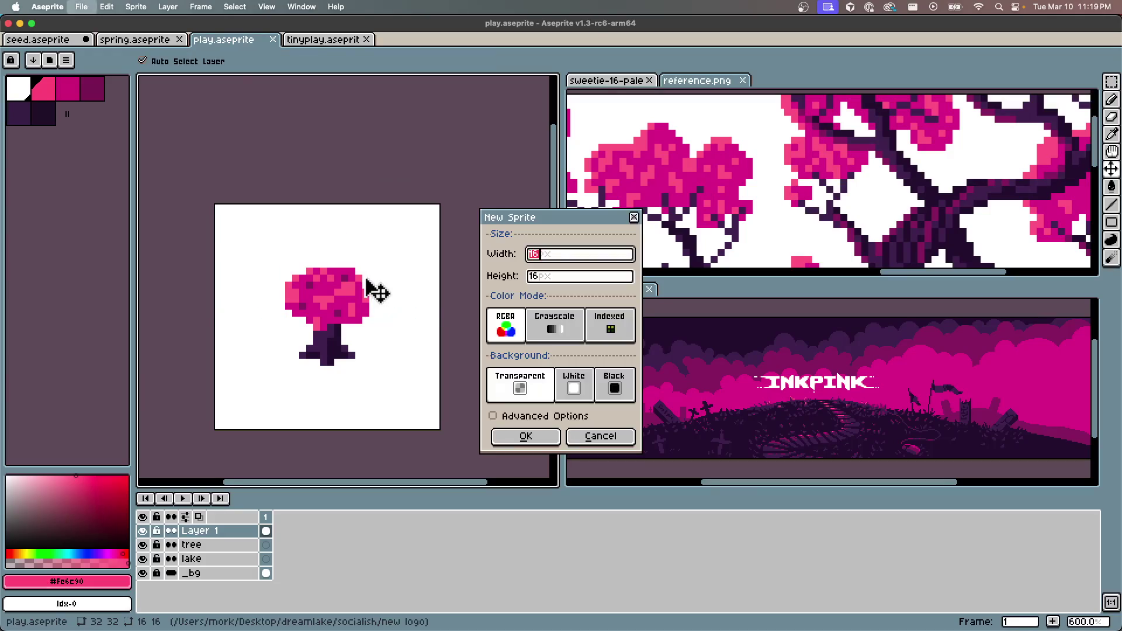
text(24)
key(Tab)
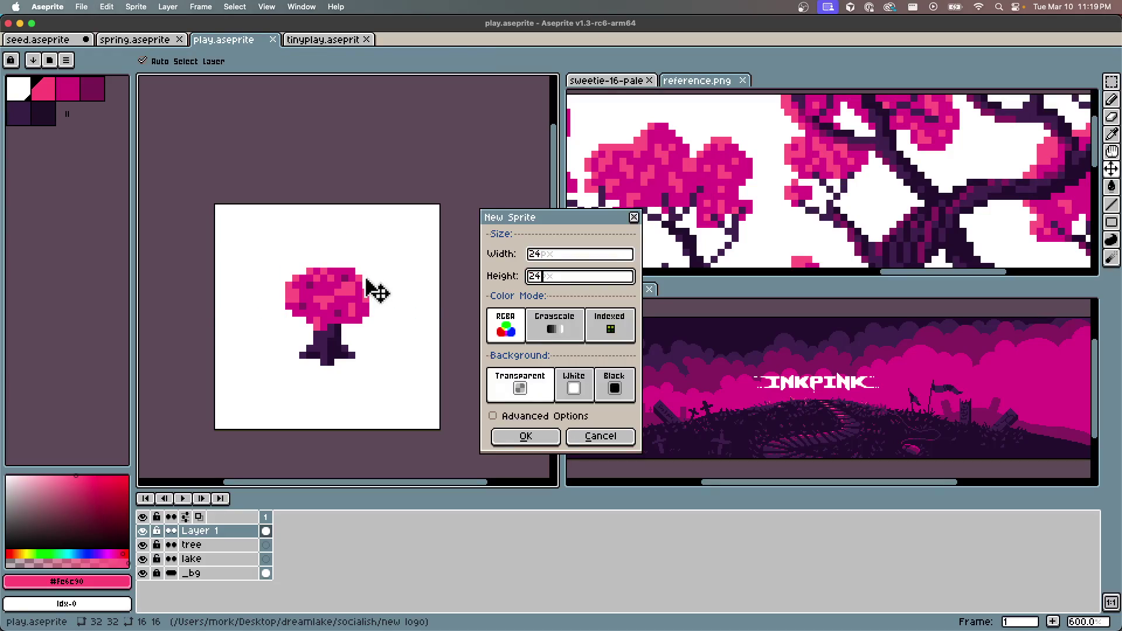
text(4)
key(Return)
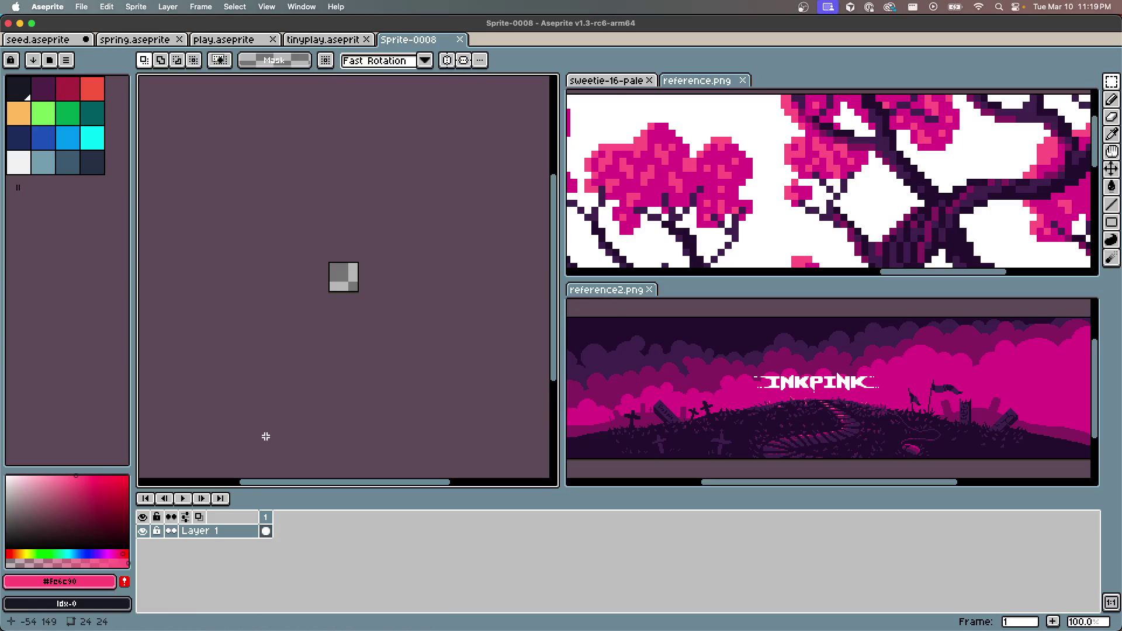
click(358, 40)
key(ctrl+a)
key(ctrl+c)
click(421, 39)
key(ctrl+v)
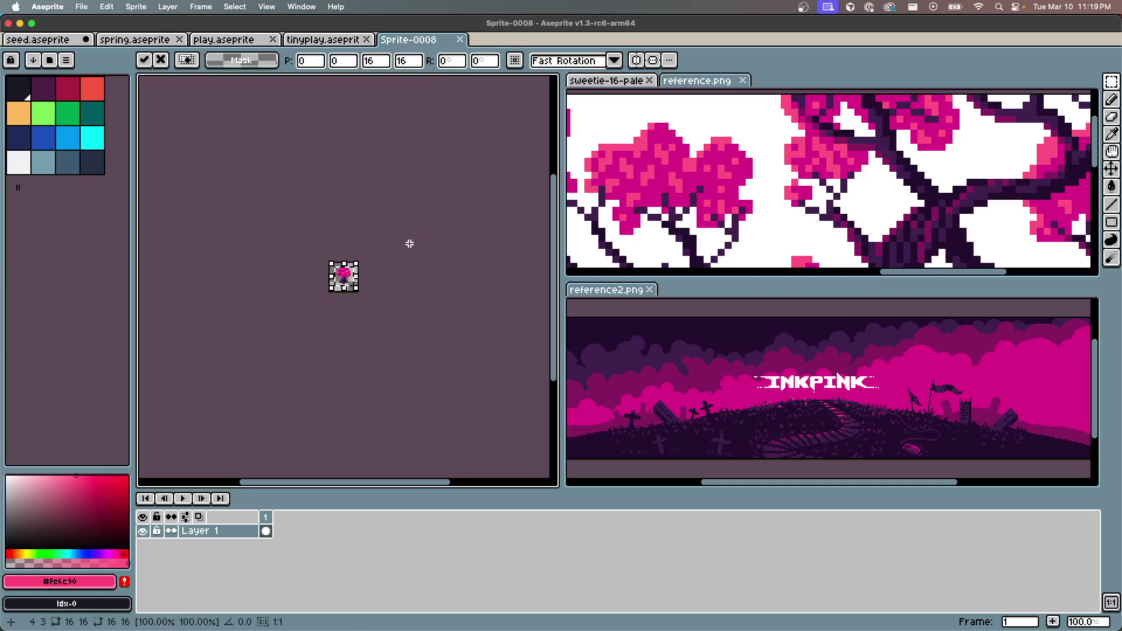
Sample white from tinyplay, place the tree, and fill the sprite background white
click(321, 40)
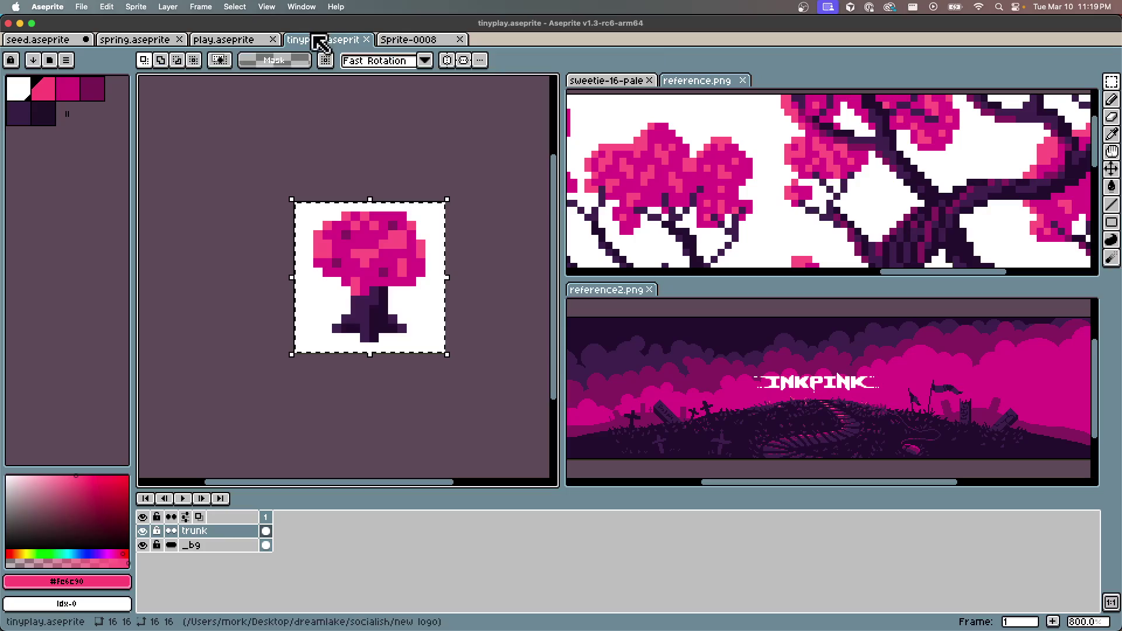
alt+click(314, 295)
click(421, 40)
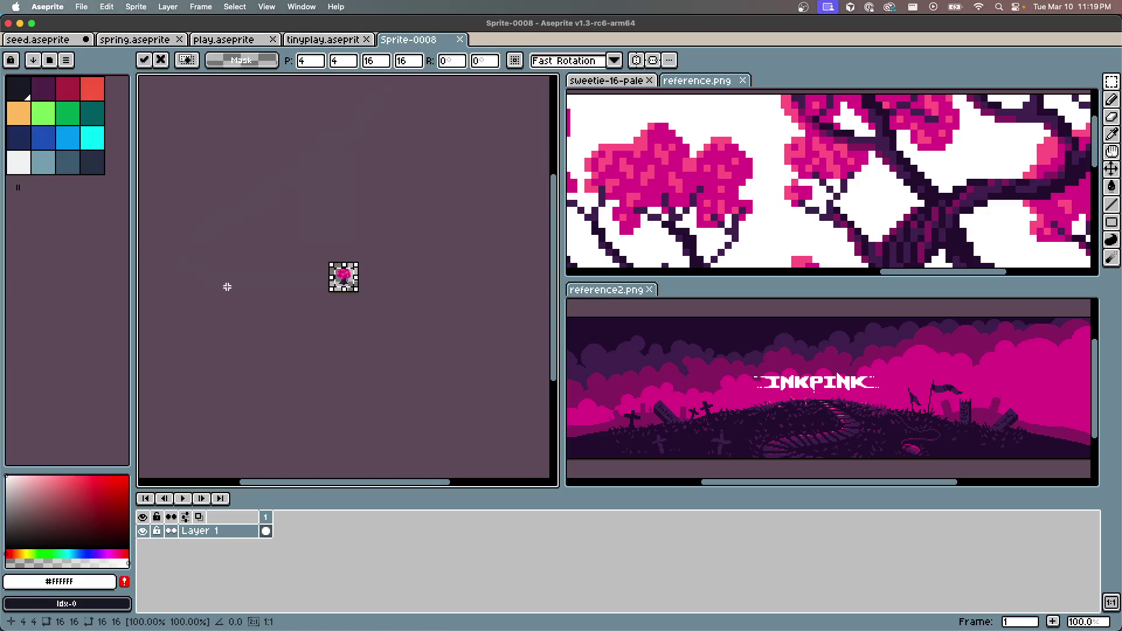
scroll(357, 268, up, 1)
click(689, 170)
key(g)
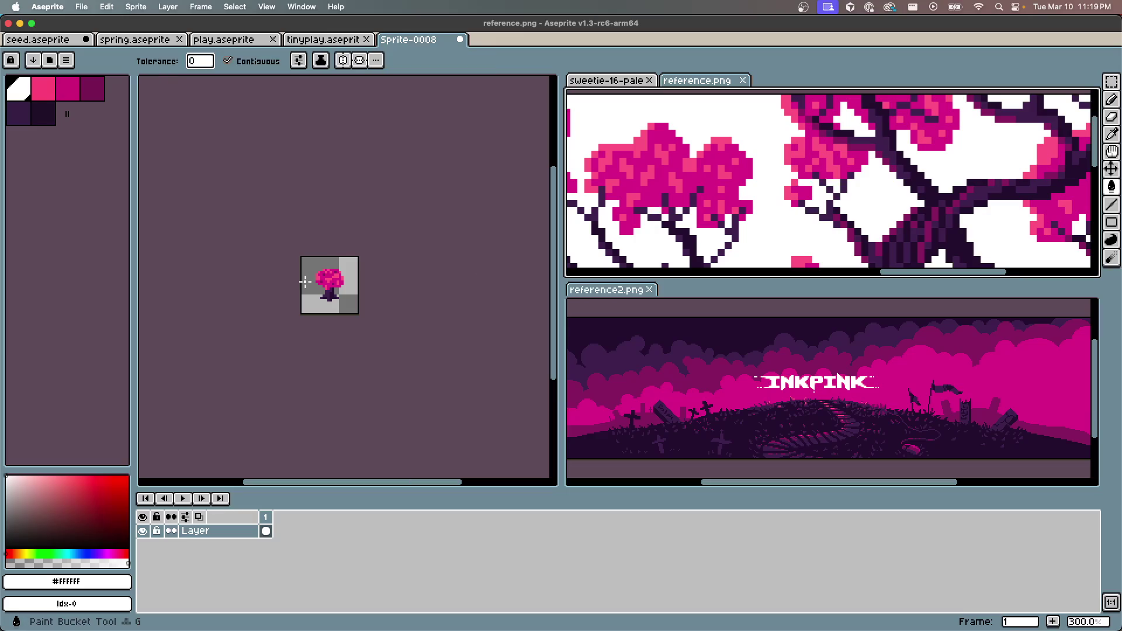
click(315, 264)
scroll(350, 279, up, 3)
key(v)
Save the new sprite as 24.aseprite in the new logo folder
key(super+s)
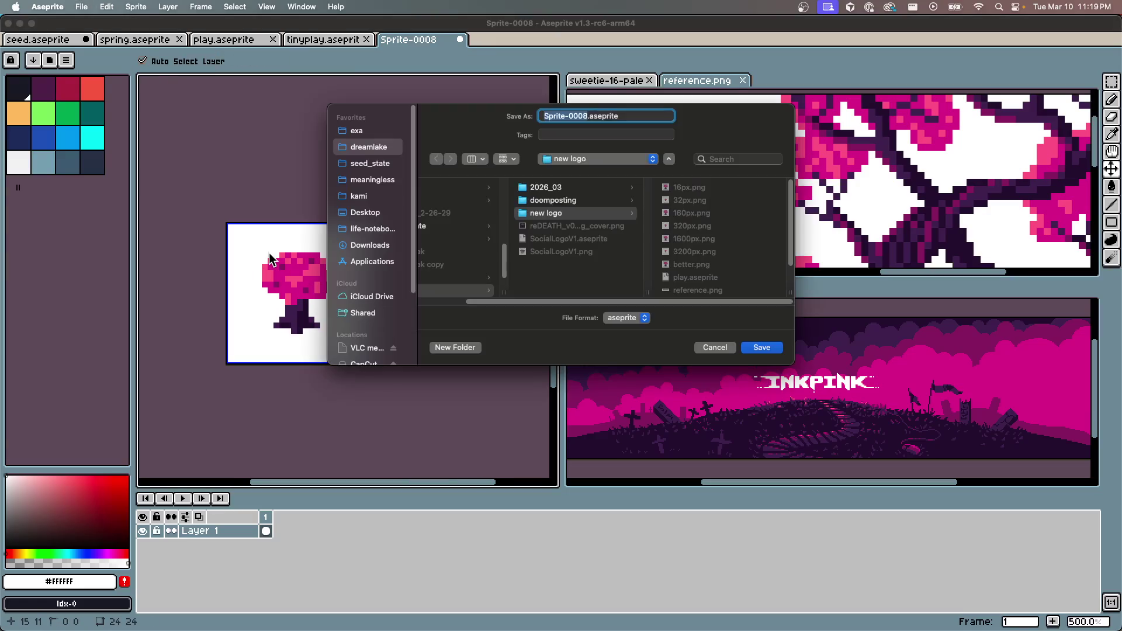
scroll(726, 249, down, 1)
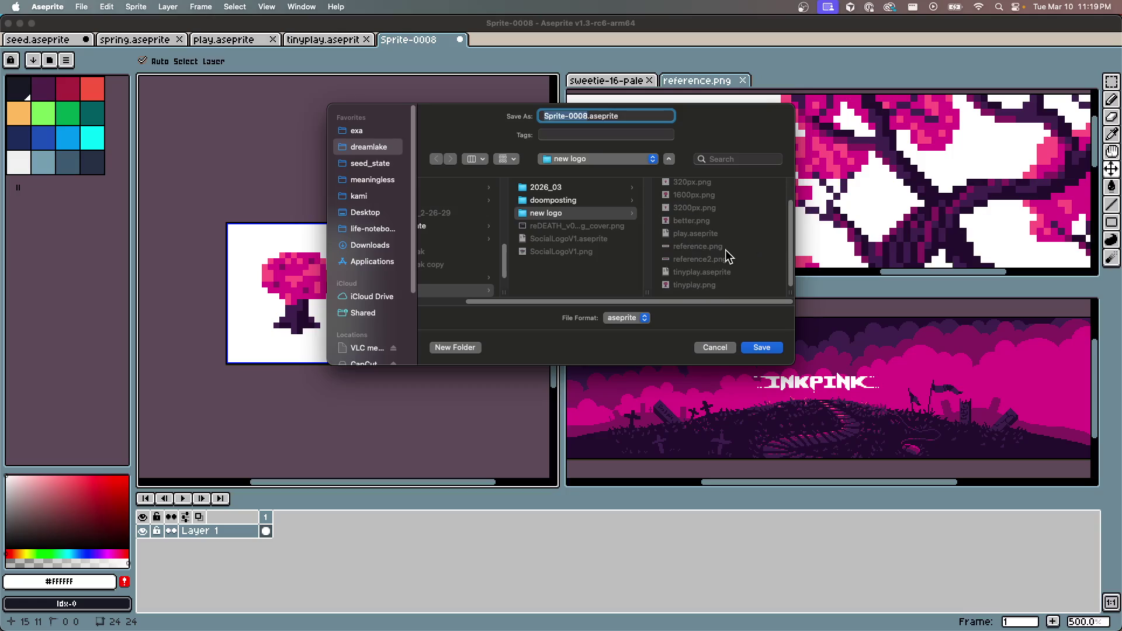
scroll(722, 251, down, 3)
text(24)
key(Return)
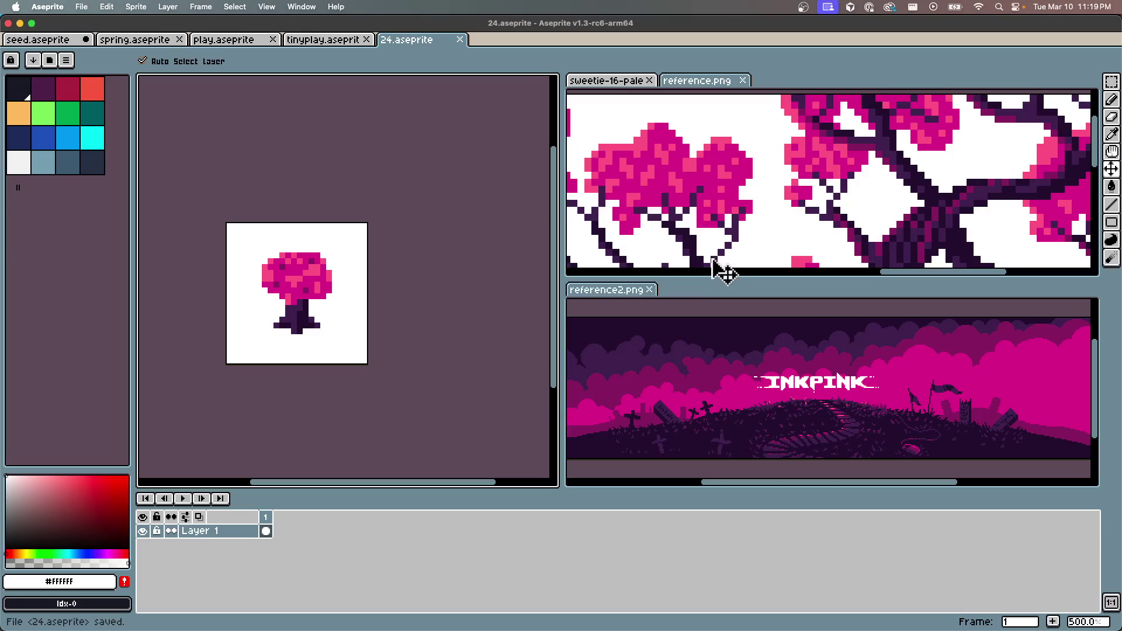
key(super+e)
click(436, 359)
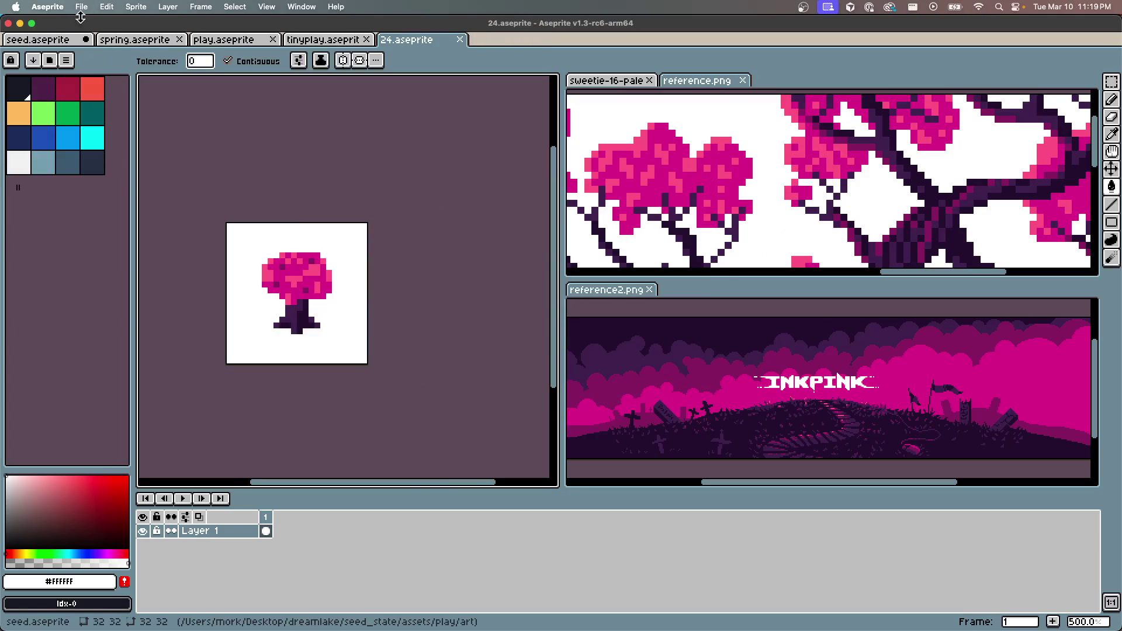
Toggle the Twitter option on and off in the Export dialog, closing it without exporting
click(81, 7)
mouse_move(109, 127)
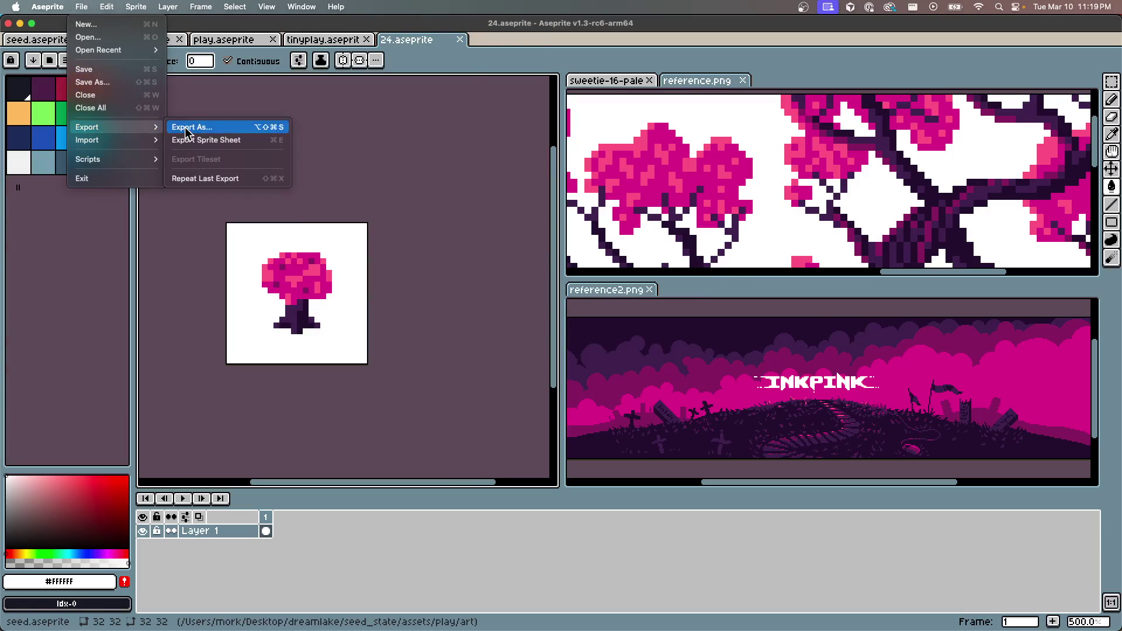
click(191, 126)
click(46, 194)
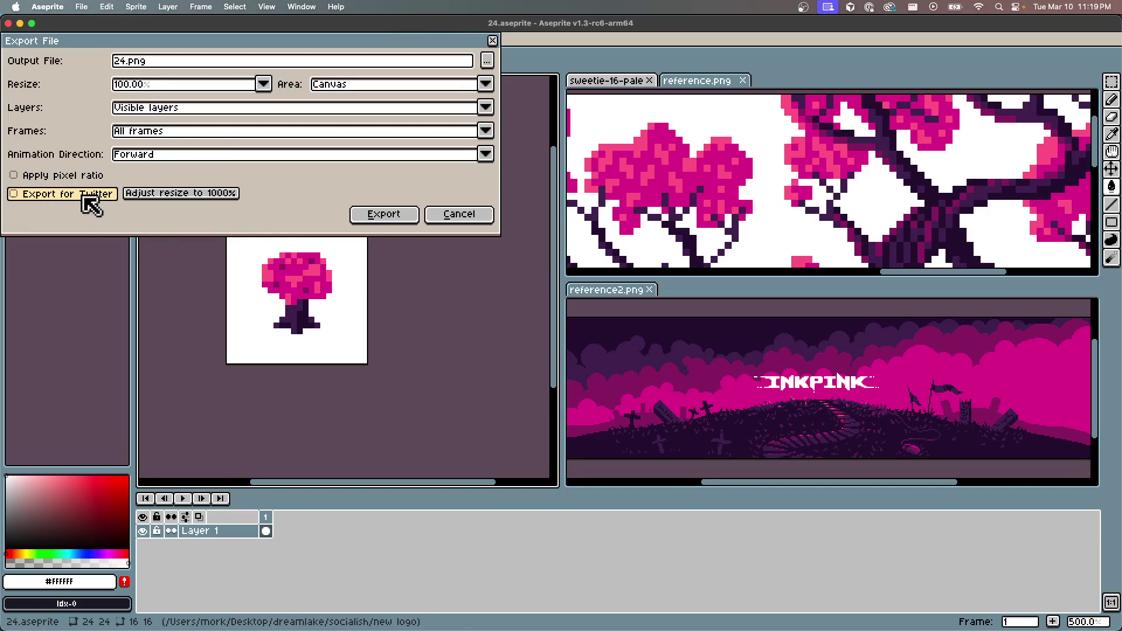
click(84, 198)
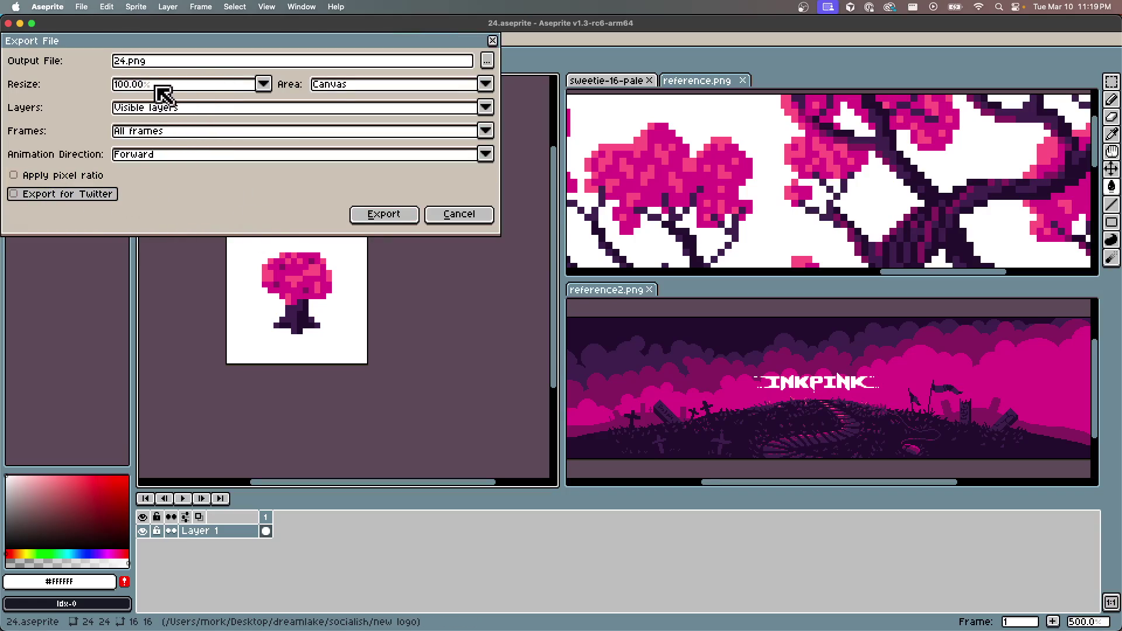
click(127, 61)
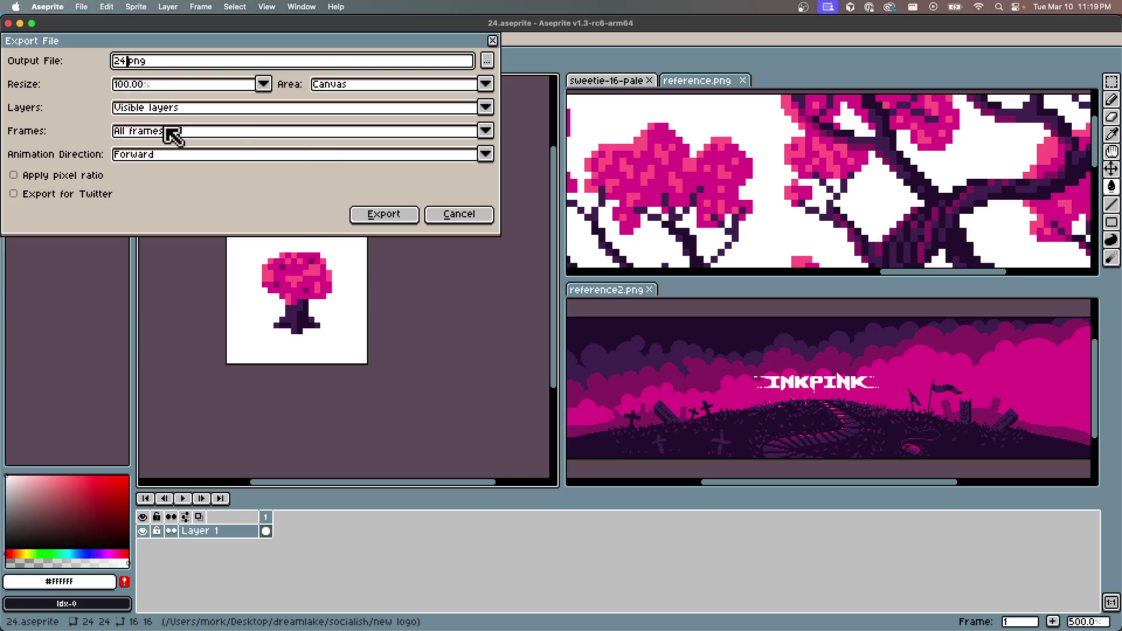
text(px)
key(Return)
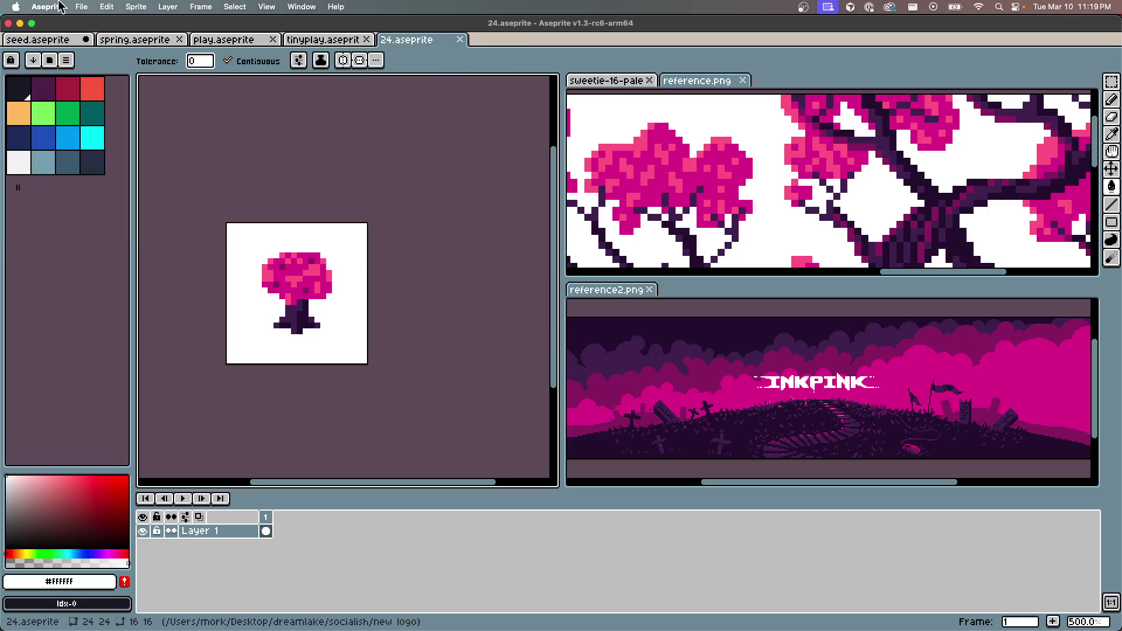
Export the 24×24 tree at 1000% as 240px.png
click(82, 7)
mouse_move(107, 136)
click(190, 127)
click(157, 87)
click(156, 219)
click(129, 61)
click(387, 218)
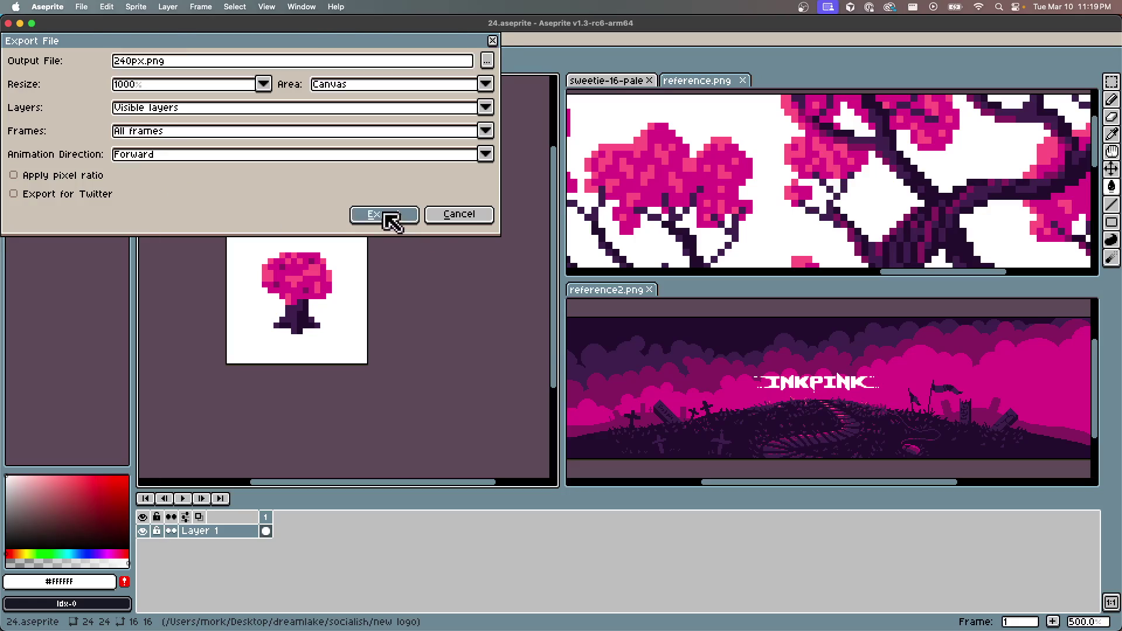
Re-export the tree as 240px.png at 10000% scale
click(81, 7)
key(Escape)
click(81, 7)
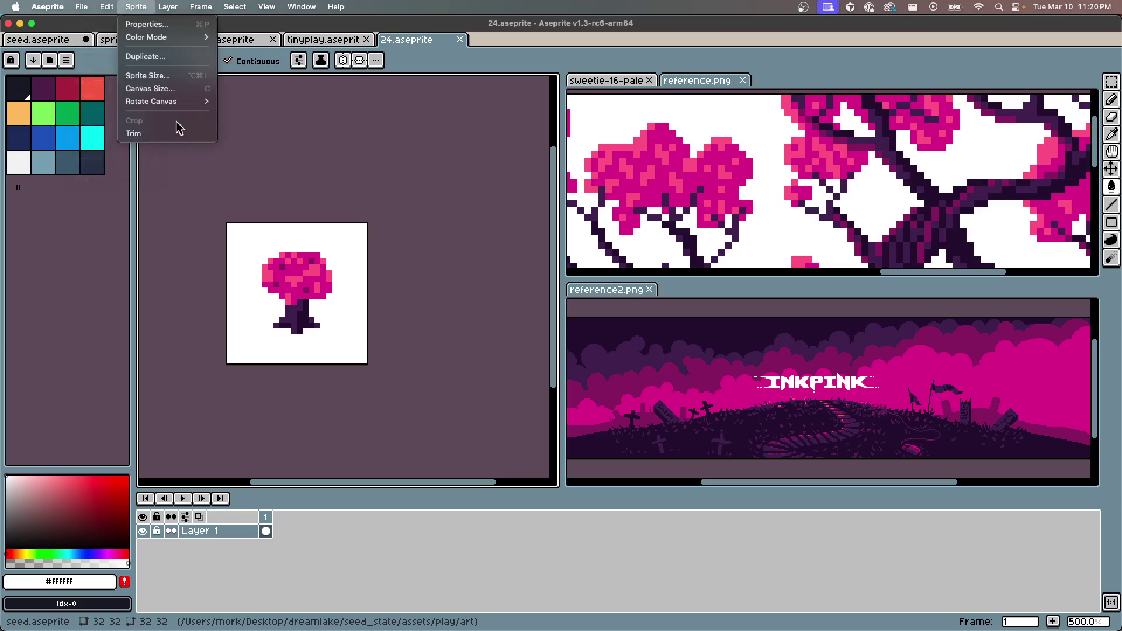
mouse_move(107, 134)
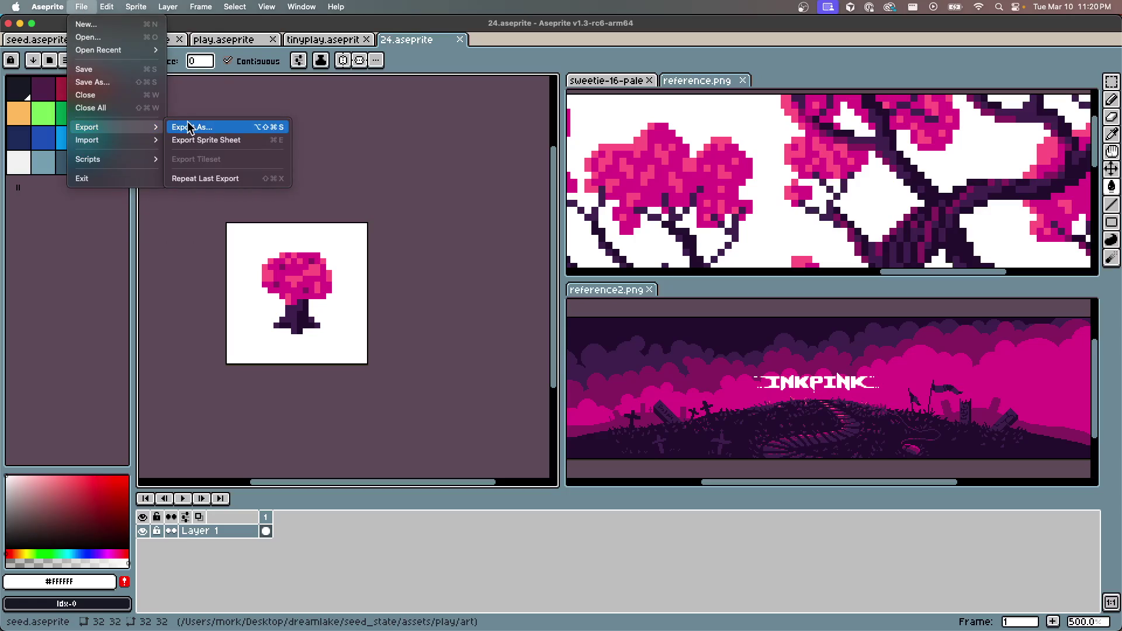
click(188, 127)
click(128, 62)
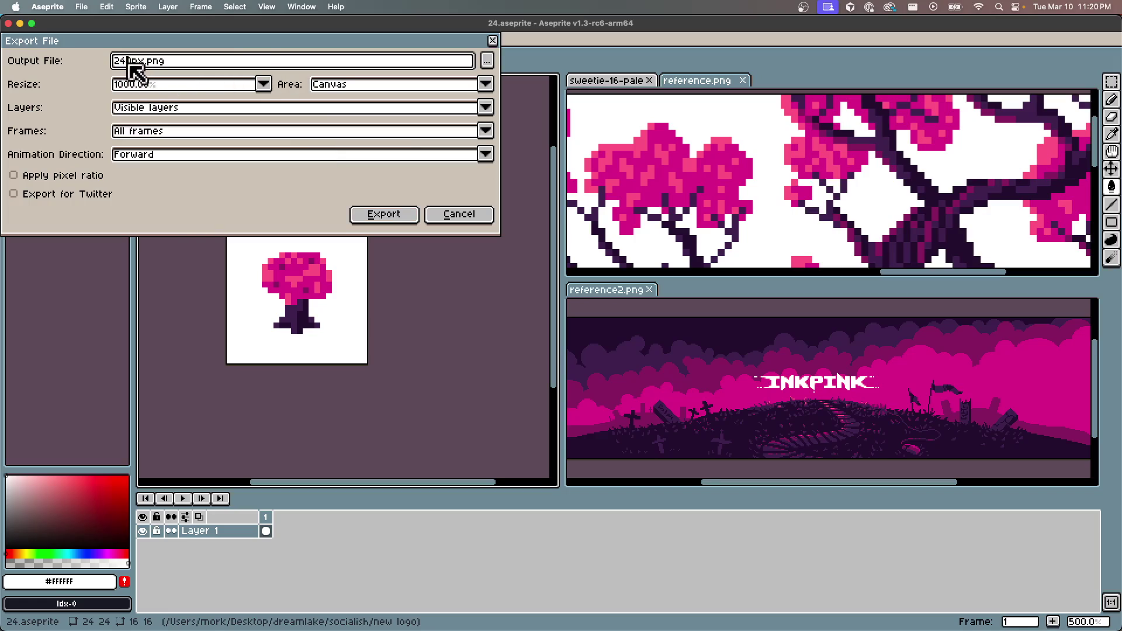
click(135, 86)
text(0)
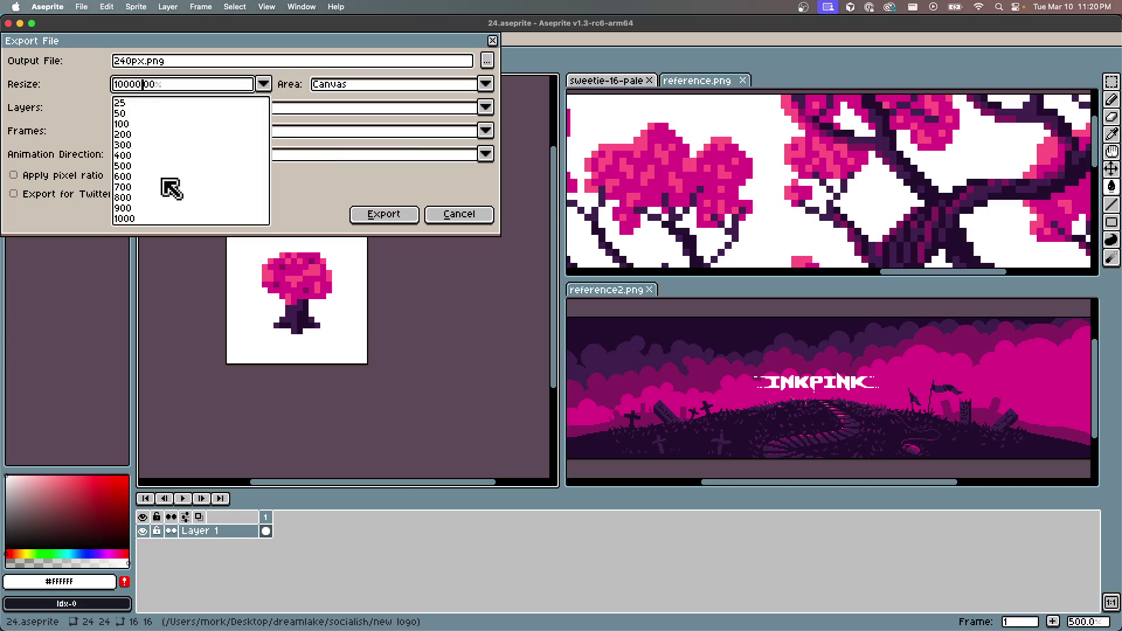
click(144, 83)
click(127, 61)
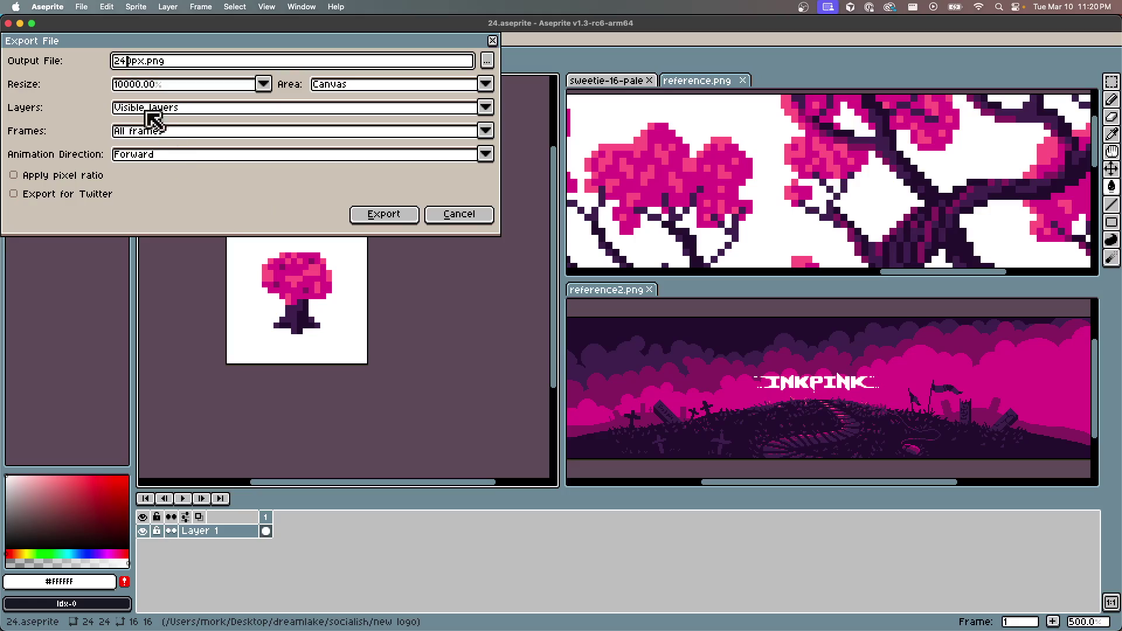
text(0)
click(384, 214)
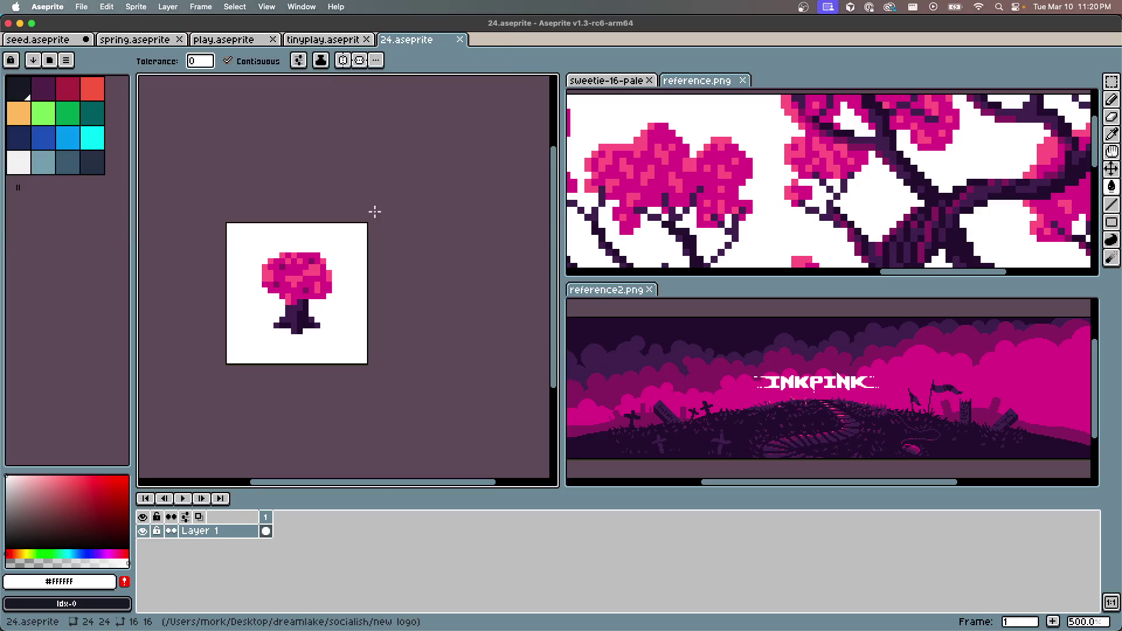
key(ctrl+Right)
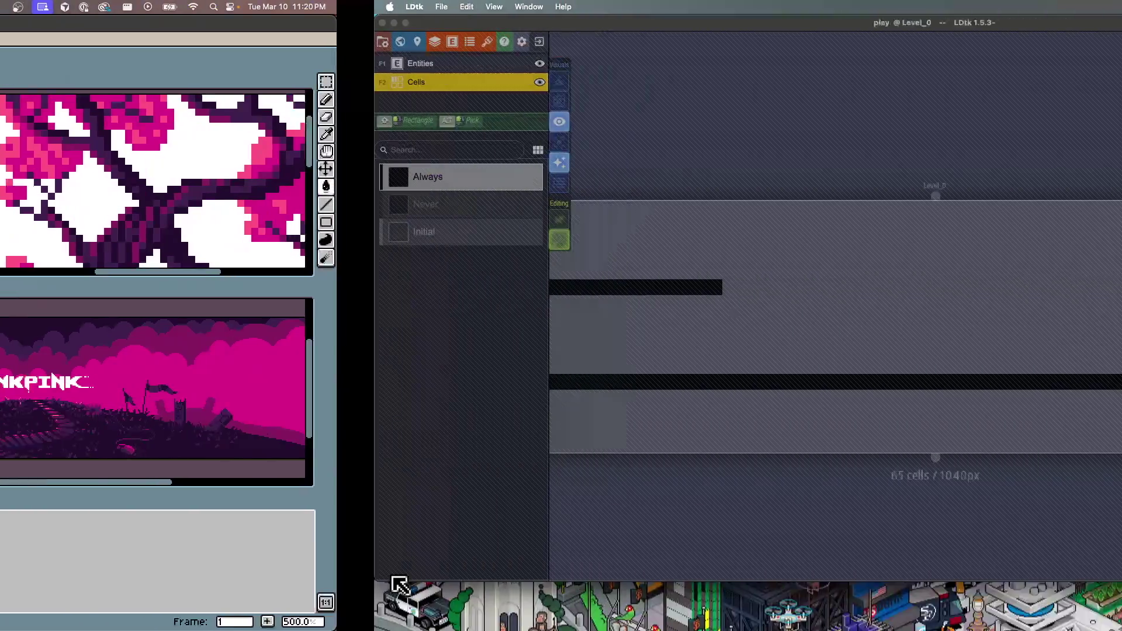
Set the first, blurry tree image as the X avatar and save the profile
key(ctrl+Left)
key(ctrl+Up)
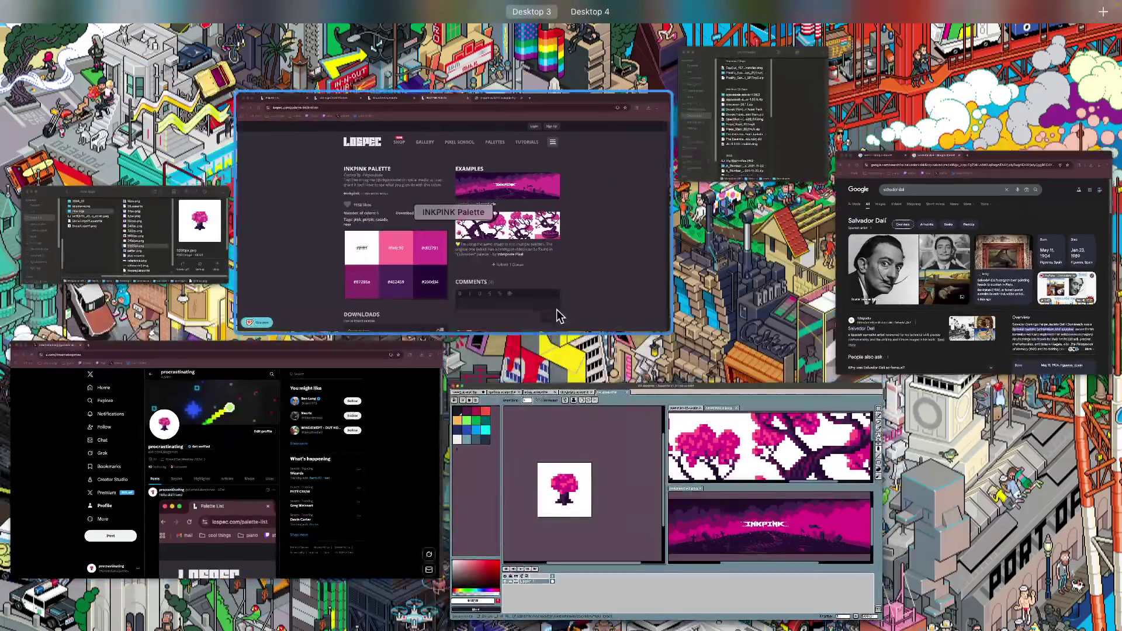
click(351, 467)
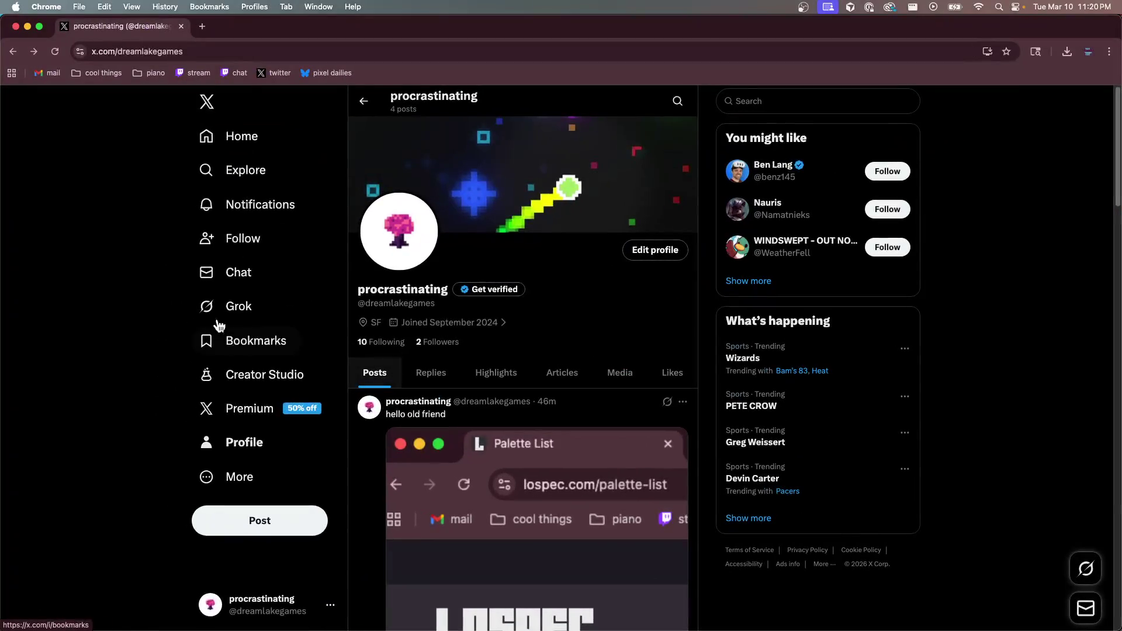
click(657, 257)
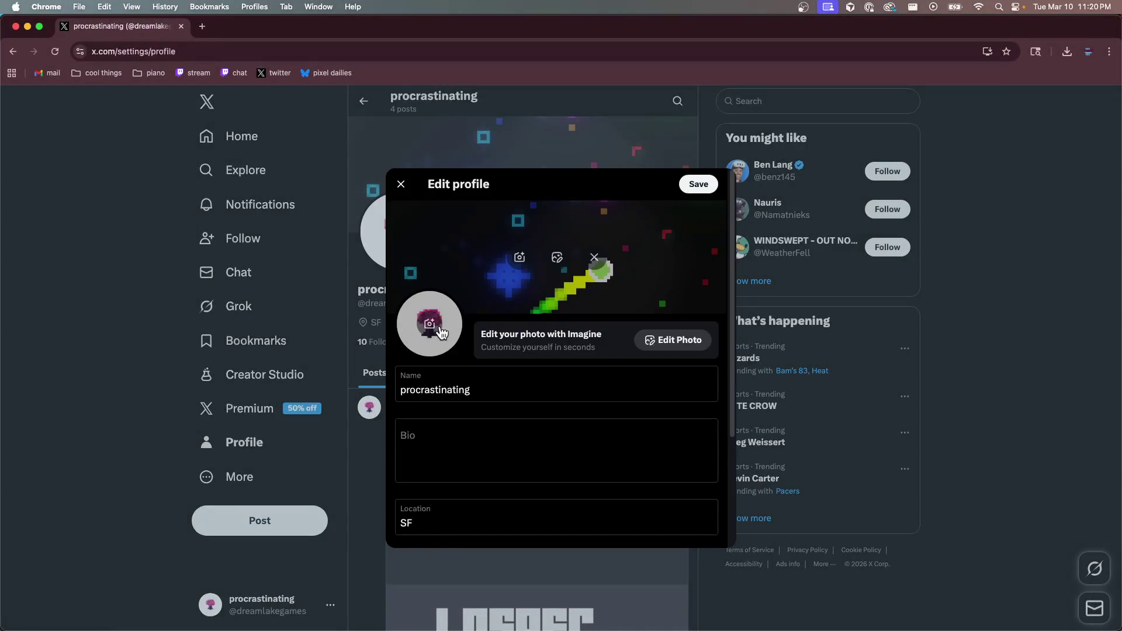
click(439, 328)
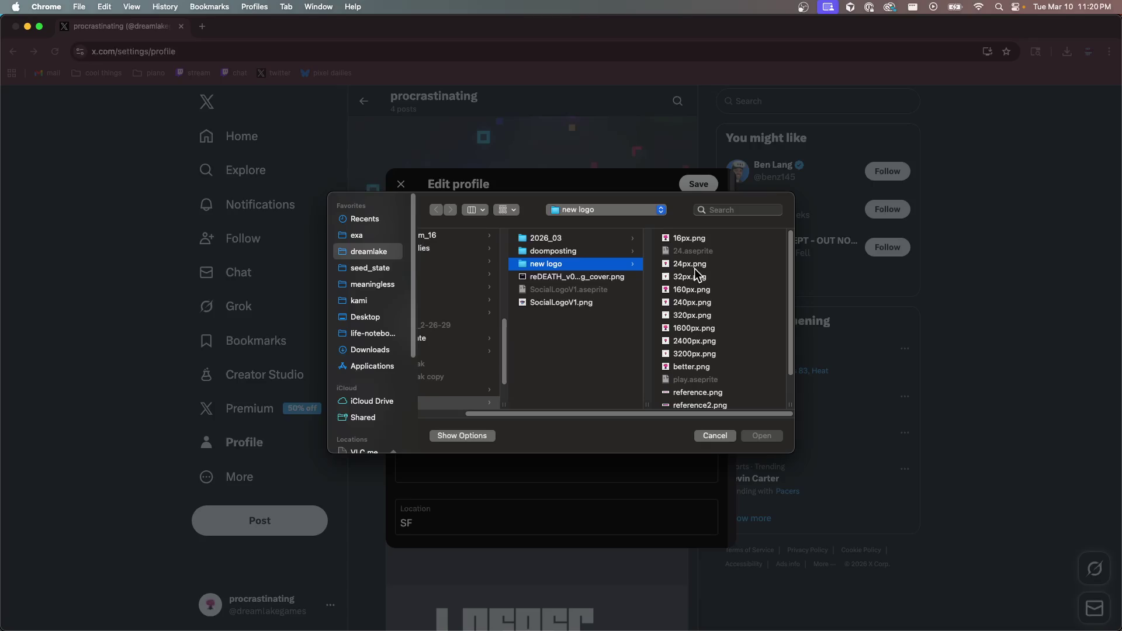
click(694, 266)
click(758, 434)
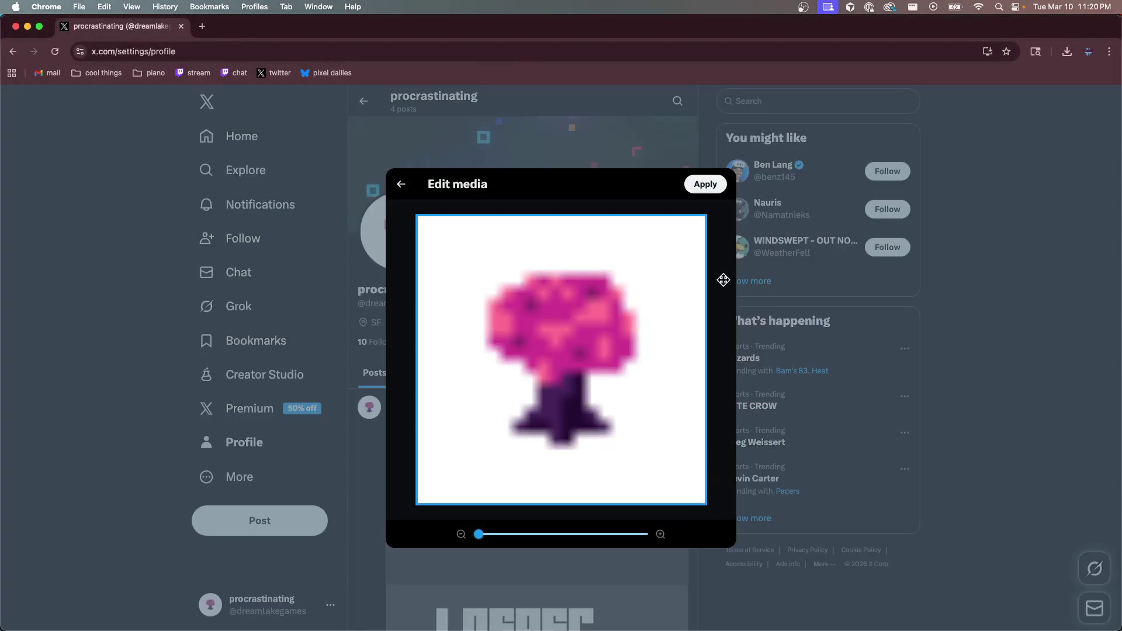
click(705, 184)
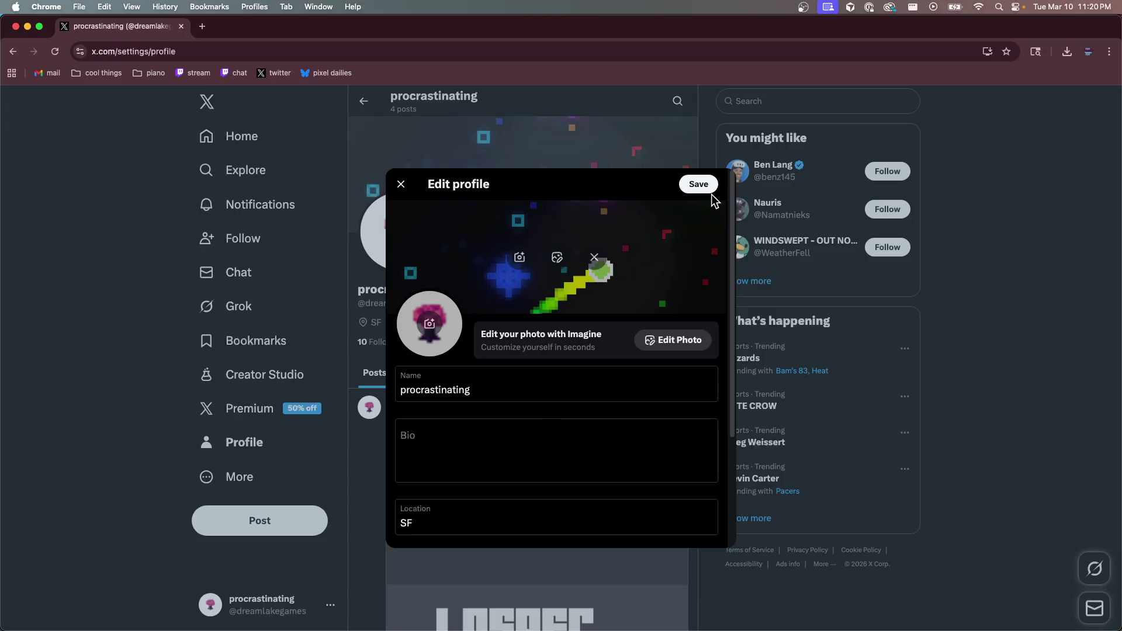
click(704, 185)
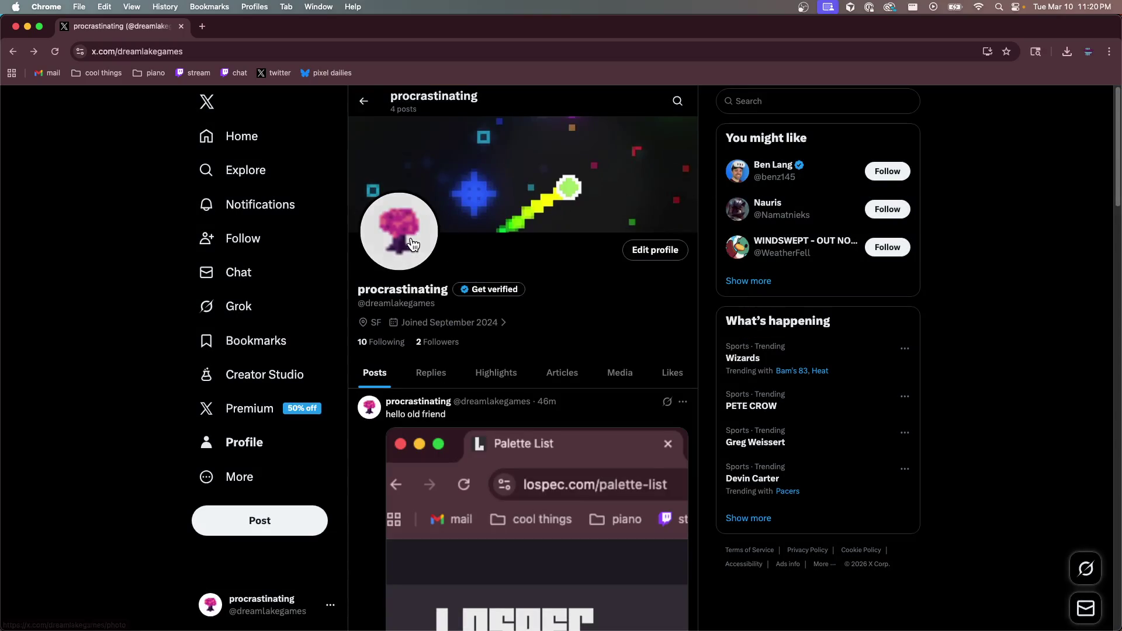
Replace the avatar with the sharper 240px.png tree and save the profile
click(643, 257)
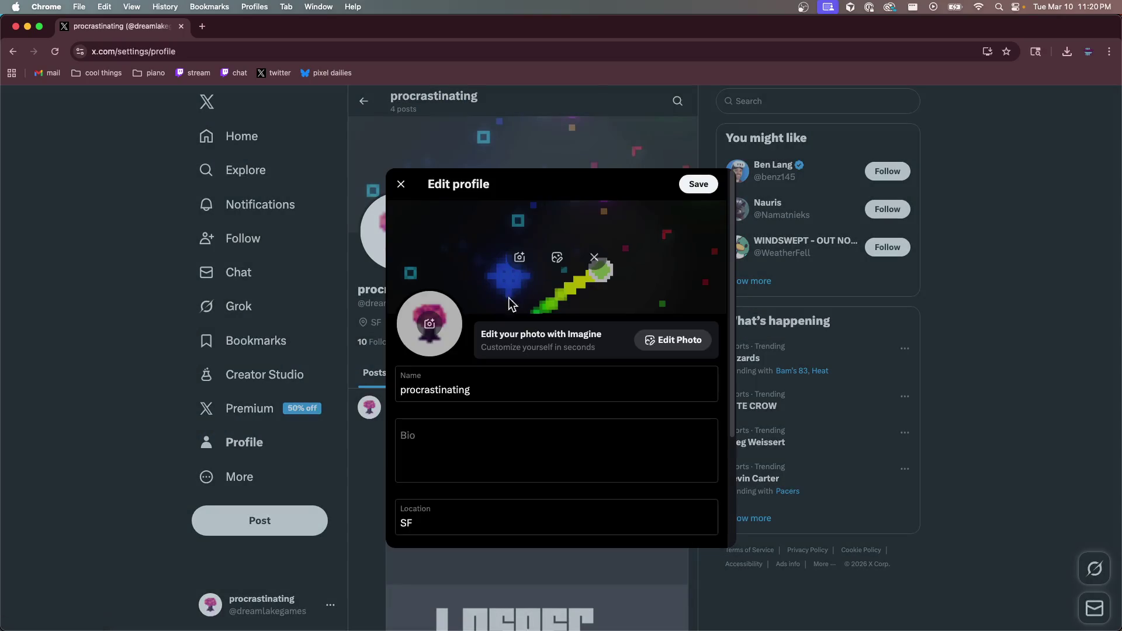
click(441, 332)
click(692, 302)
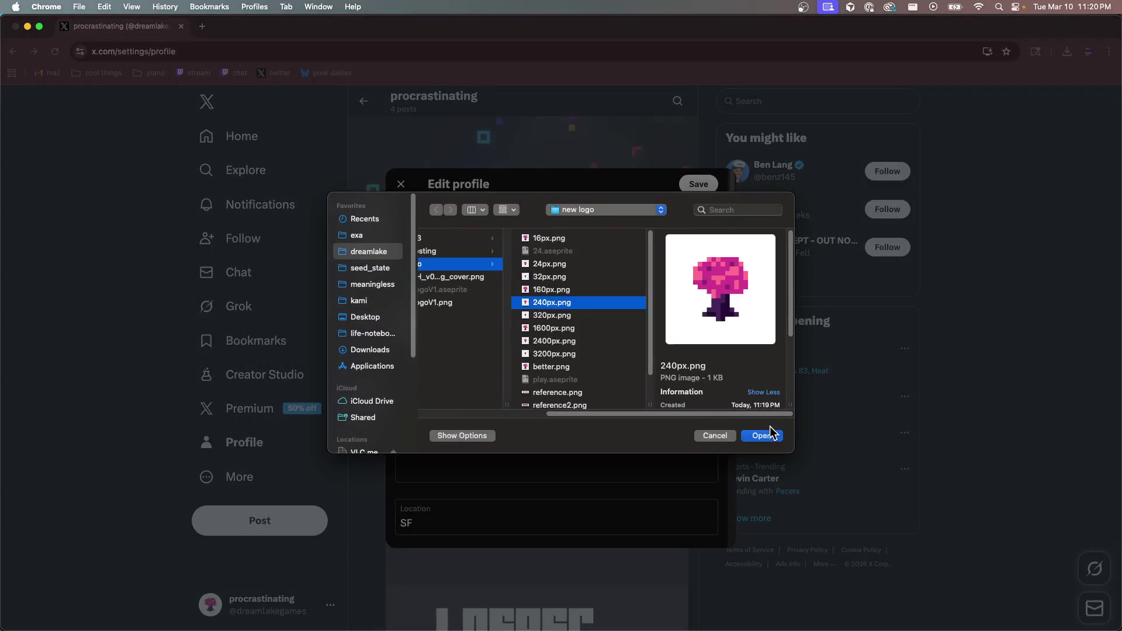
click(762, 435)
click(705, 184)
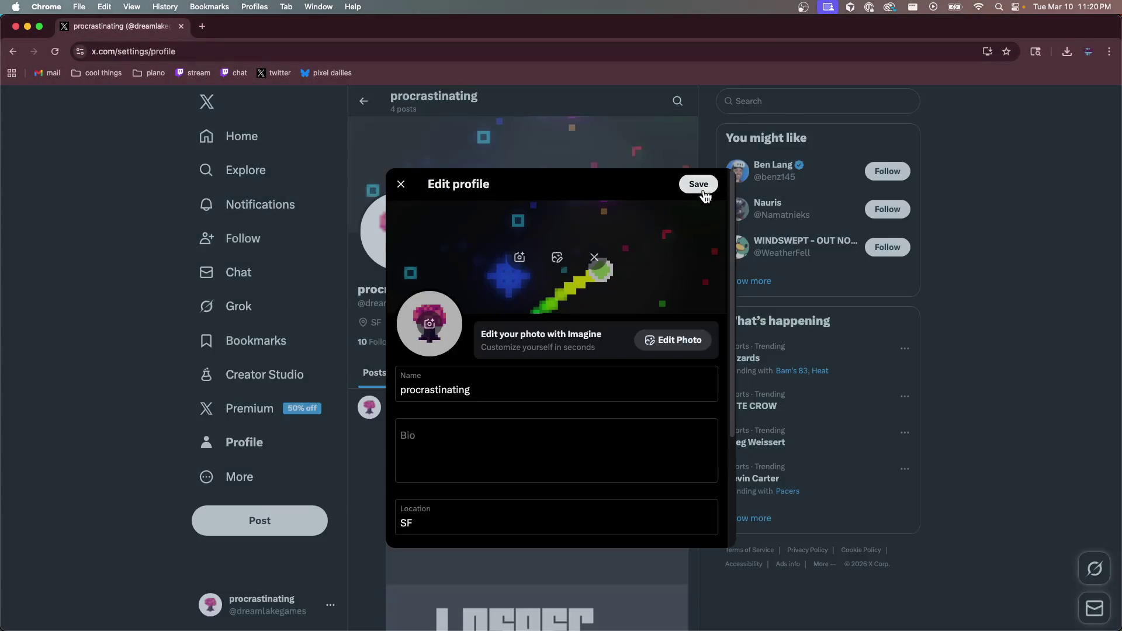
click(698, 185)
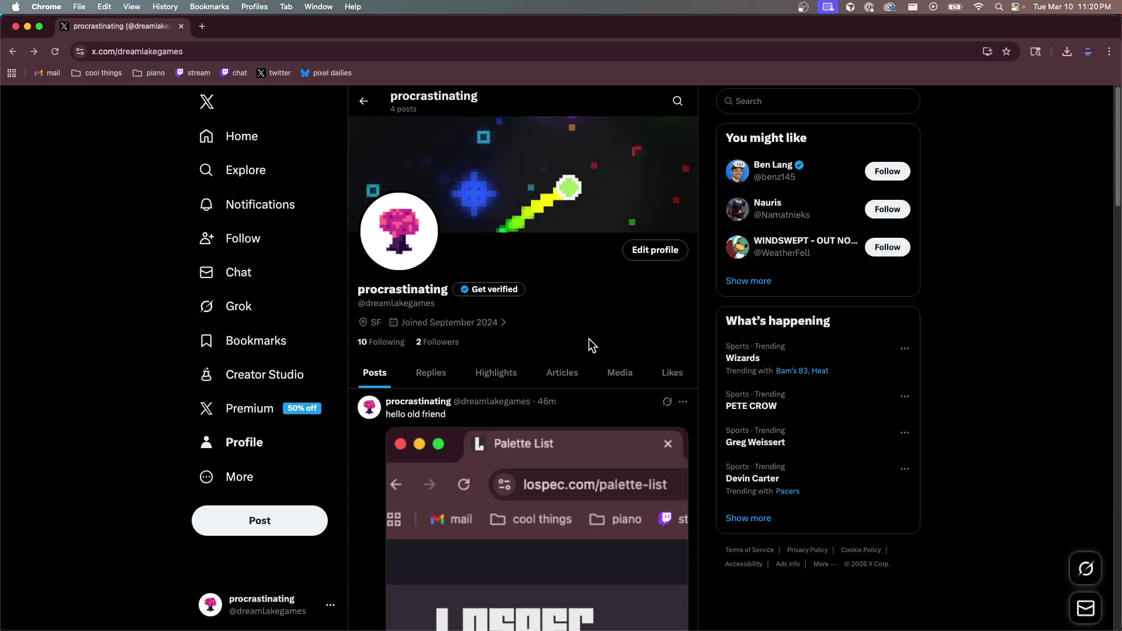
scroll(588, 338, down, 4)
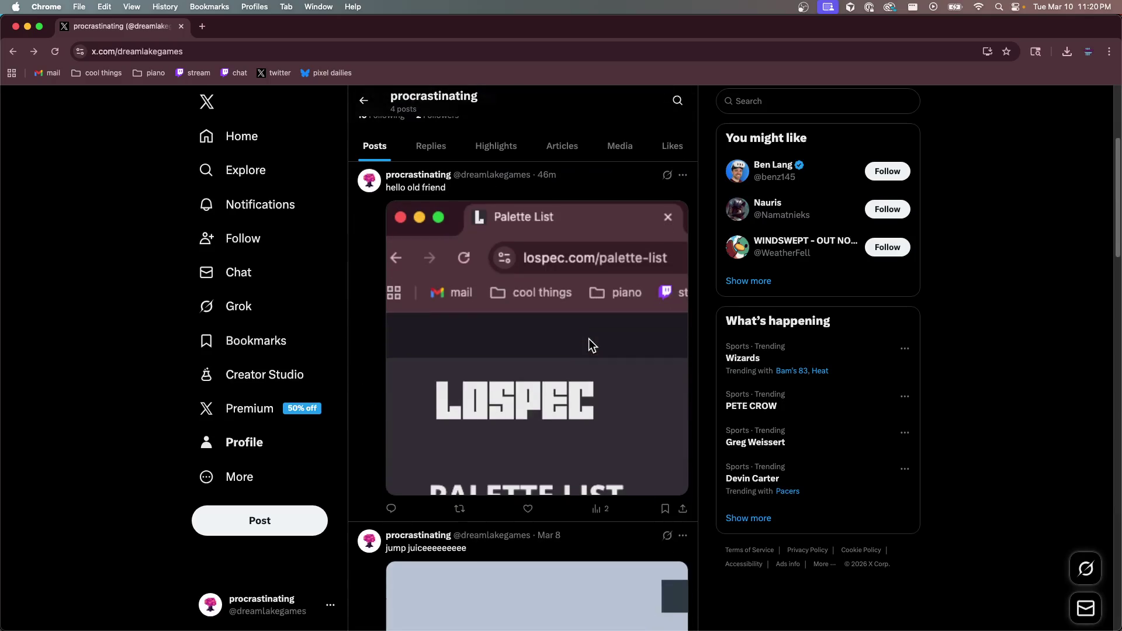
scroll(592, 345, up, 4)
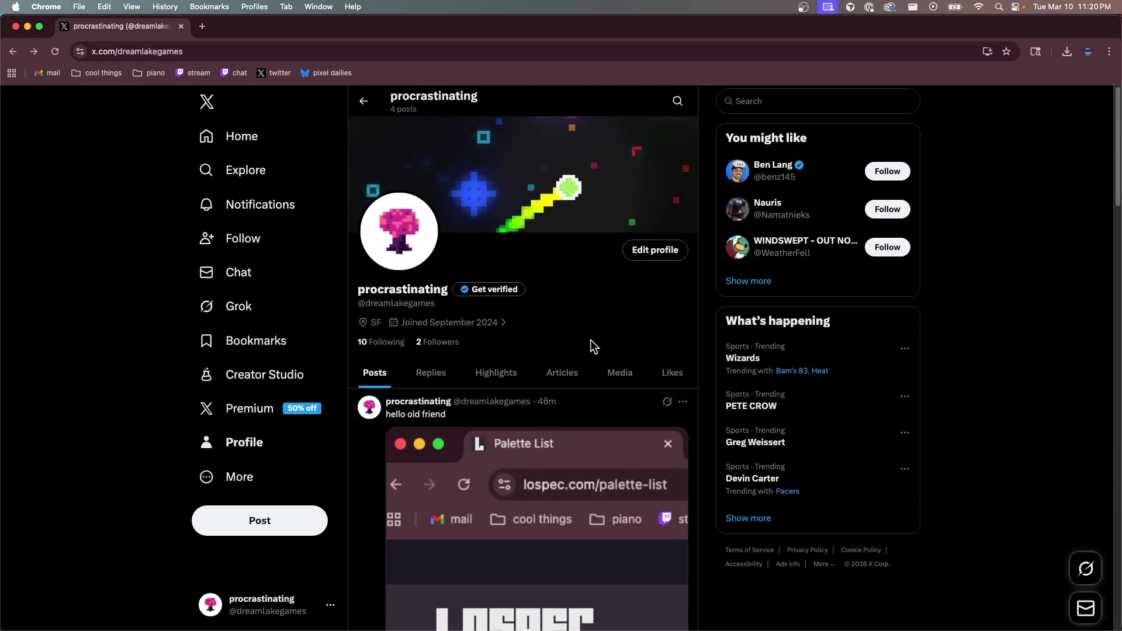
scroll(590, 341, down, 3)
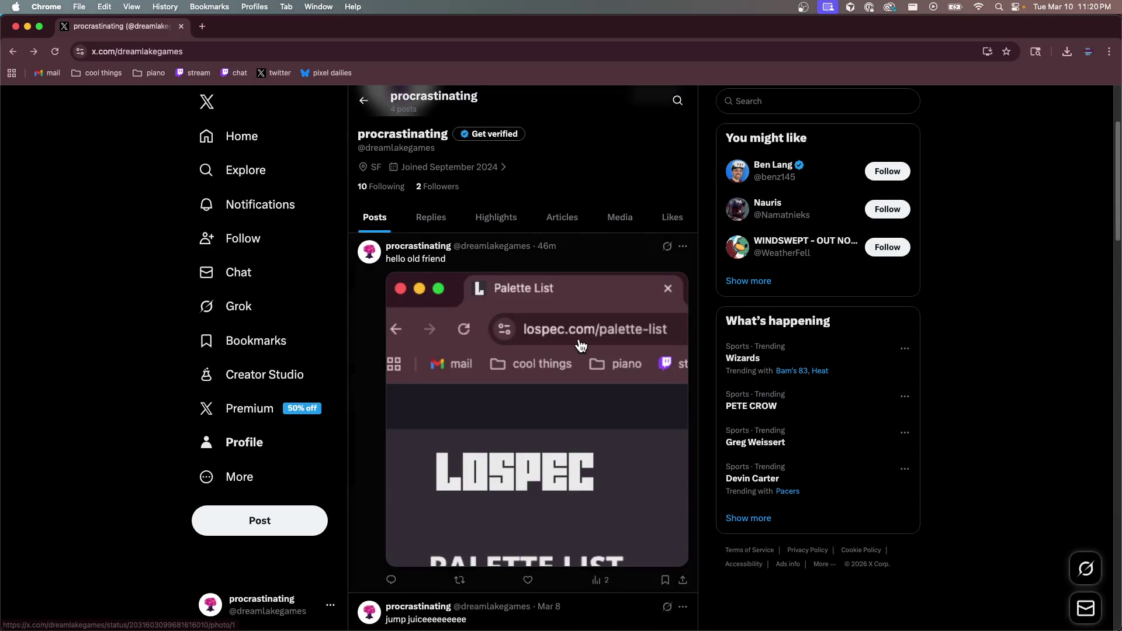
scroll(580, 341, down, 1)
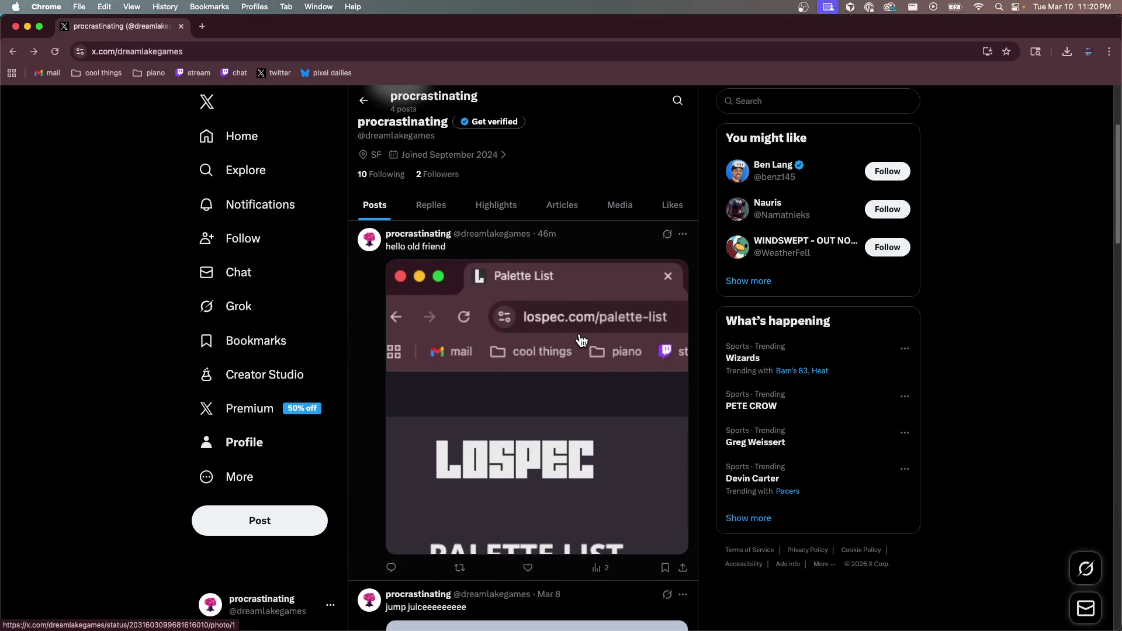
scroll(582, 340, up, 3)
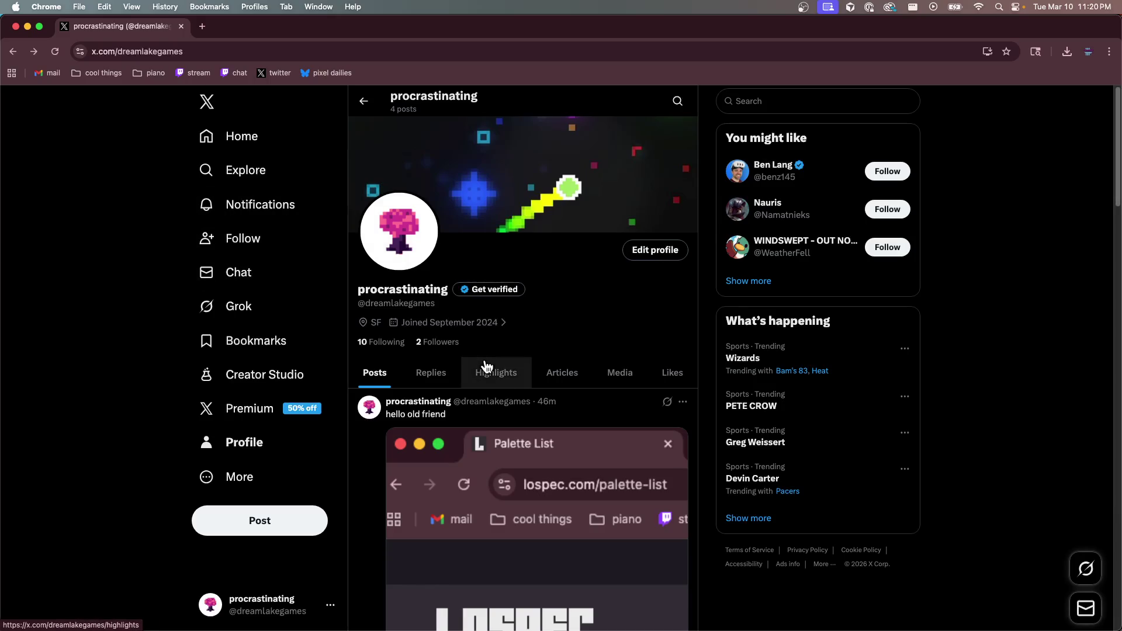
scroll(617, 267, down, 10)
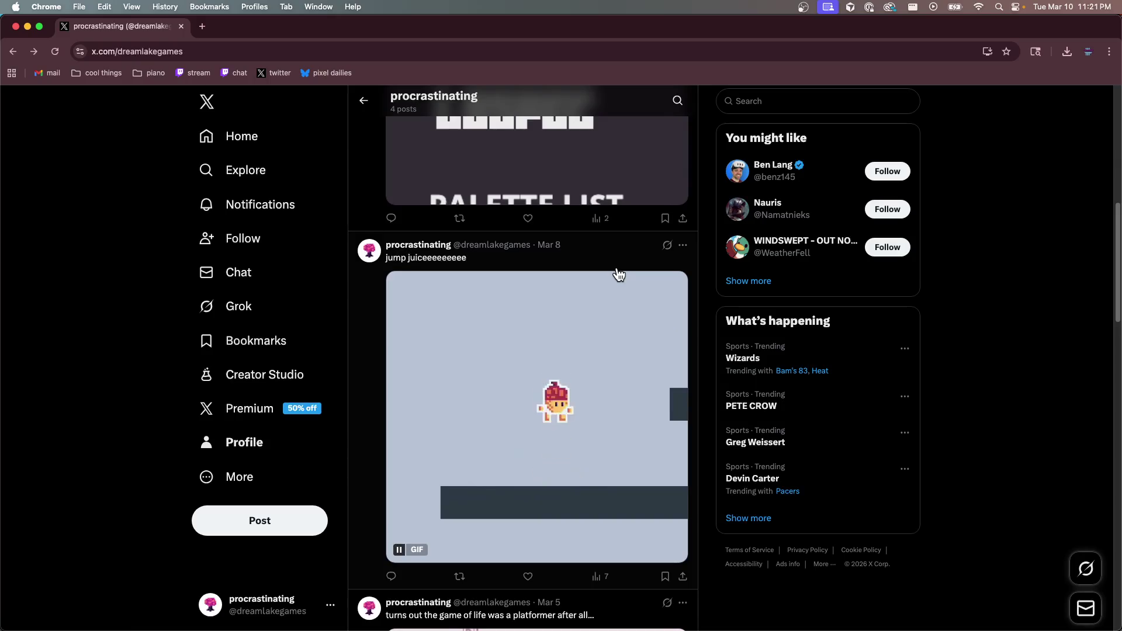
scroll(618, 273, up, 10)
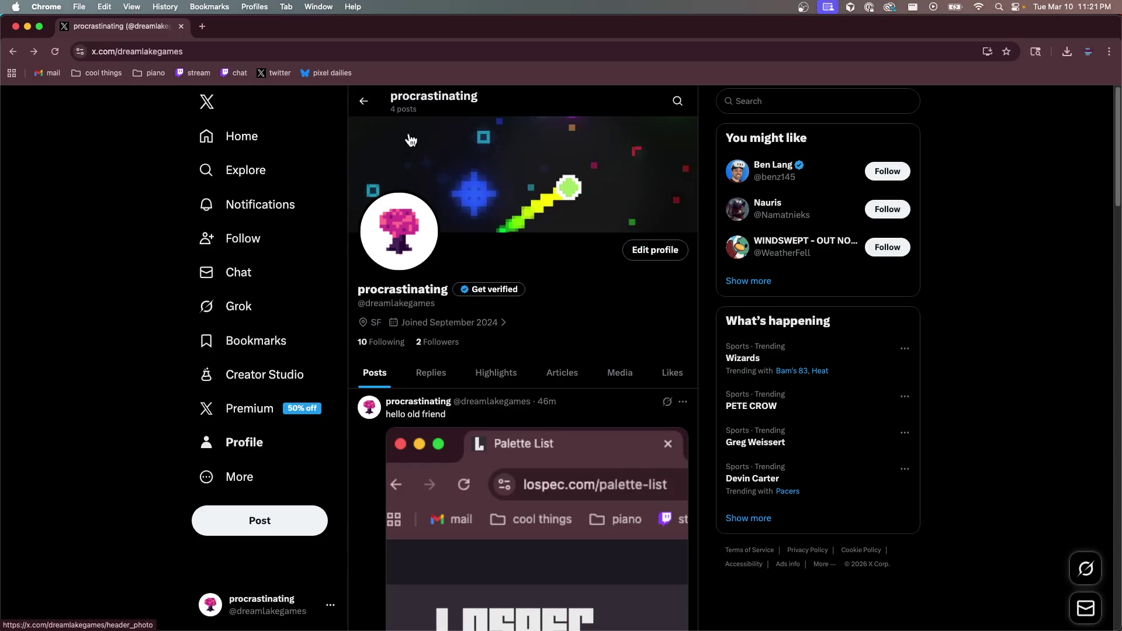
click(331, 74)
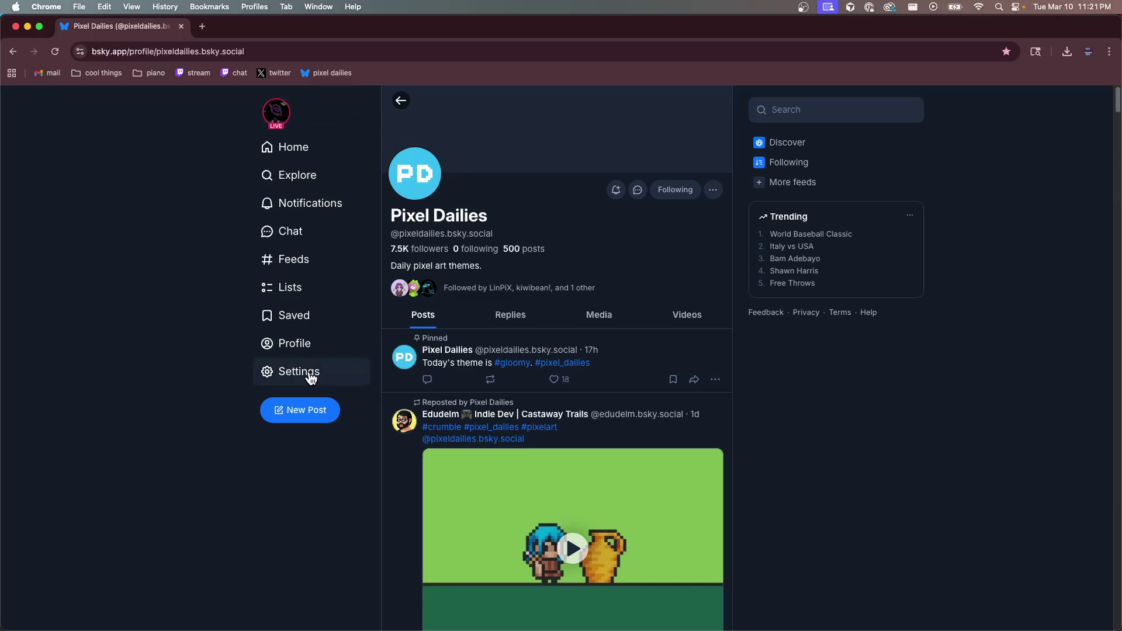
From the Dream Lake Games profile, set the avatar to the pink tree image 240px.png
click(293, 345)
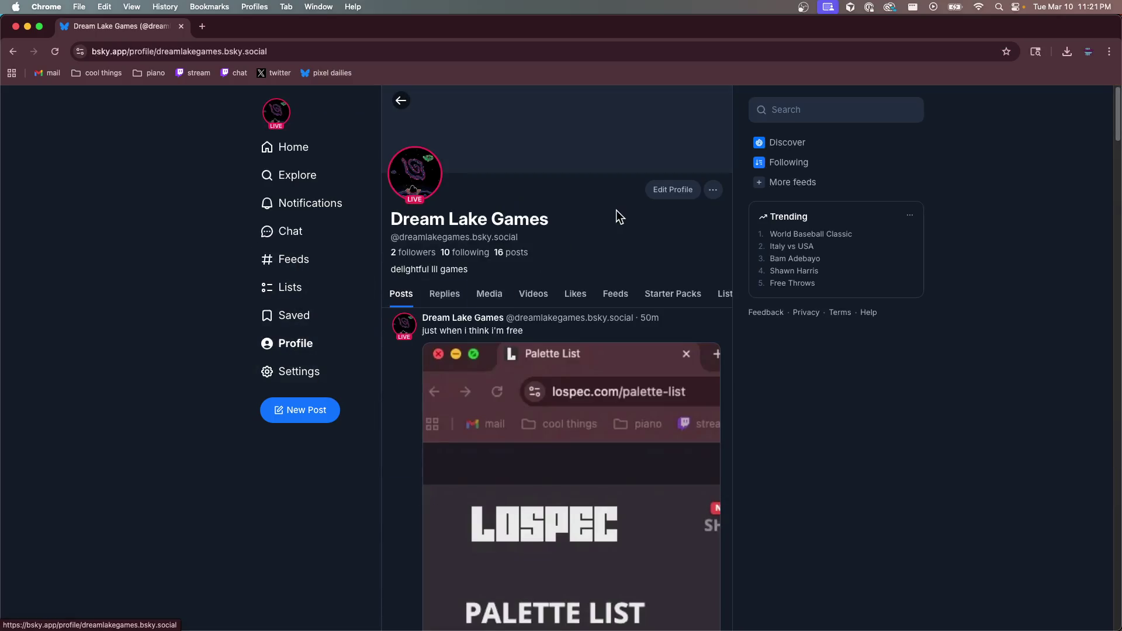
click(671, 190)
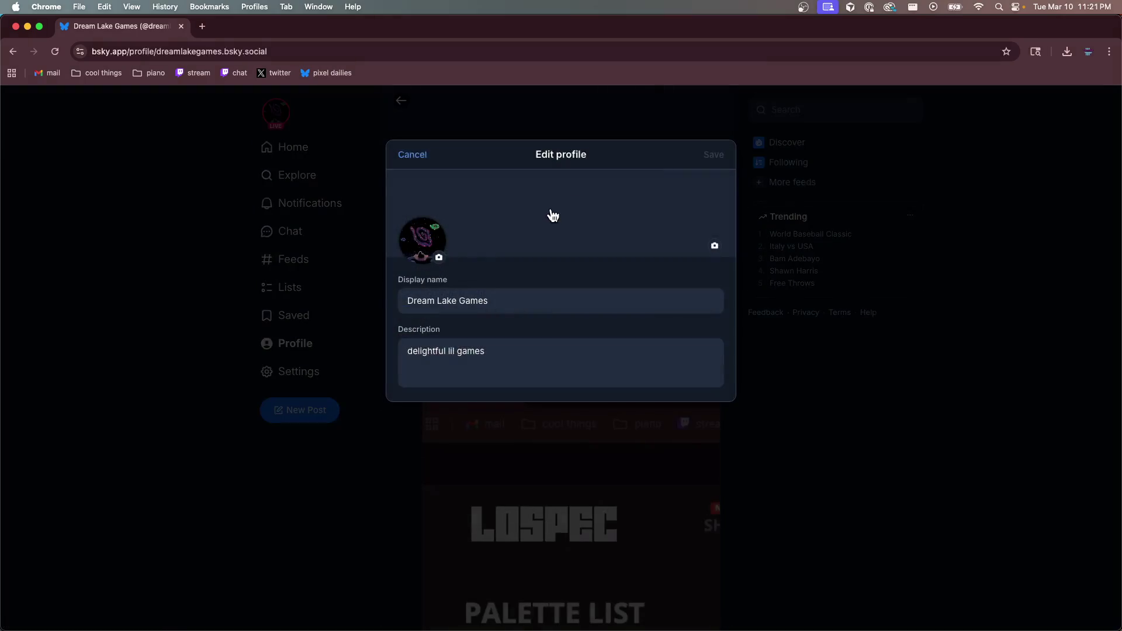
click(435, 242)
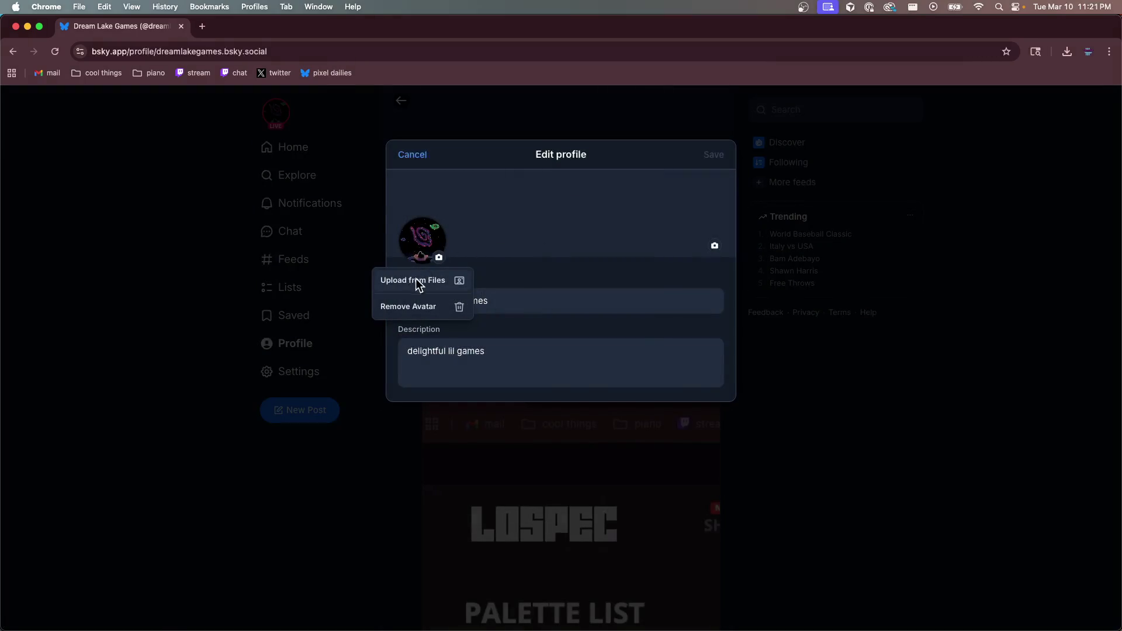
click(416, 285)
click(693, 303)
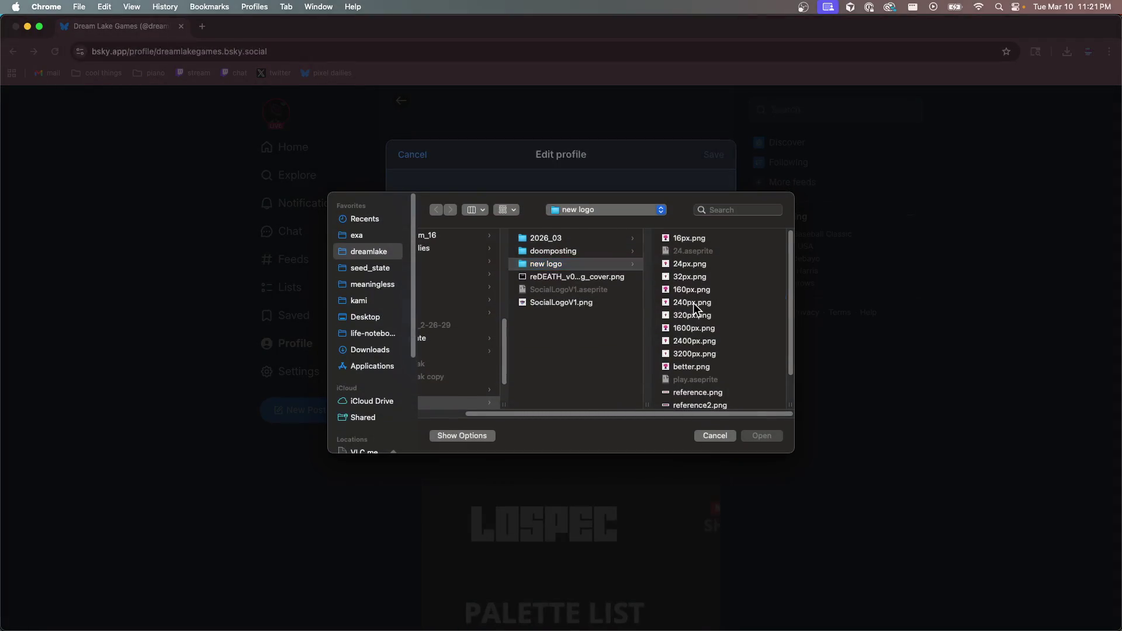
click(753, 435)
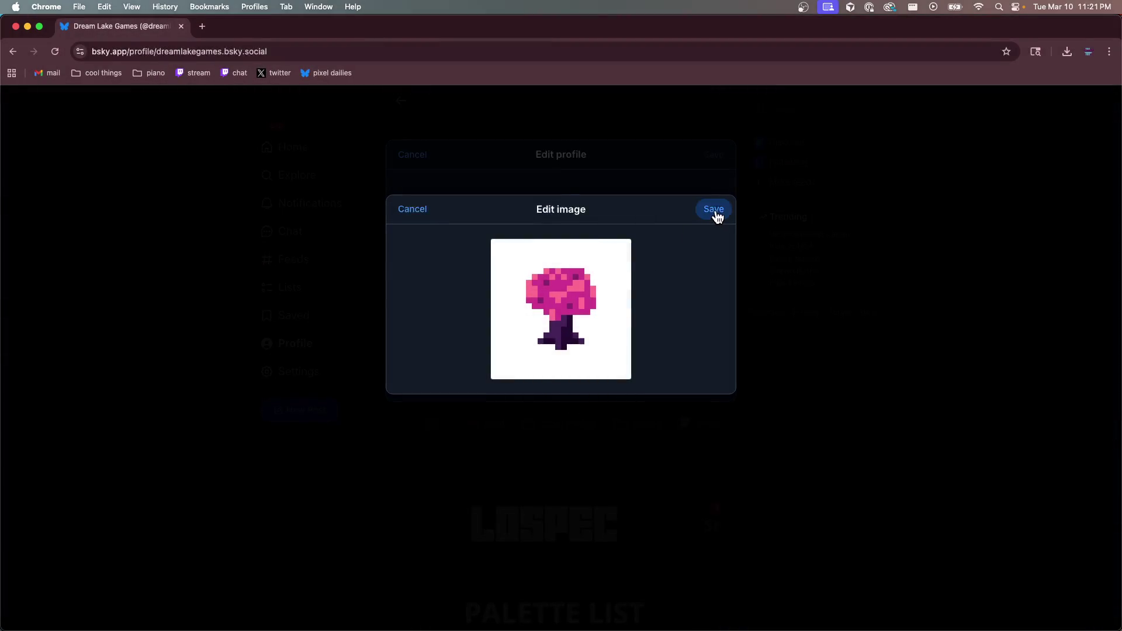
click(713, 210)
Change the display name to 'procrastinating' and save the profile
click(546, 291)
key(super+a)
text(p)
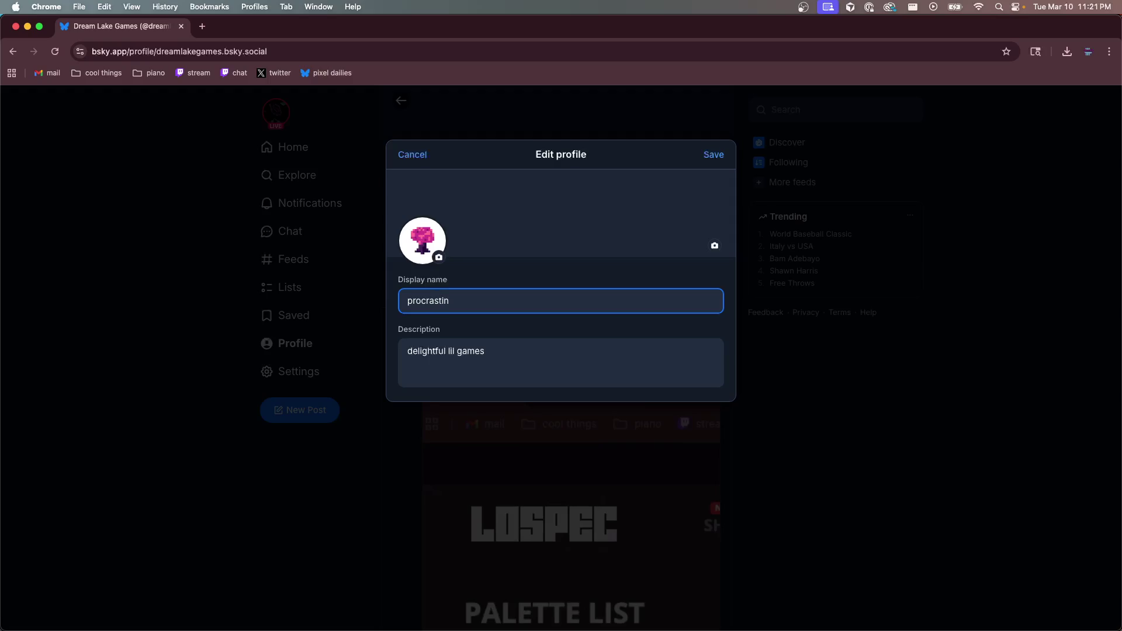
click(714, 155)
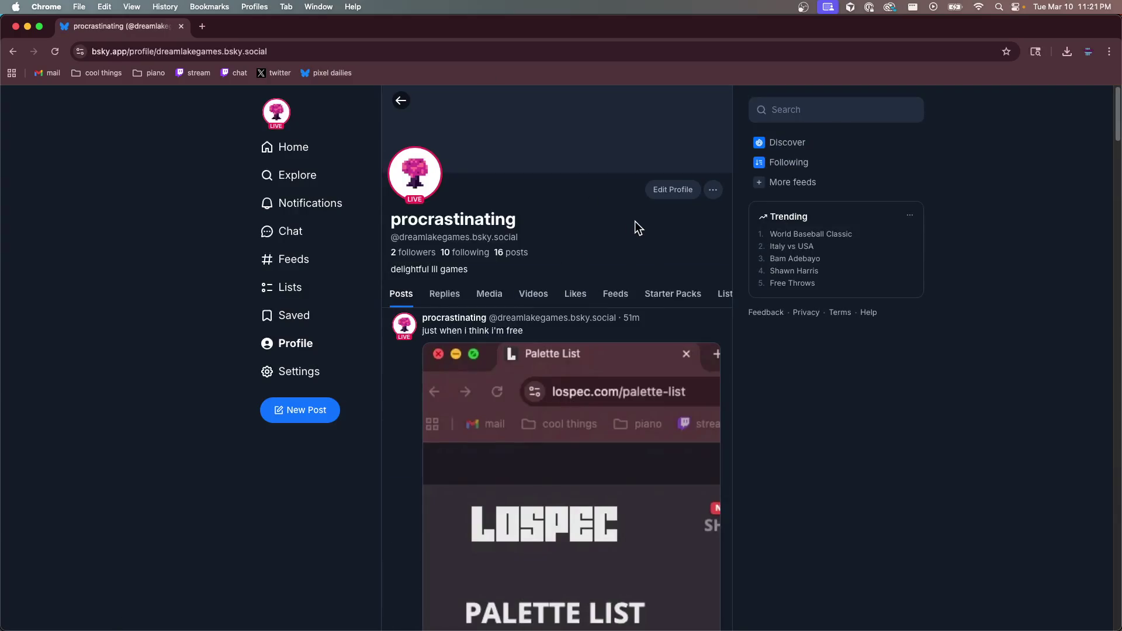
scroll(604, 228, down, 3)
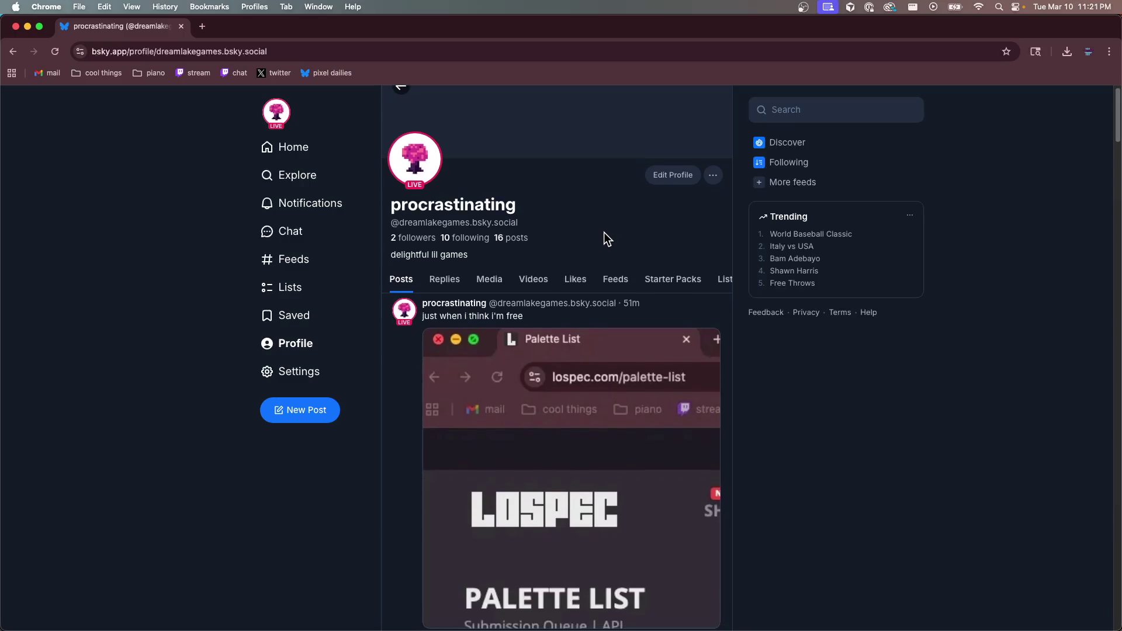
scroll(479, 223, down, 10)
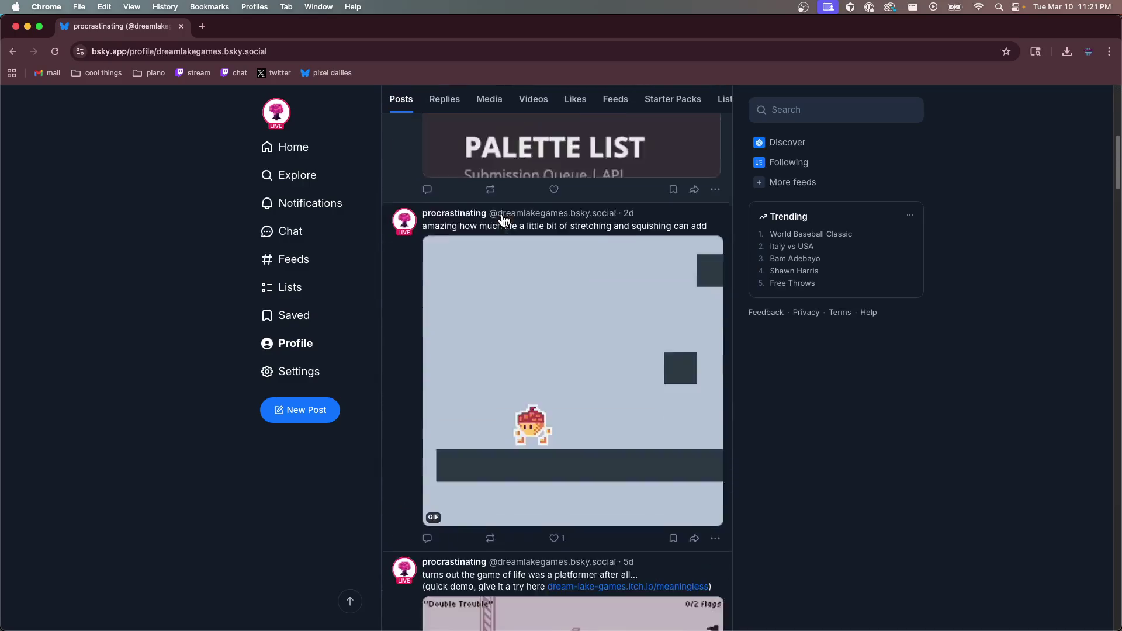
scroll(502, 220, up, 5)
scroll(504, 220, down, 5)
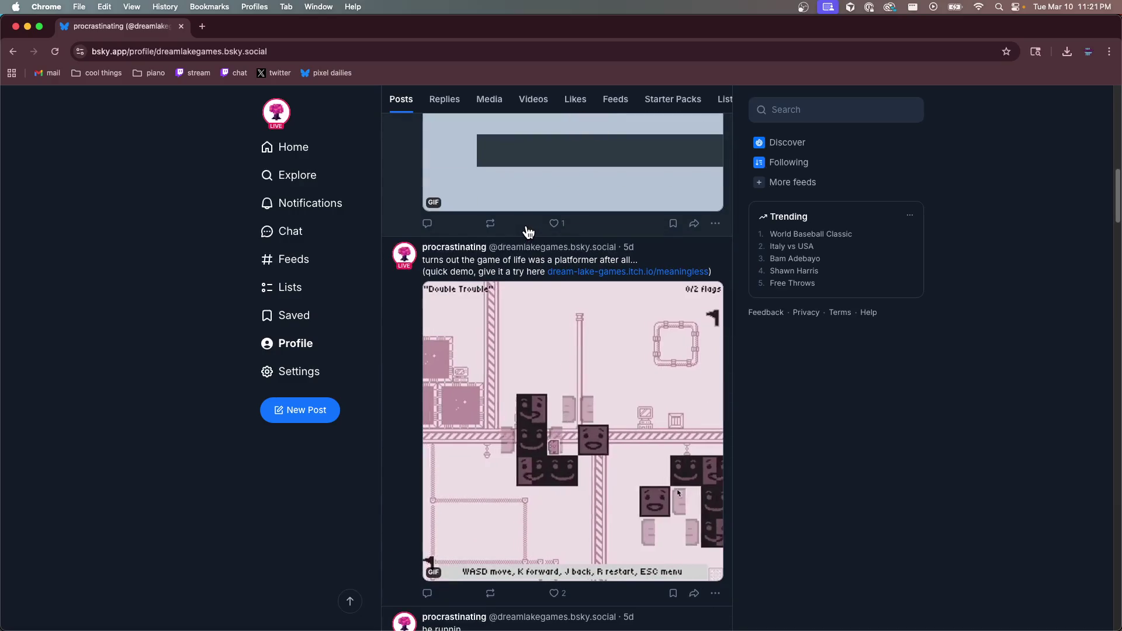
scroll(526, 230, up, 10)
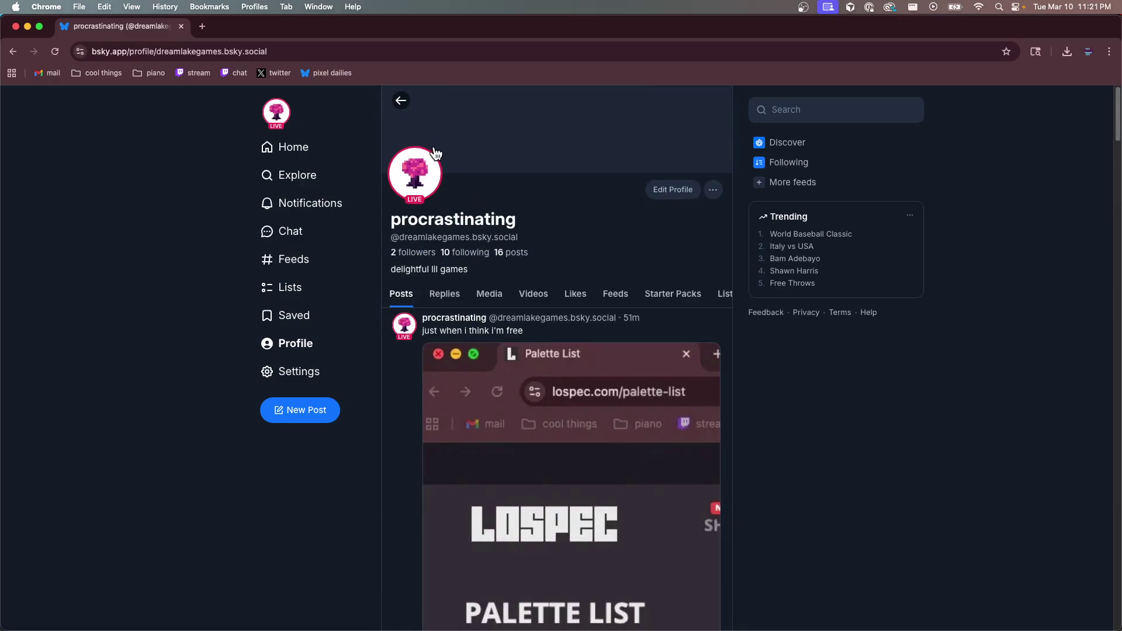
Open the dreamlakegames Twitch channel in a new tab and go to the Creator Dashboard
click(203, 26)
text(twit)
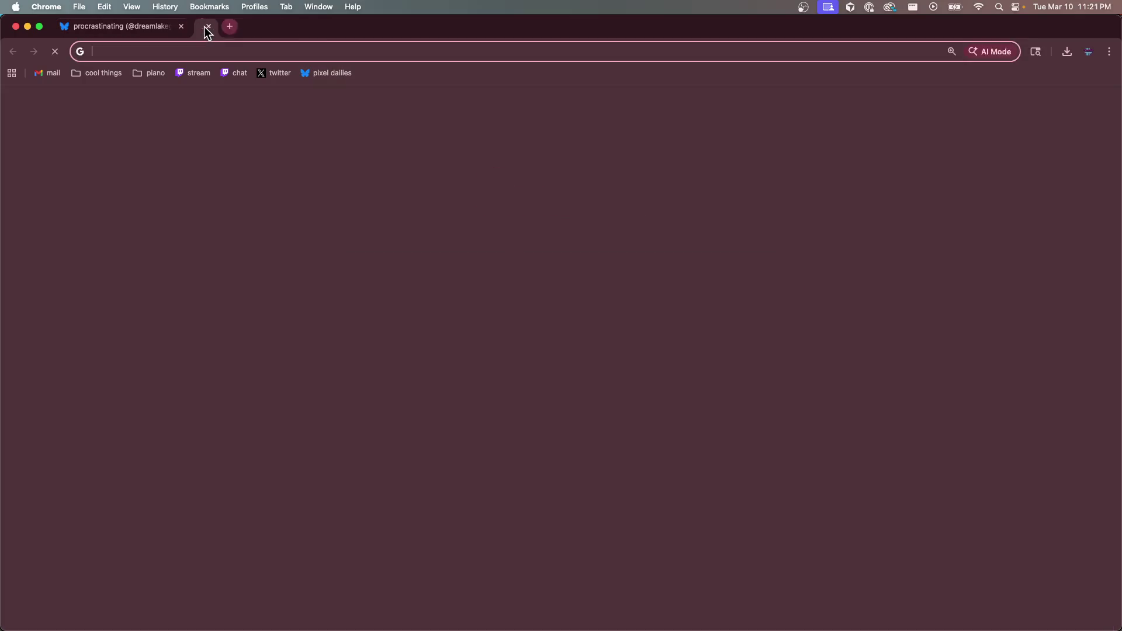
key(Return)
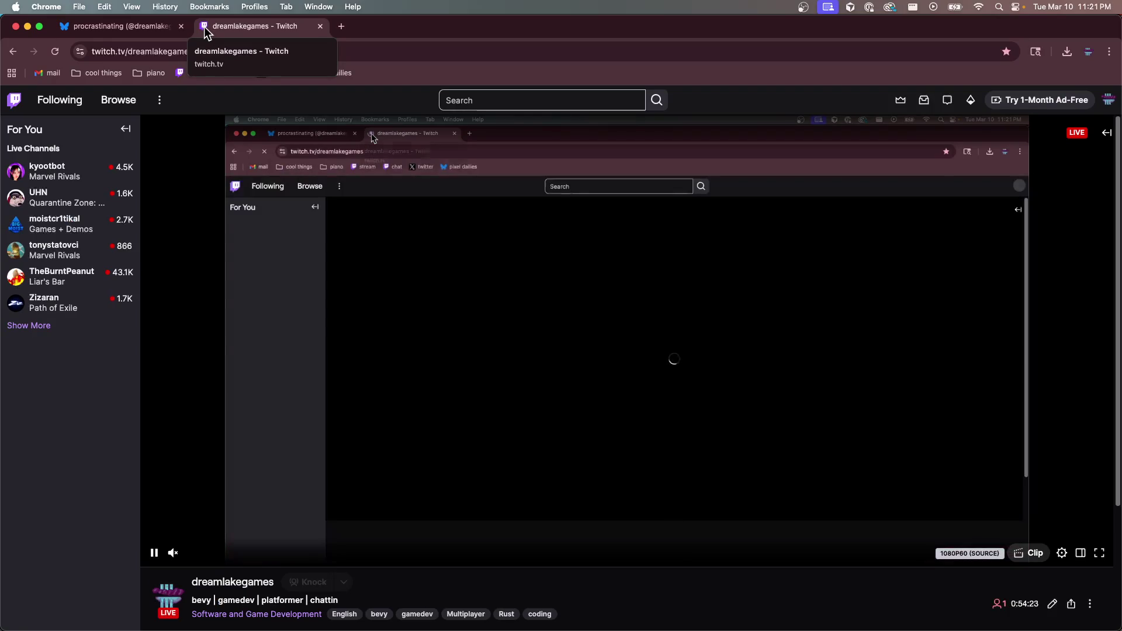
click(1108, 99)
click(1049, 172)
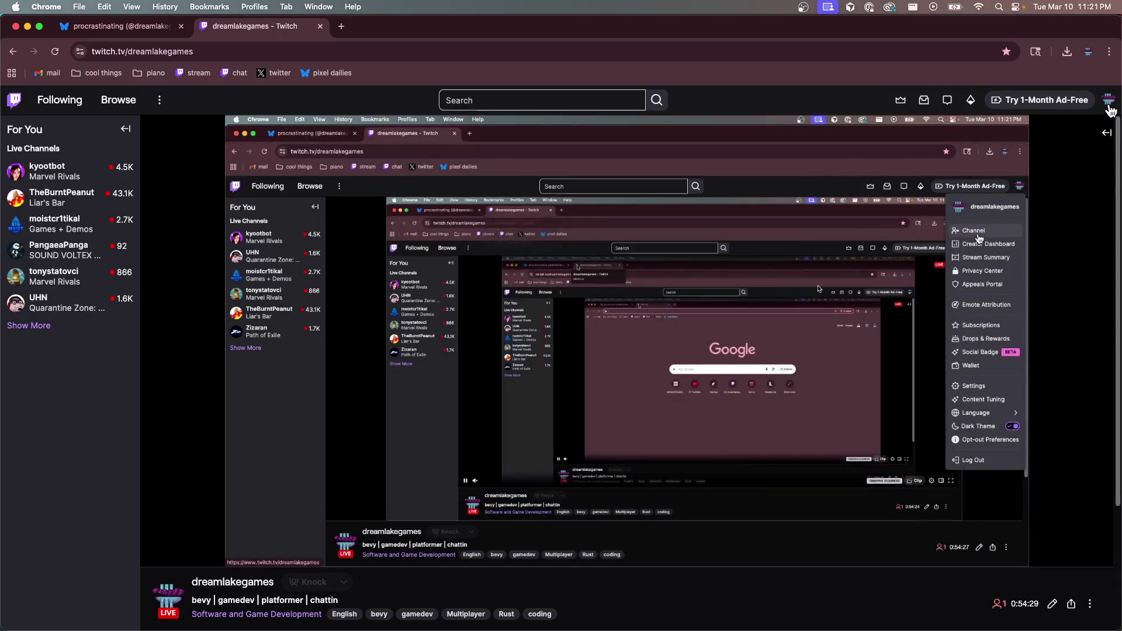
click(1107, 100)
click(1049, 168)
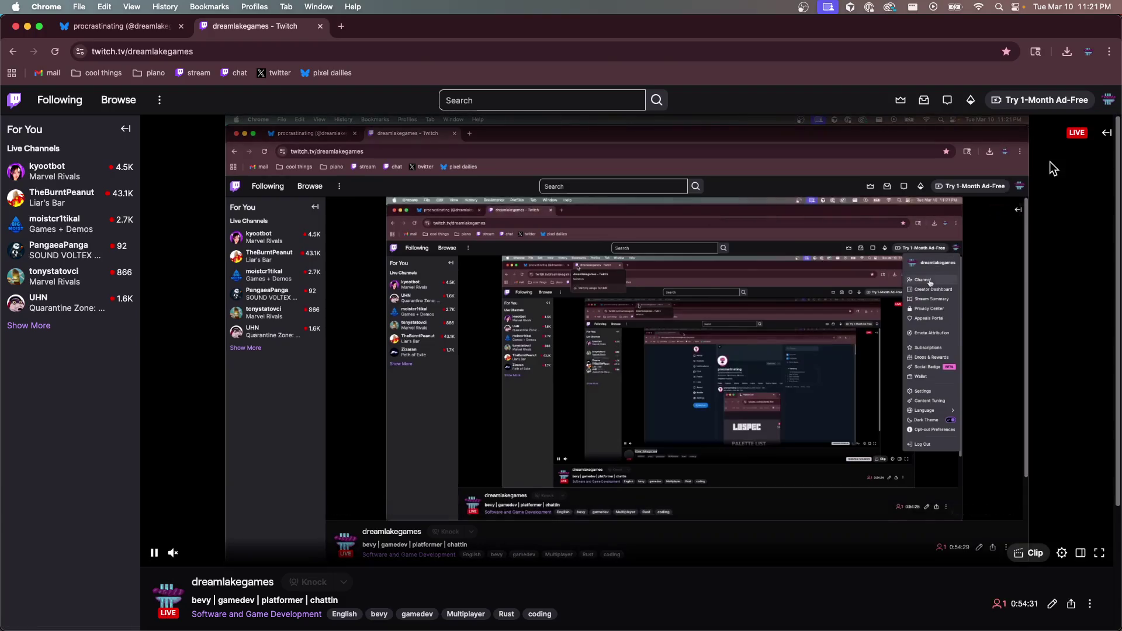
click(1108, 99)
click(1065, 181)
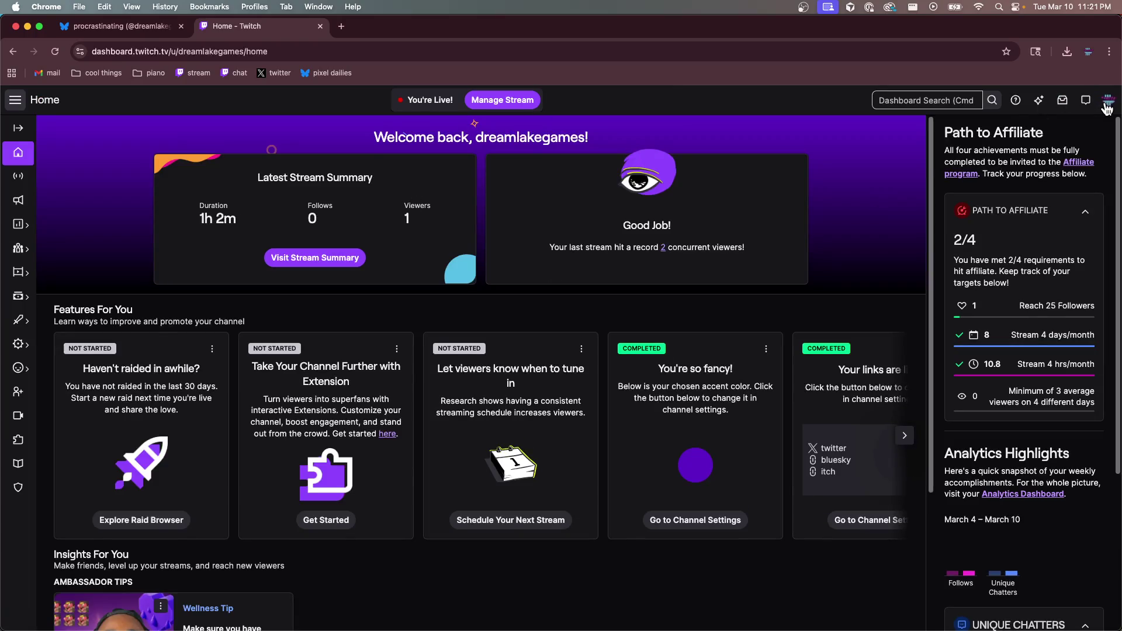
From the Creator Dashboard, open the account's profile settings page
click(1107, 108)
click(781, 159)
drag(546, 247, 804, 285)
click(844, 209)
click(1110, 104)
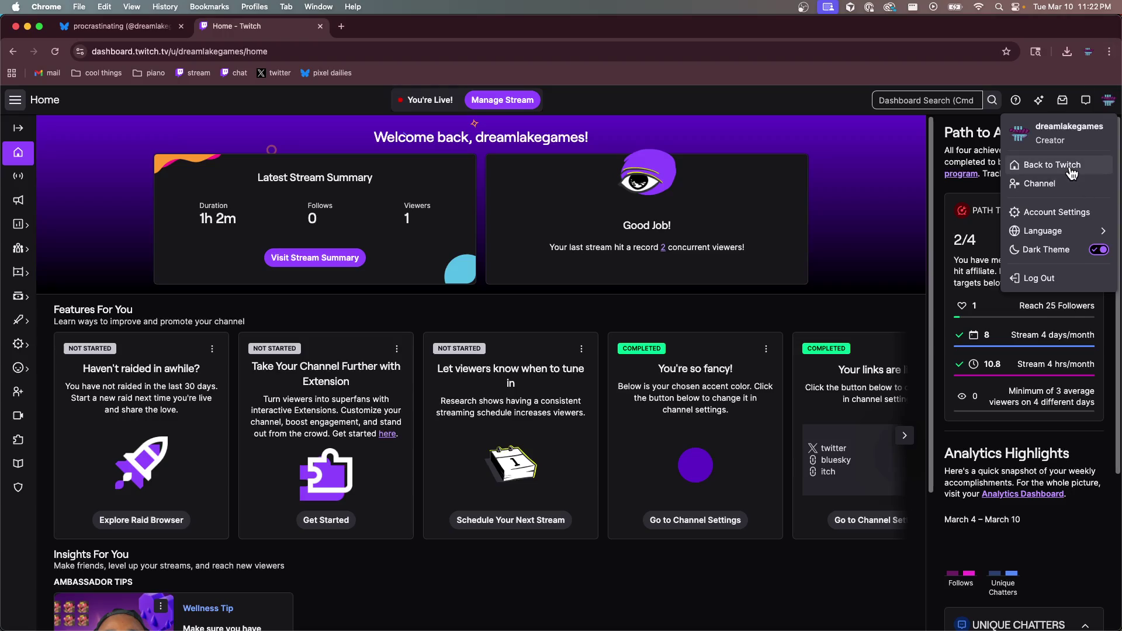
click(1048, 213)
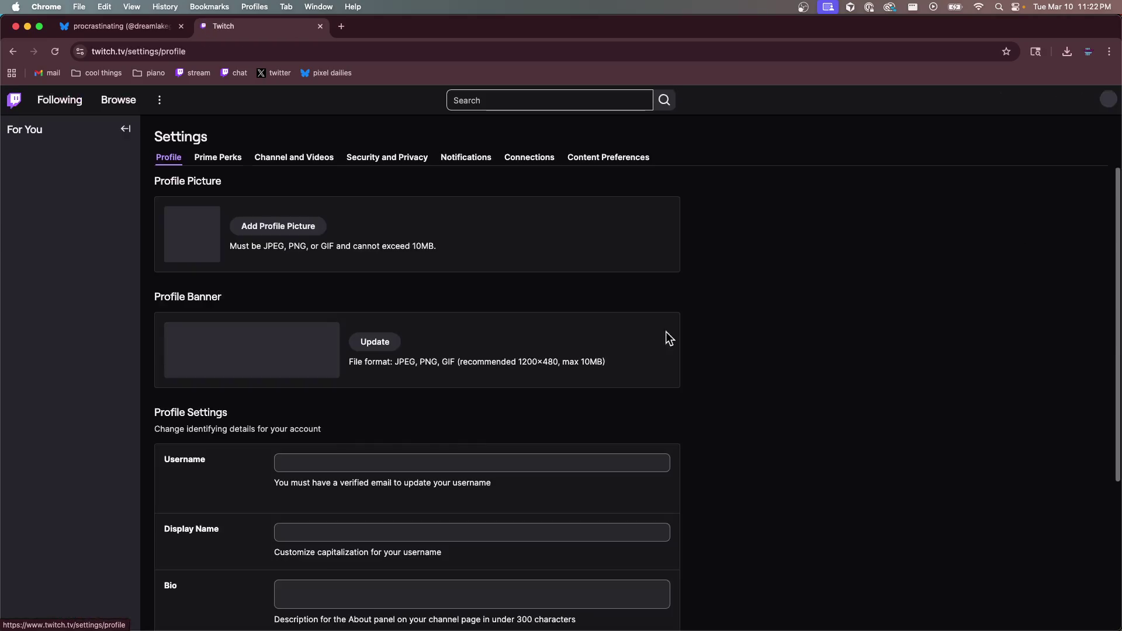
Upload 240px.png from the new logo folder as the Twitch profile picture and save it
click(288, 227)
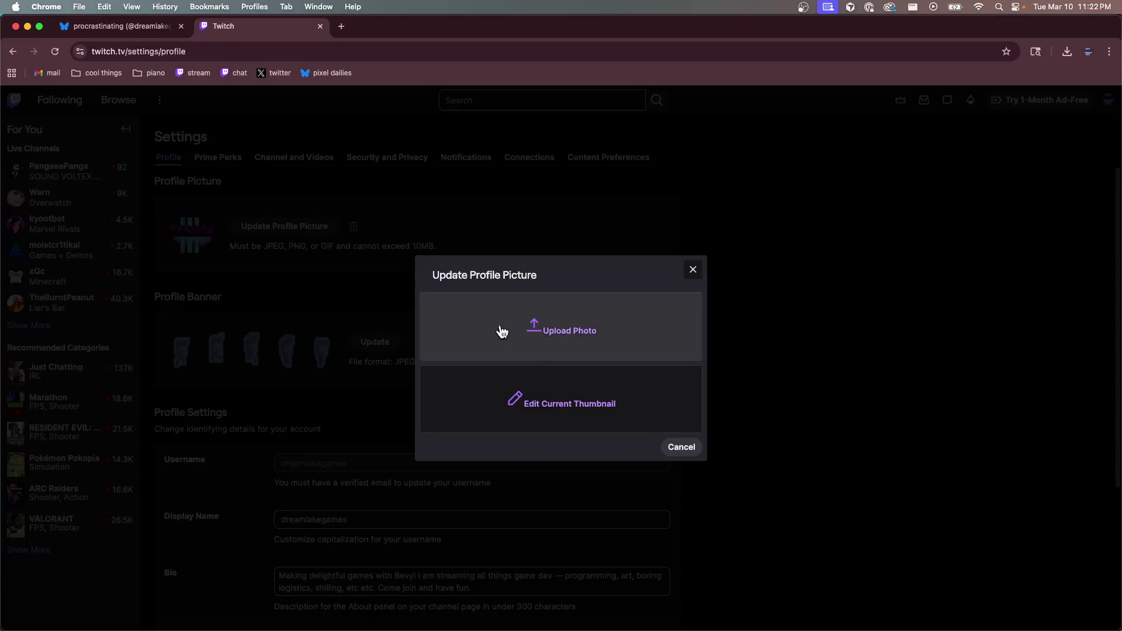
click(569, 335)
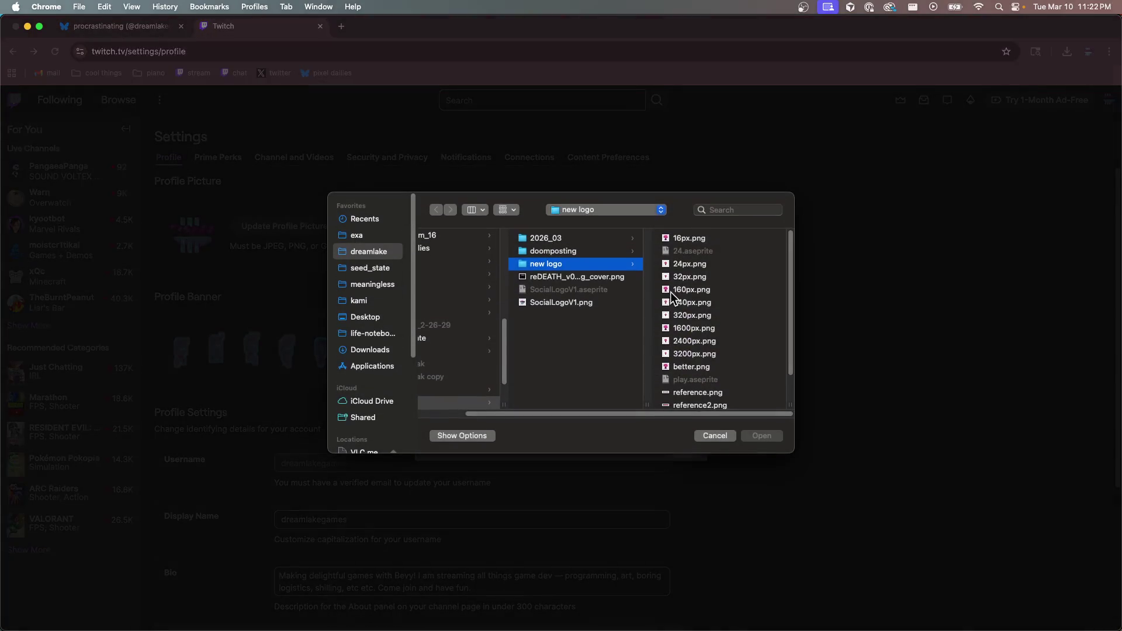
click(700, 295)
click(584, 301)
click(769, 434)
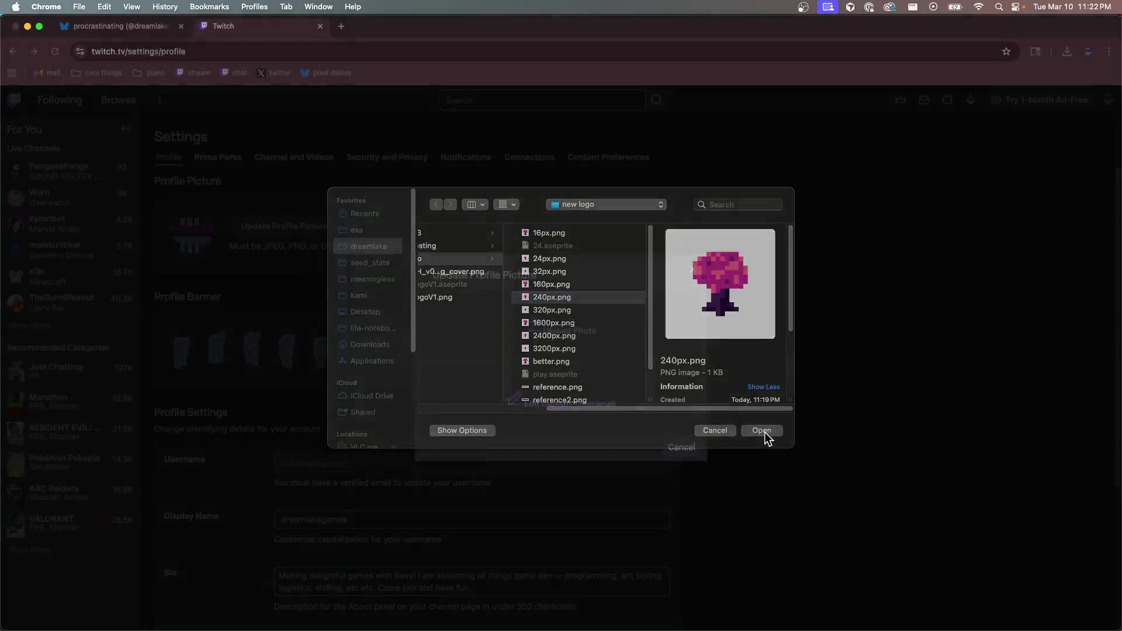
click(713, 472)
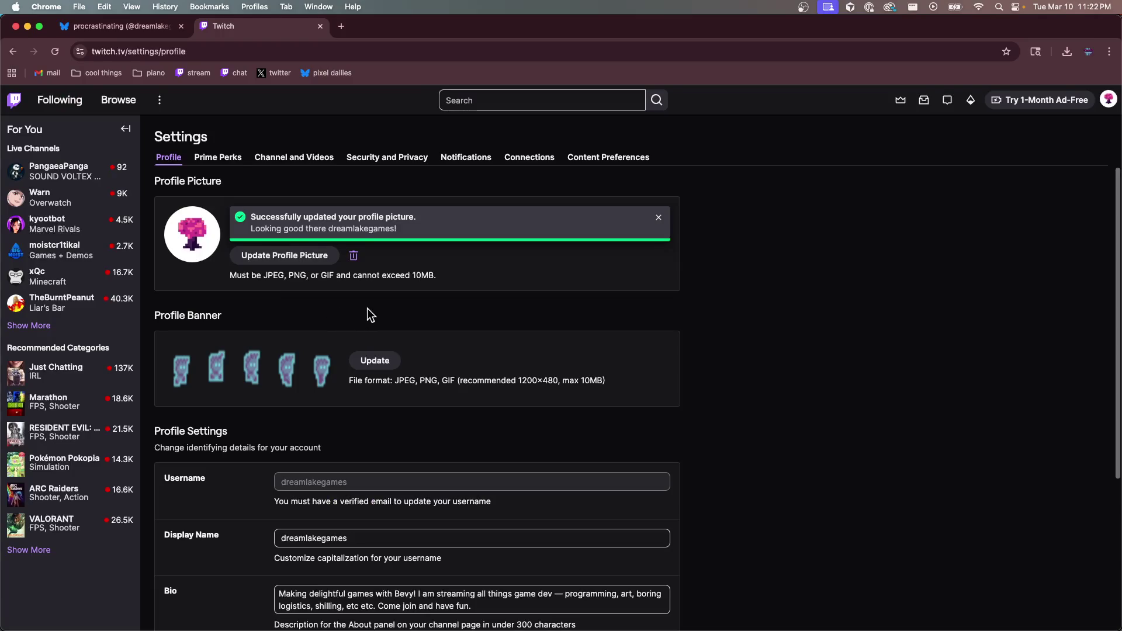
click(657, 218)
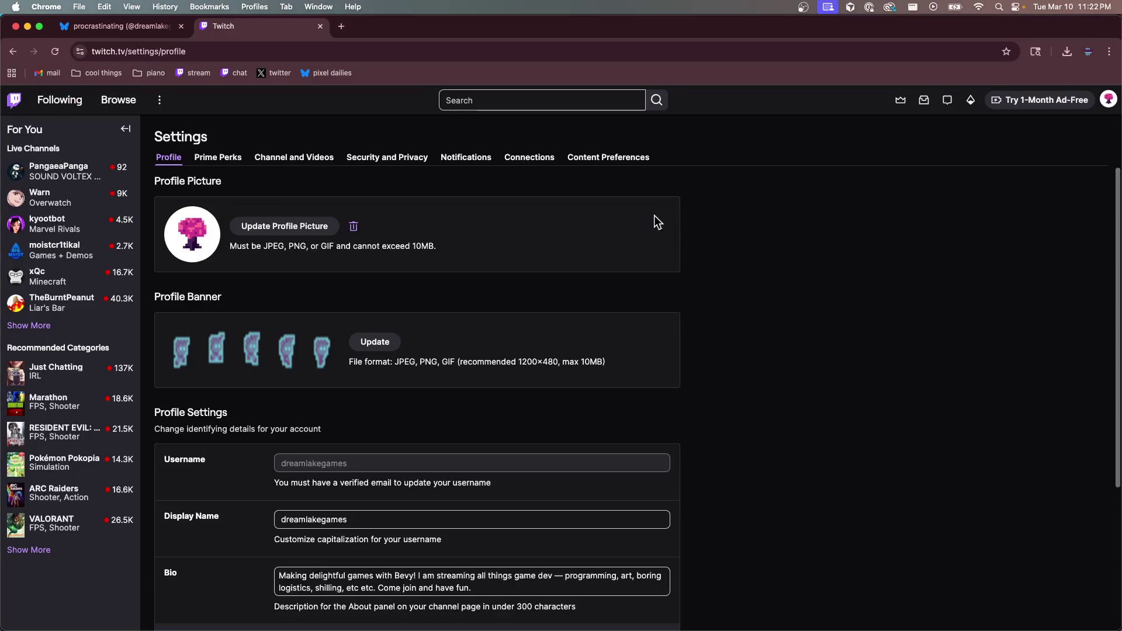
scroll(434, 377, down, 1)
scroll(434, 378, up, 1)
key(super+Tab)
Open lenny.aseprite from dreamlake/redeath/assets/player/movement
key(super+o)
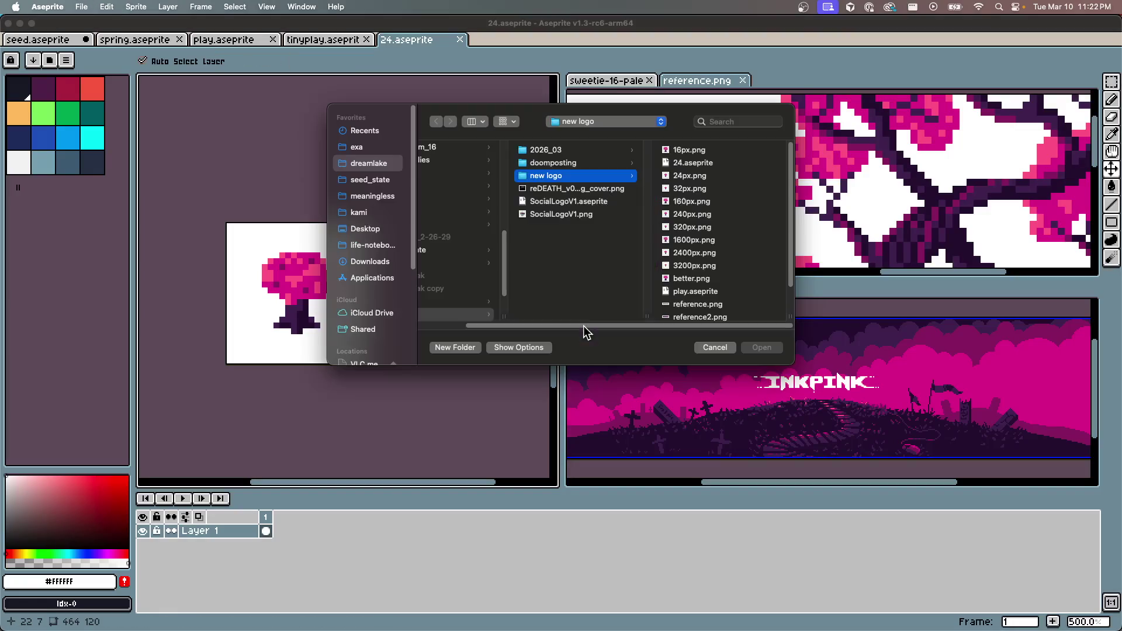
click(369, 164)
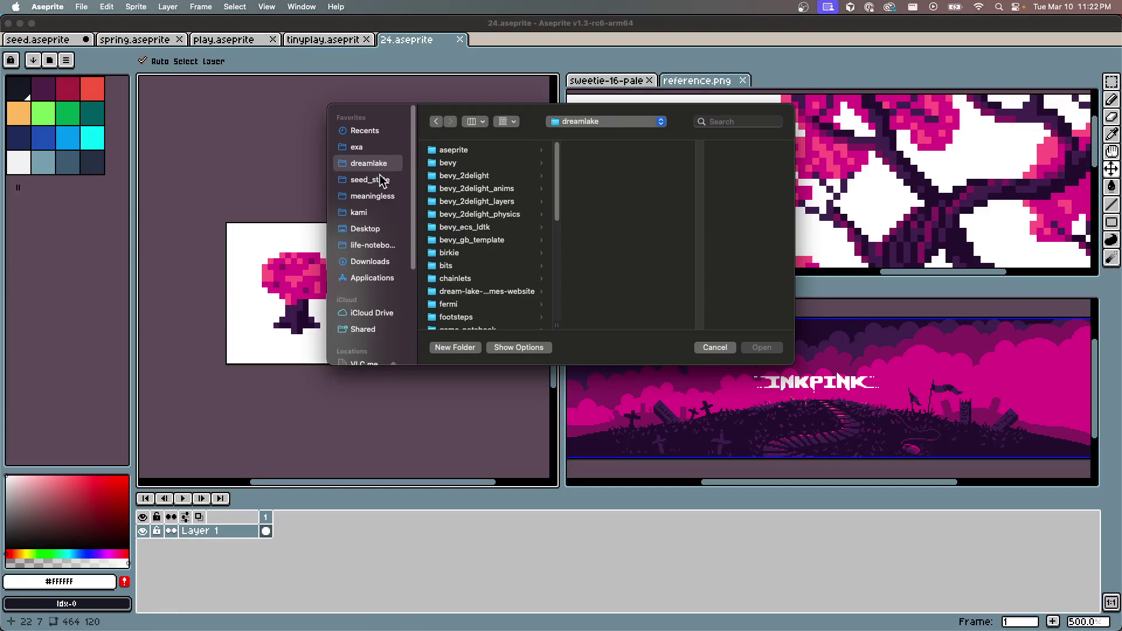
scroll(478, 300, down, 5)
scroll(475, 302, down, 2)
click(469, 314)
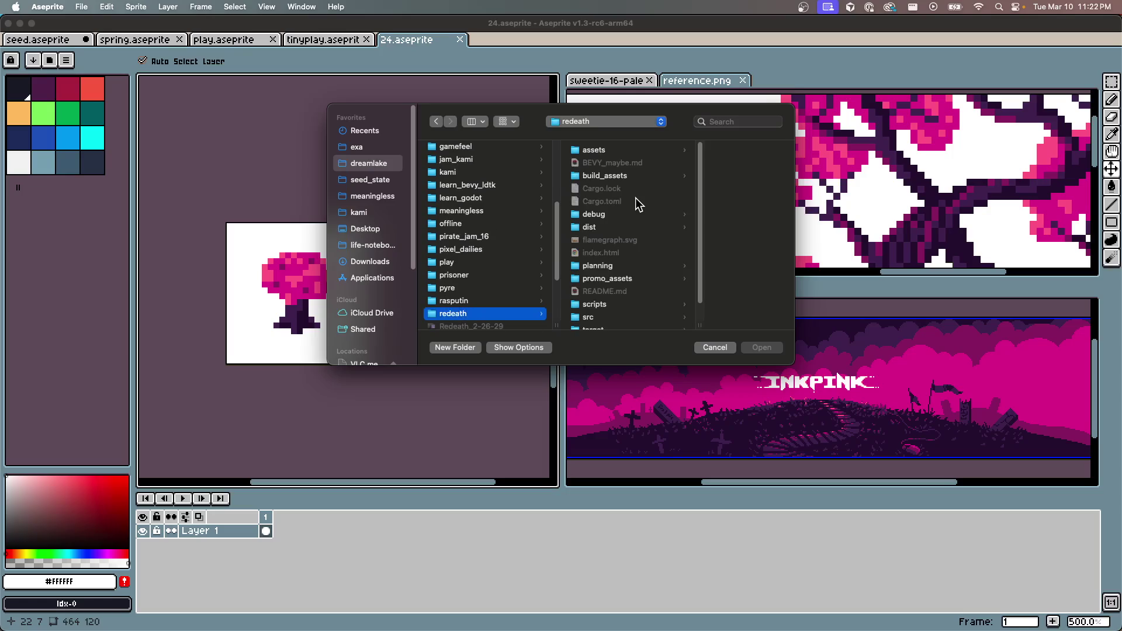
click(624, 149)
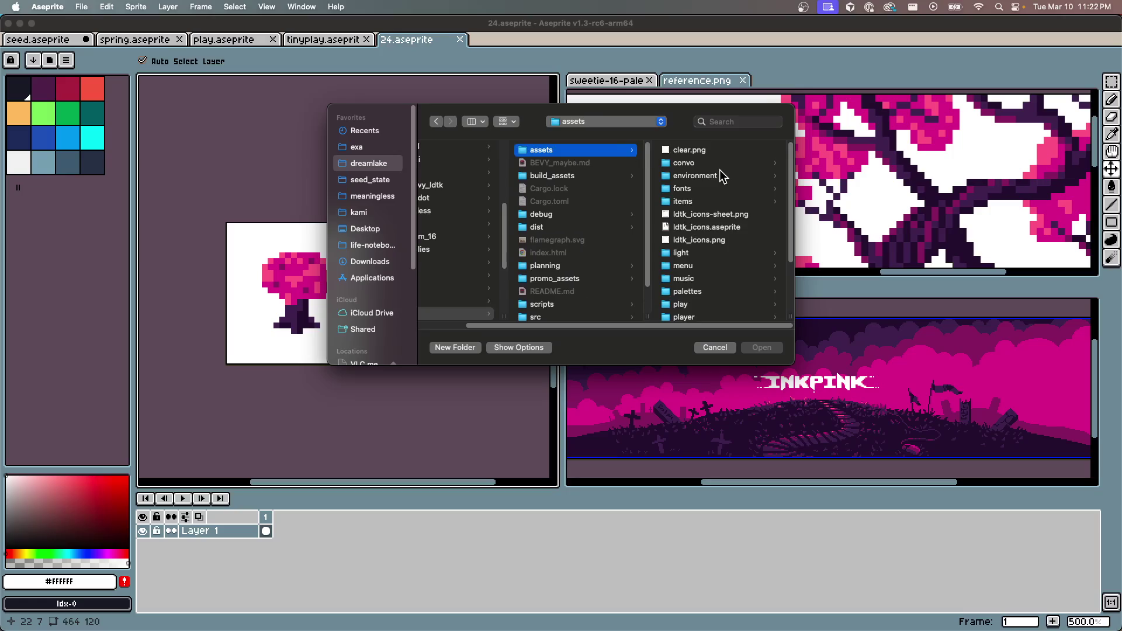
click(690, 317)
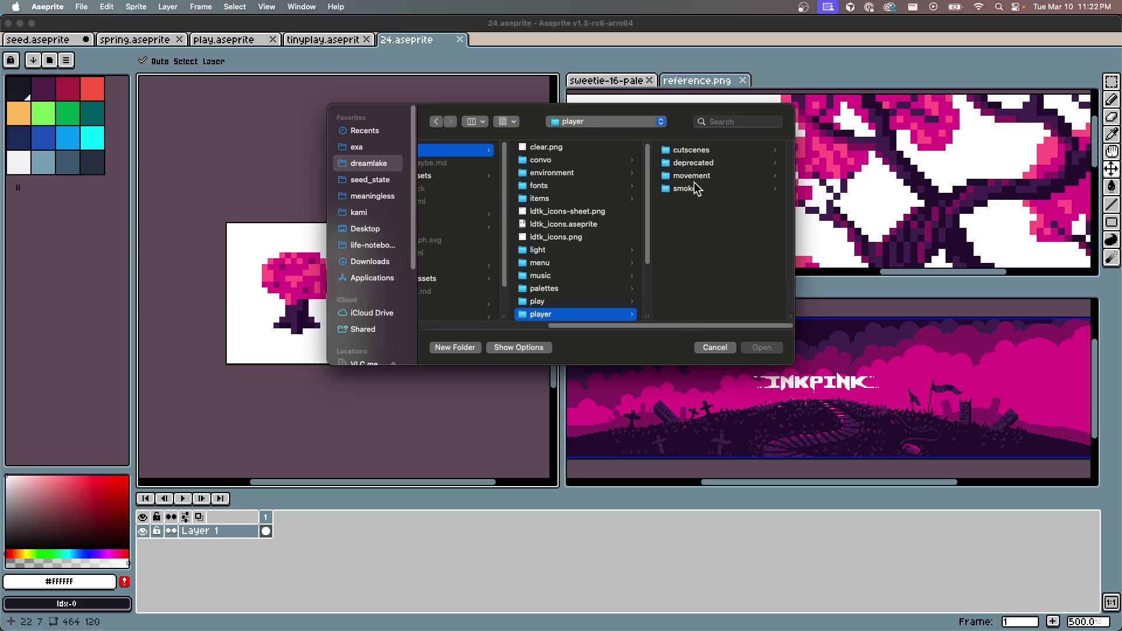
click(701, 177)
scroll(714, 231, down, 3)
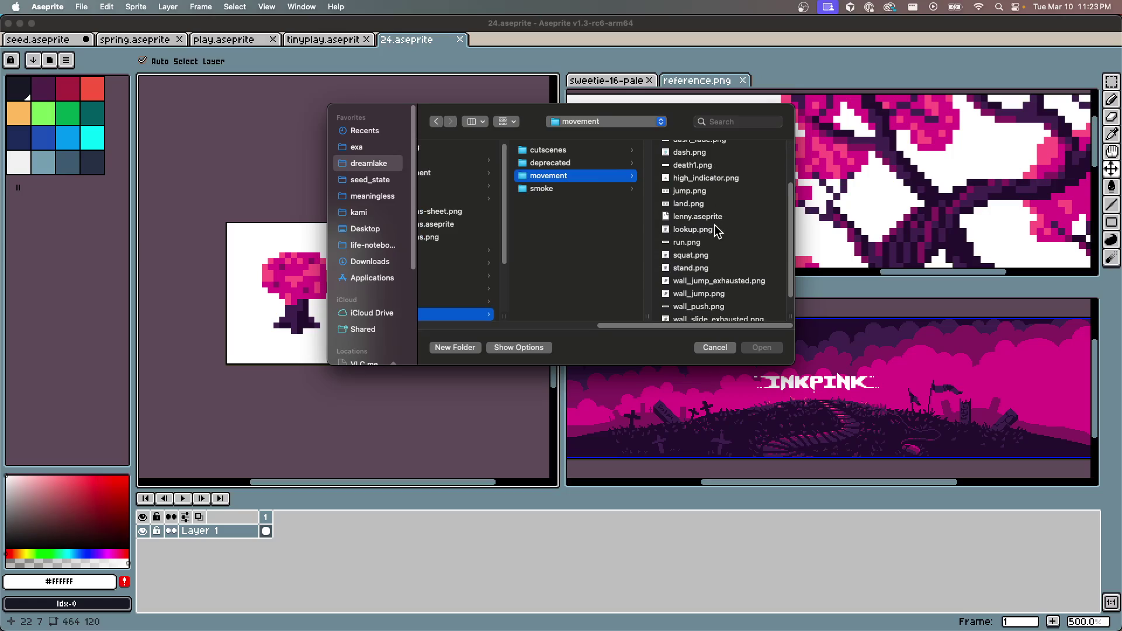
click(690, 199)
click(578, 212)
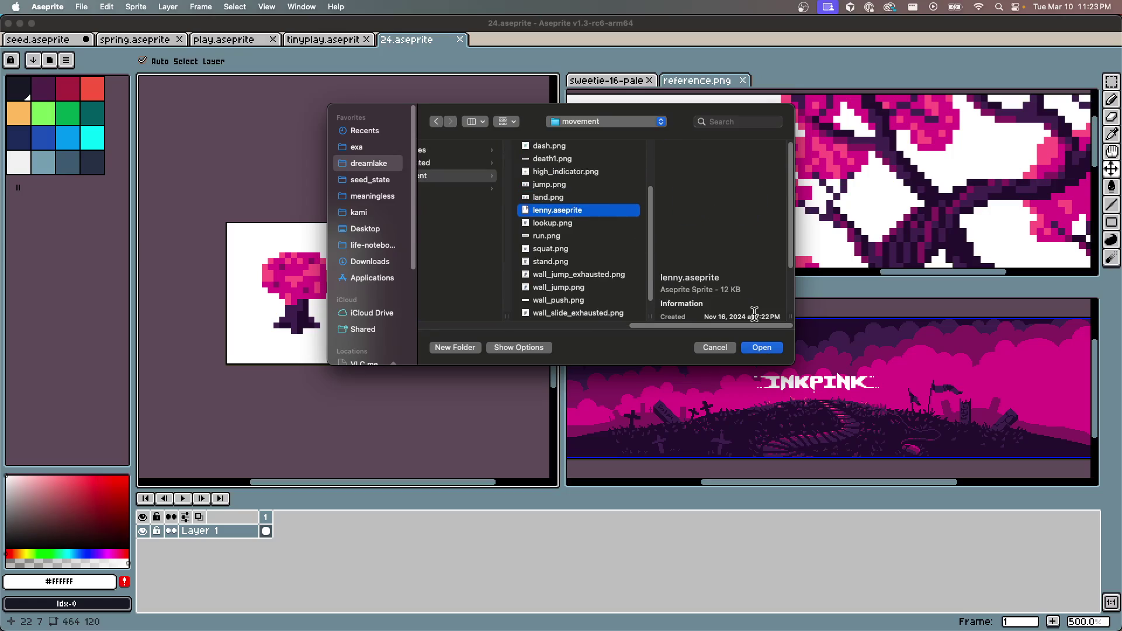
click(753, 349)
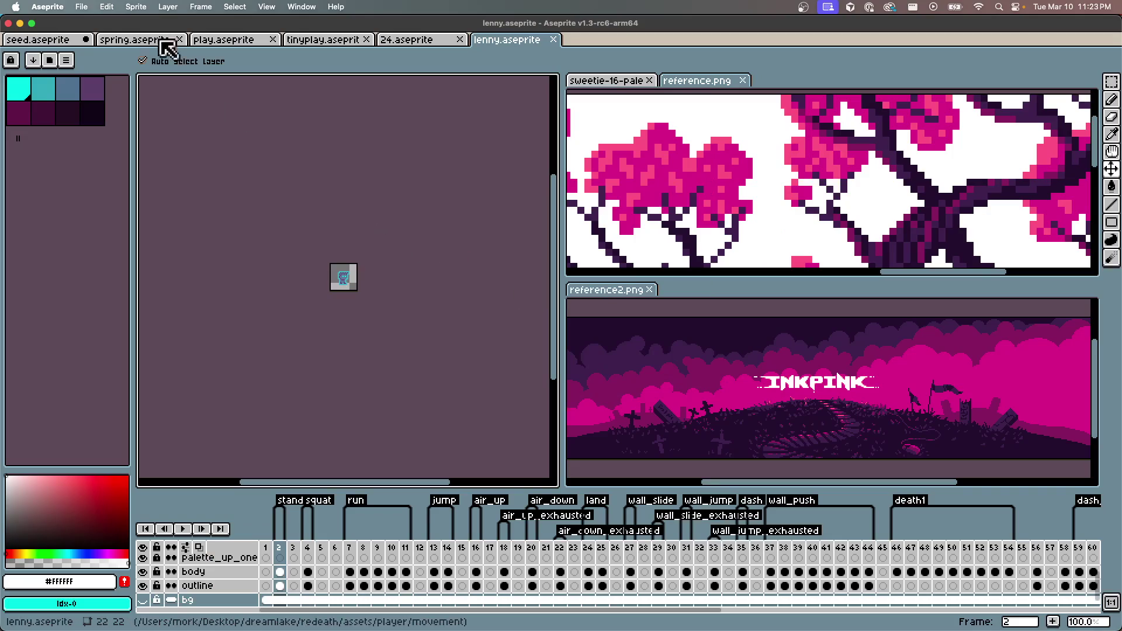
click(81, 8)
mouse_move(116, 128)
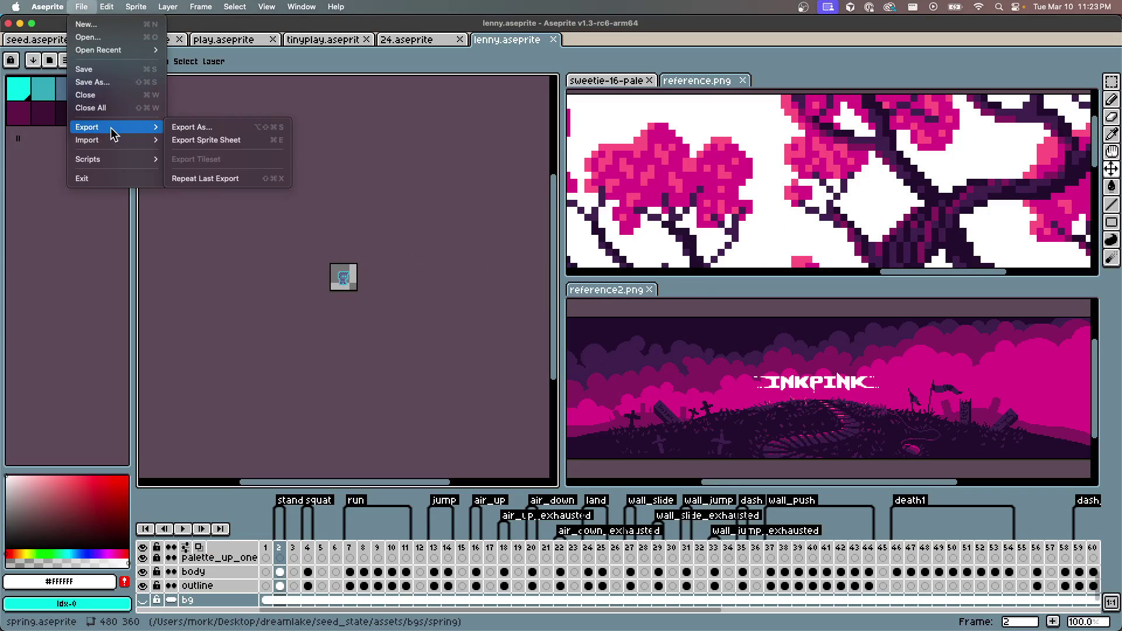
Enable Export for Twitter, resize to 10000% and limit the frames to the run tag
click(214, 128)
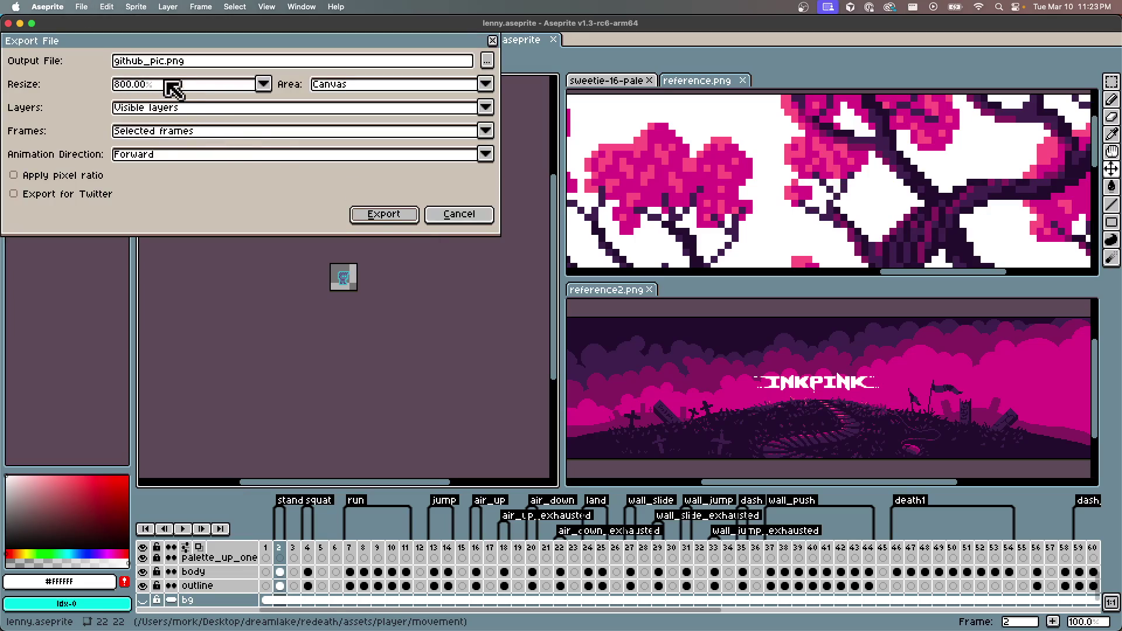
click(51, 194)
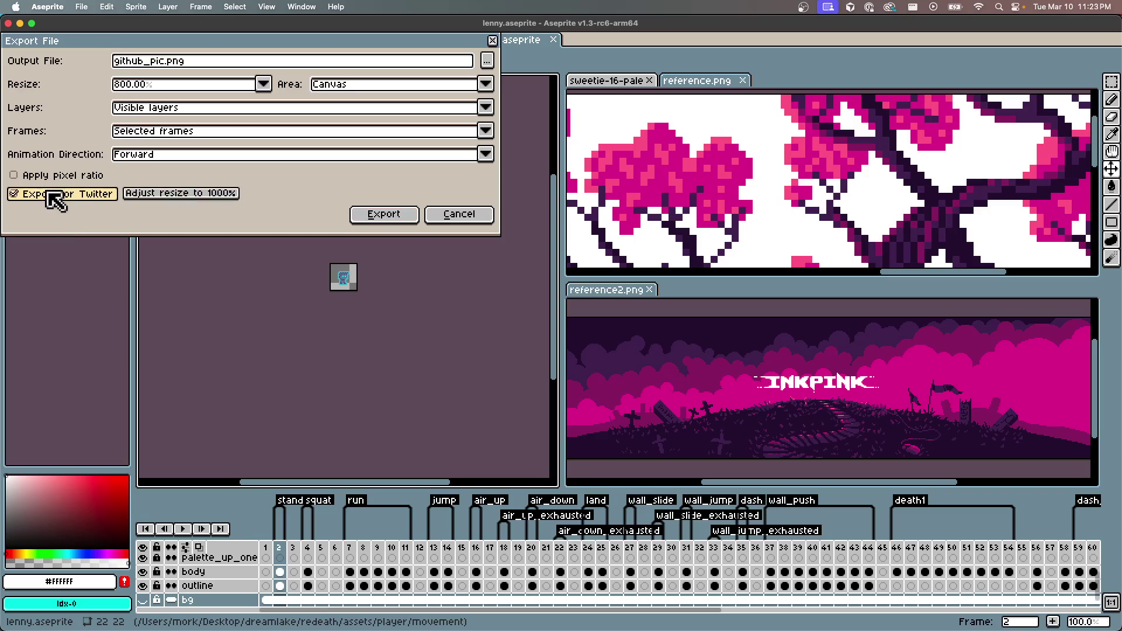
click(207, 194)
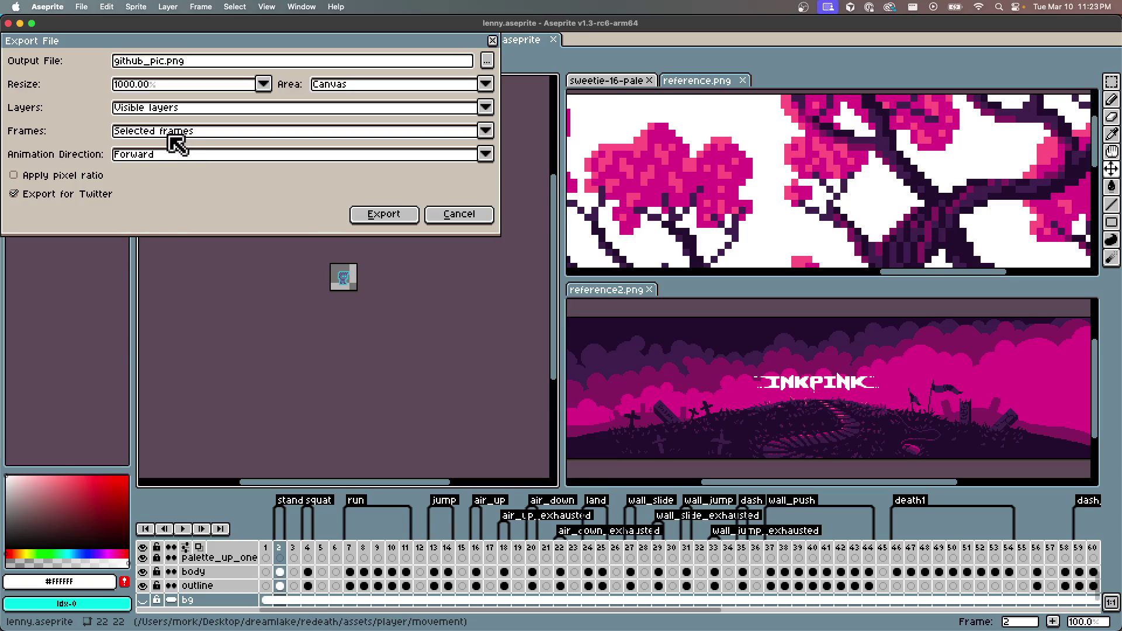
click(181, 131)
click(150, 192)
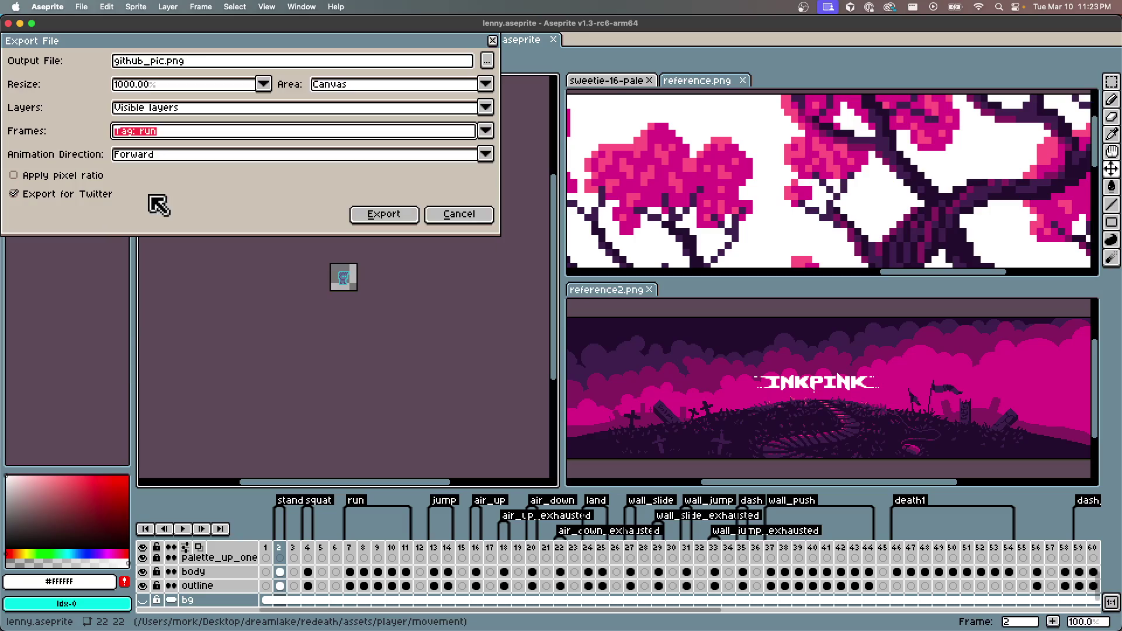
click(135, 86)
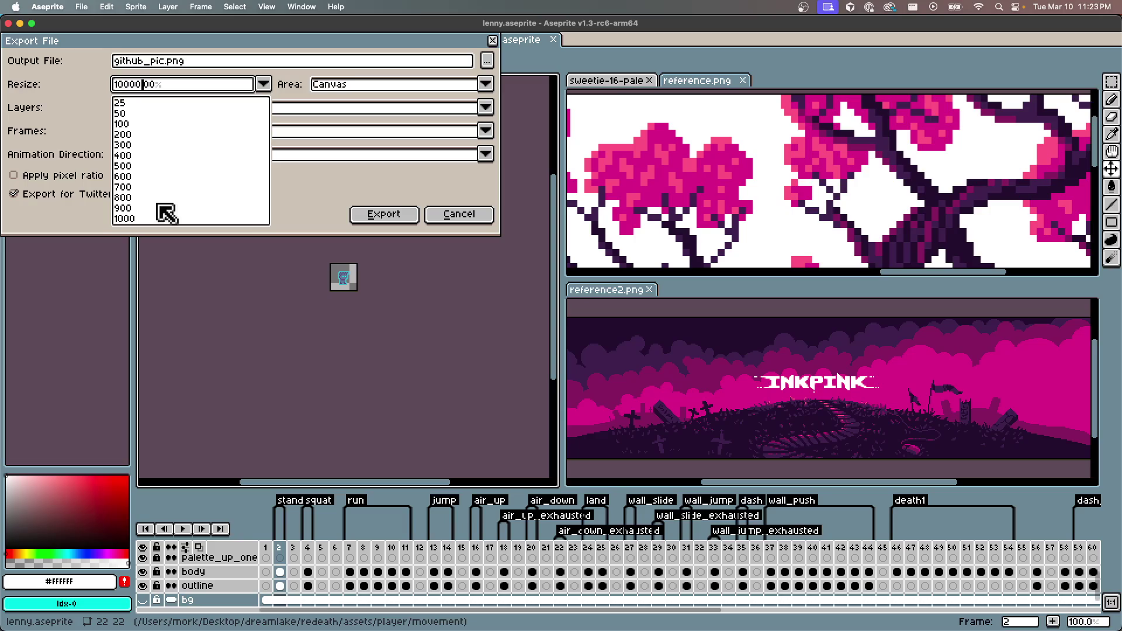
Set the animation direction to ping-pong and export, reaching the github_pic.png overwrite prompt
click(345, 154)
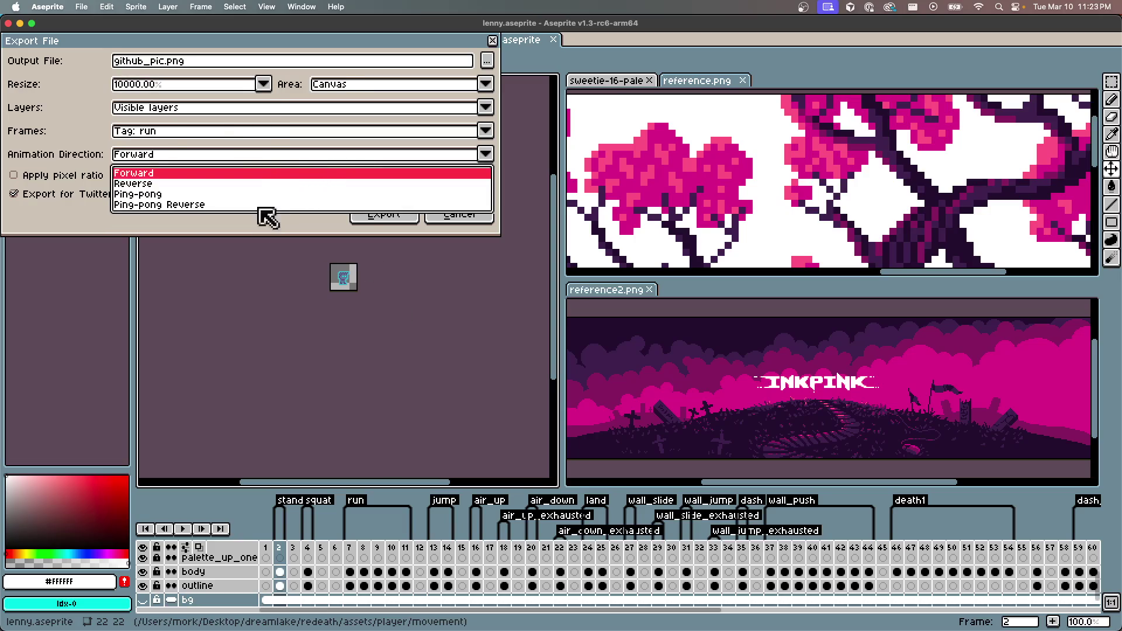
click(251, 229)
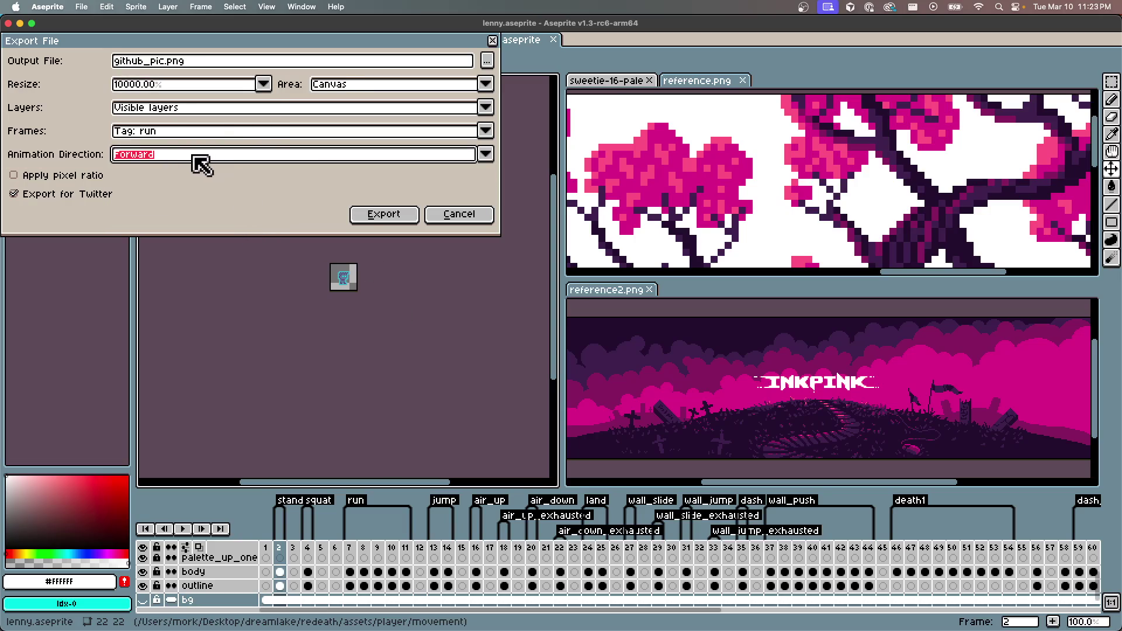
click(193, 156)
click(163, 194)
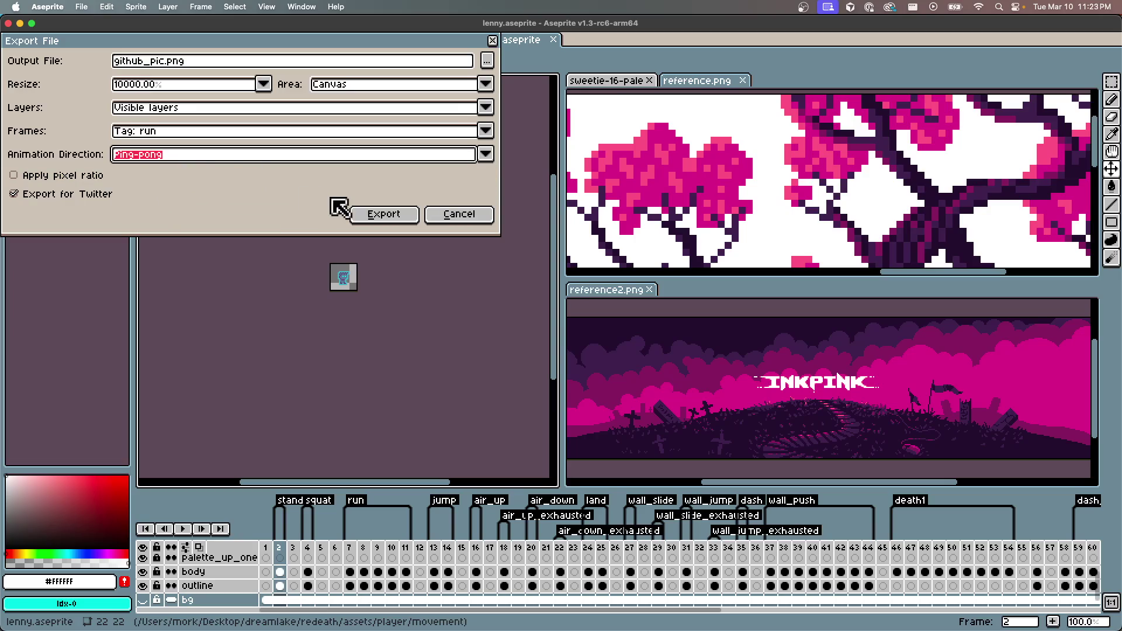
click(279, 155)
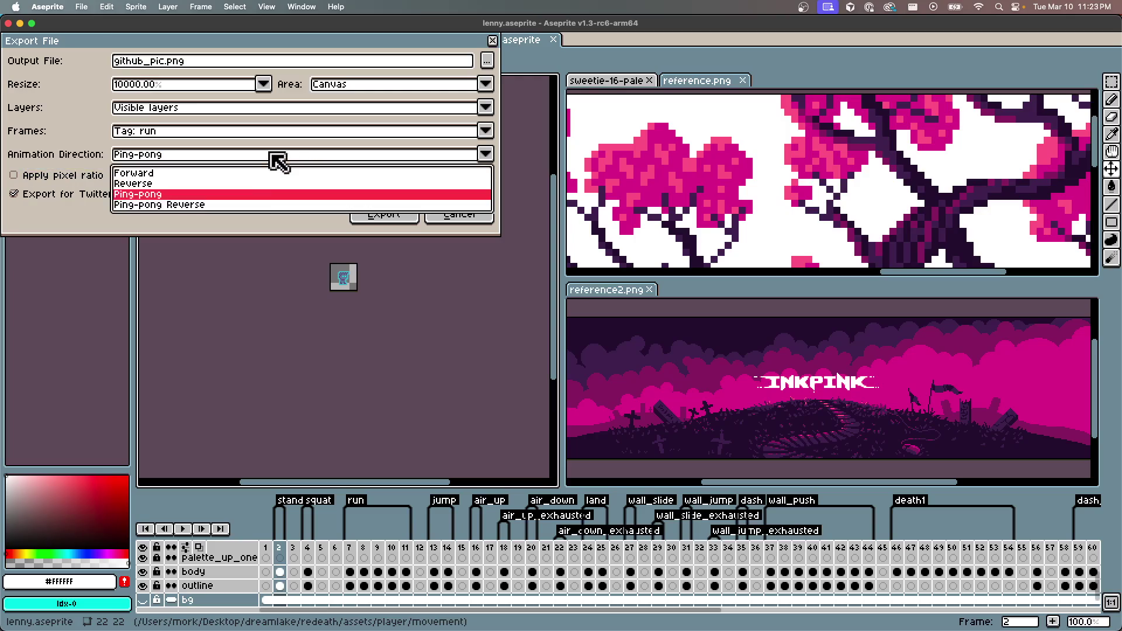
click(231, 199)
click(409, 215)
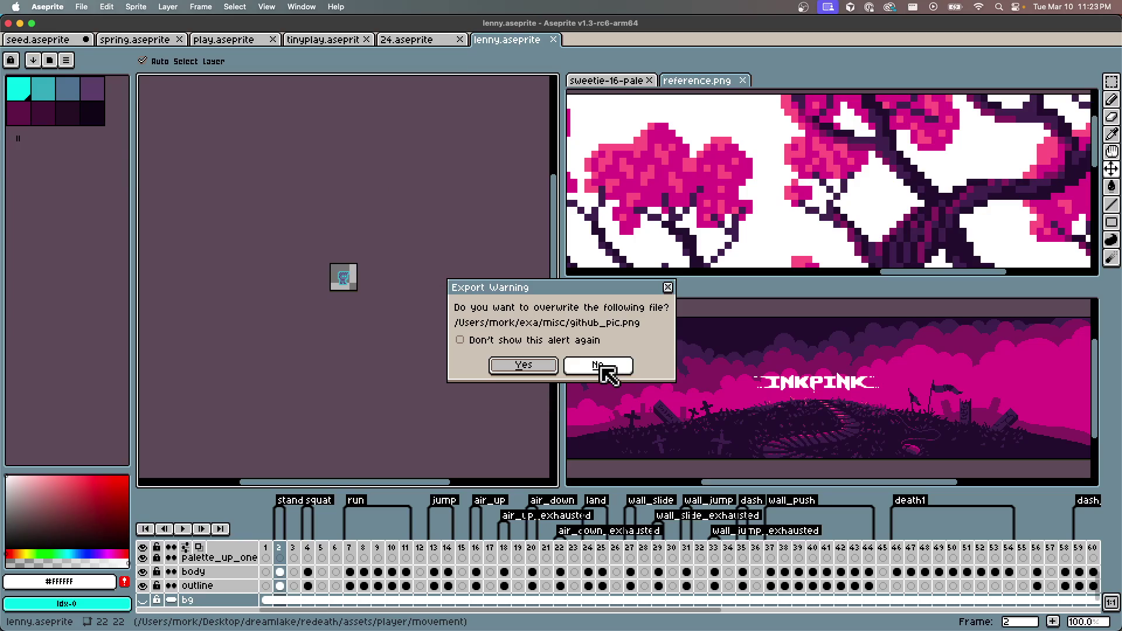
Redirect the run export to banner.png in dreamlake/socialish/new logo, declining the 8-file split
click(601, 367)
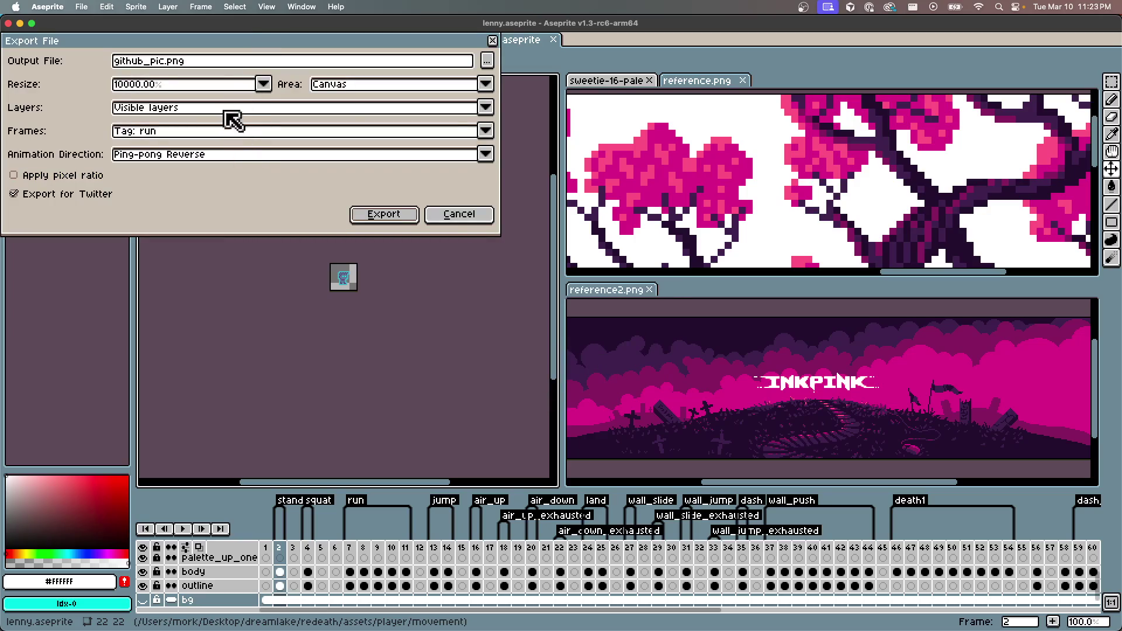
click(486, 61)
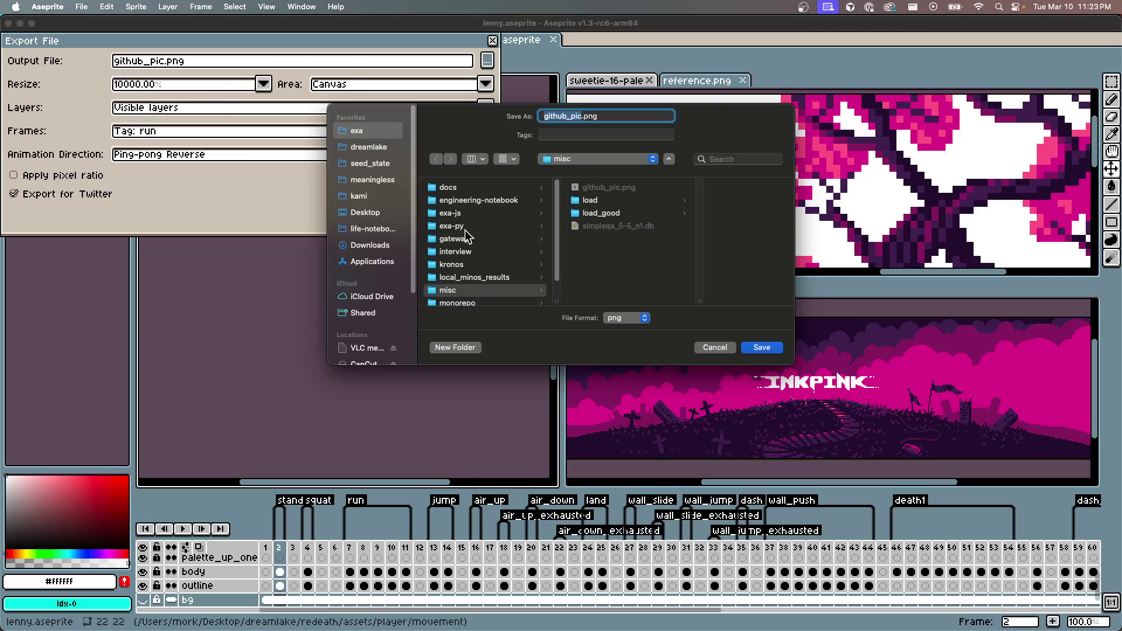
scroll(470, 263, down, 3)
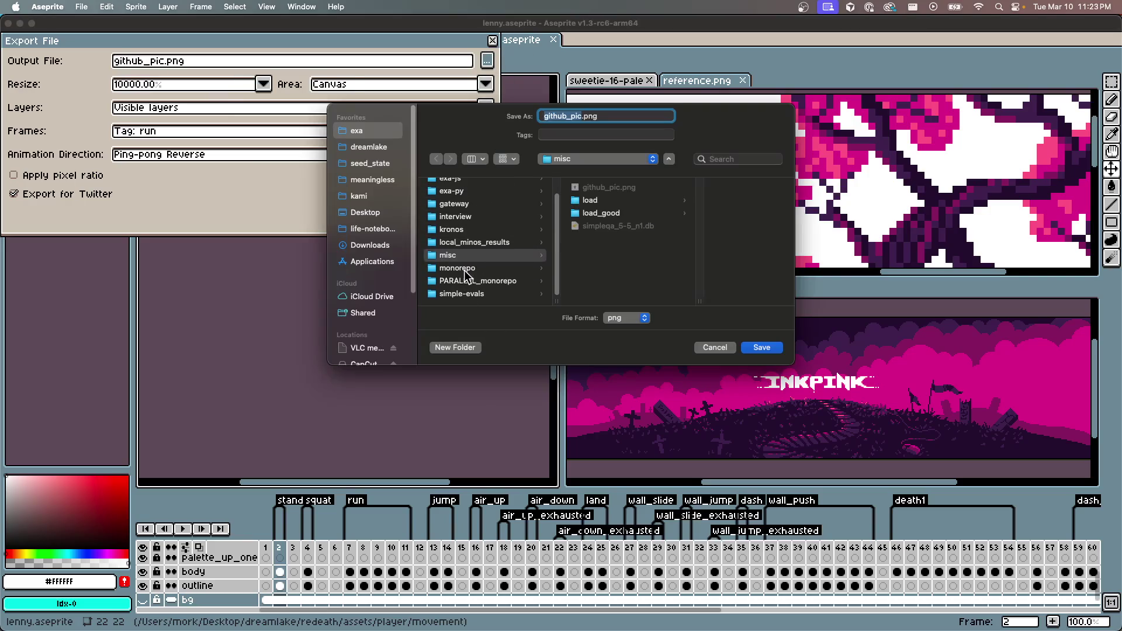
click(376, 153)
scroll(471, 262, down, 10)
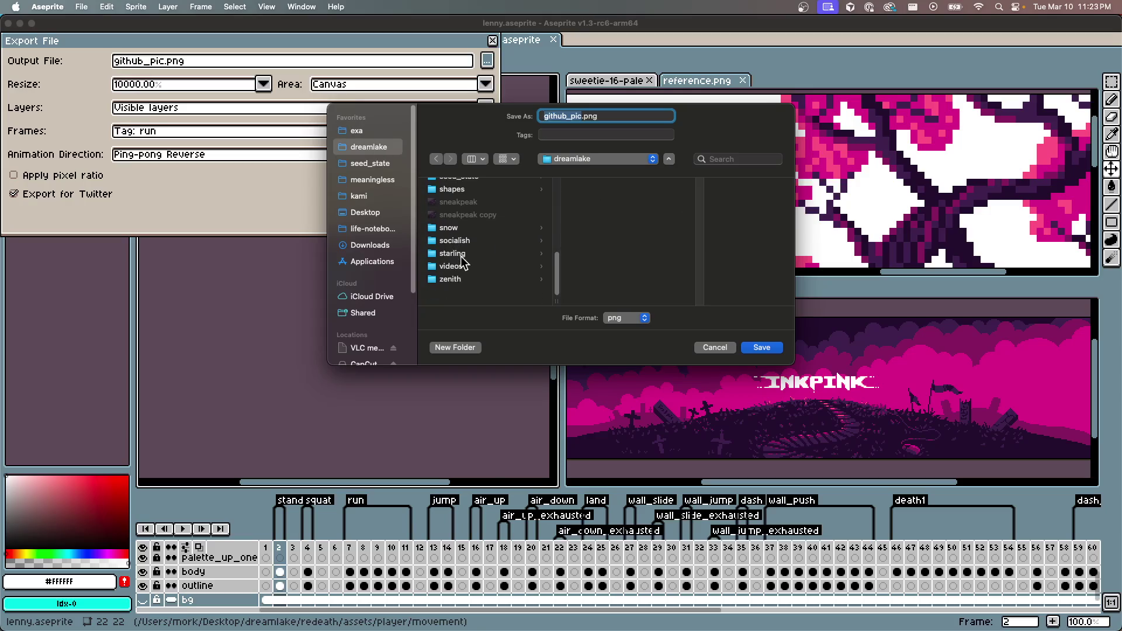
click(462, 257)
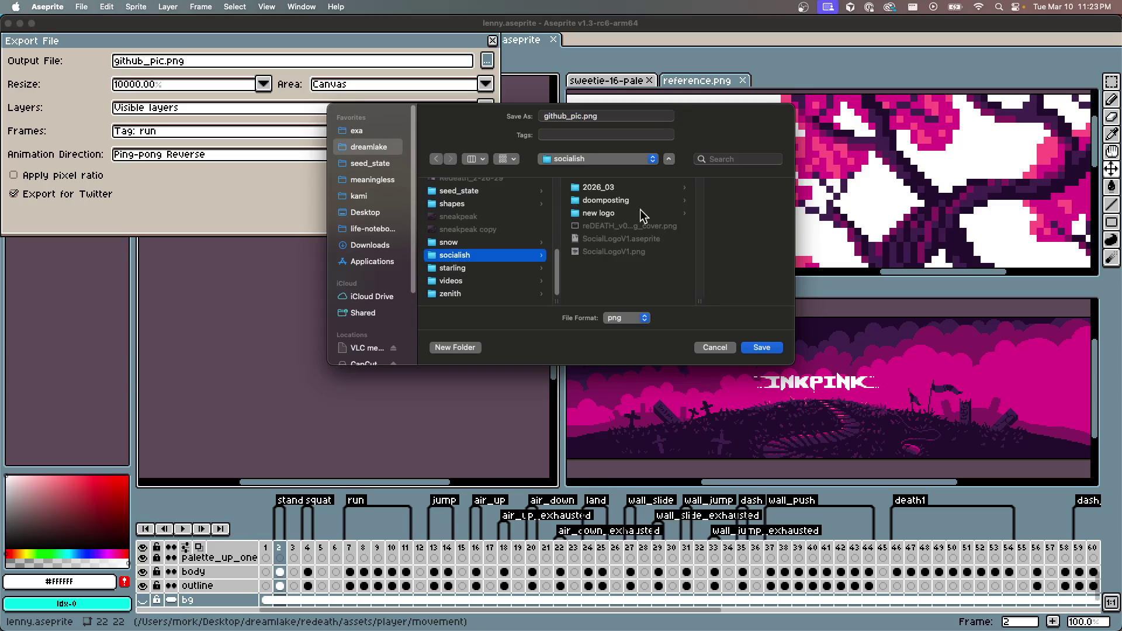
click(608, 215)
click(575, 116)
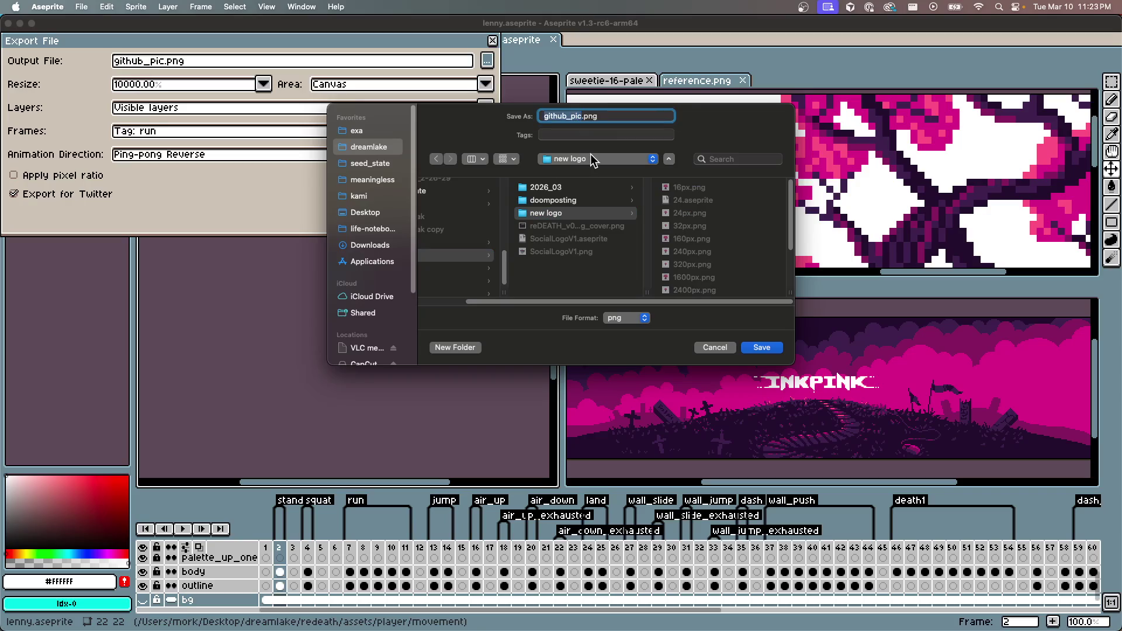
click(762, 348)
click(383, 215)
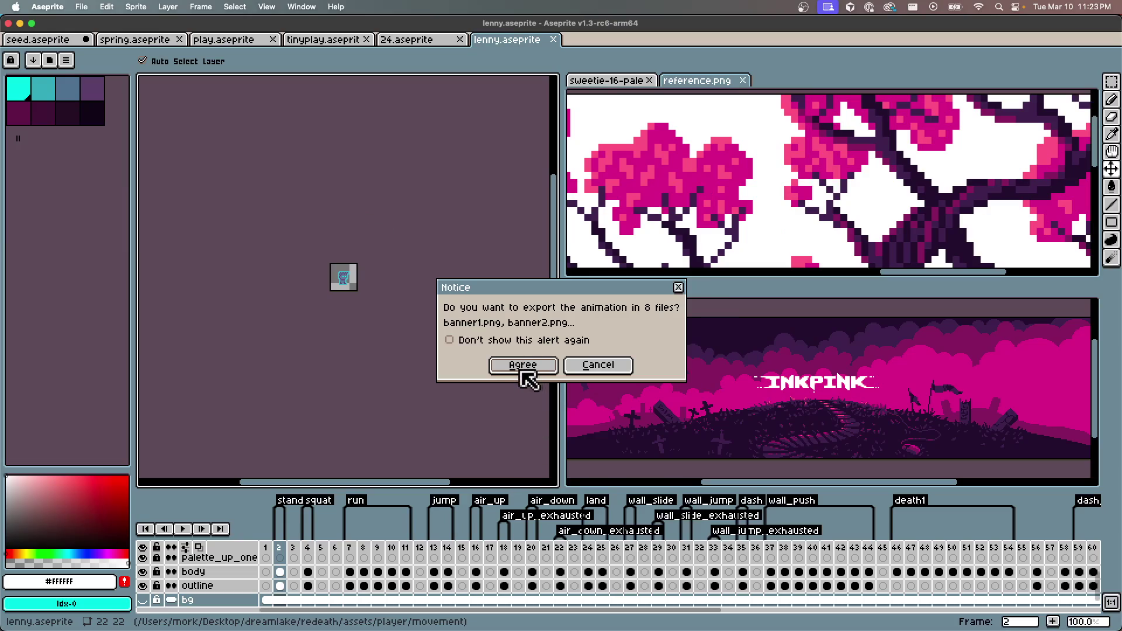
click(583, 370)
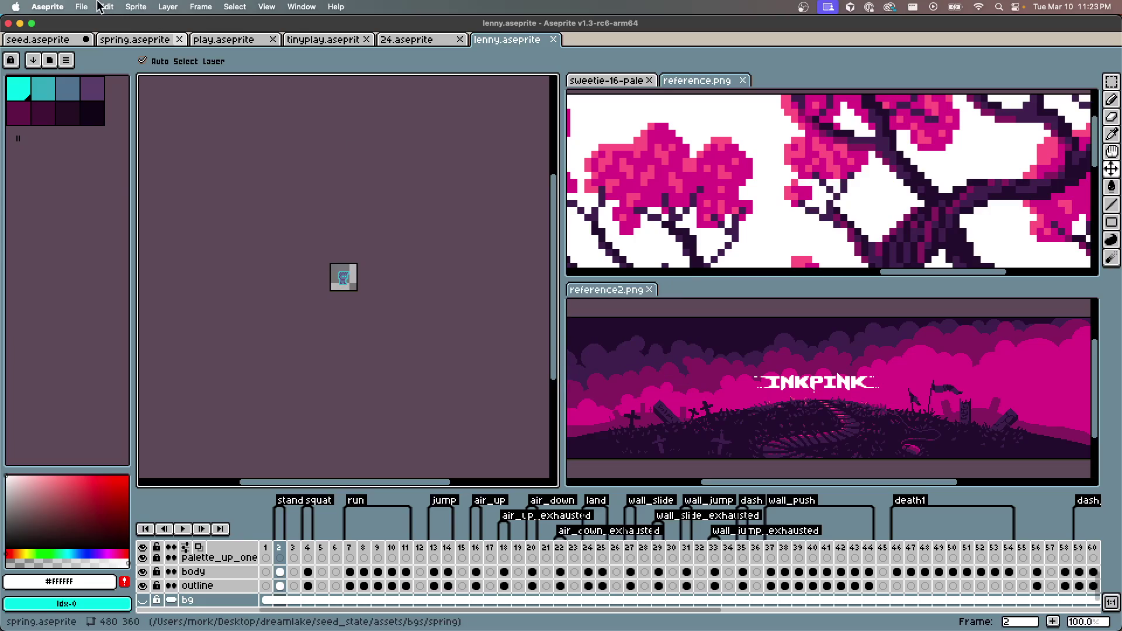
Re-export with Export for Twitter off and Forward direction, declining the 5-file split
click(71, 8)
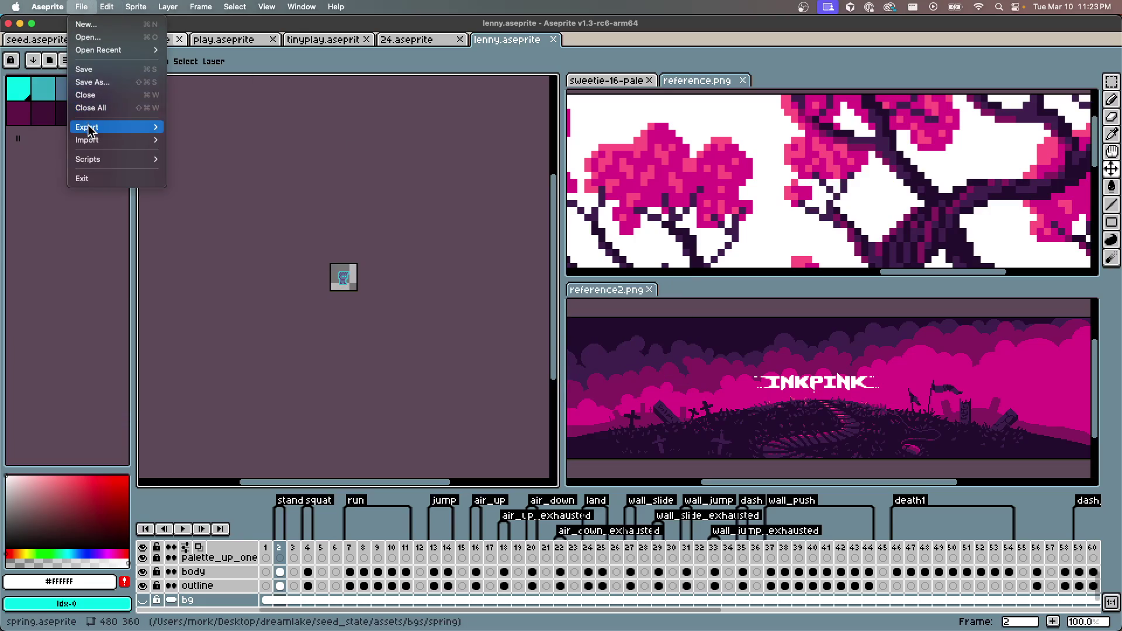
click(76, 7)
click(76, 7)
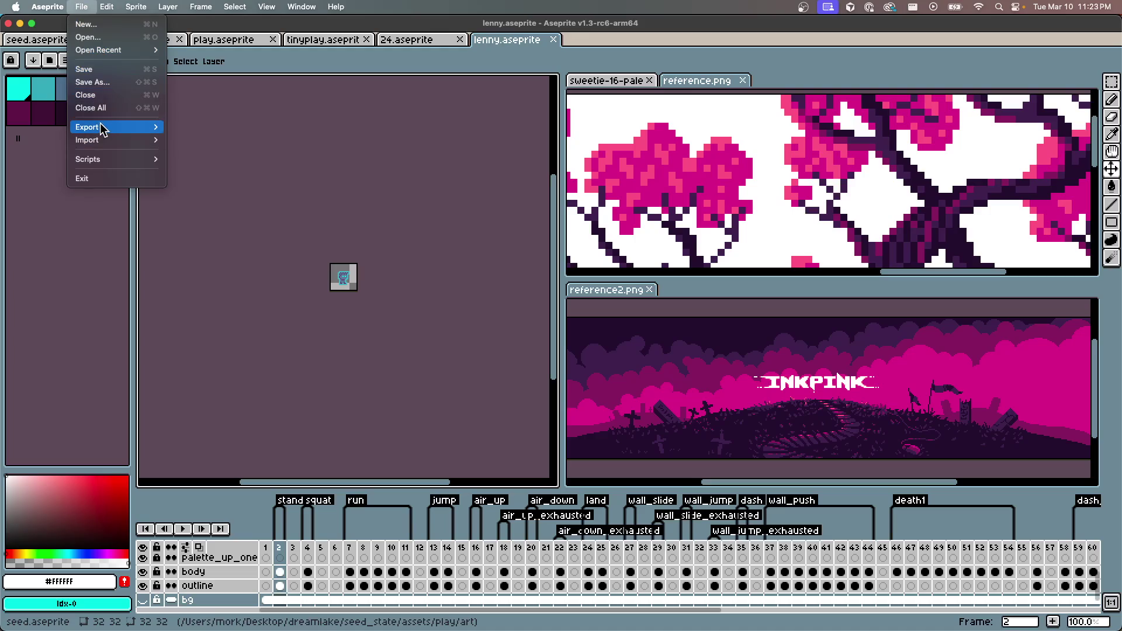
click(569, 272)
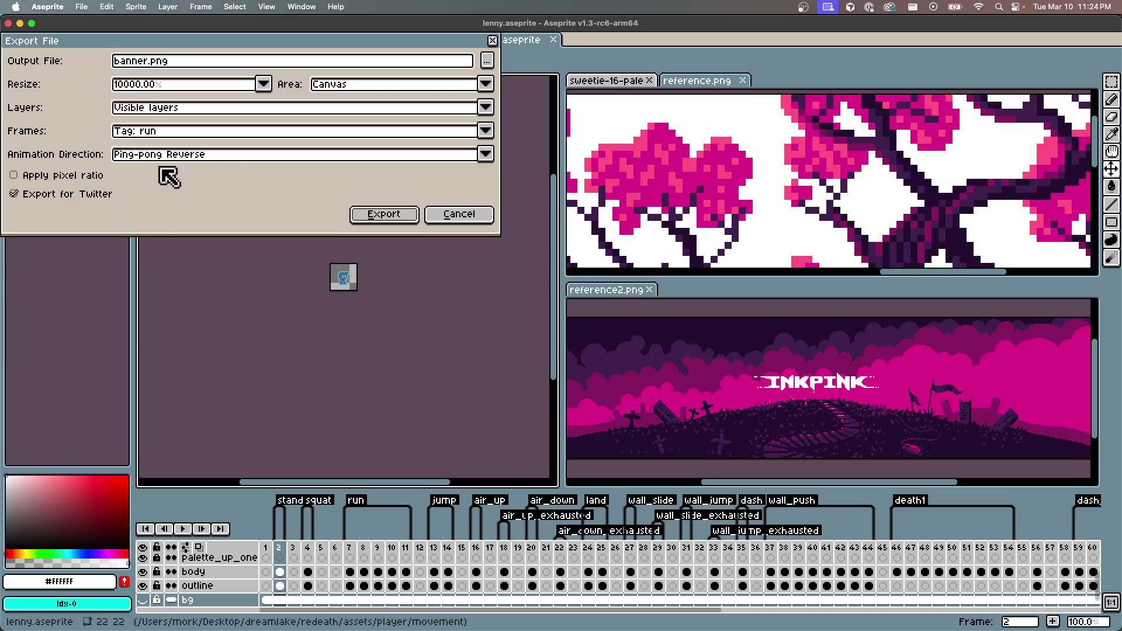
click(108, 196)
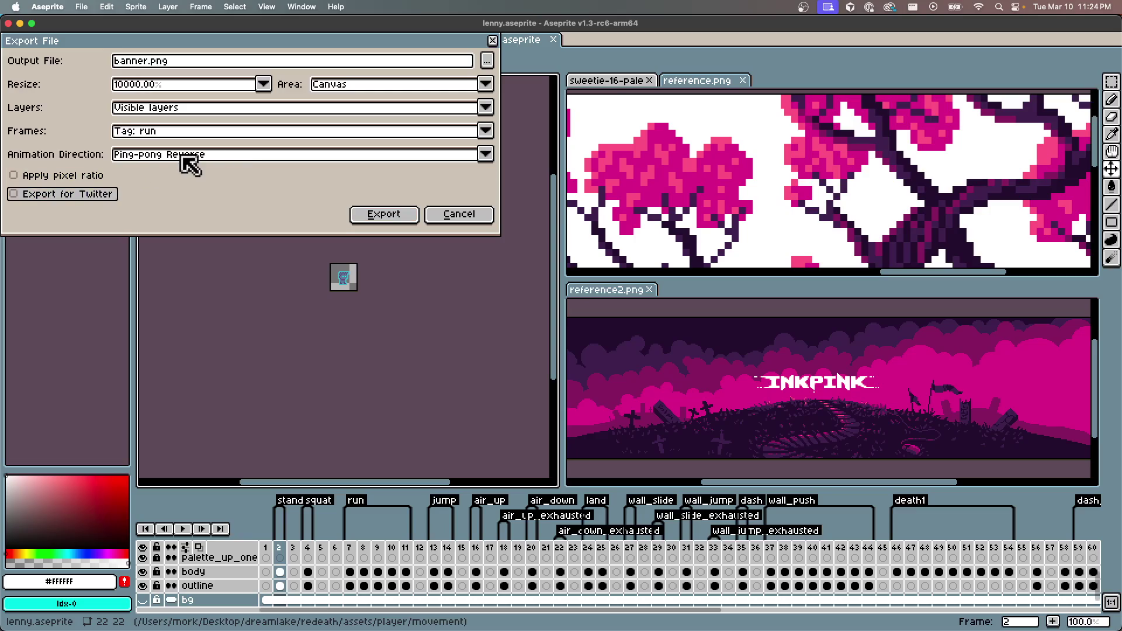
click(175, 155)
click(143, 167)
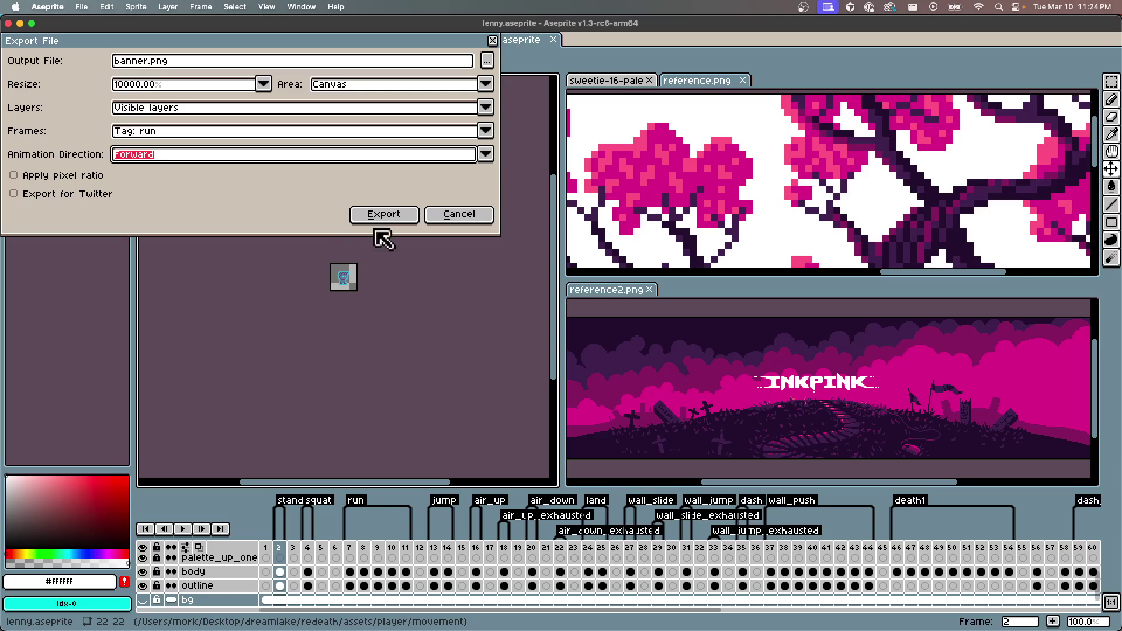
click(407, 219)
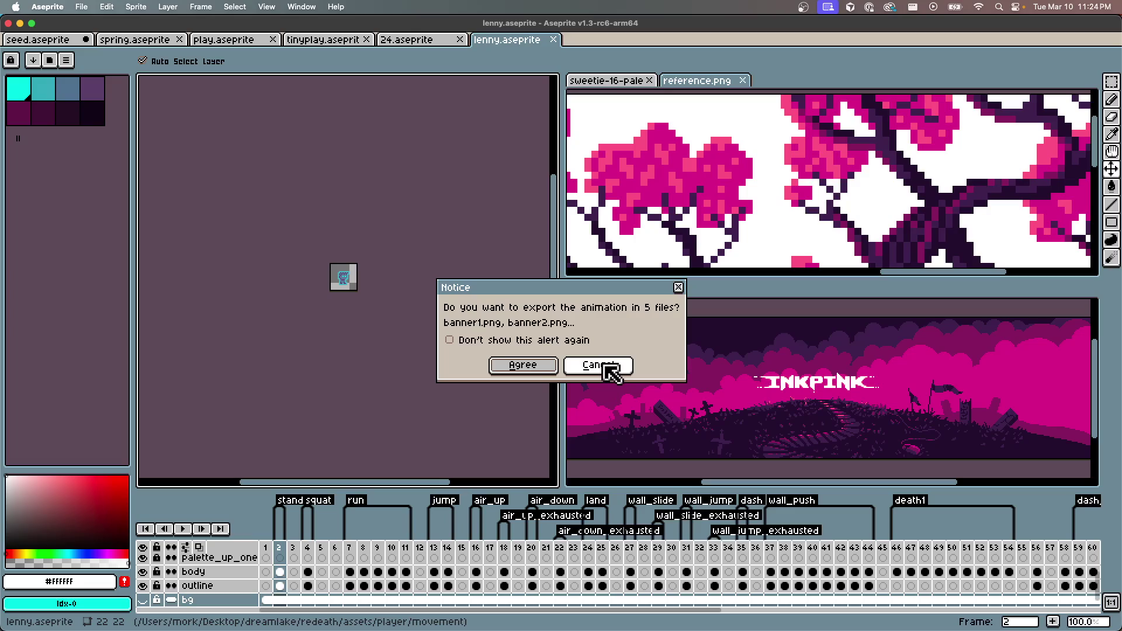
click(595, 366)
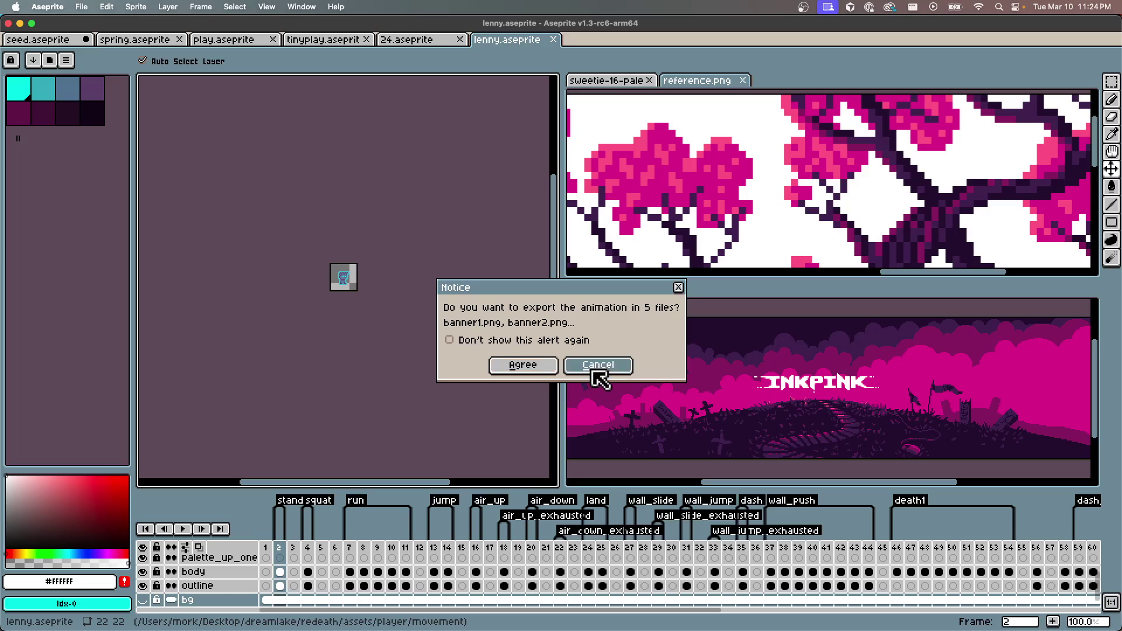
Review the export's Canvas area, visible layers and run tag settings, then cancel the dialog
click(81, 6)
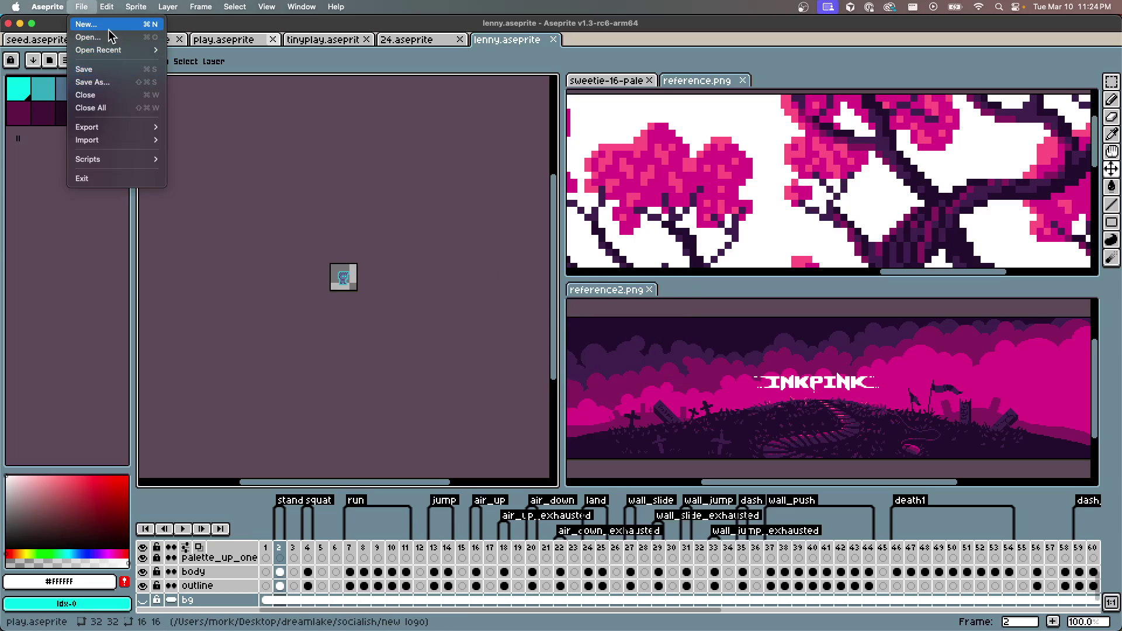
mouse_move(95, 133)
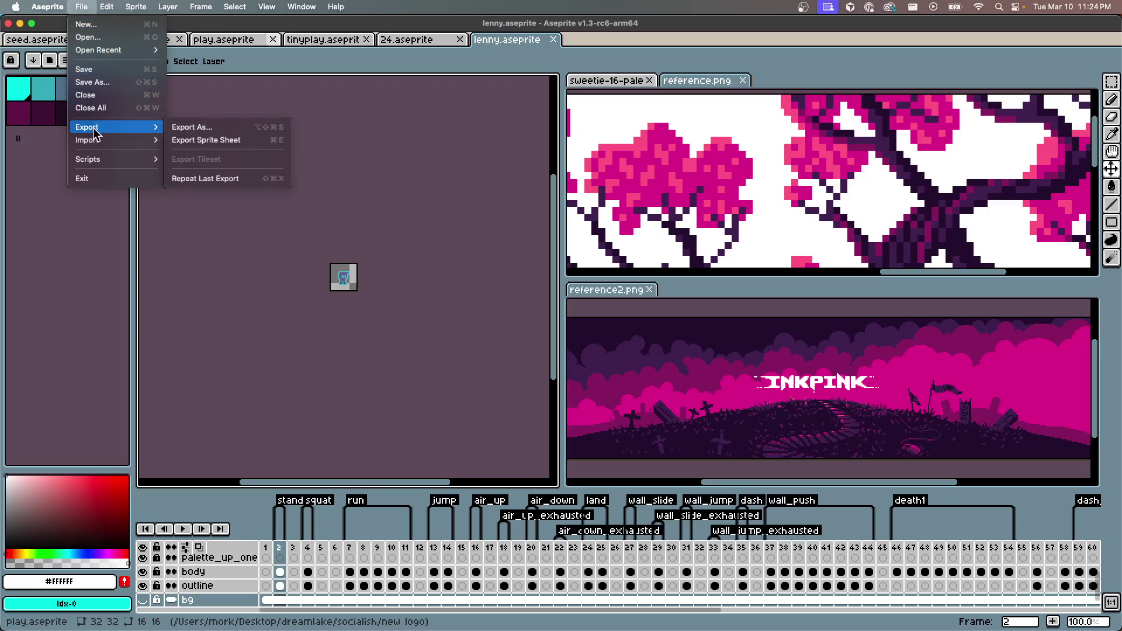
click(180, 129)
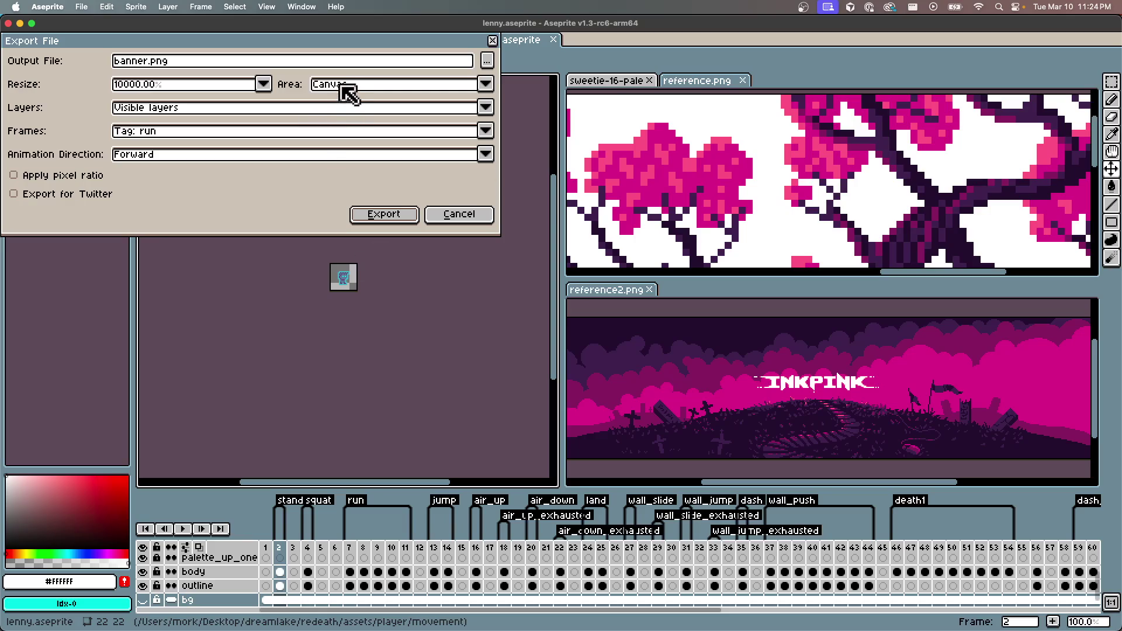
click(341, 86)
click(342, 87)
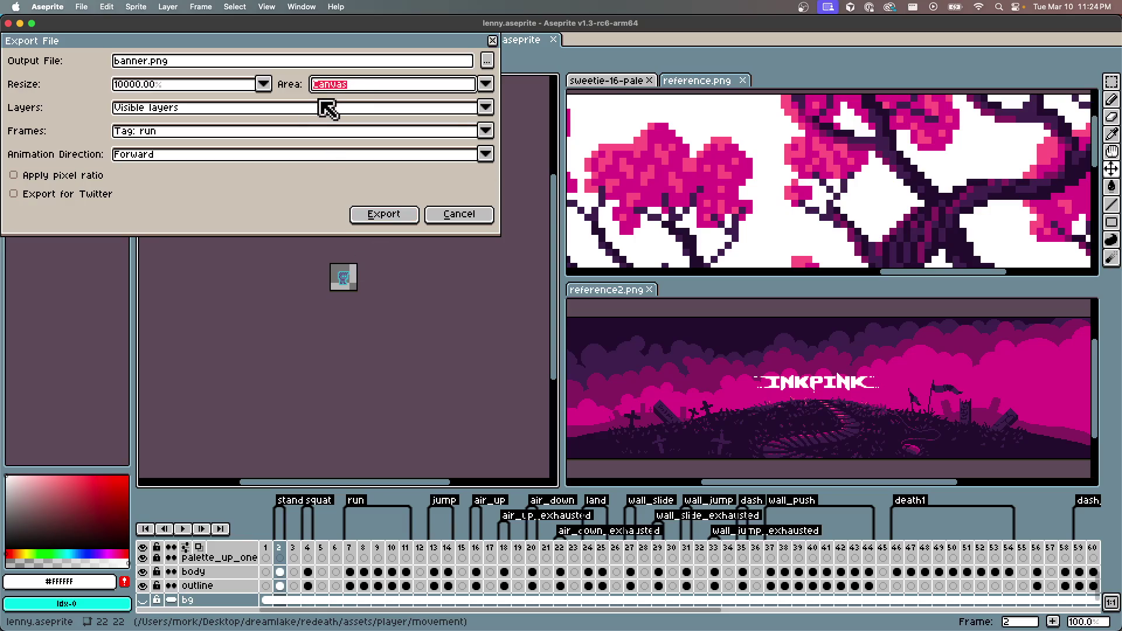
click(276, 111)
click(275, 110)
click(252, 129)
click(257, 132)
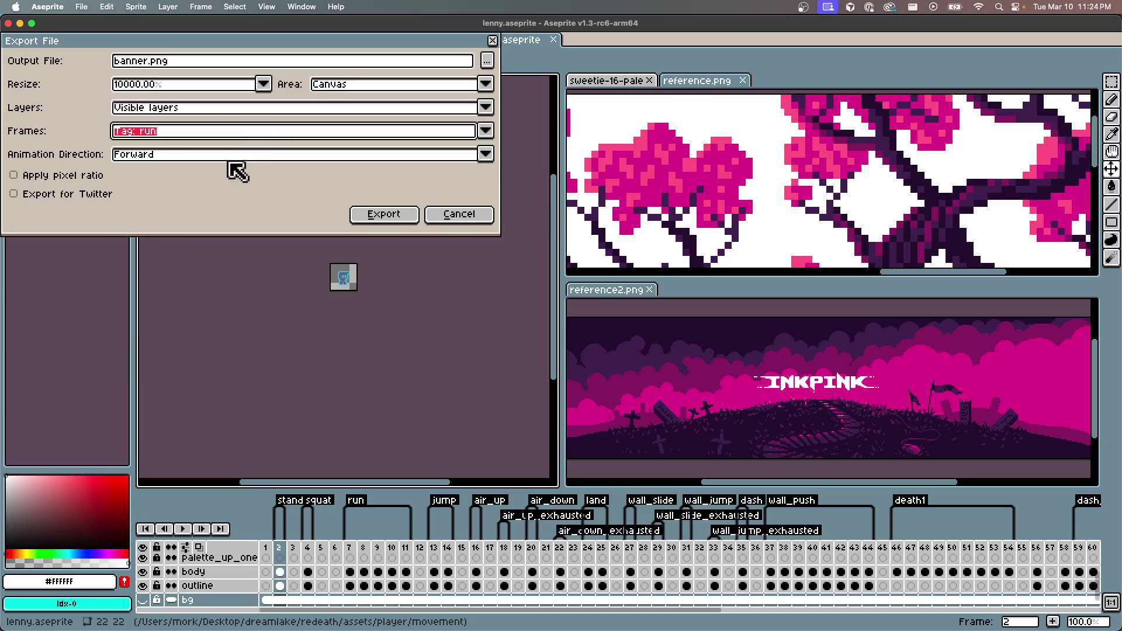
click(459, 217)
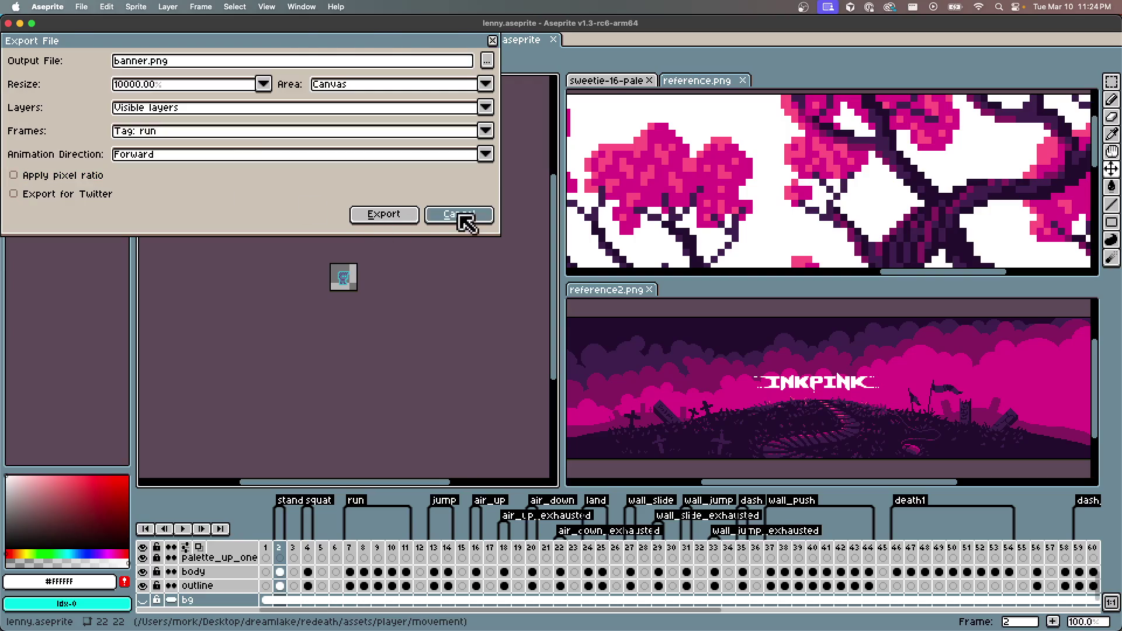
key(super+e)
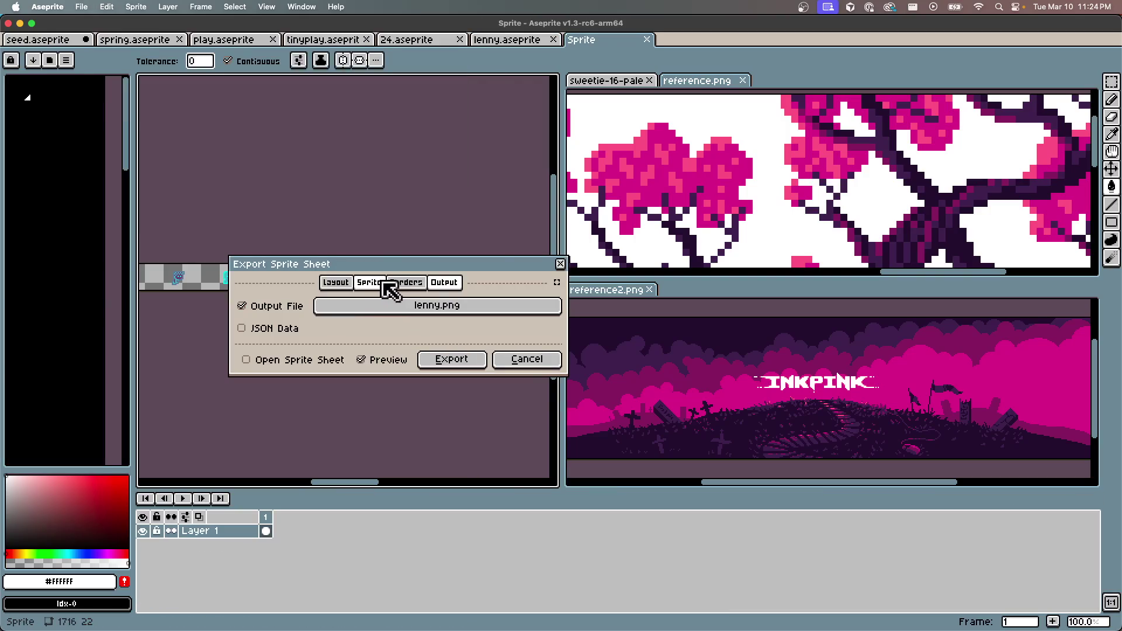
Set the sprite sheet frames to the run tag, review its Layout, Border and Output tabs, then close it
click(379, 285)
click(369, 352)
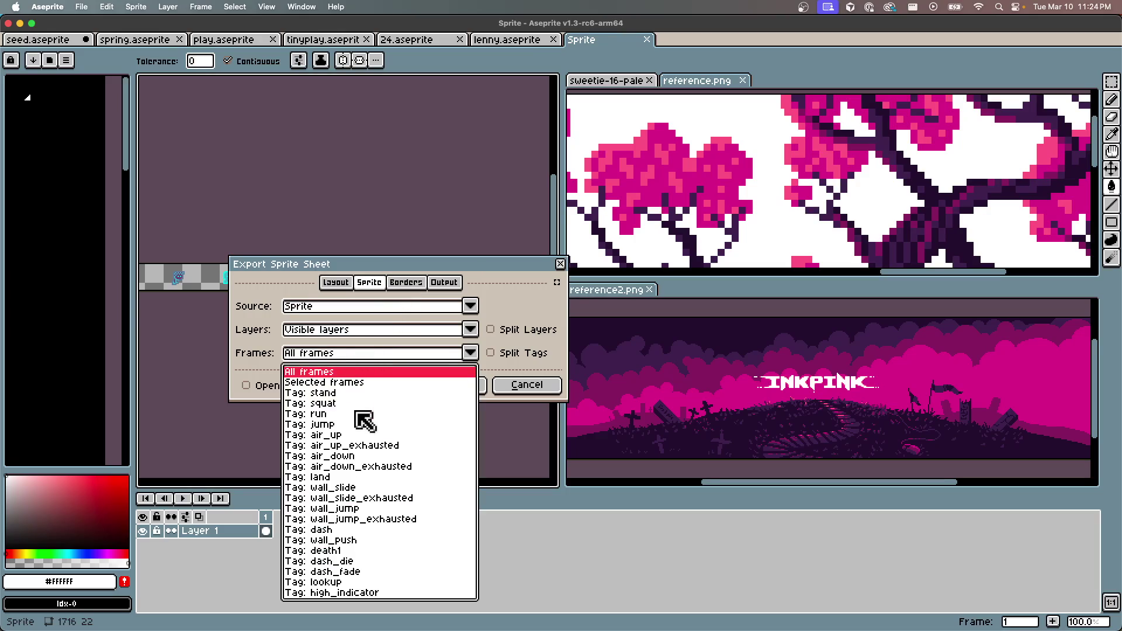
click(331, 416)
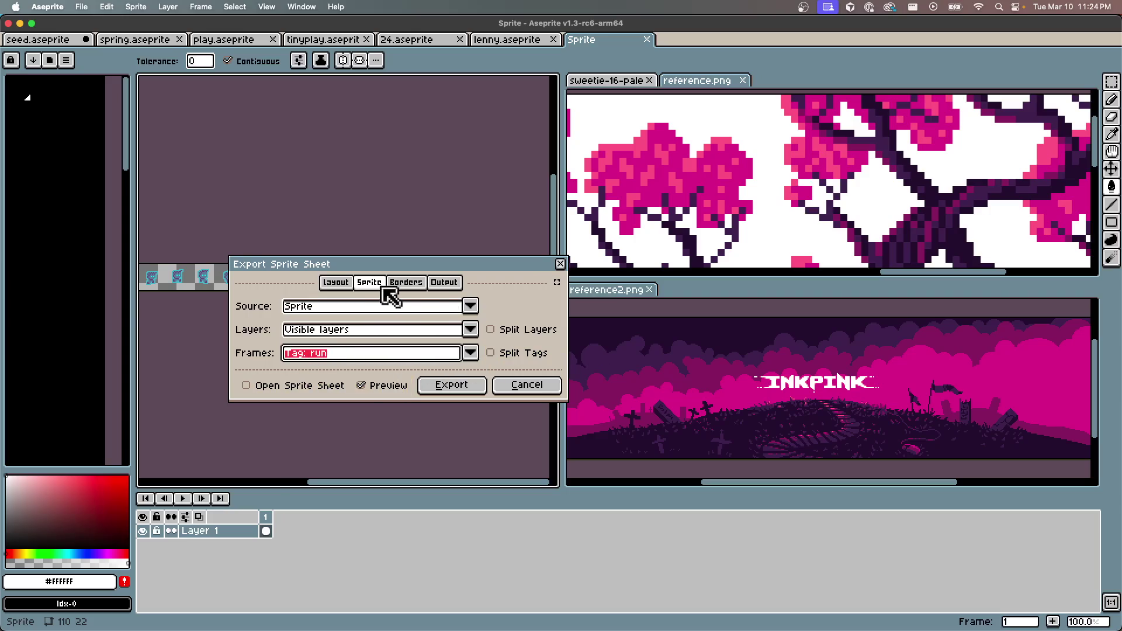
click(348, 284)
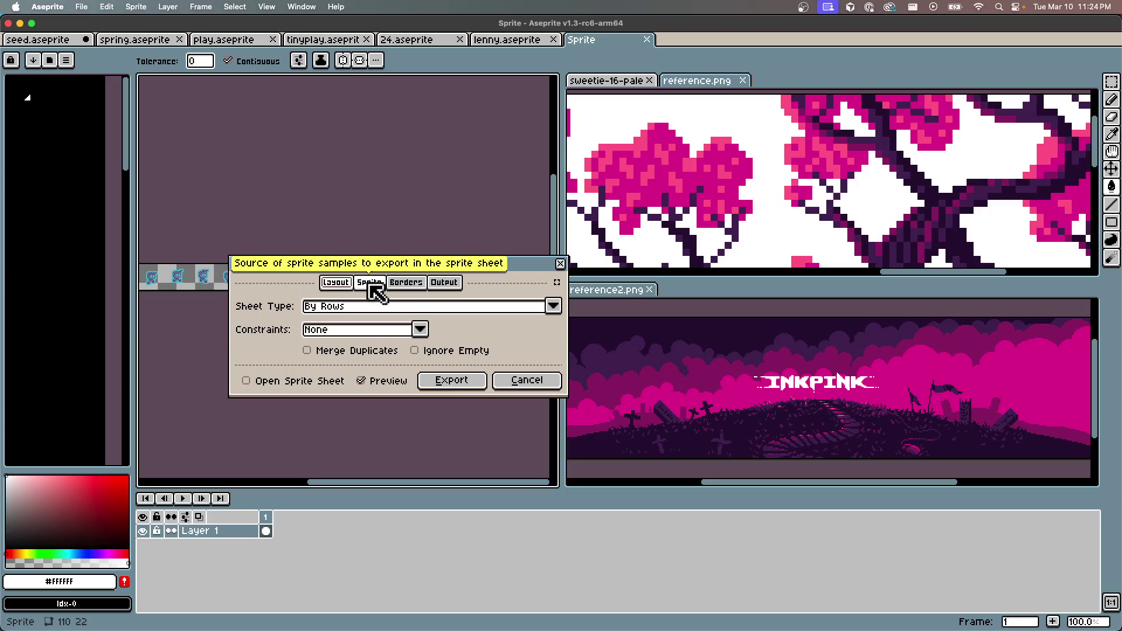
click(374, 290)
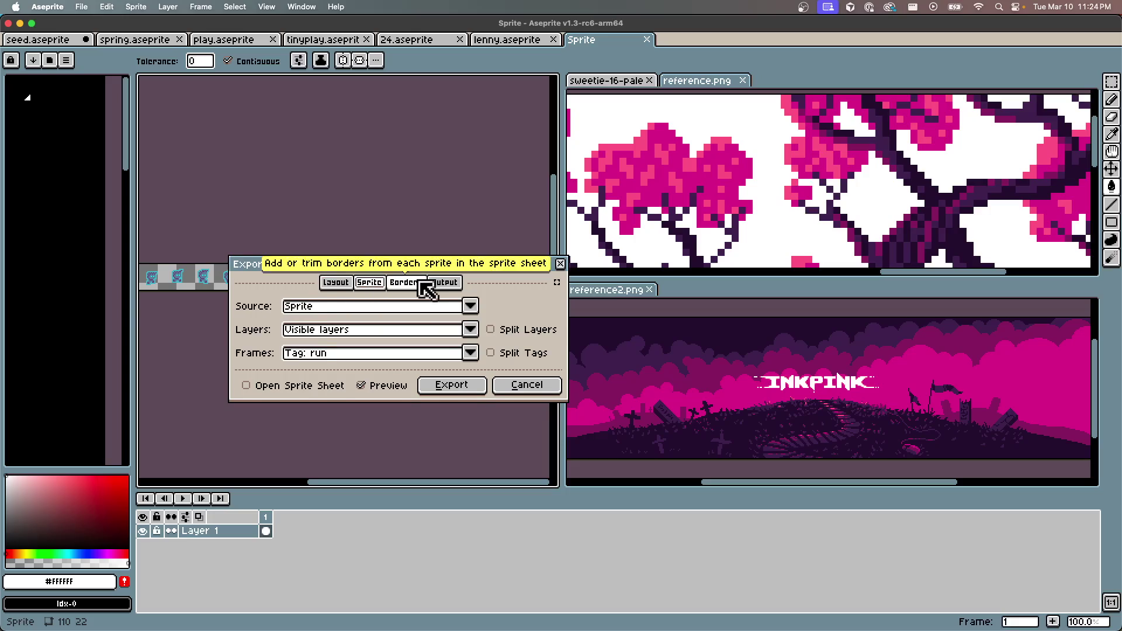
click(416, 286)
click(446, 285)
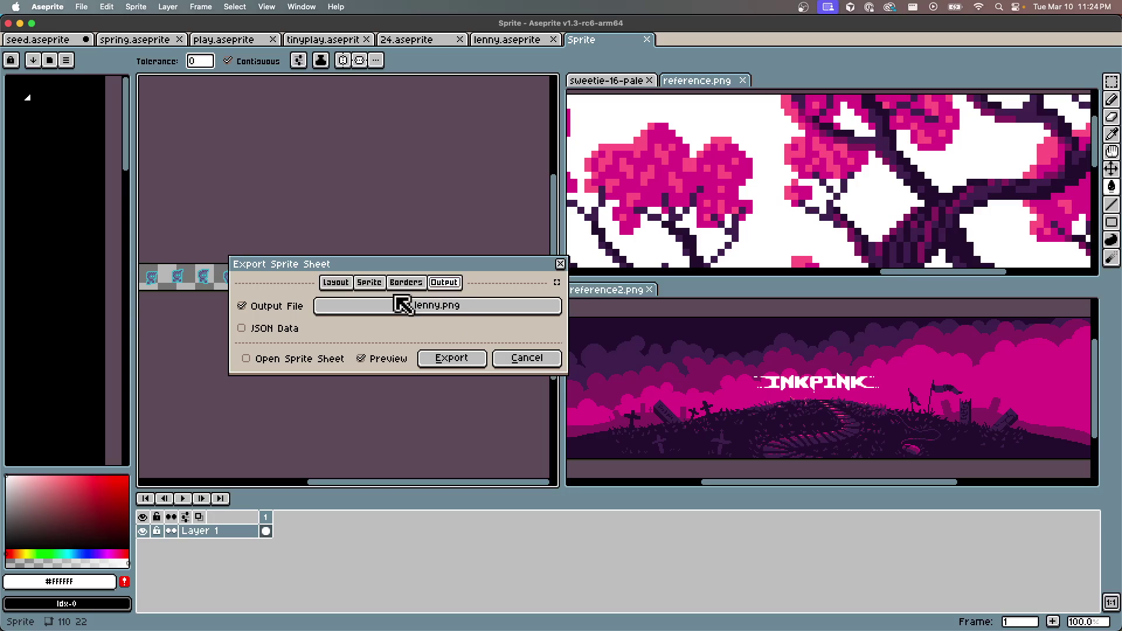
click(559, 263)
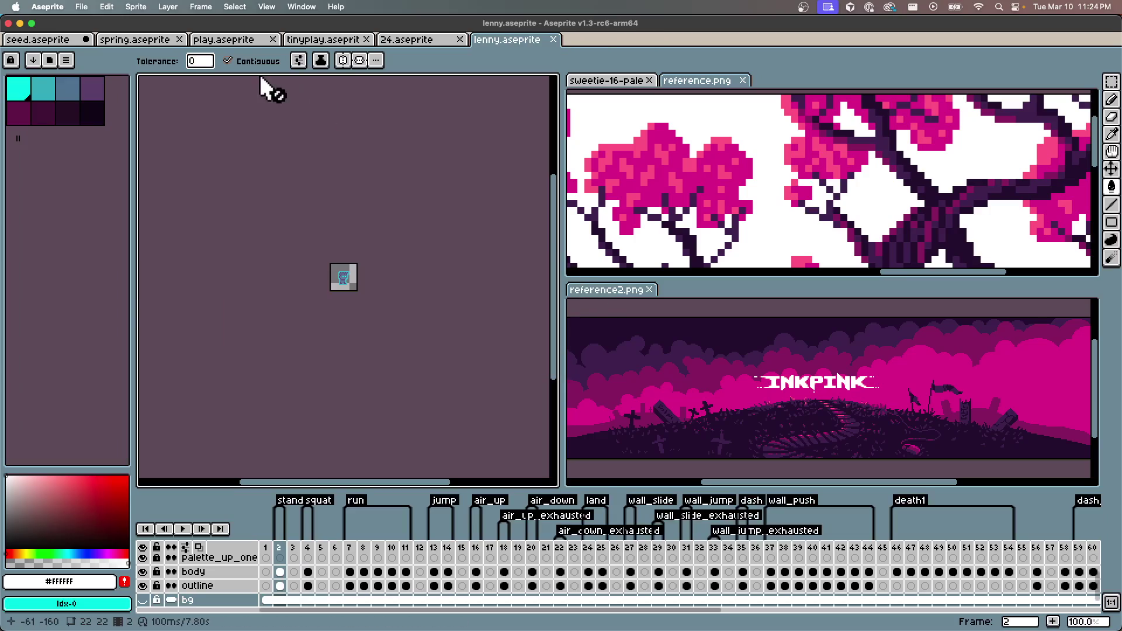
Try exporting the run frames as banner.png again and dismiss the multi-file warning
click(64, 6)
mouse_move(81, 6)
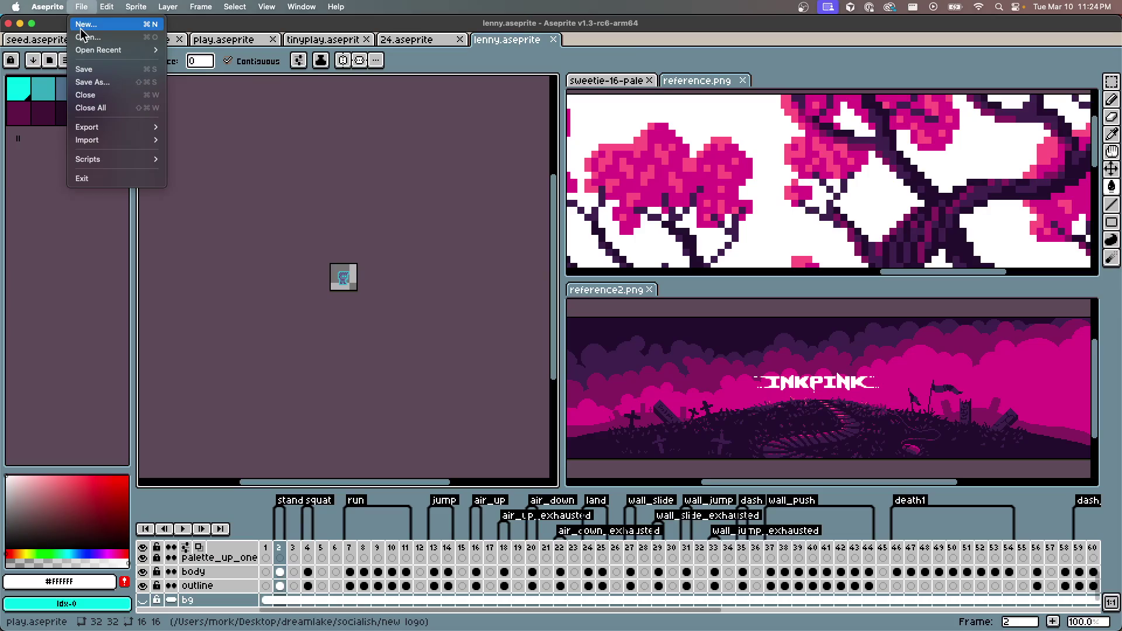
mouse_move(122, 128)
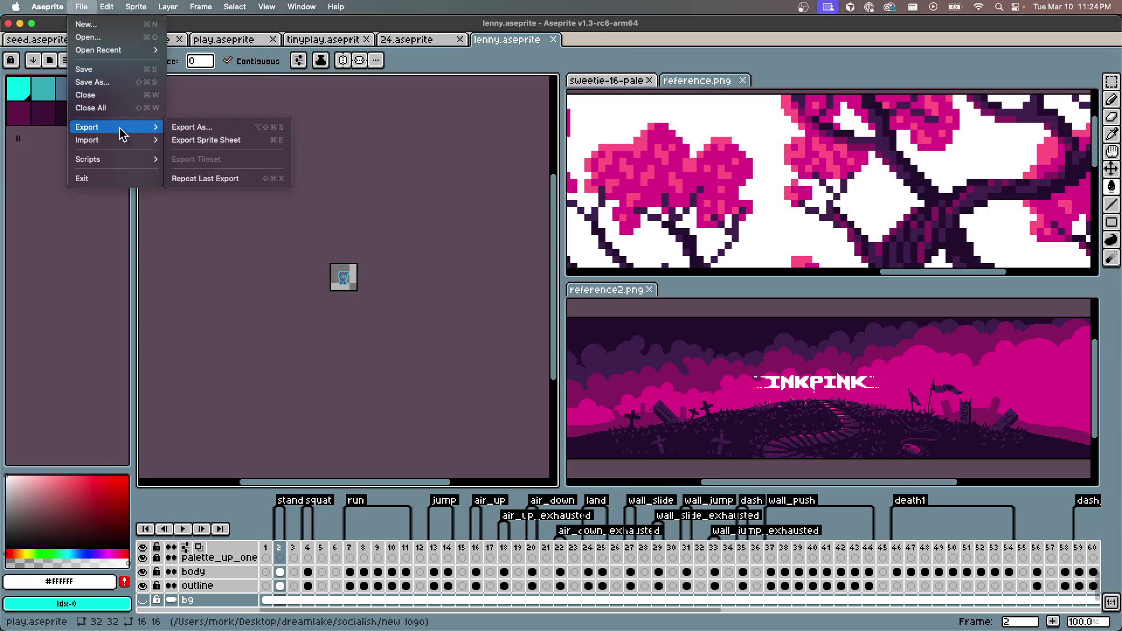
click(209, 126)
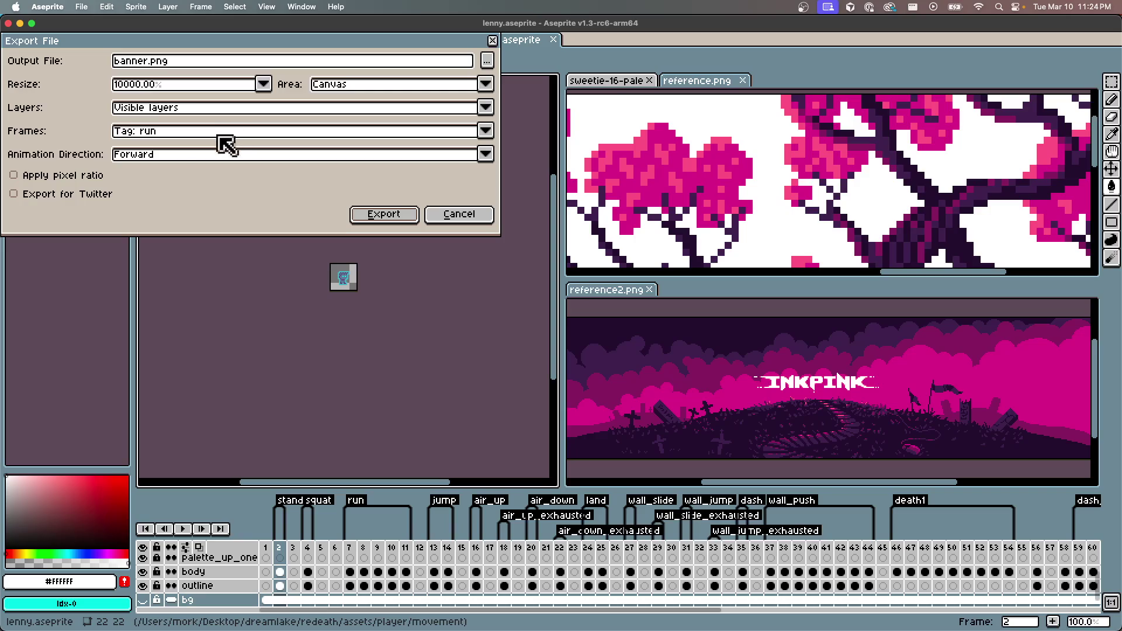
key(Return)
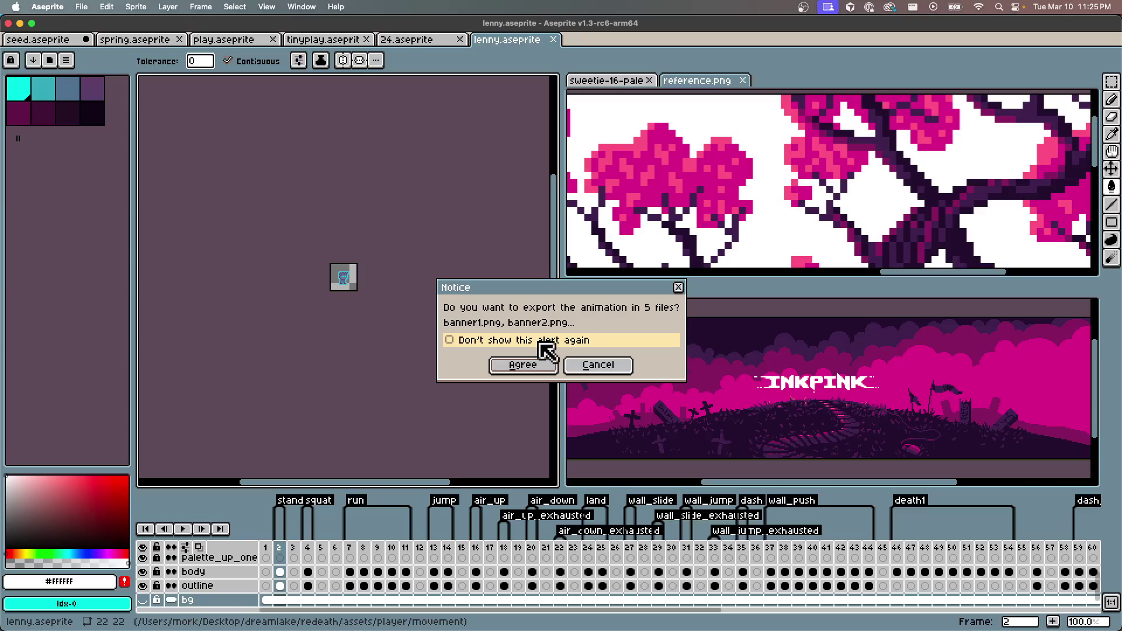
click(681, 288)
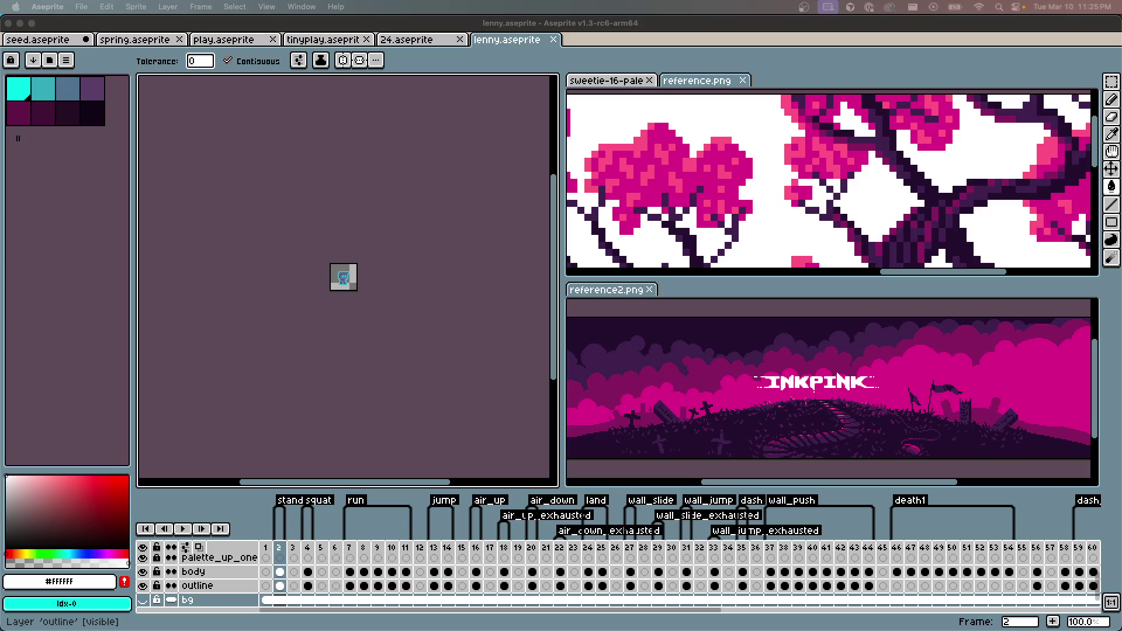
key(super+Tab)
Ask the Cursor agent 'aseprite export sprite sheet but size up'
click(861, 587)
text(aseprite export sprite sheet)
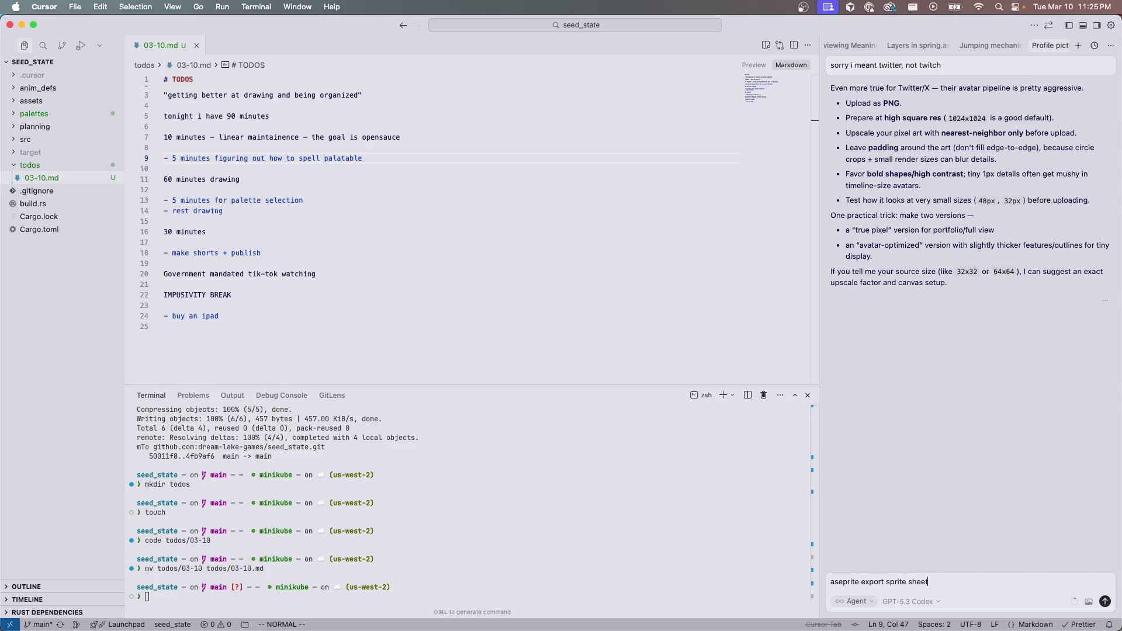
key(Return)
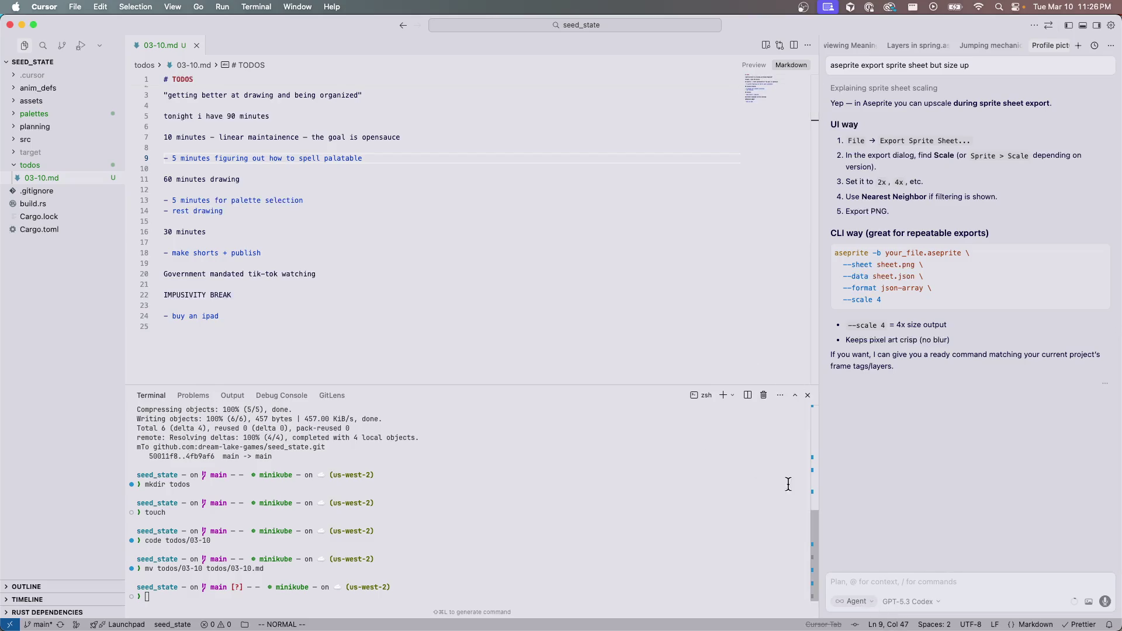
Dictate a request for the agent to find lenny.aseprite and export its run tag at 10,000x
key(ctrl+m)
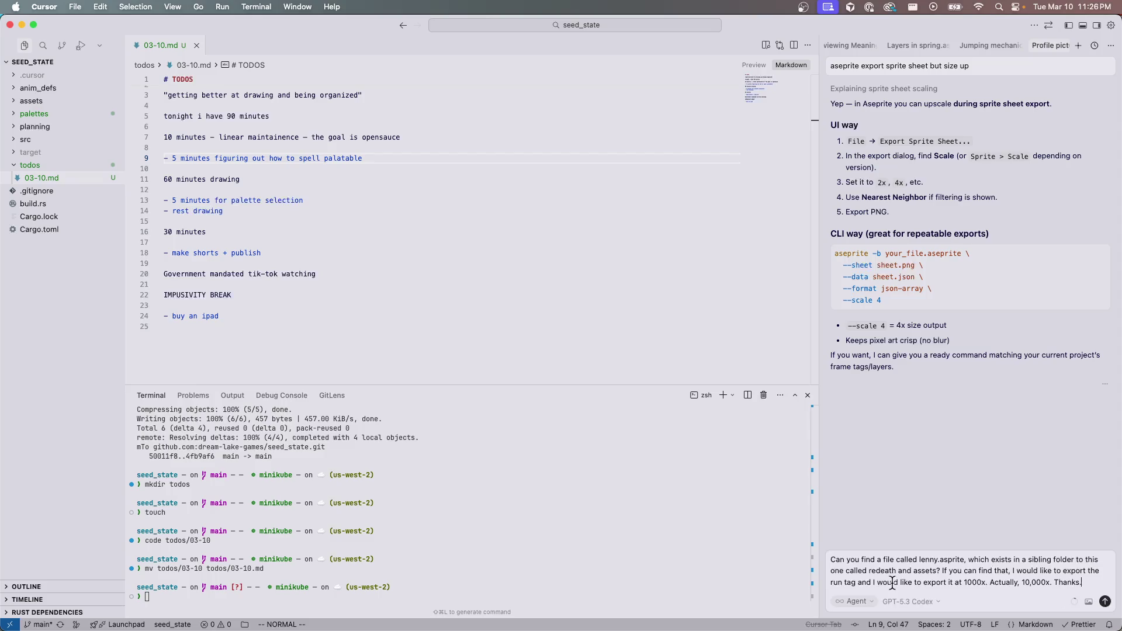
key(Return)
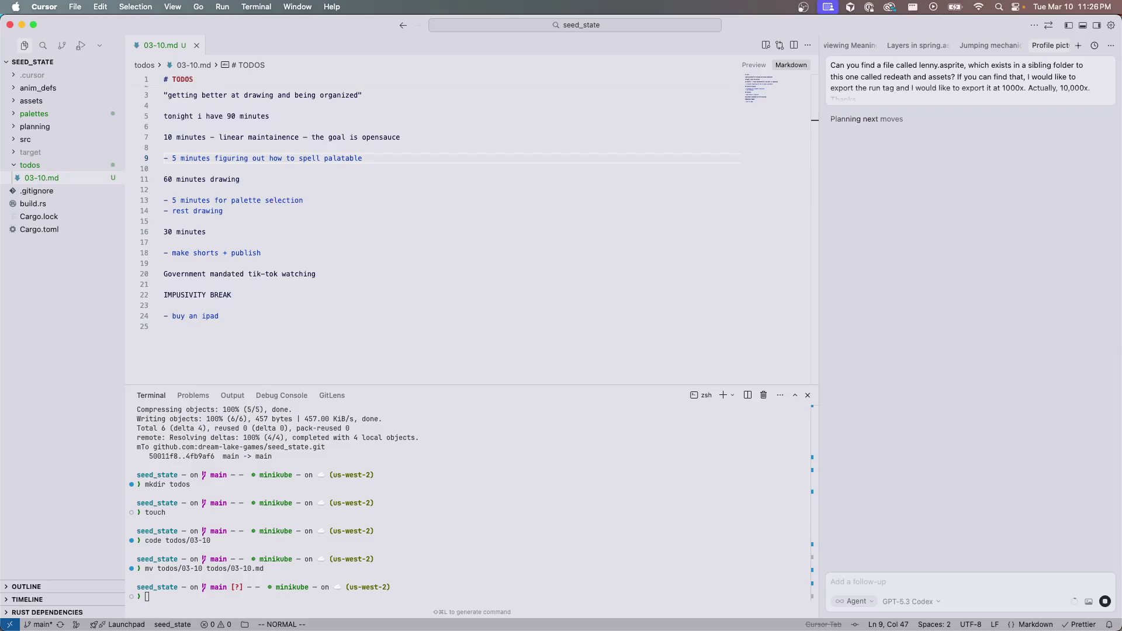
key(super+Tab)
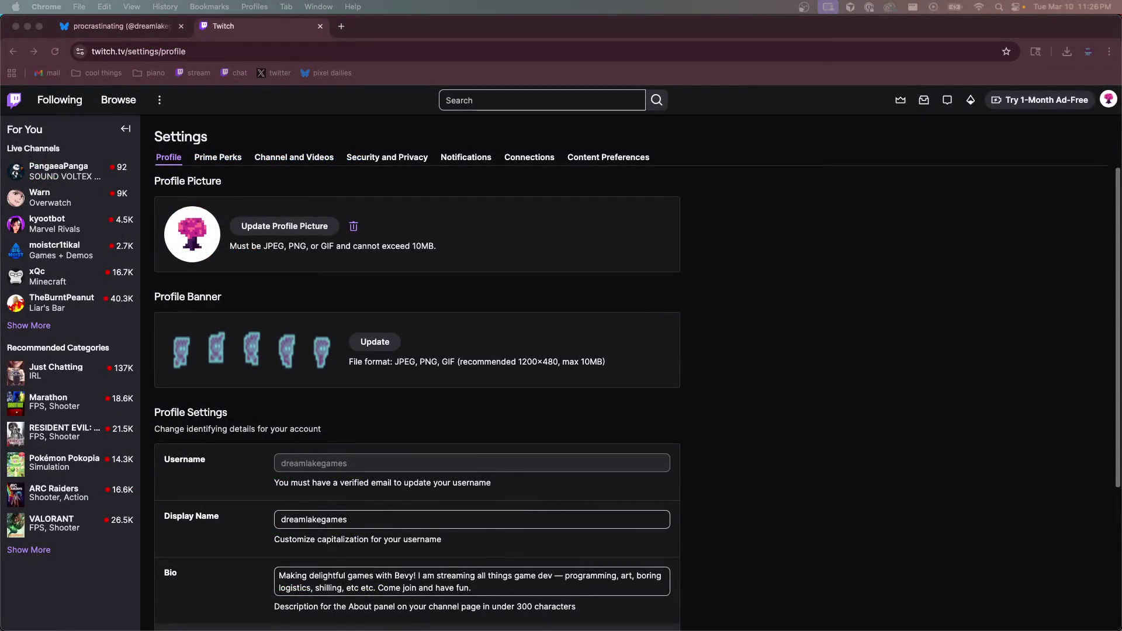
Start a new line at the end of the Bluesky profile description
click(117, 25)
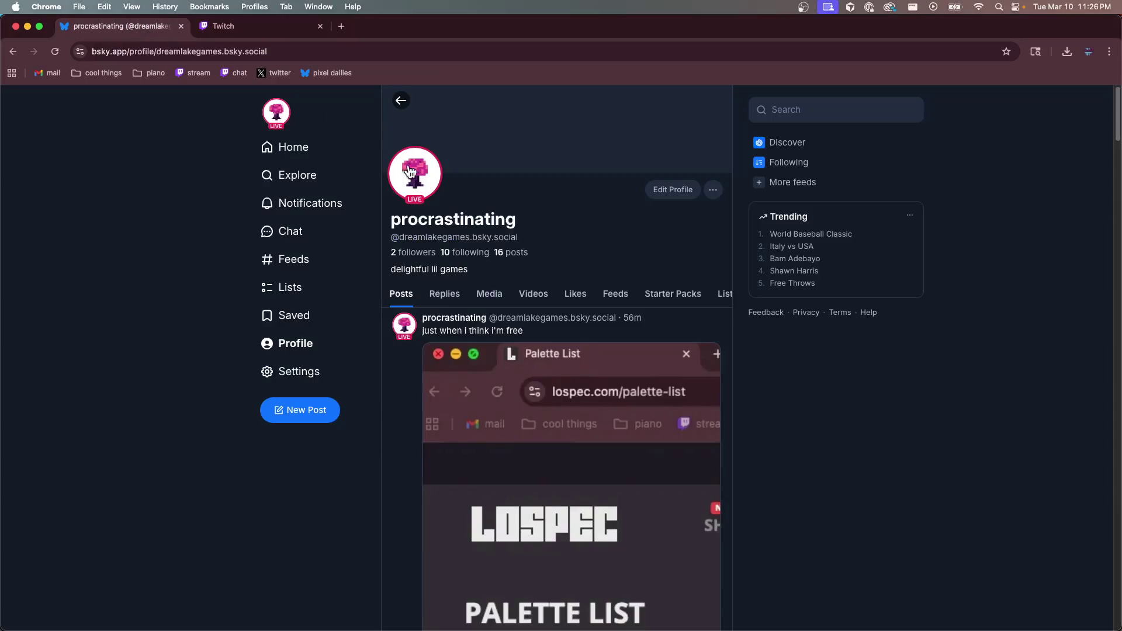
click(672, 191)
click(493, 349)
key(Escape)
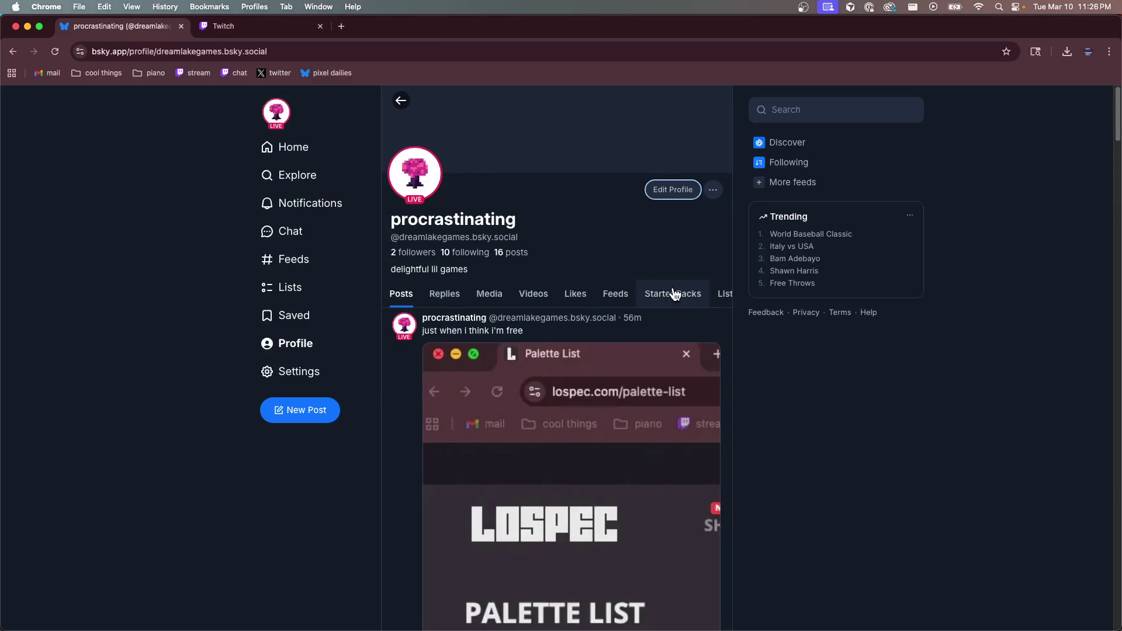
click(678, 191)
click(502, 353)
key(Return)
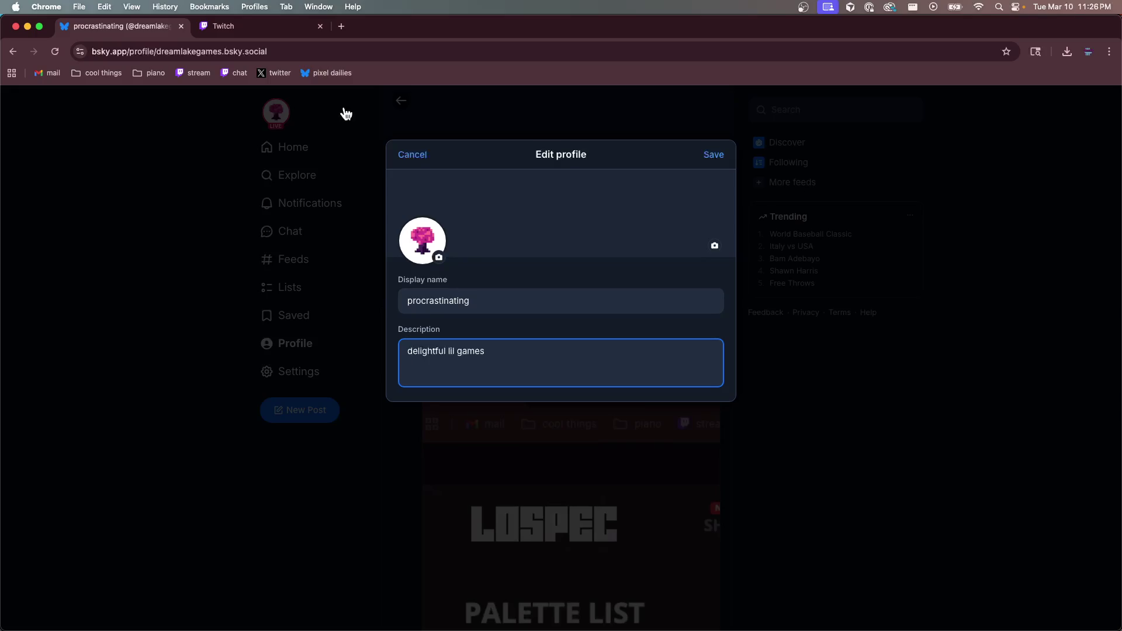
Copy the Twitch channel URL and paste it into the Bluesky description, closing the Twitch tab
click(289, 23)
key(super+l)
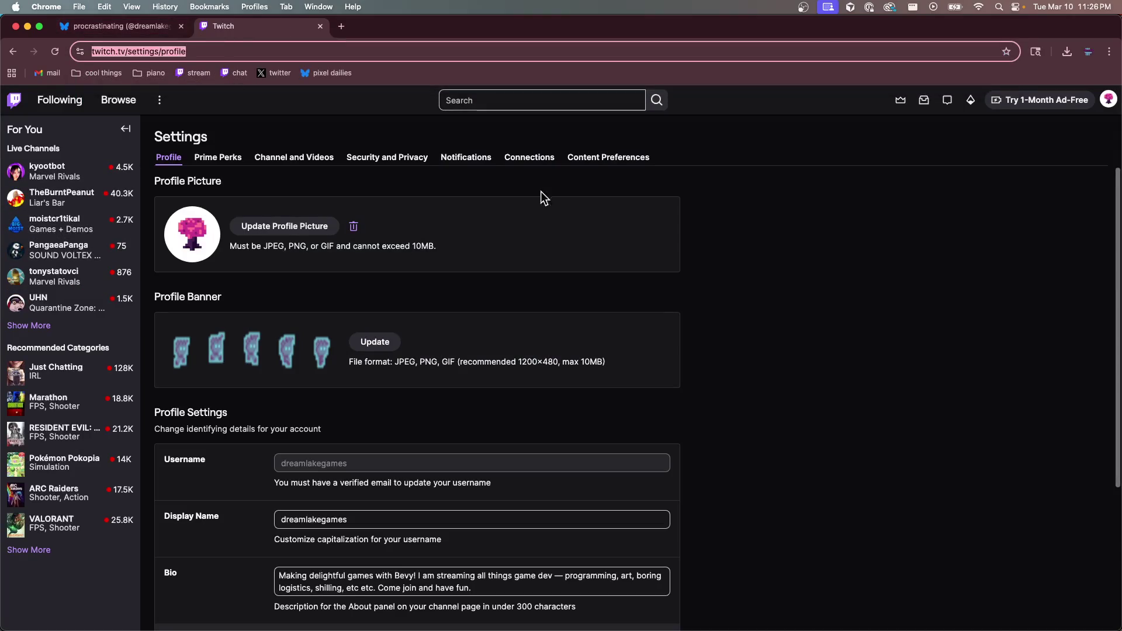
click(1109, 99)
click(1037, 157)
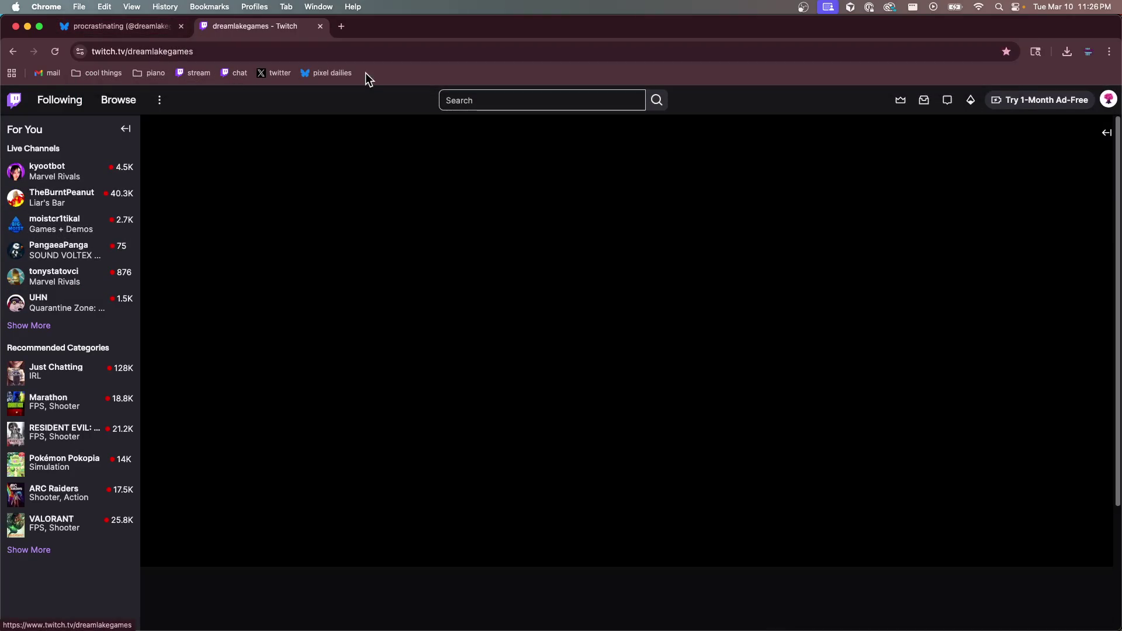
click(284, 52)
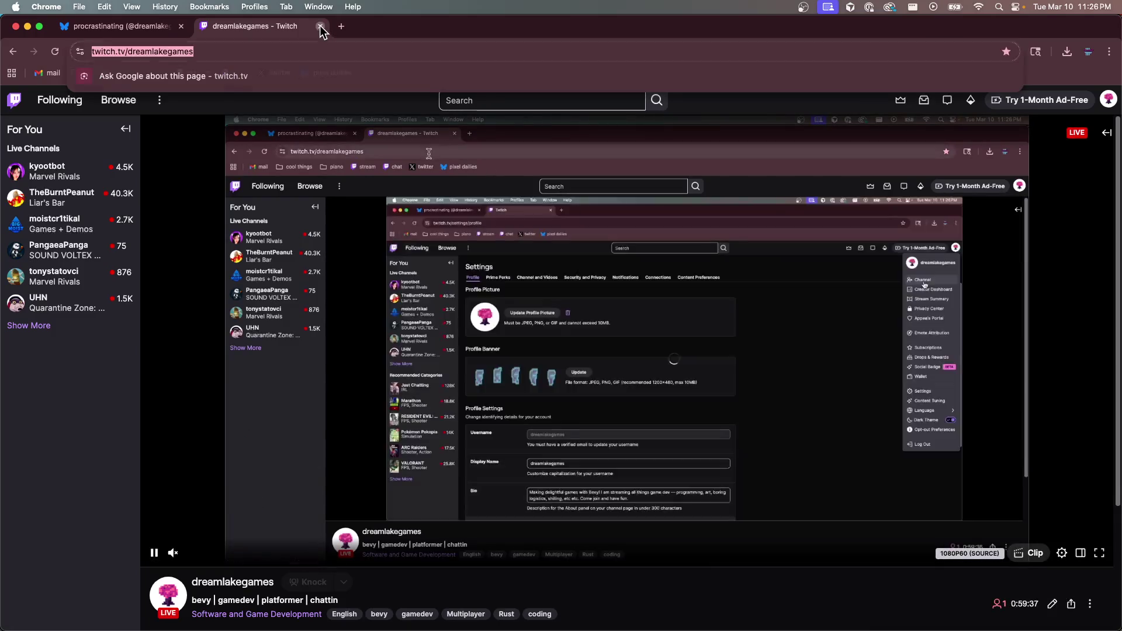
click(320, 27)
text(https://www.twitch.tv/dreamlakegames)
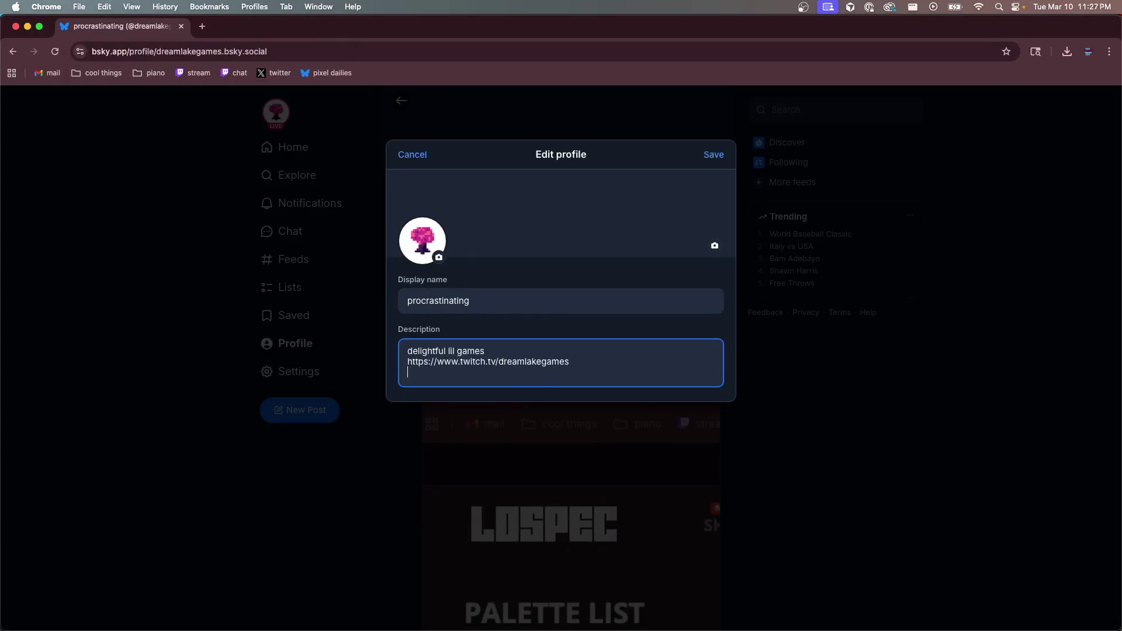
Open itch.io in a new browser tab
click(200, 26)
text(itch)
key(Return)
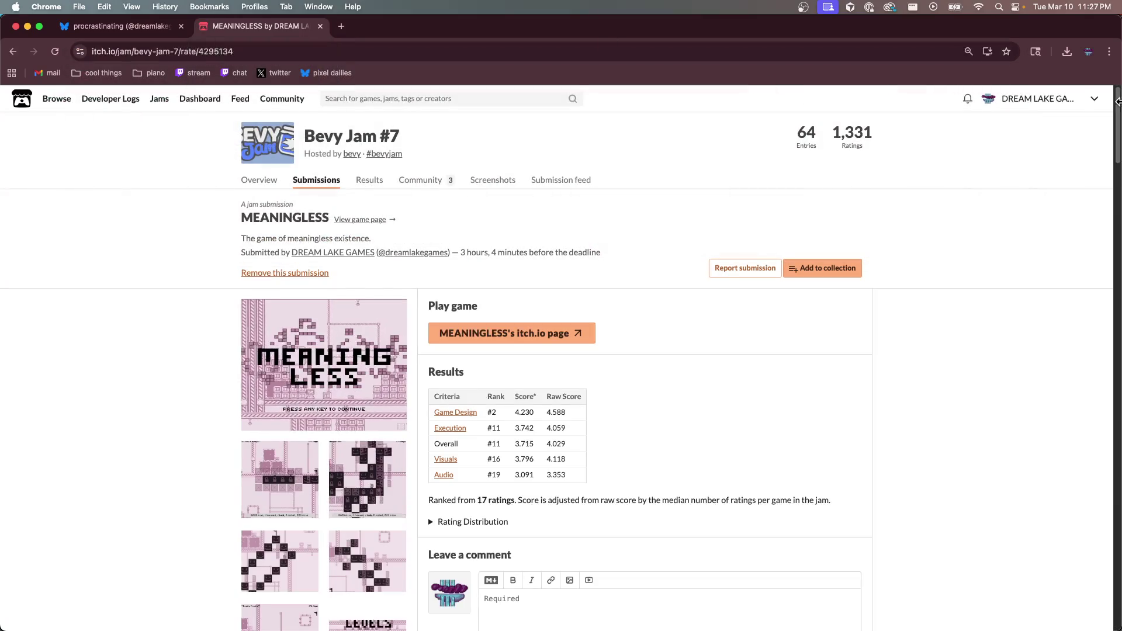
Go to the DREAM LAKE GAMES profile, open Edit theme and its background colour picker
click(1028, 101)
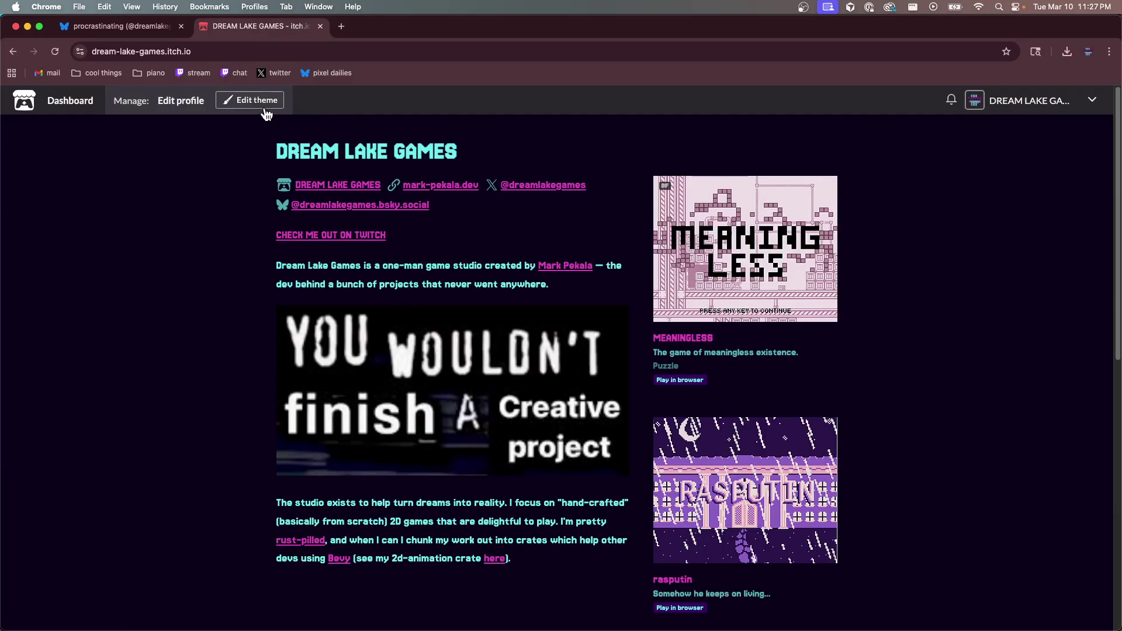
click(264, 104)
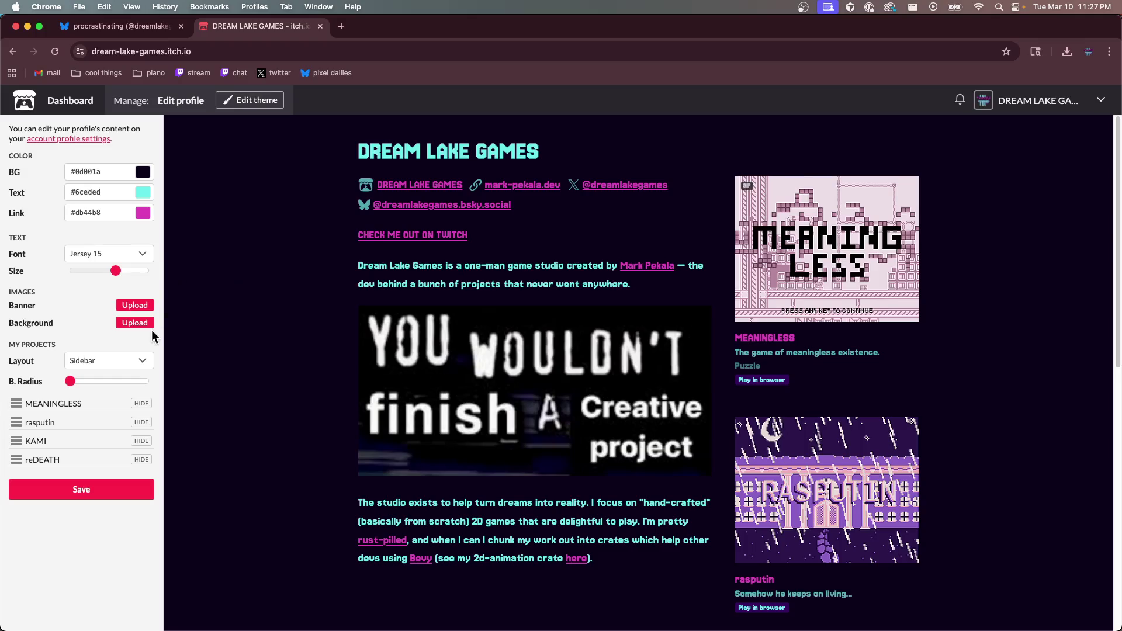
click(109, 171)
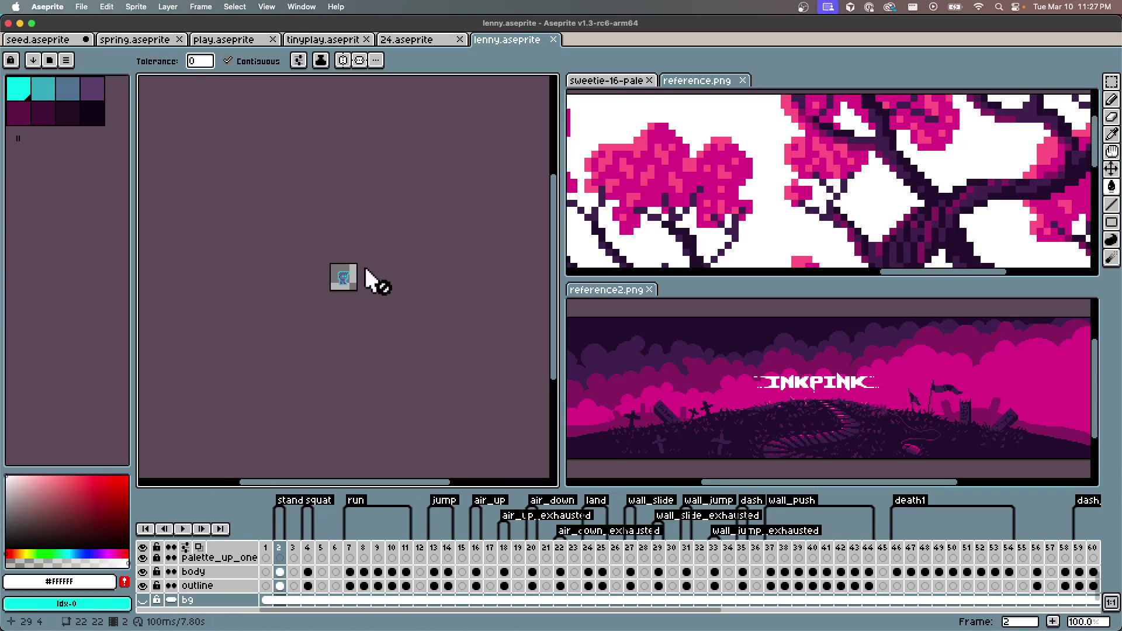
Sample dark purple #260d34 from reference.png and paste it as the profile background colour
alt+click(680, 172)
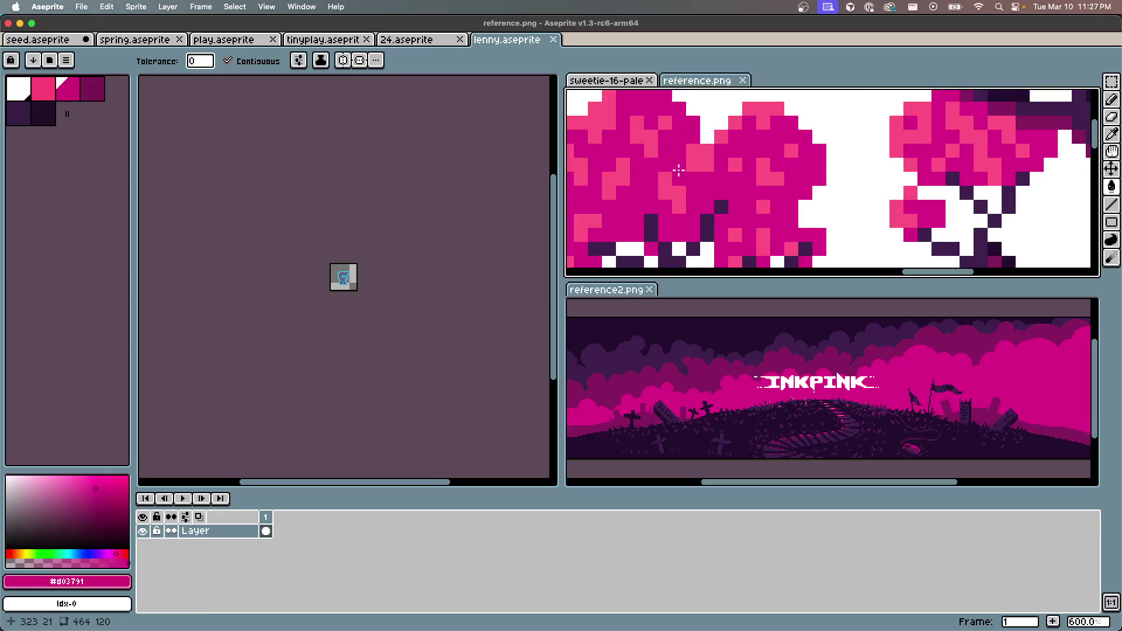
scroll(707, 227, down, 2)
scroll(704, 242, up, 3)
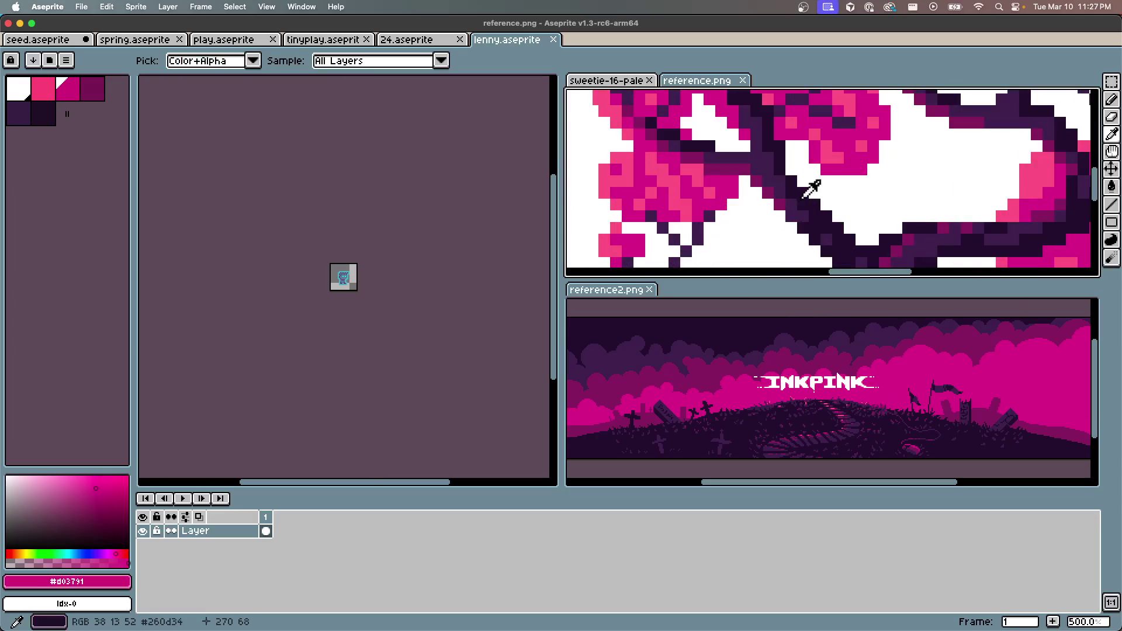
alt+click(809, 187)
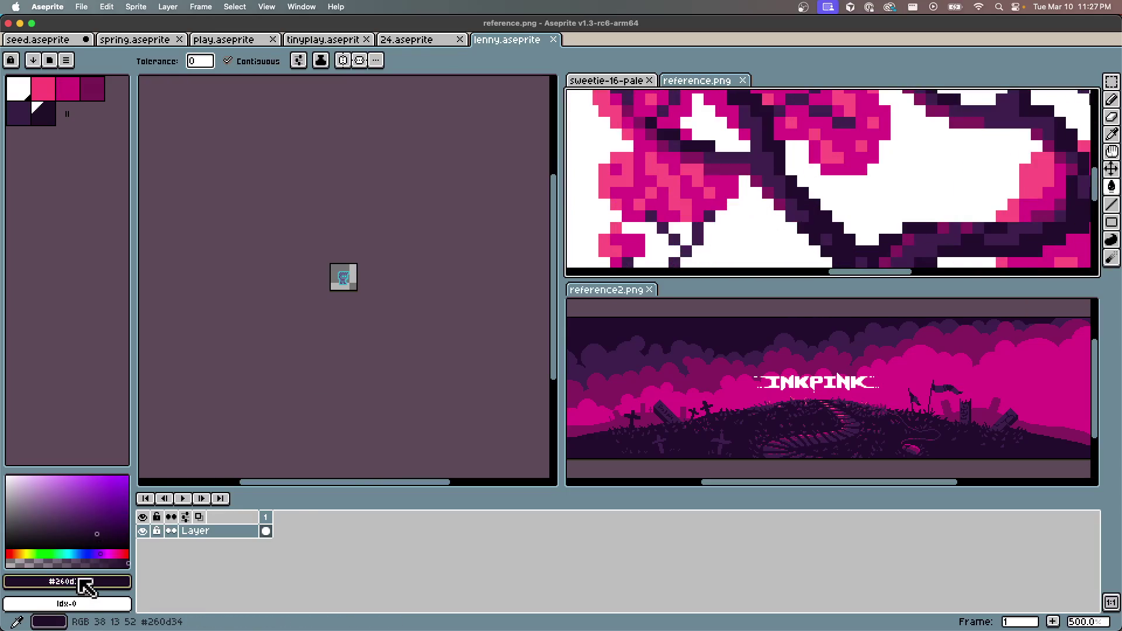
click(83, 581)
double_click(185, 488)
key(Escape)
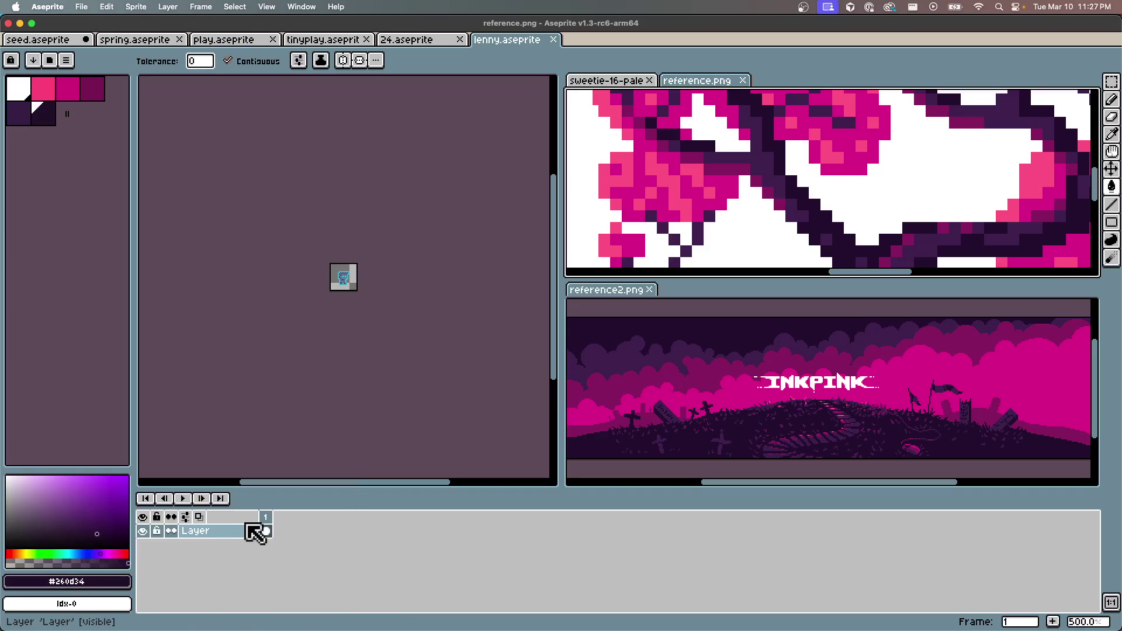
key(ctrl+alt+Right)
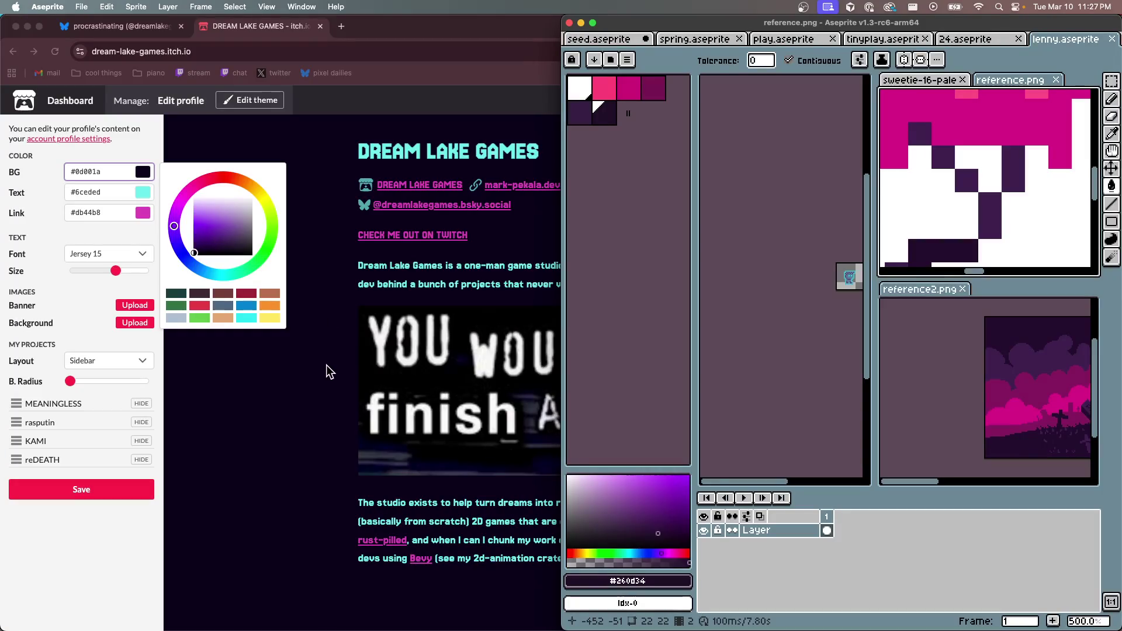
double_click(114, 174)
text(#260d34)
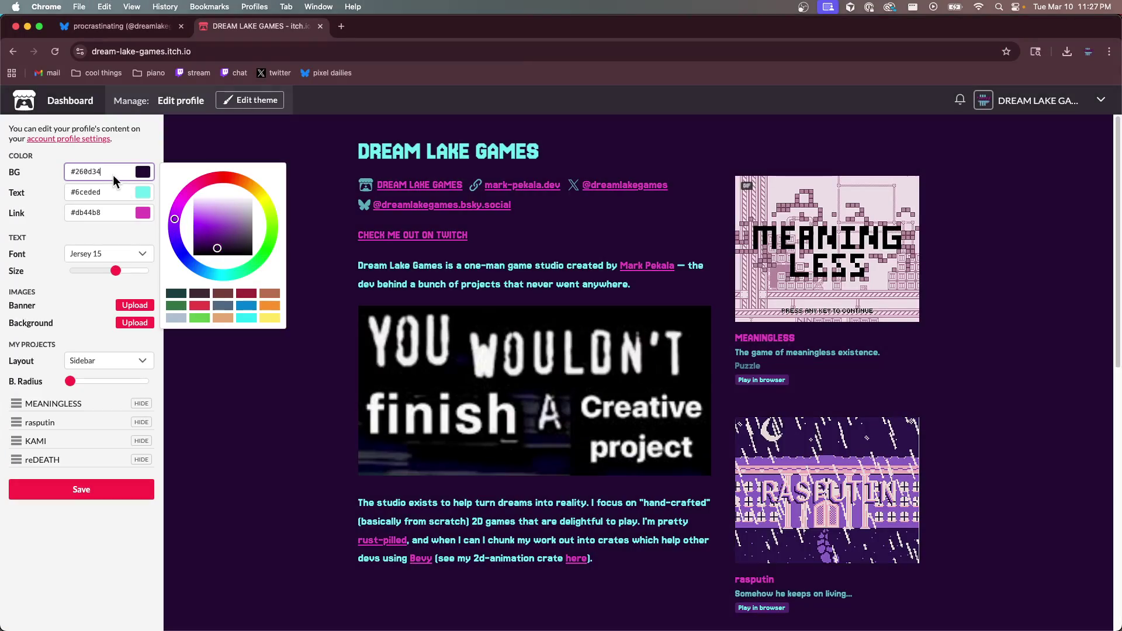
click(660, 229)
Copy white #ffffff from the play.aseprite palette into the profile text colour
key(ctrl+alt+Left)
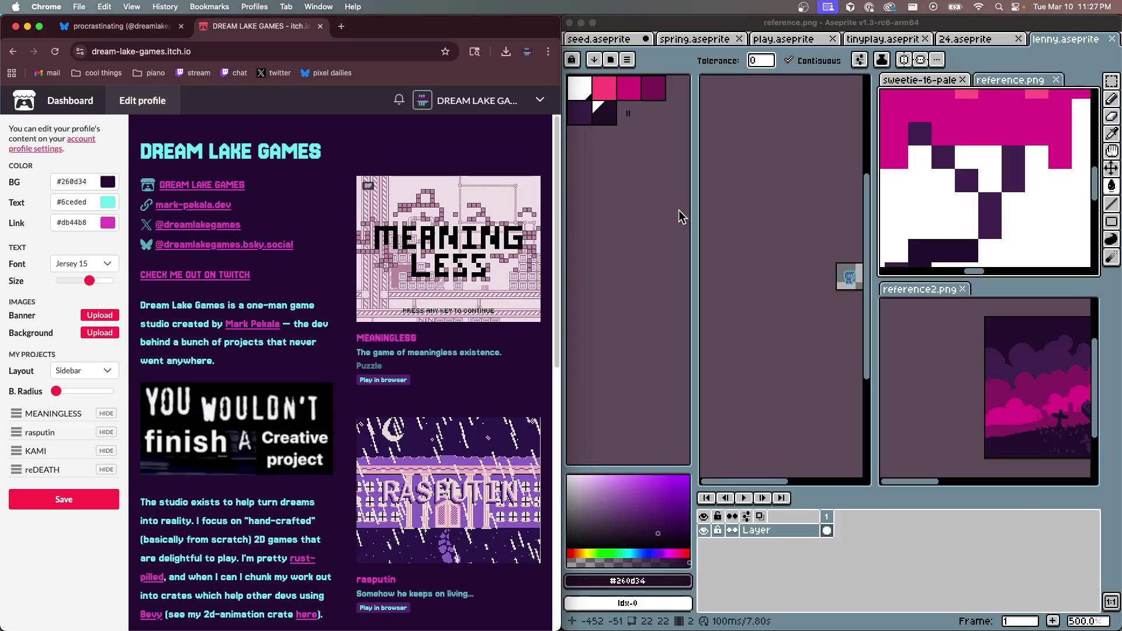
click(82, 201)
click(698, 229)
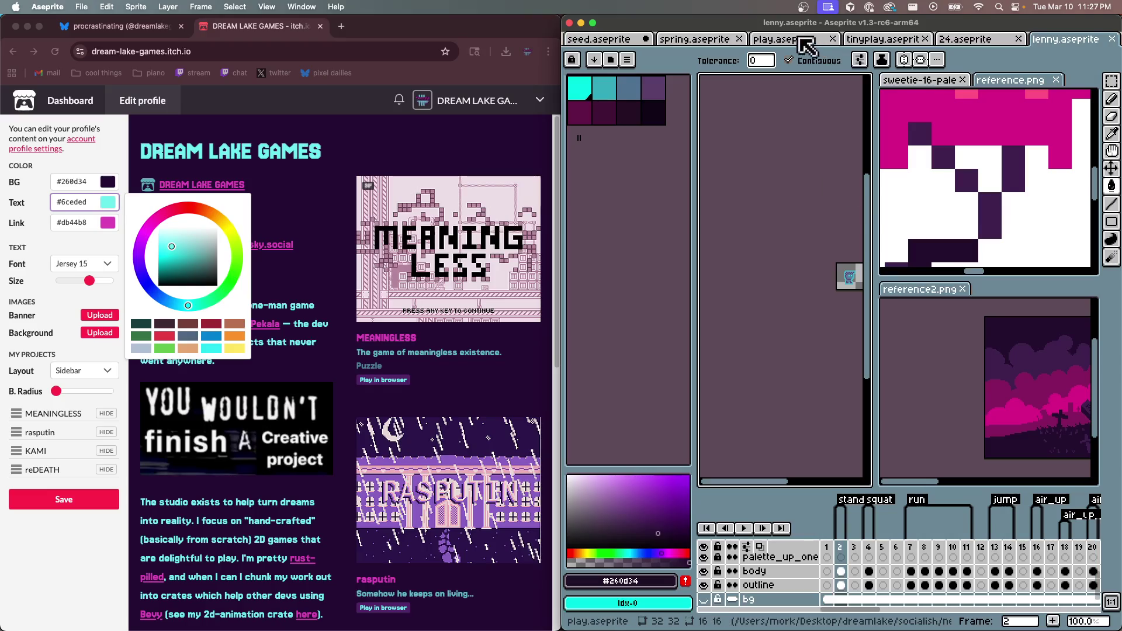
click(973, 38)
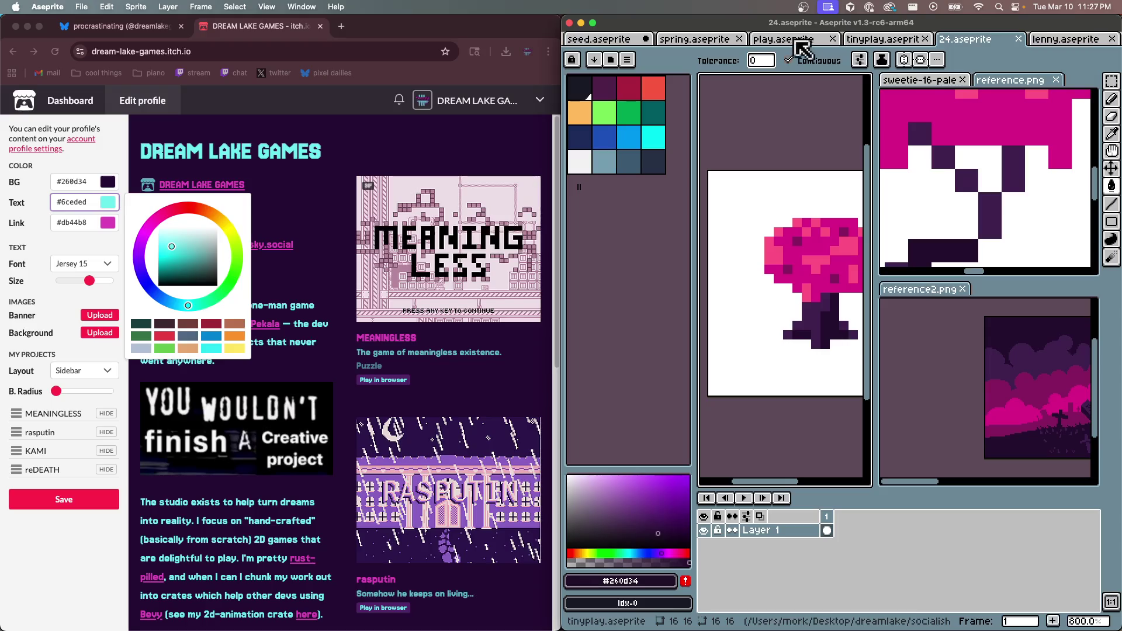
click(806, 41)
click(580, 88)
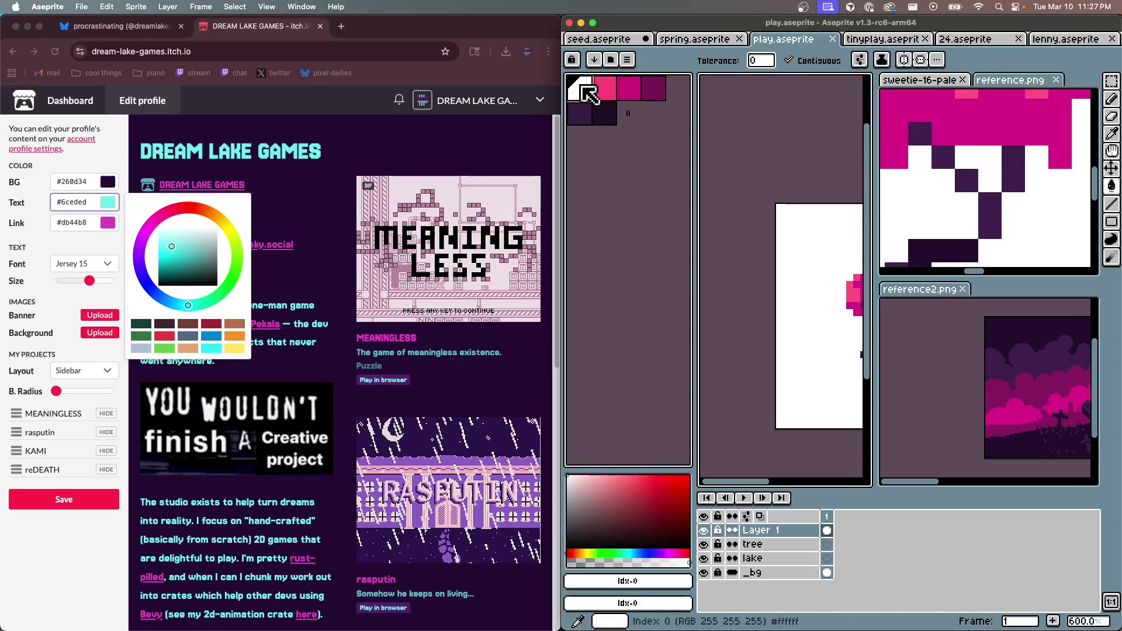
click(625, 580)
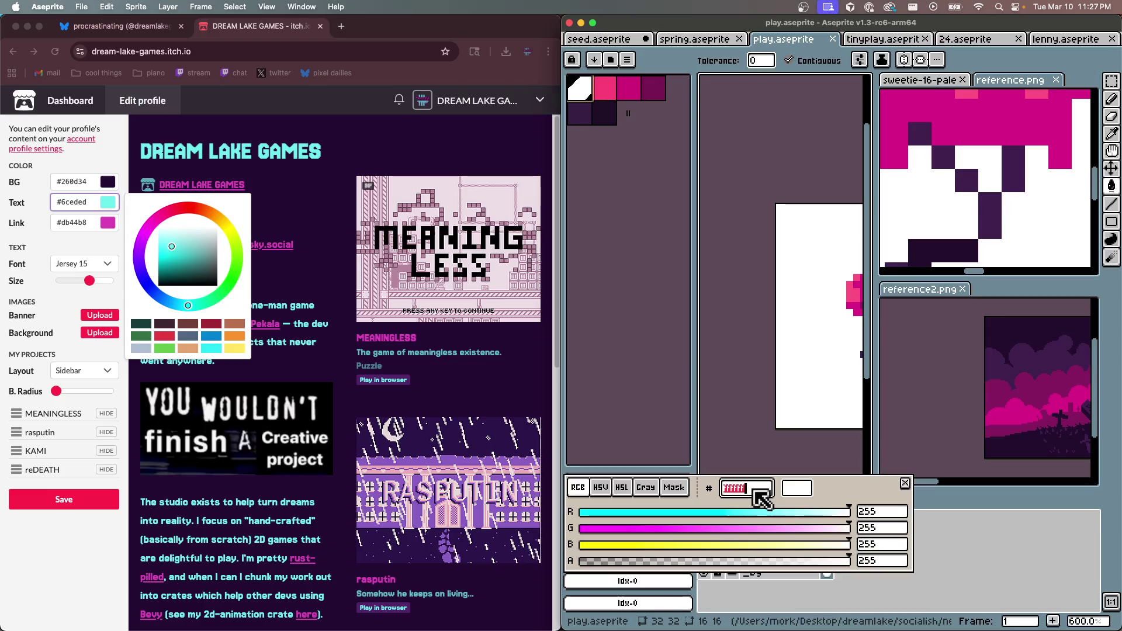
key(v)
click(70, 202)
key(super+a)
text(ffffff)
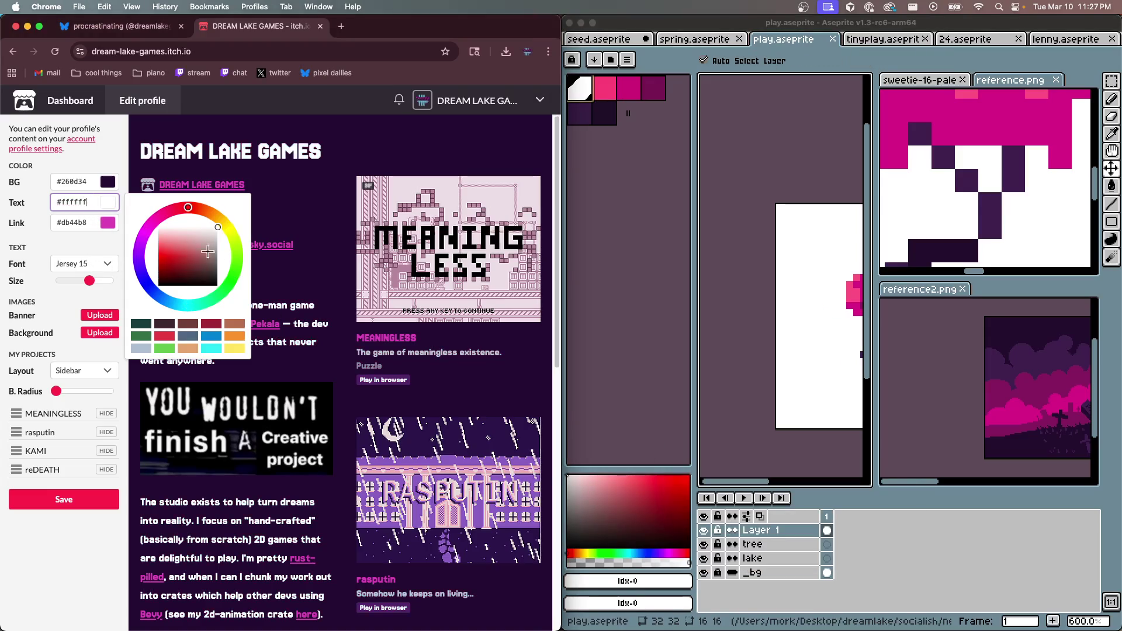
Restore the background colour to #260d34 after accidentally overwriting it with white
click(93, 222)
click(605, 88)
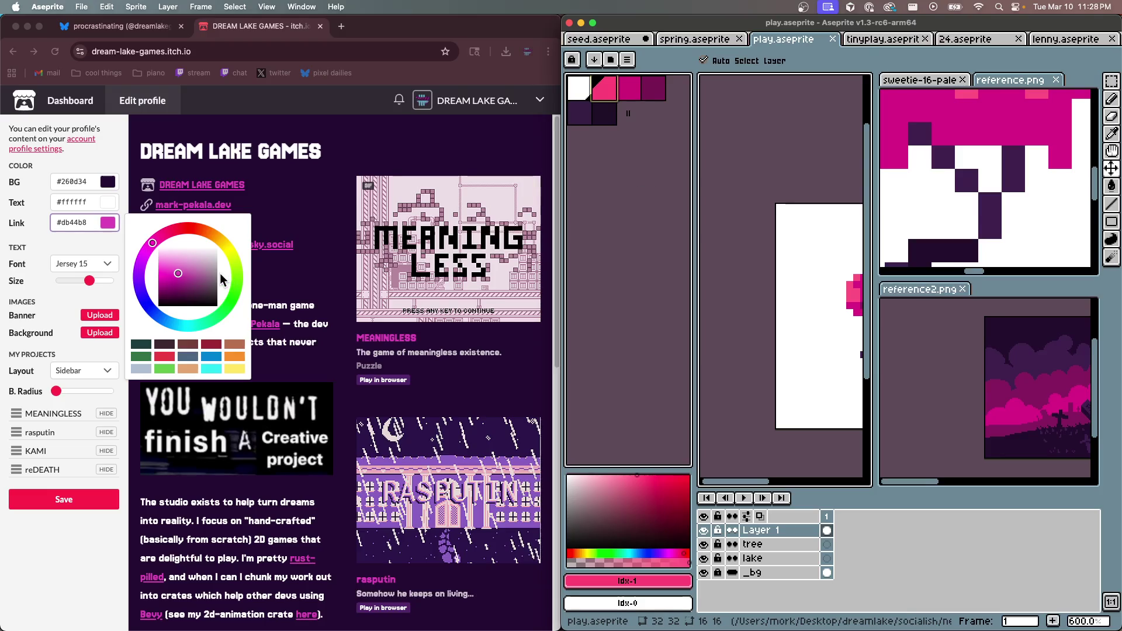
click(82, 182)
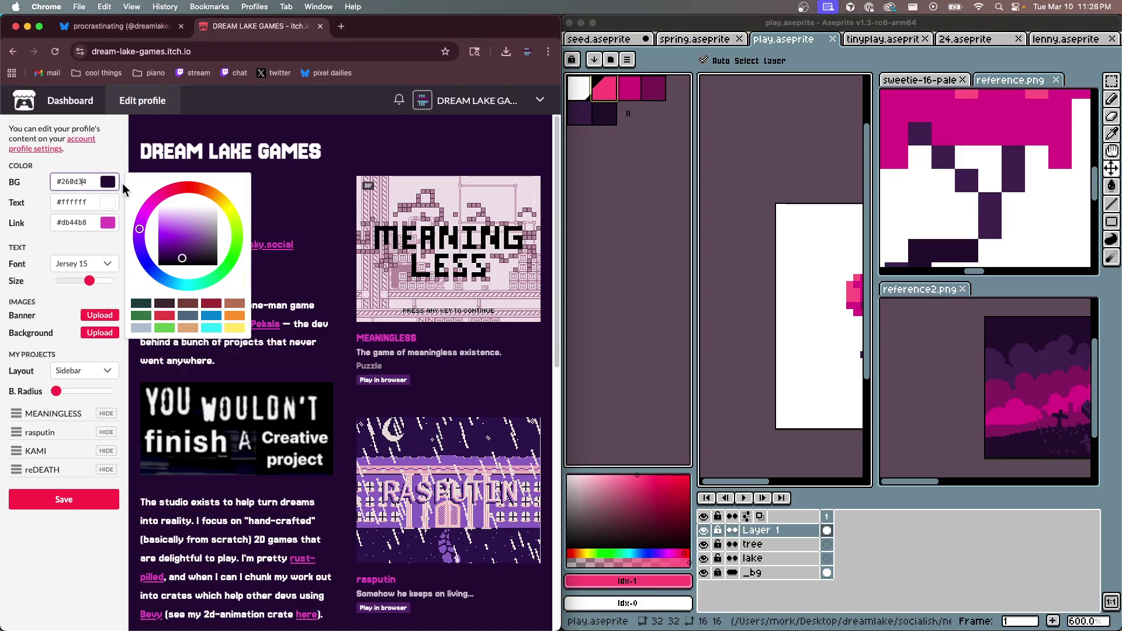
click(76, 202)
key(super+a)
key(super+c)
click(81, 181)
key(super+a)
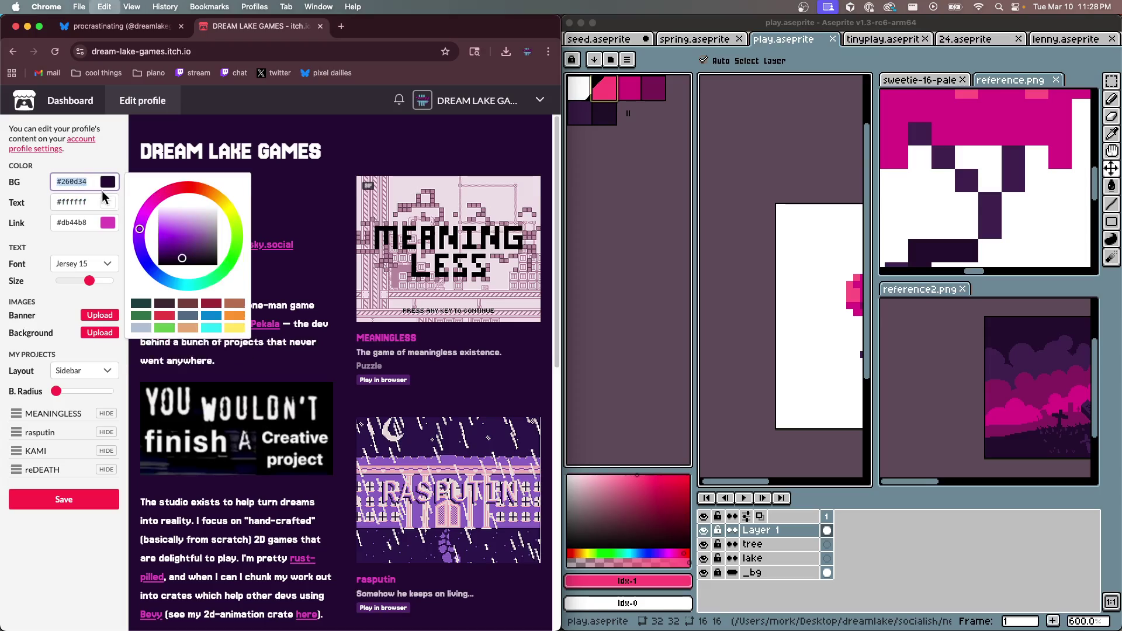
key(super+v)
scroll(281, 323, down, 2)
scroll(281, 323, up, 2)
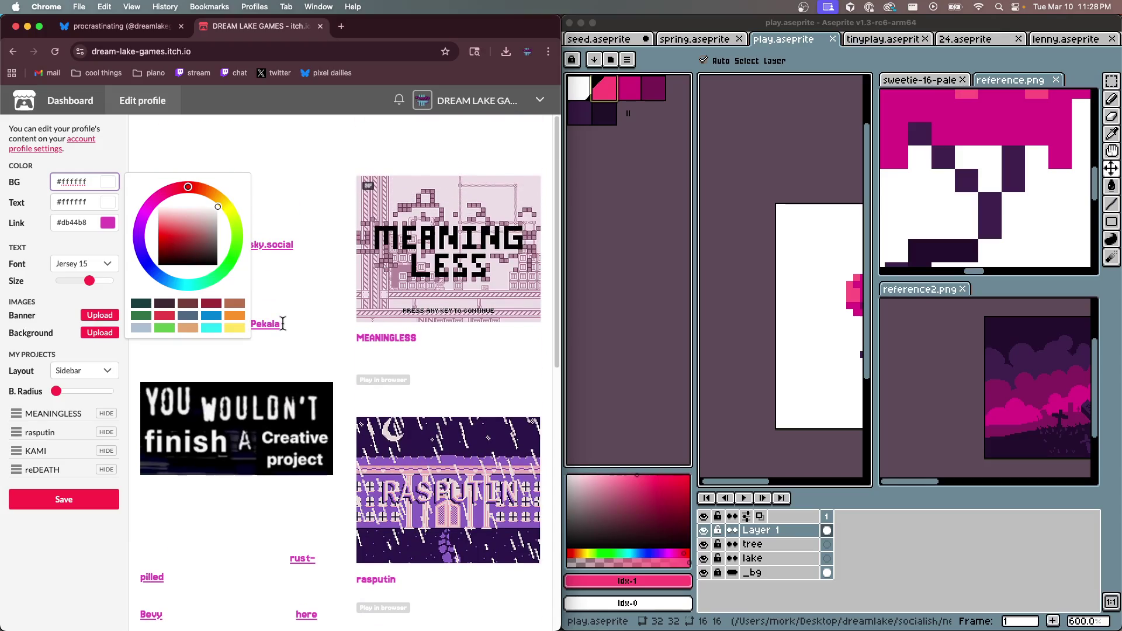
key(super+a)
key(super+v)
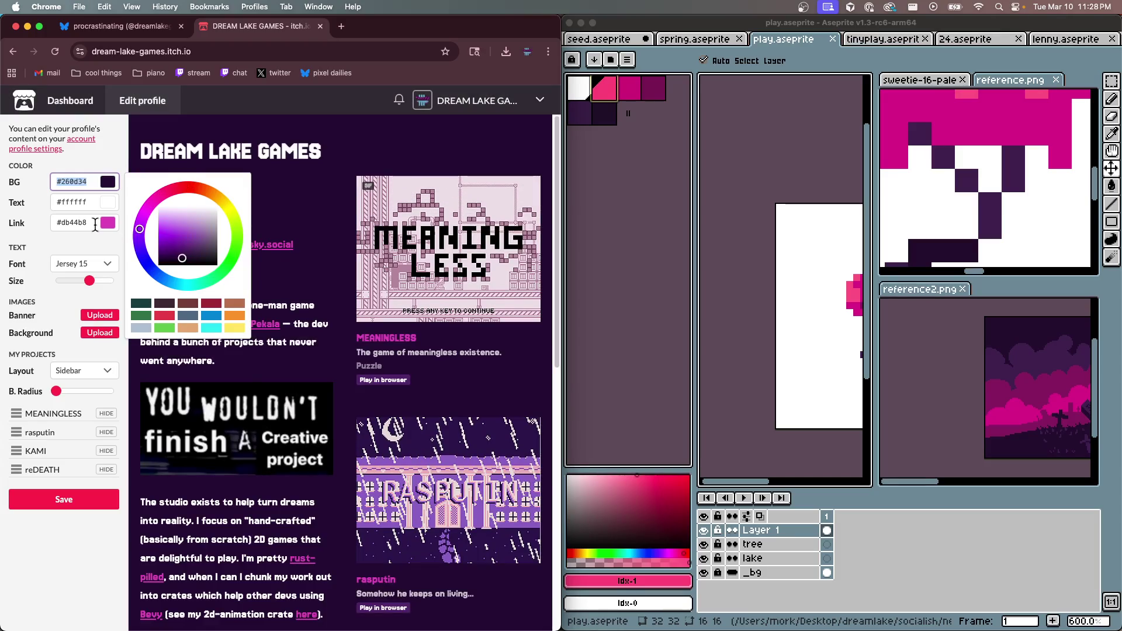
Paste #ffffff as the profile link colour
click(108, 227)
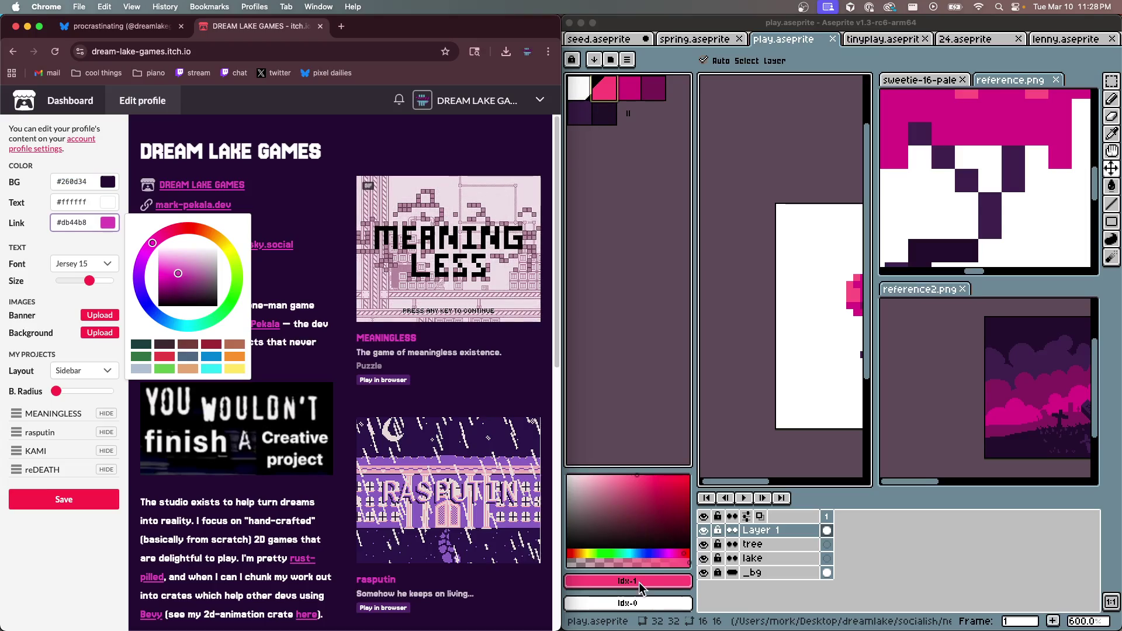
click(638, 582)
key(g)
click(666, 582)
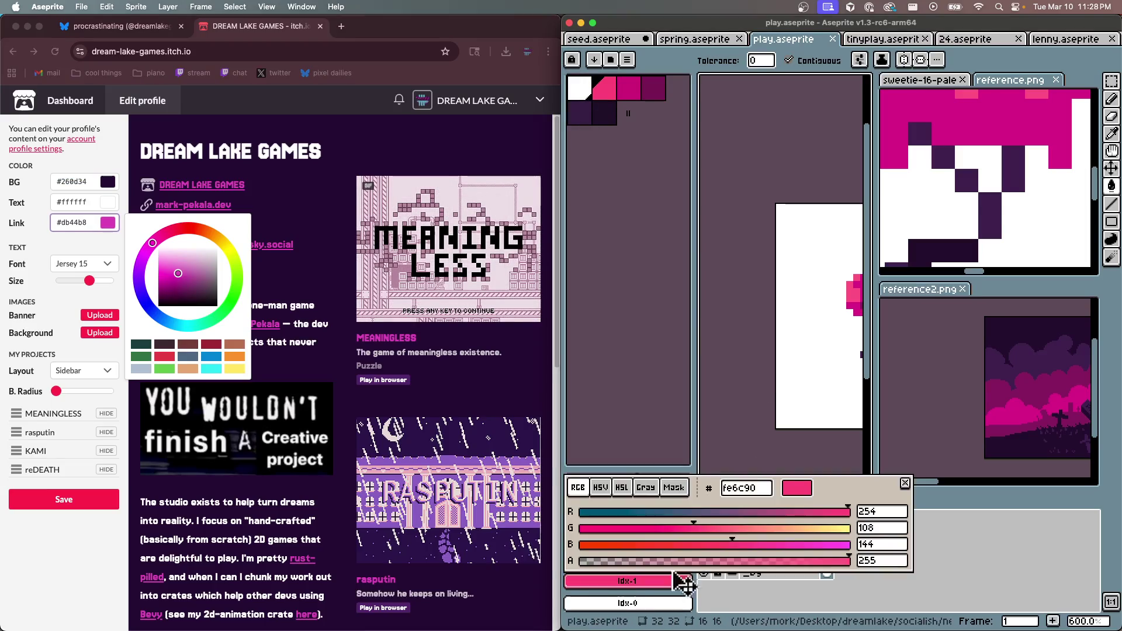
key(Escape)
click(81, 222)
key(super+a)
key(super+v)
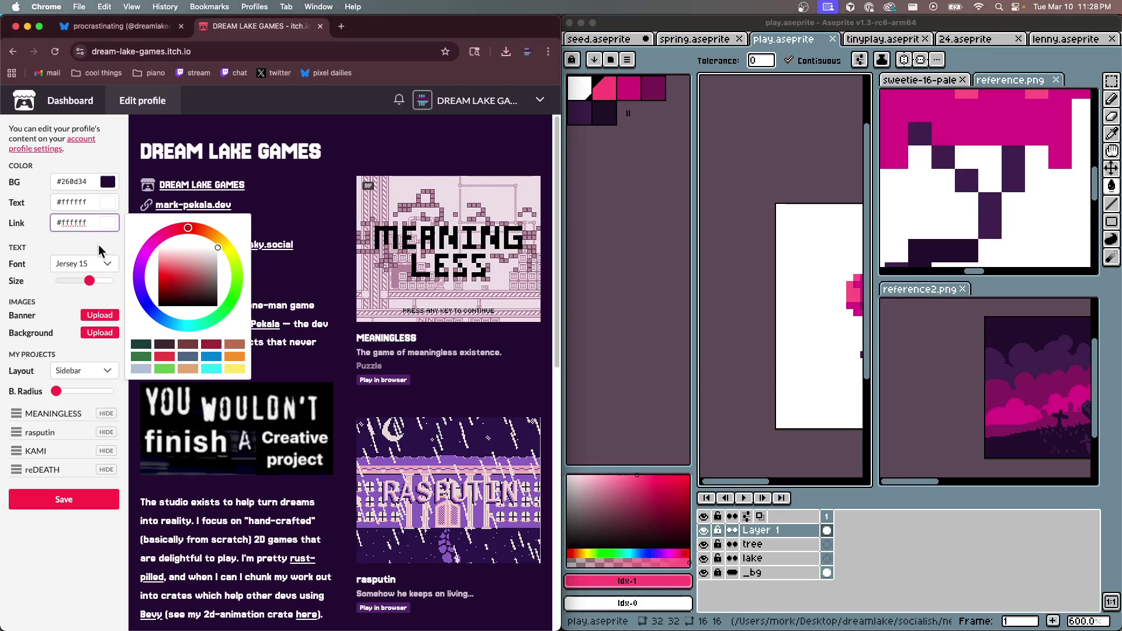
click(100, 251)
click(93, 262)
Try the Pixel and Anonymous Pro fonts, then set the page font to Lato
click(99, 224)
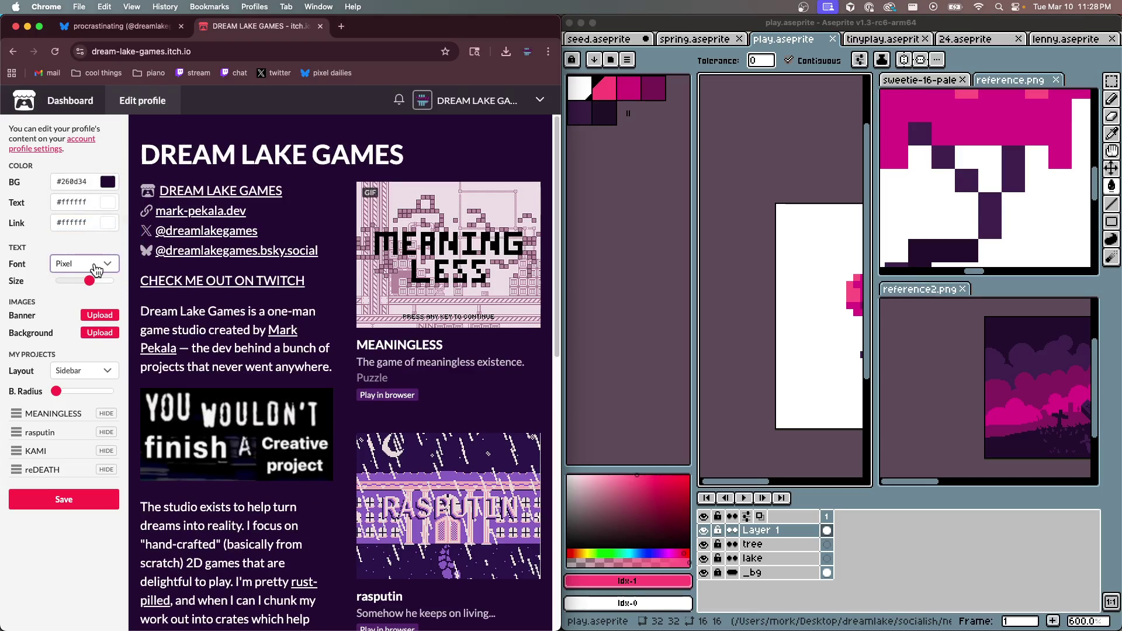
click(96, 269)
click(97, 276)
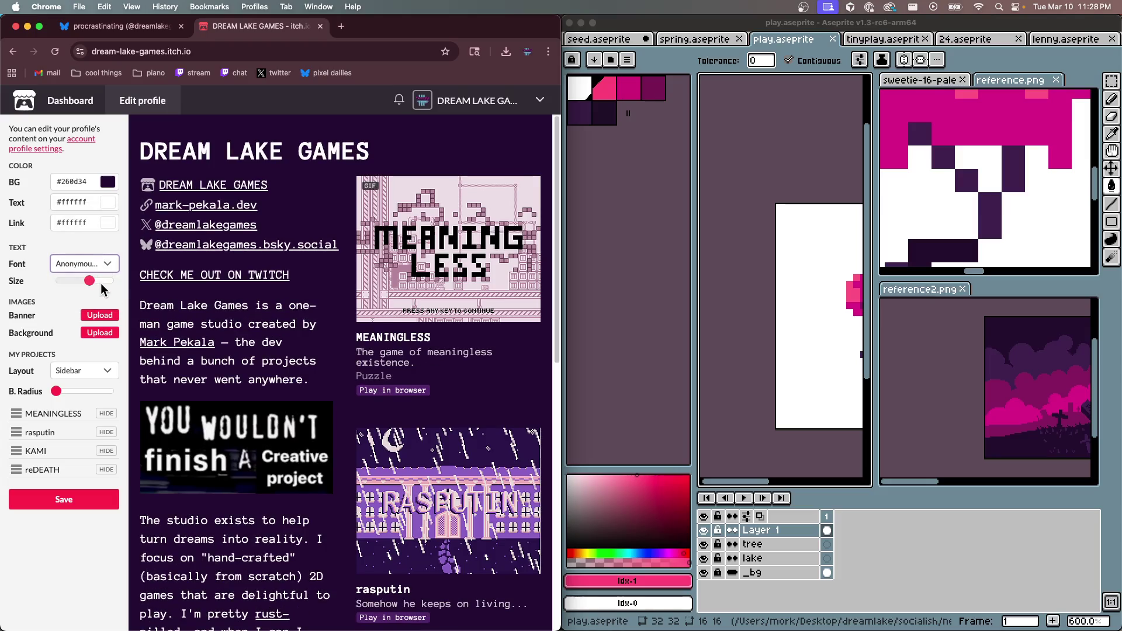
click(100, 264)
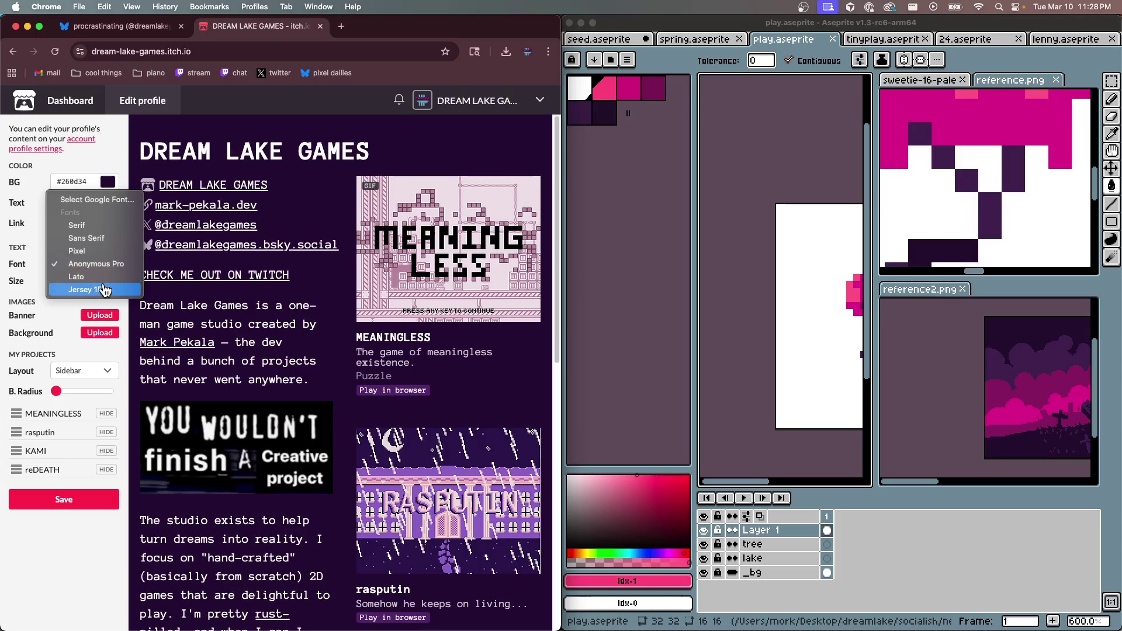
click(100, 278)
Copy the pink hex code fe6c90 from Aseprite for the link colour
click(605, 169)
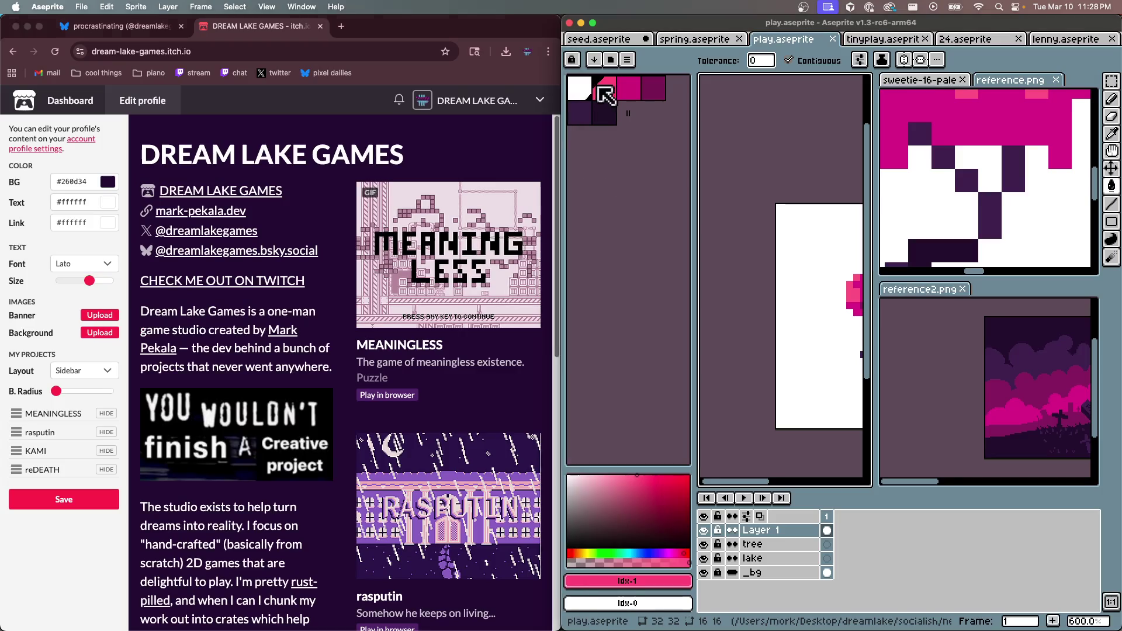
click(681, 581)
click(762, 487)
key(Escape)
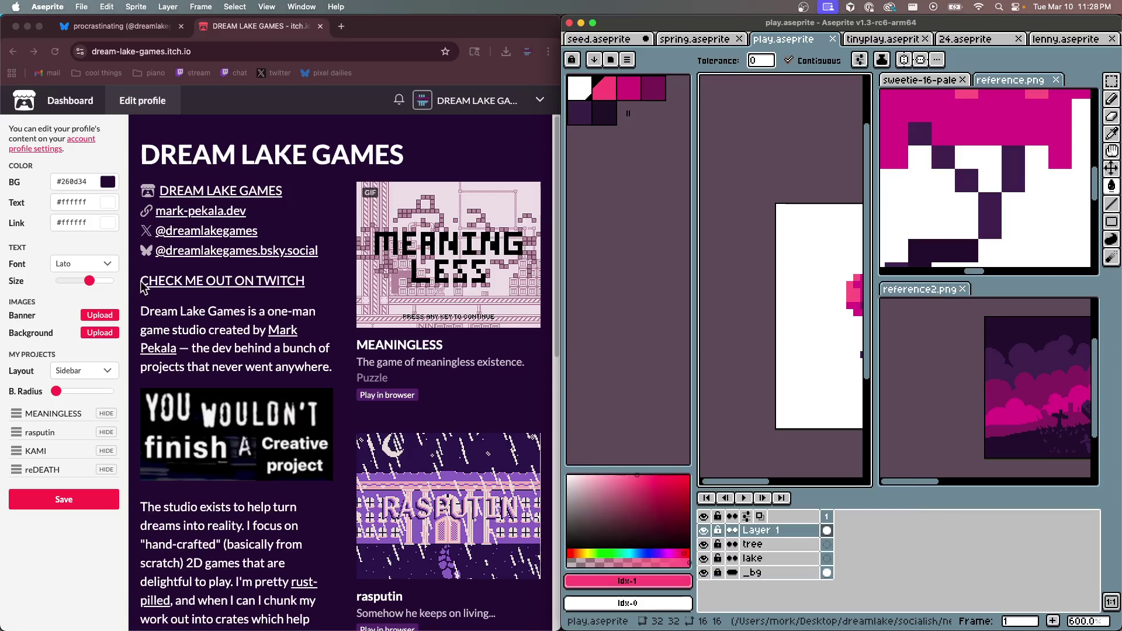
click(76, 202)
click(102, 227)
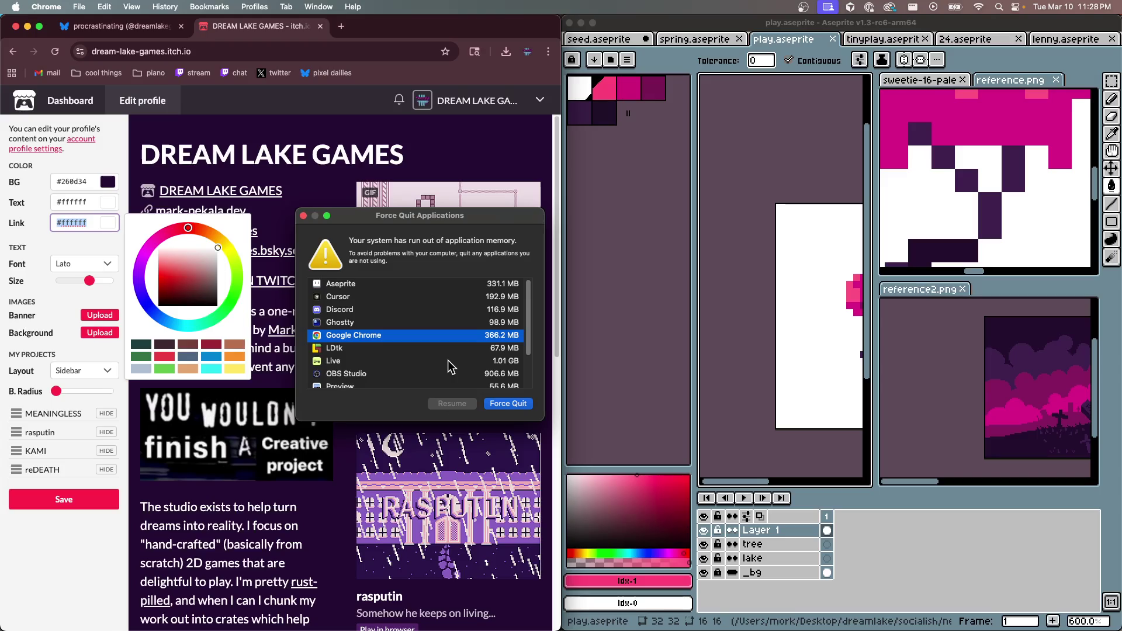
Force quit Live from the out-of-memory Force Quit Applications window
scroll(415, 335, down, 3)
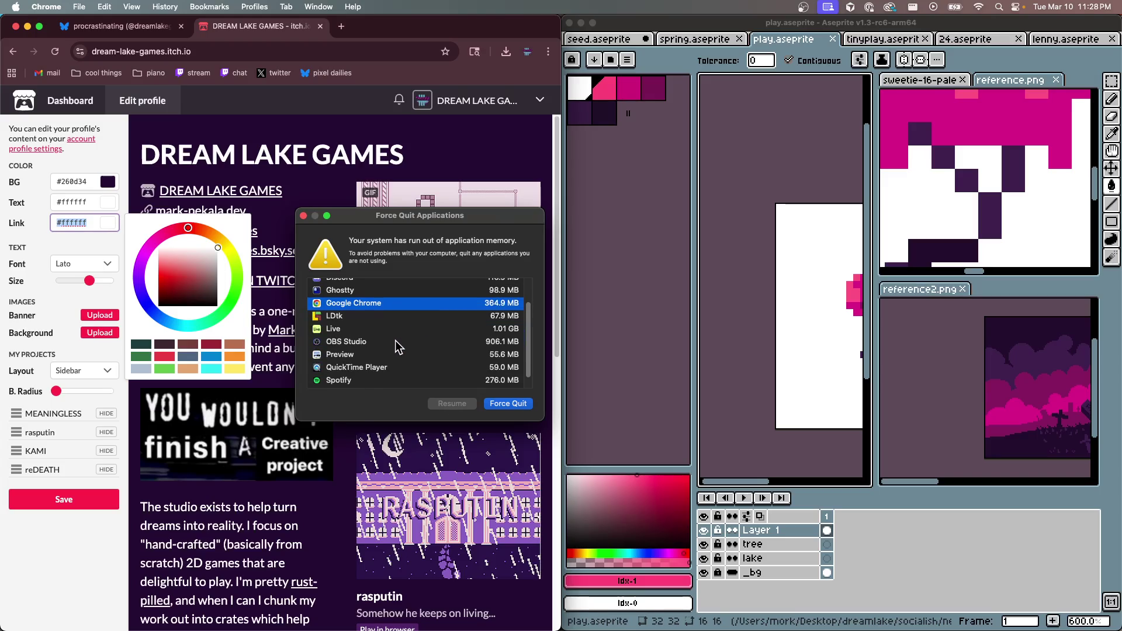
scroll(395, 340, down, 2)
scroll(396, 342, up, 5)
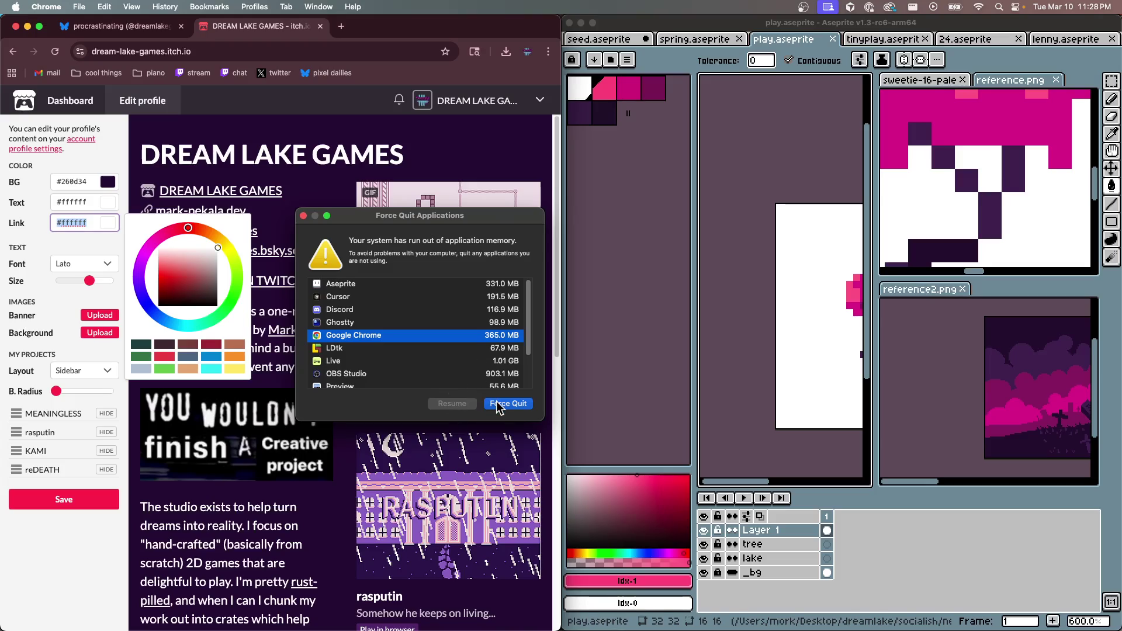
click(418, 360)
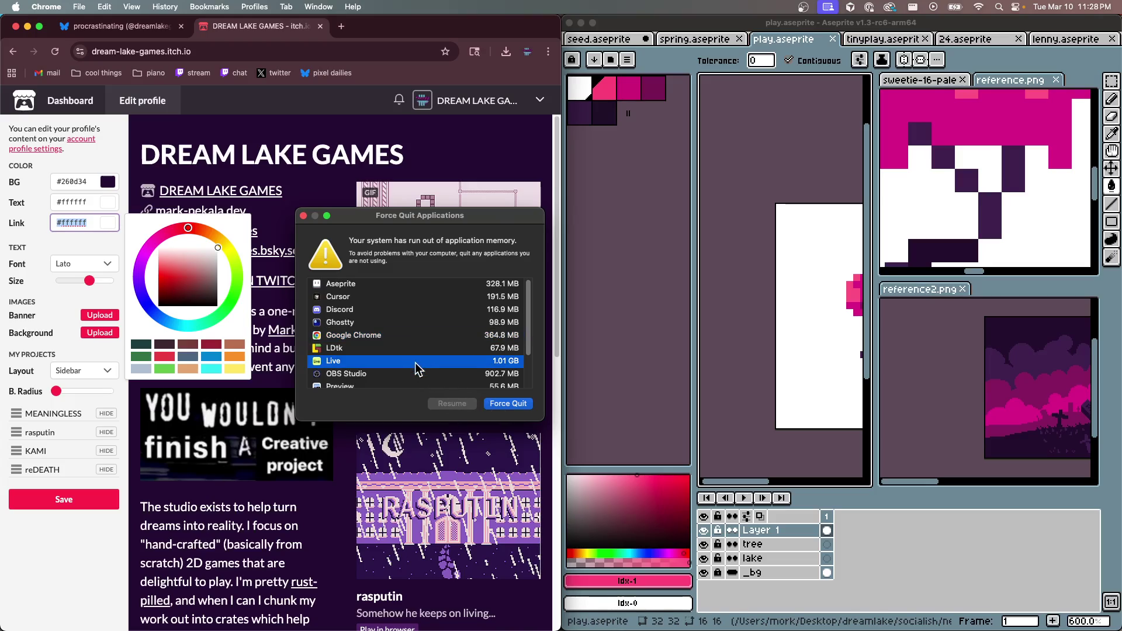
click(501, 410)
click(505, 330)
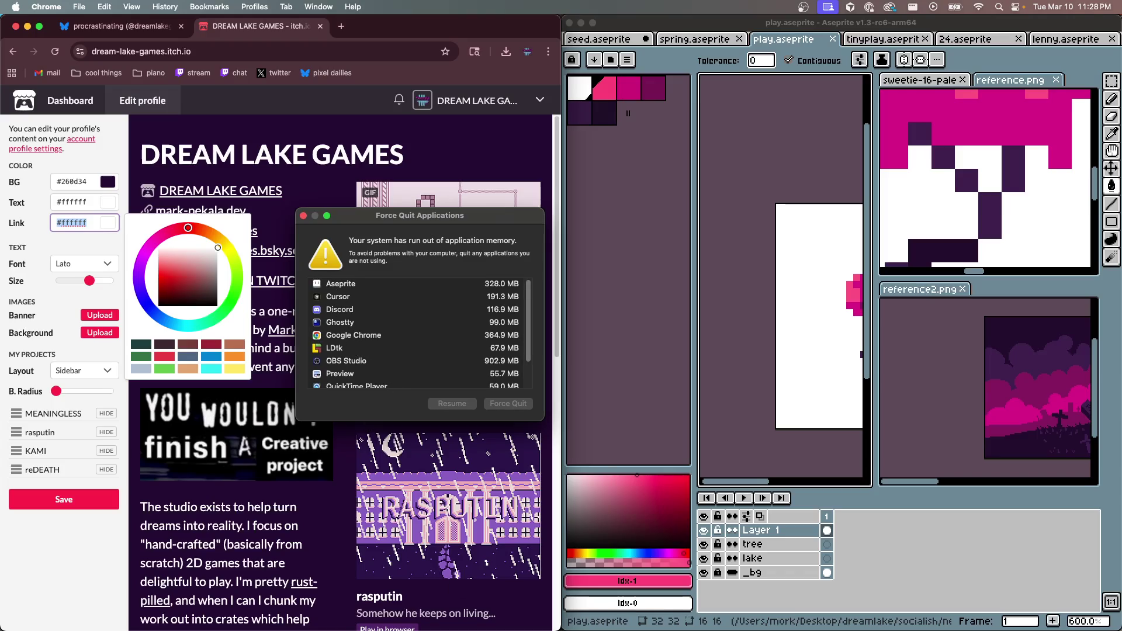
click(484, 344)
click(304, 215)
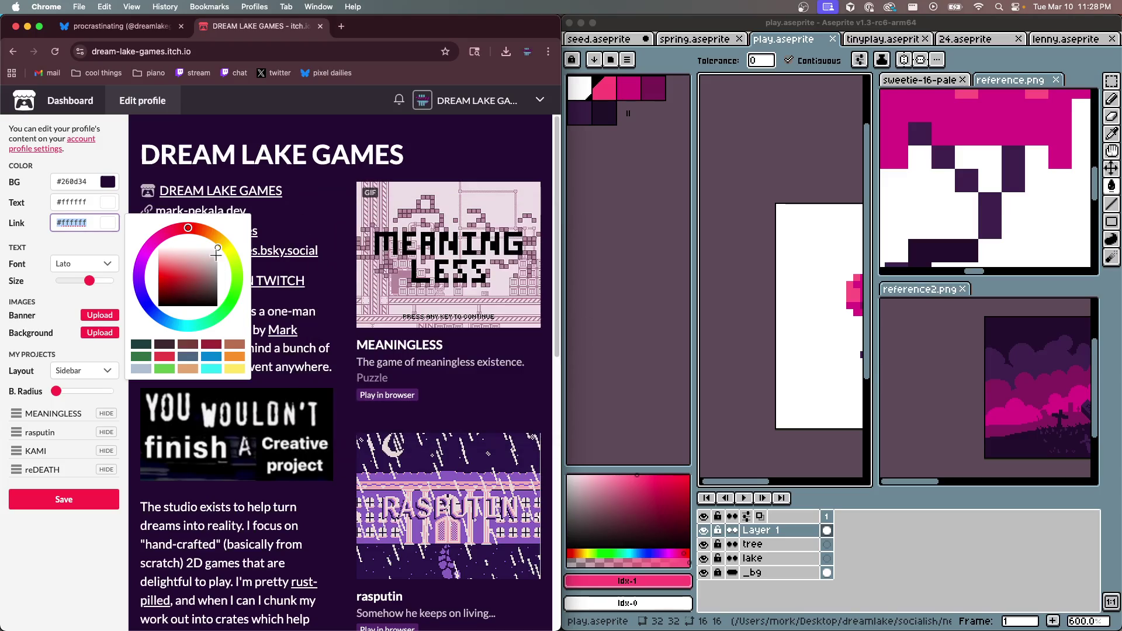
Paste pink #fe6c90 into the profile text colour field
click(96, 205)
key(super+a)
text(#fe6c90)
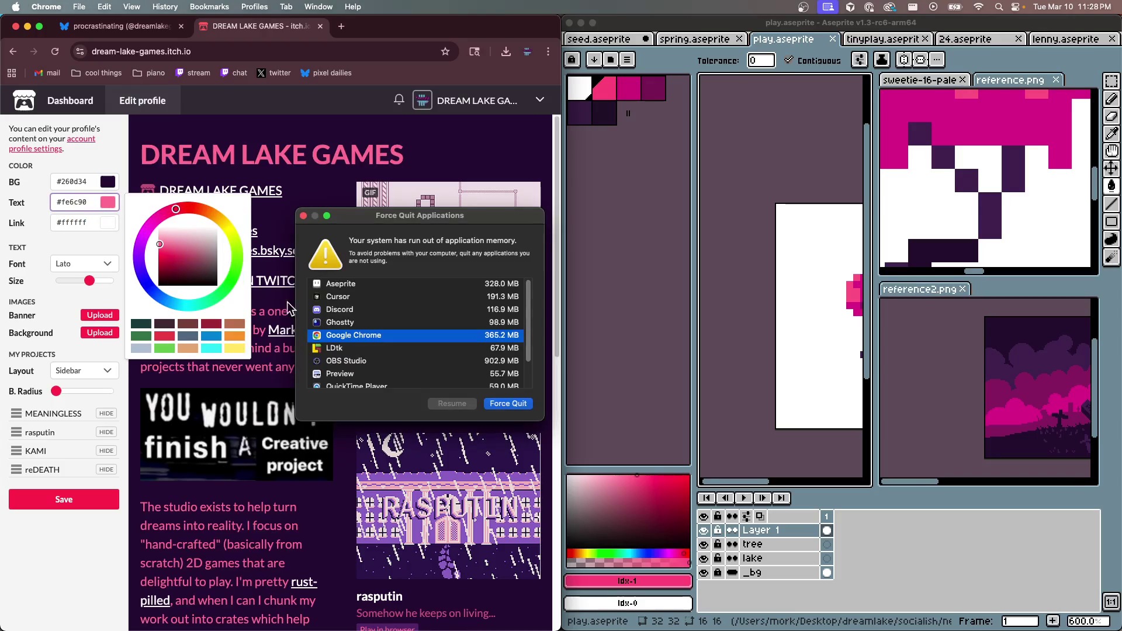
click(303, 216)
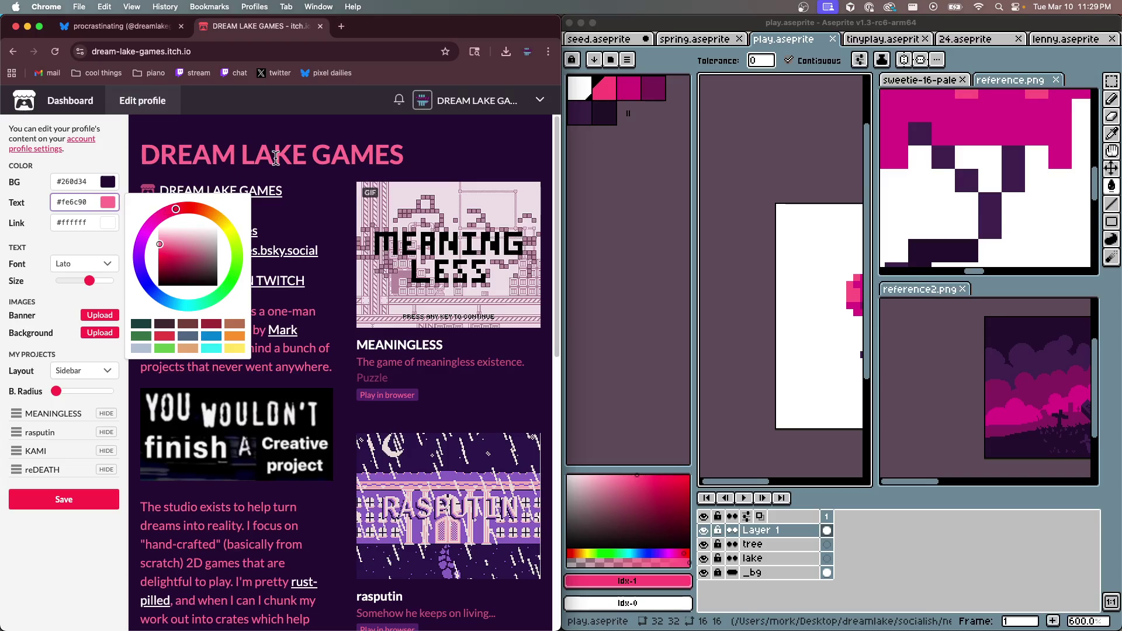
click(313, 186)
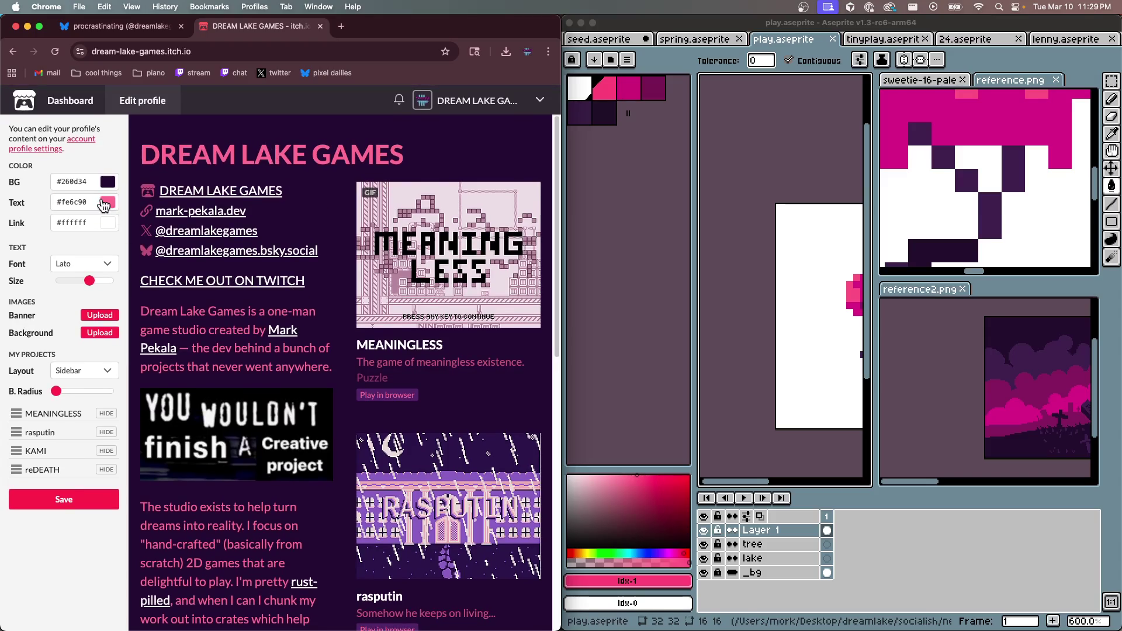
Set the link colour to #fe6c90 and the body text colour to #ffffff
click(98, 199)
key(super+c)
click(87, 223)
key(super+a)
key(super+v)
click(86, 202)
text(#ff)
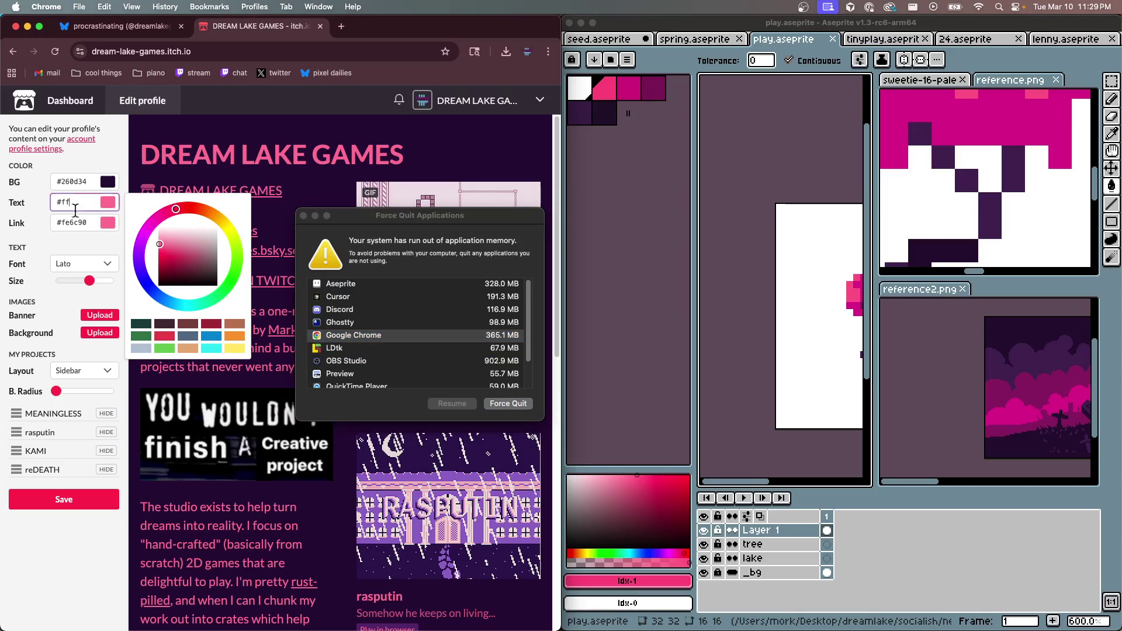
text(ffff)
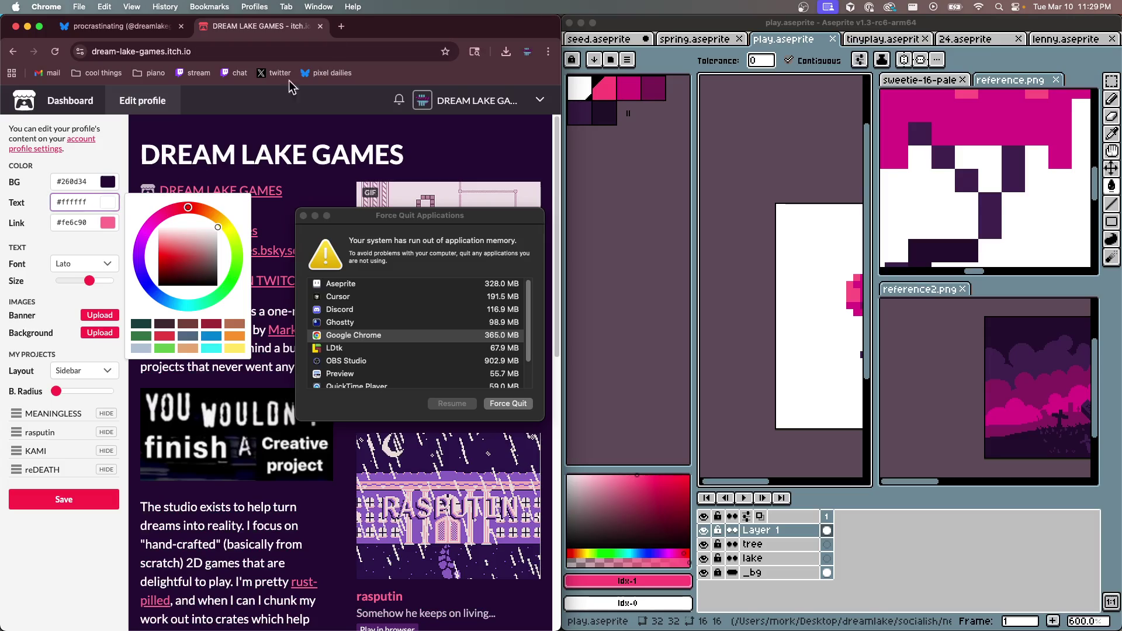
click(300, 255)
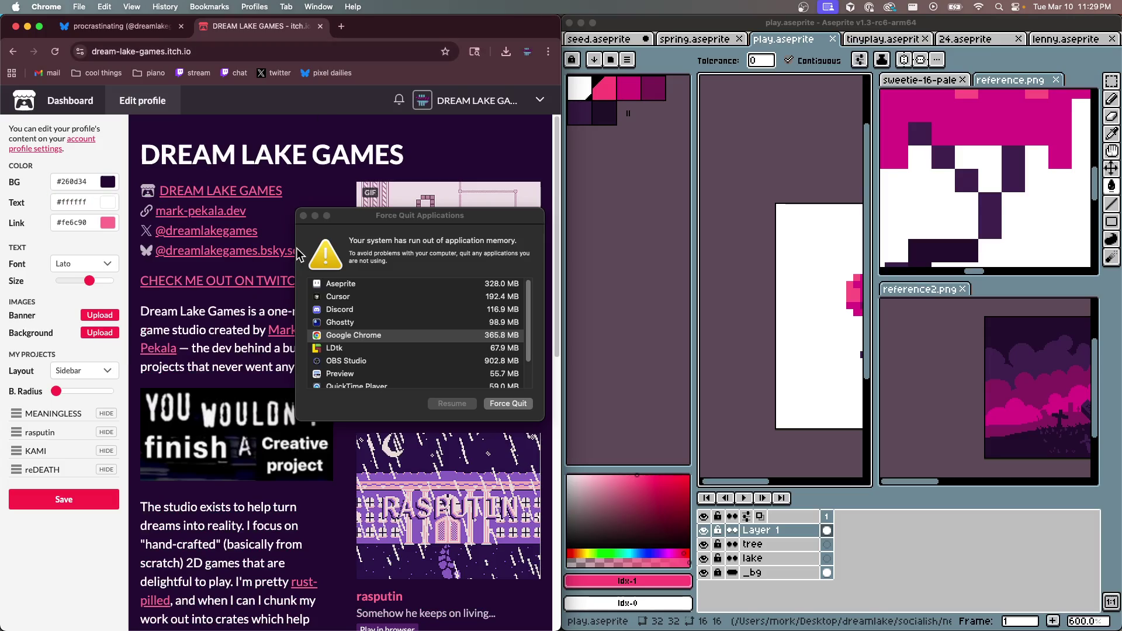
click(303, 215)
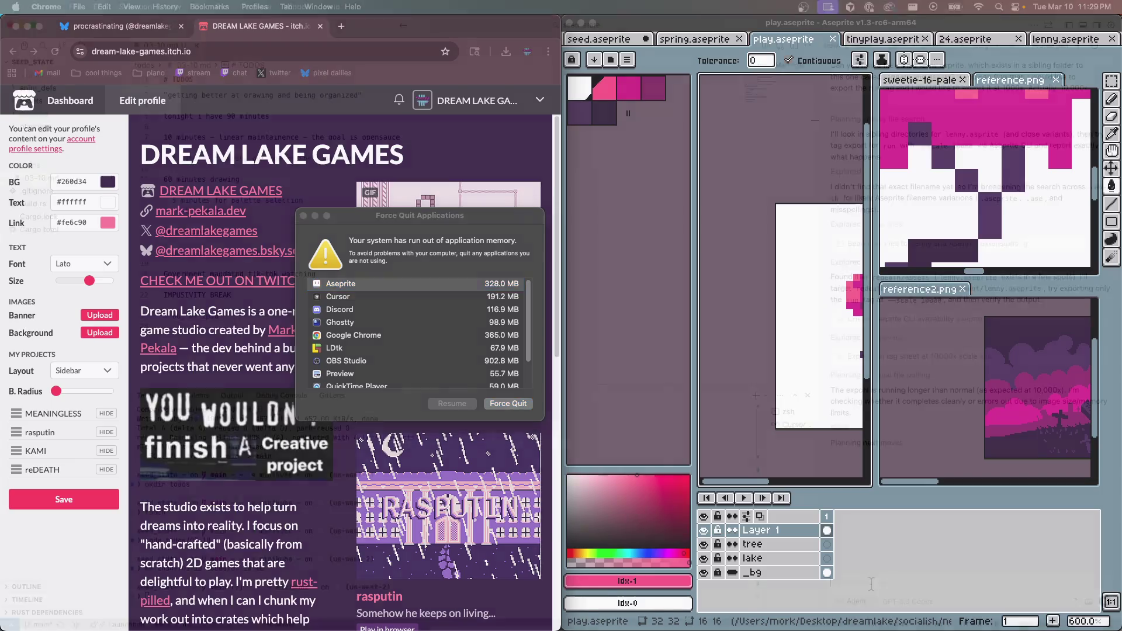
Tell the Cursor agent it meant 10000% (100x), to kill the export, delete its files, and re-export
key(super+Tab)
text(oh)
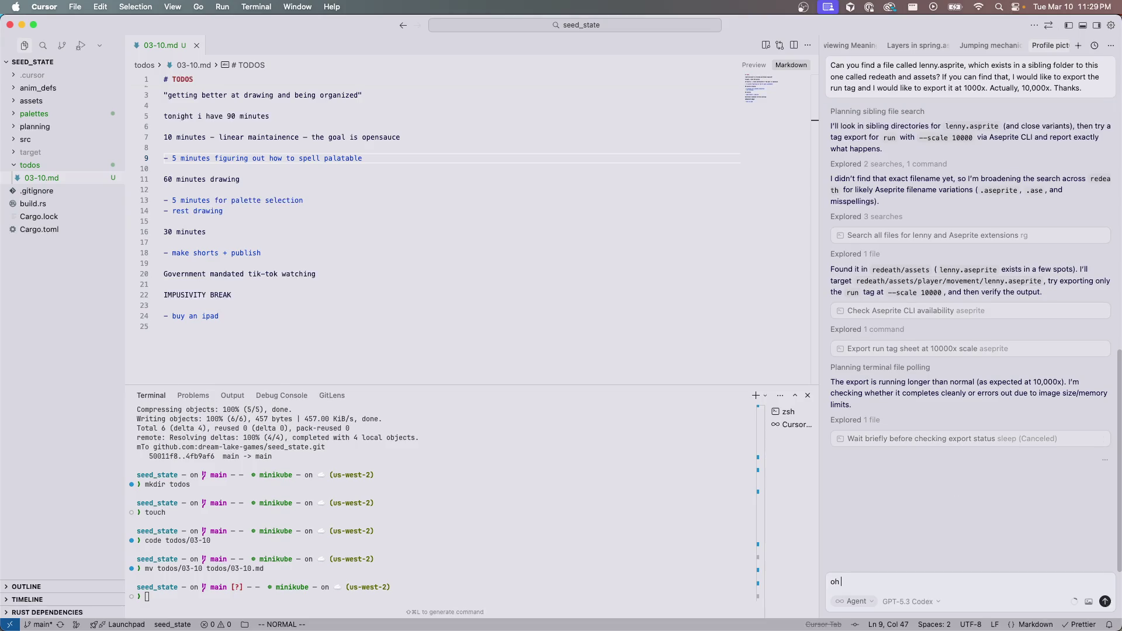
text(. whoops. i meant 1)
text(0000%. so 100x. sorry. can)
text( you kill)
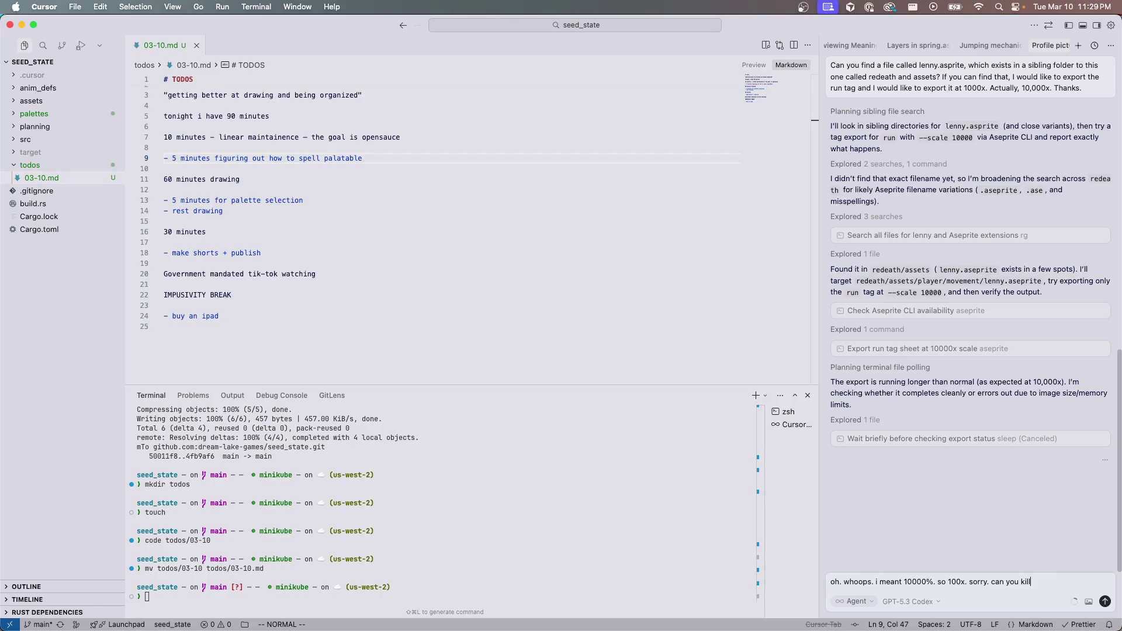
text( whatever process m)
text(ight still )
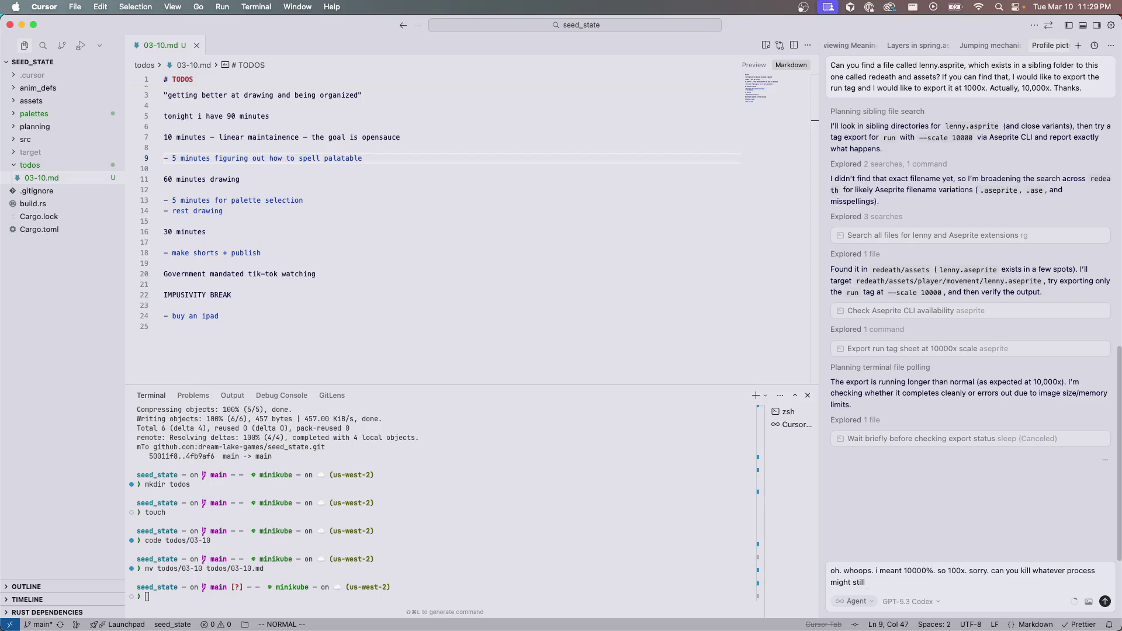
text(exists that was doing this export, kill any file we created.)
key(BackSpace)
text(, and then...)
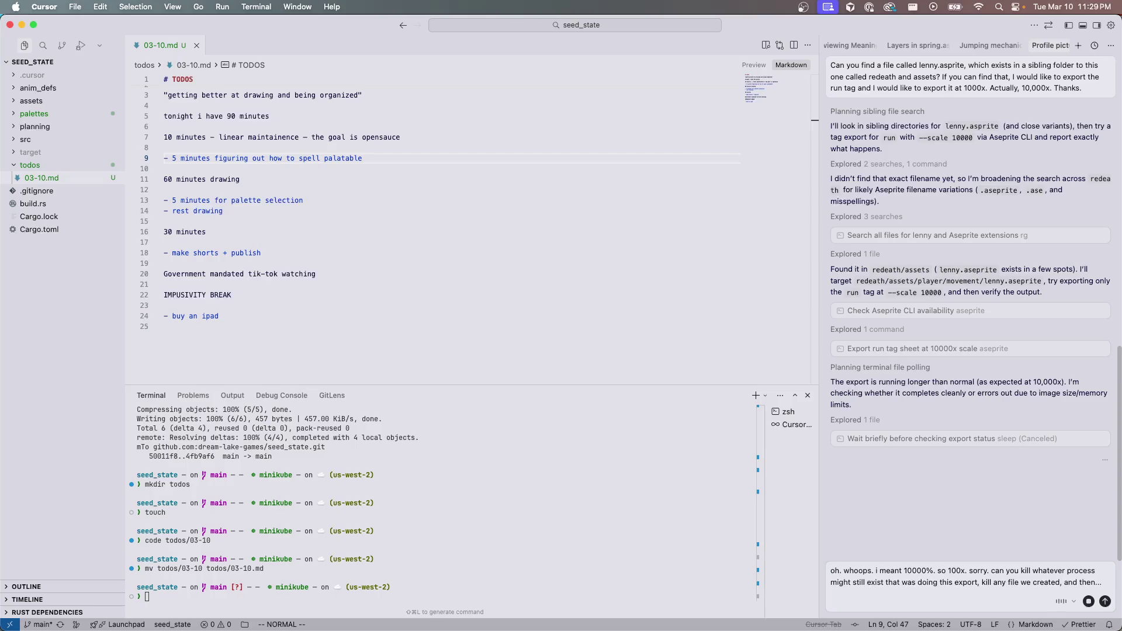
text( export it at the proper time.)
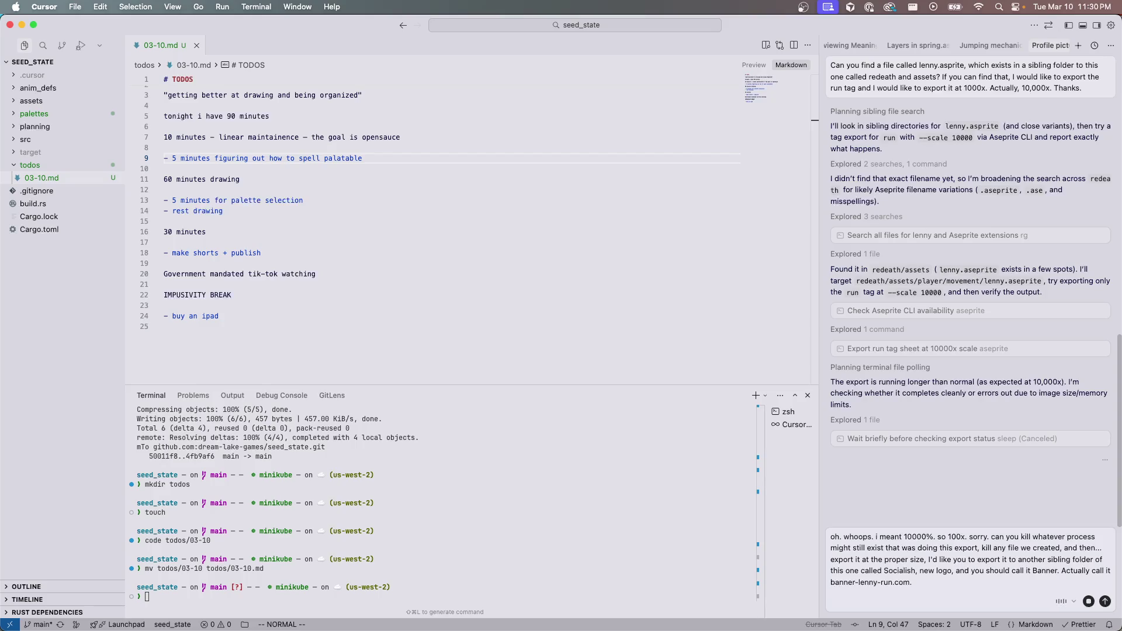
key(Return)
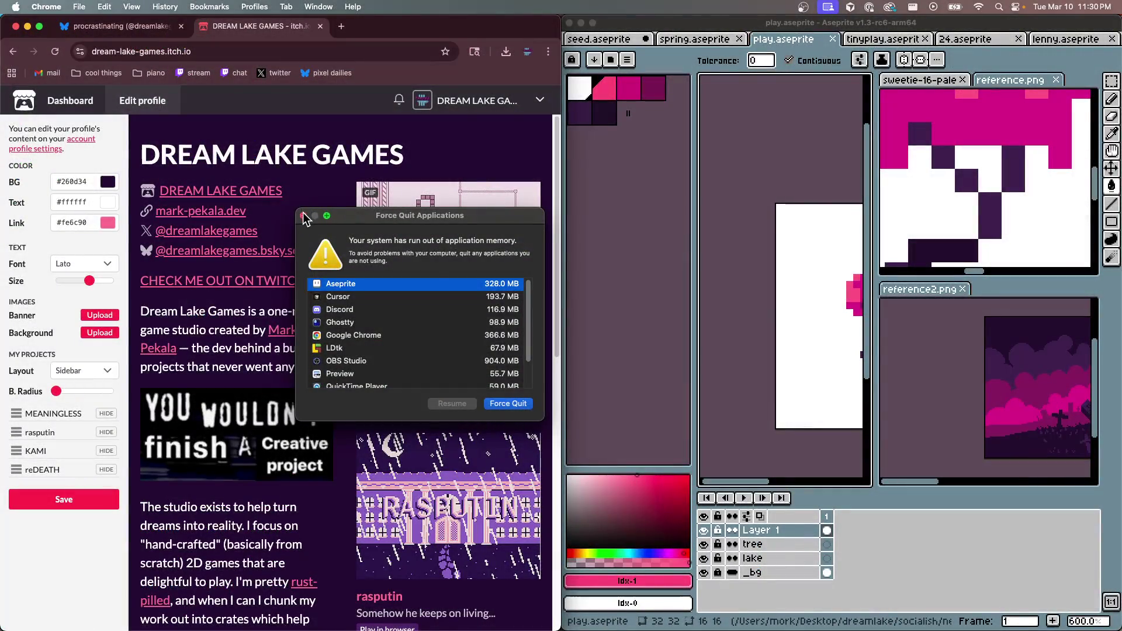
Drag the profile text Size slider down to 97, dismissing the out-of-memory warning
click(303, 216)
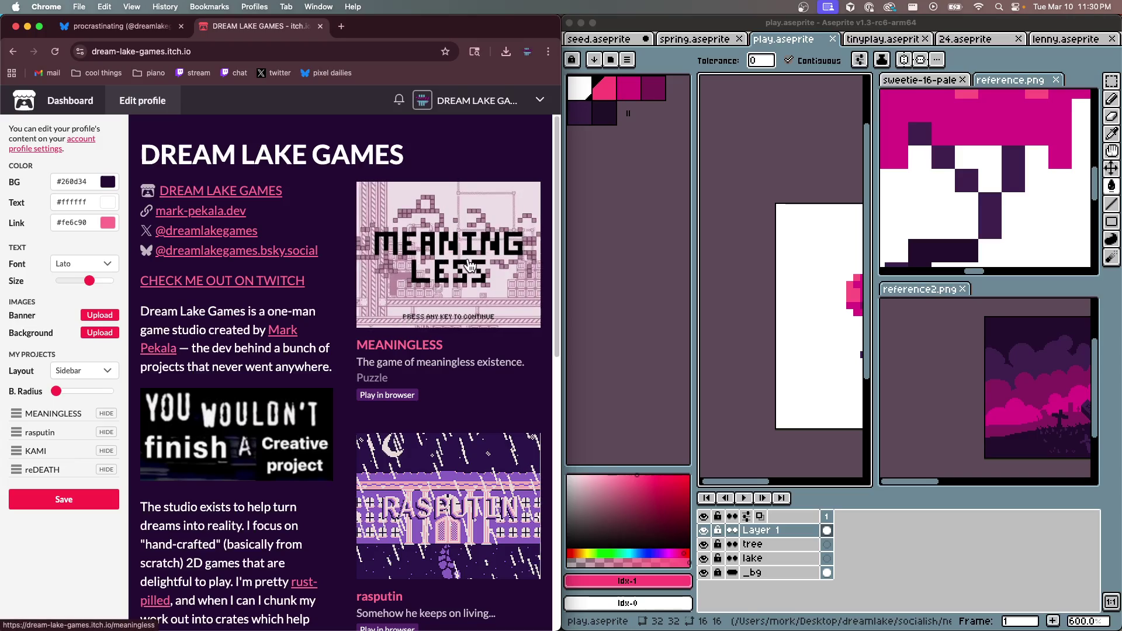
scroll(290, 446, down, 3)
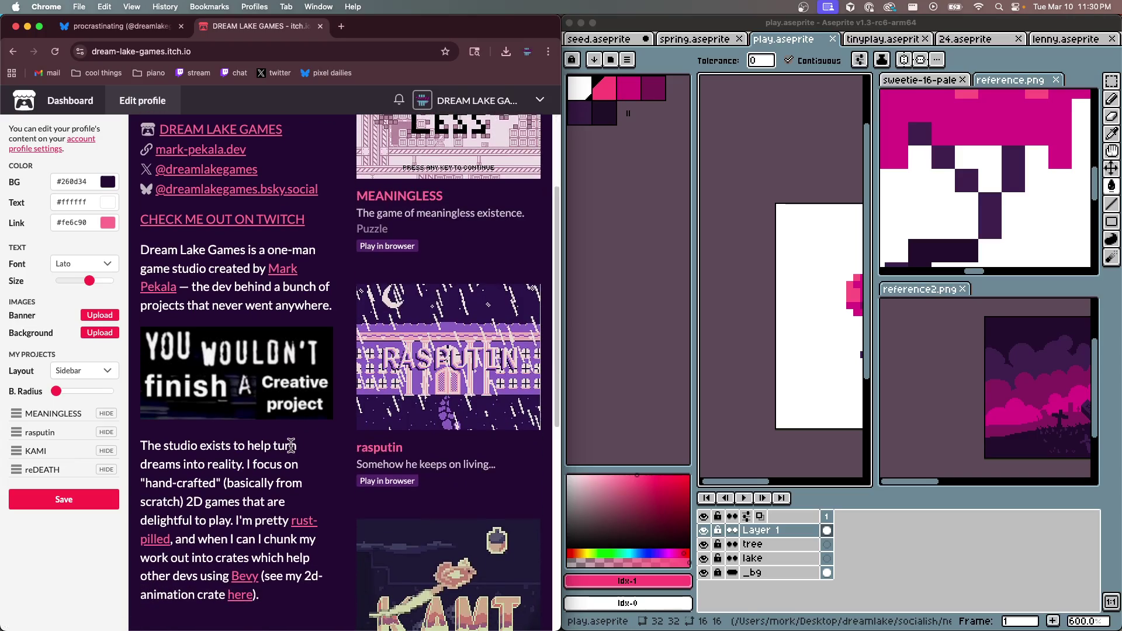
scroll(290, 446, down, 3)
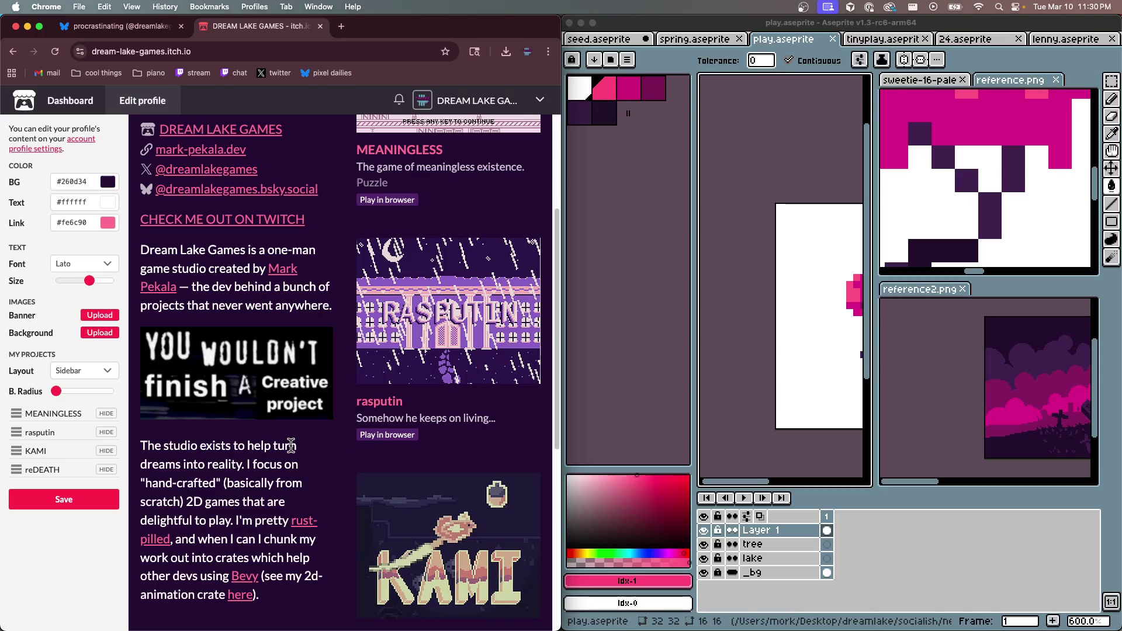
scroll(291, 445, down, 5)
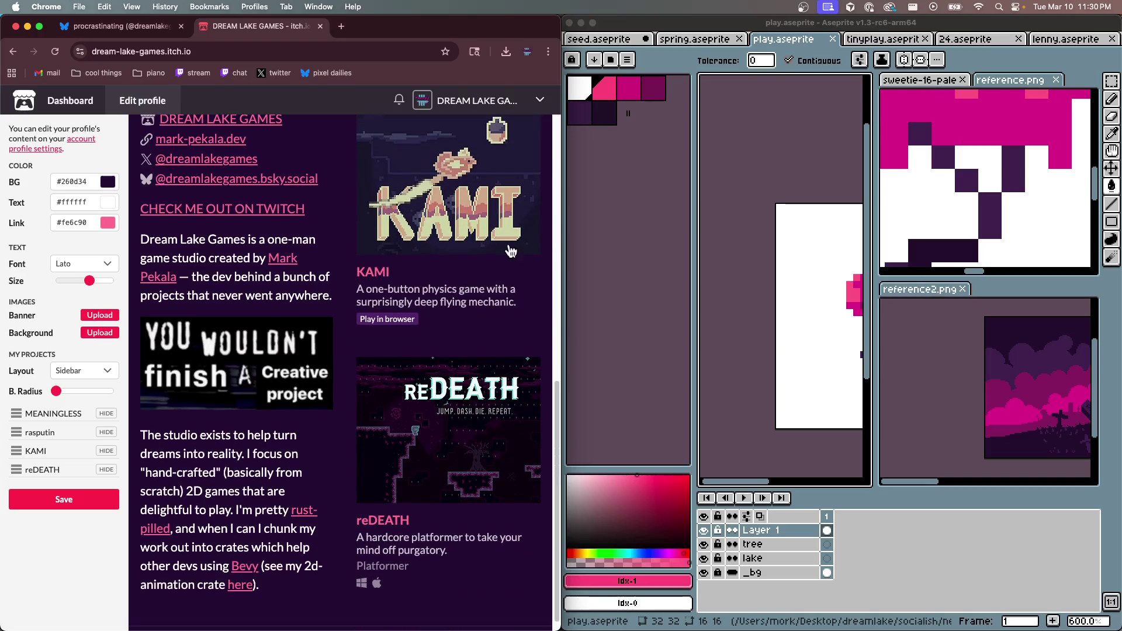
scroll(353, 377, down, 1)
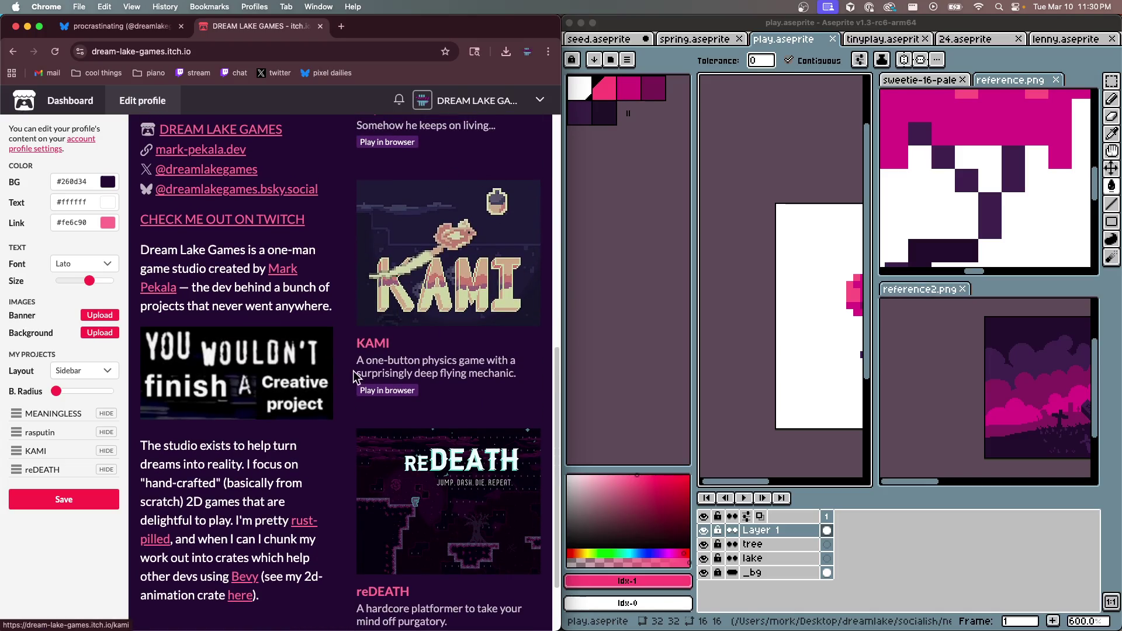
scroll(353, 377, up, 2)
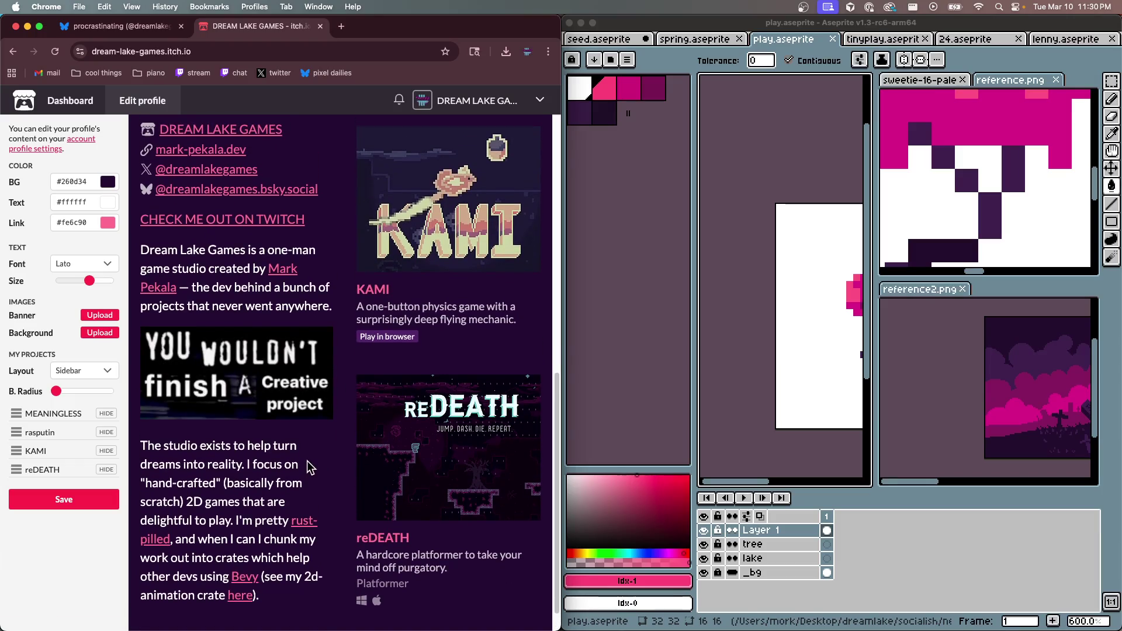
scroll(316, 221, up, 10)
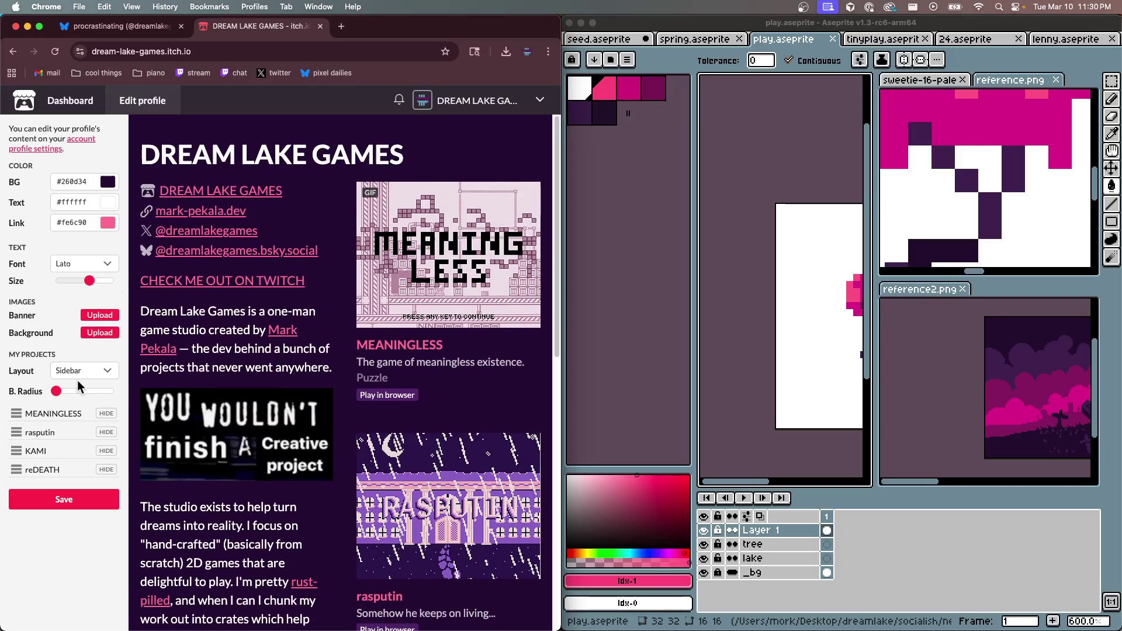
drag(89, 280, 69, 286)
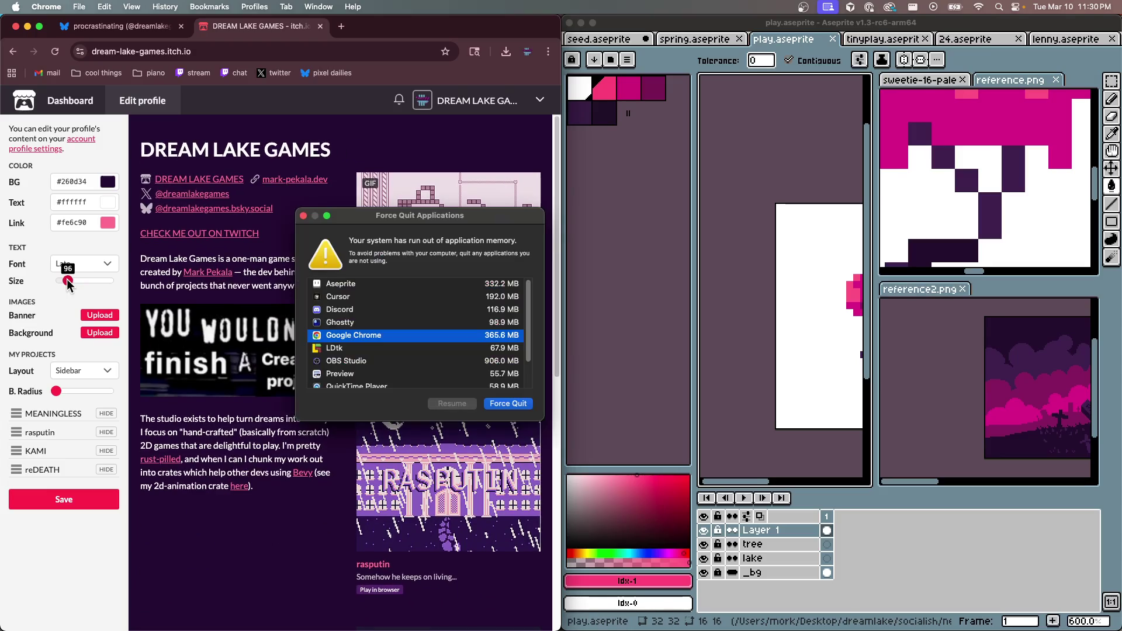
click(303, 215)
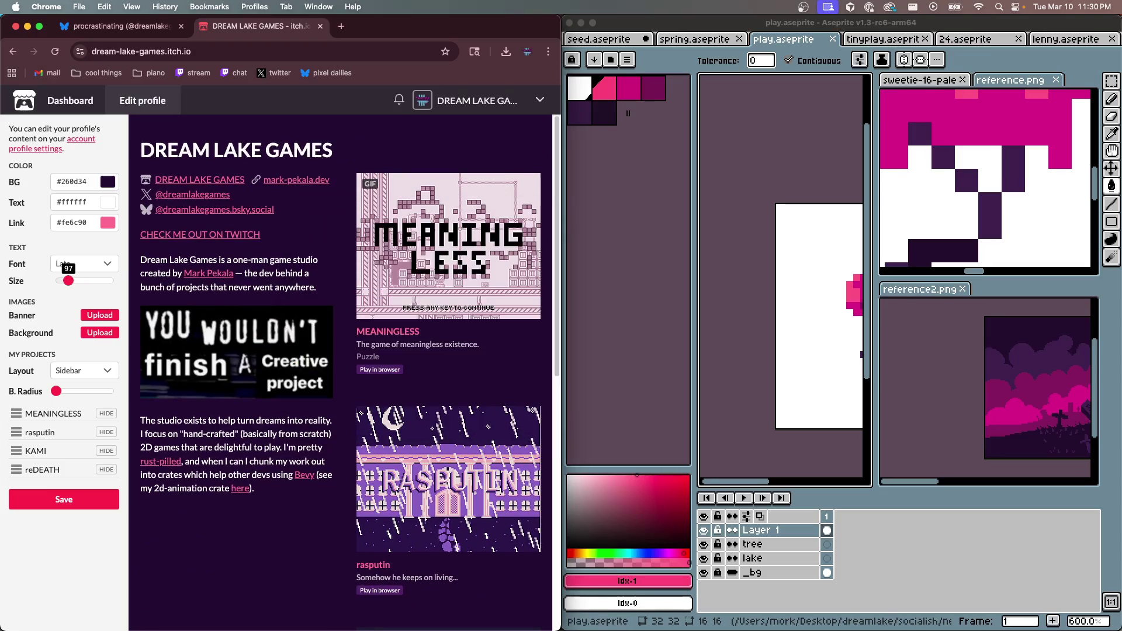
key(super+Tab)
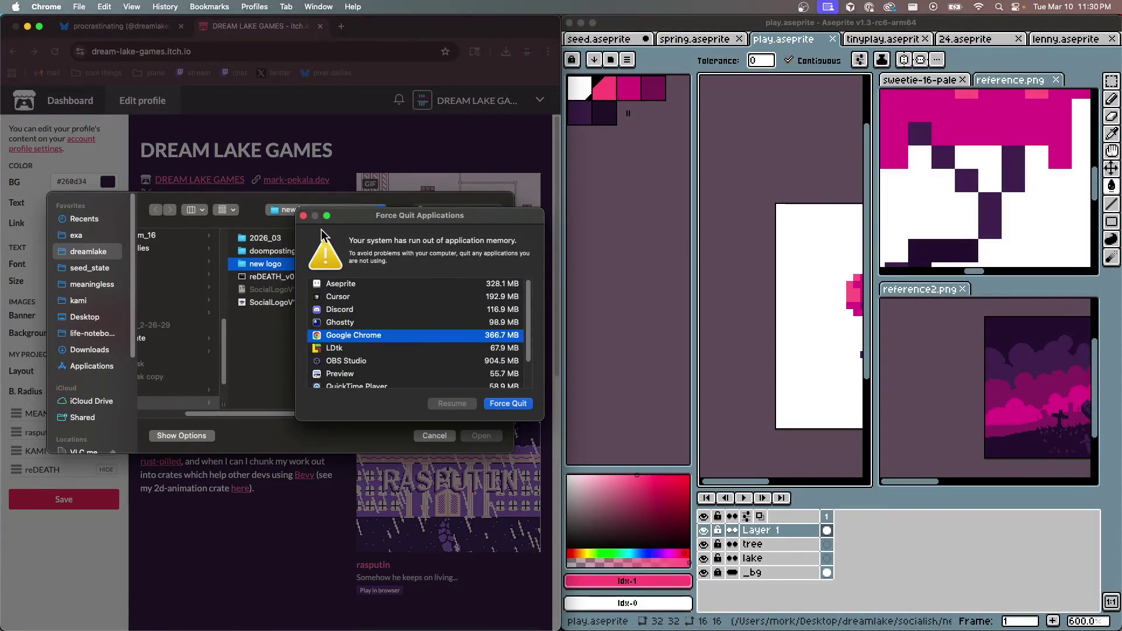
Upload banner-lenny-run.png from the new logo folder as the profile banner
click(303, 217)
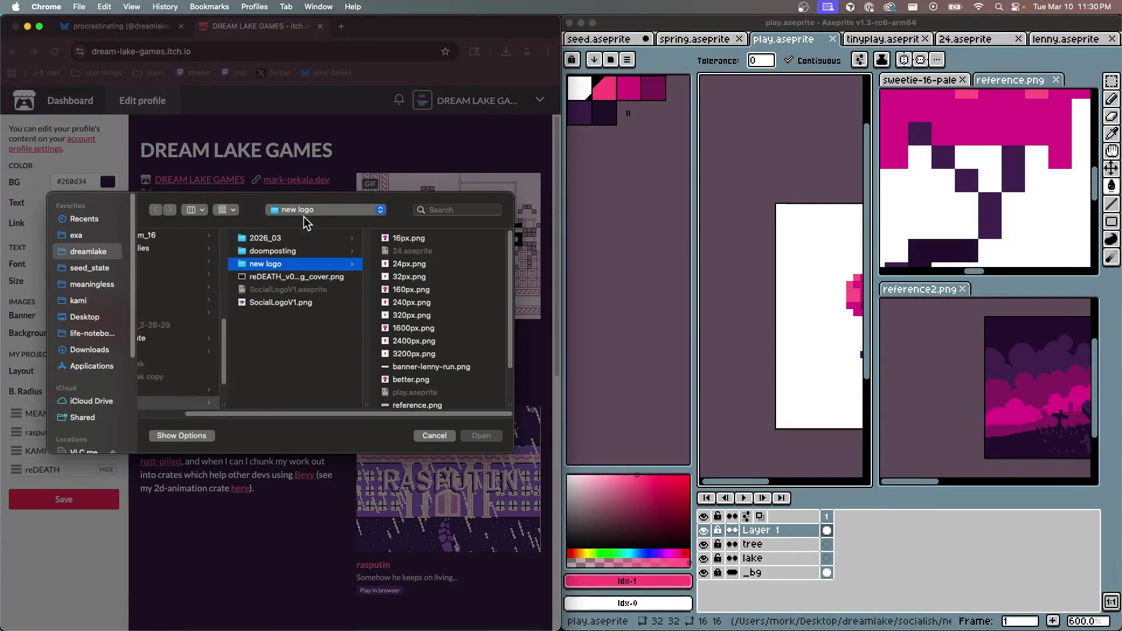
click(425, 350)
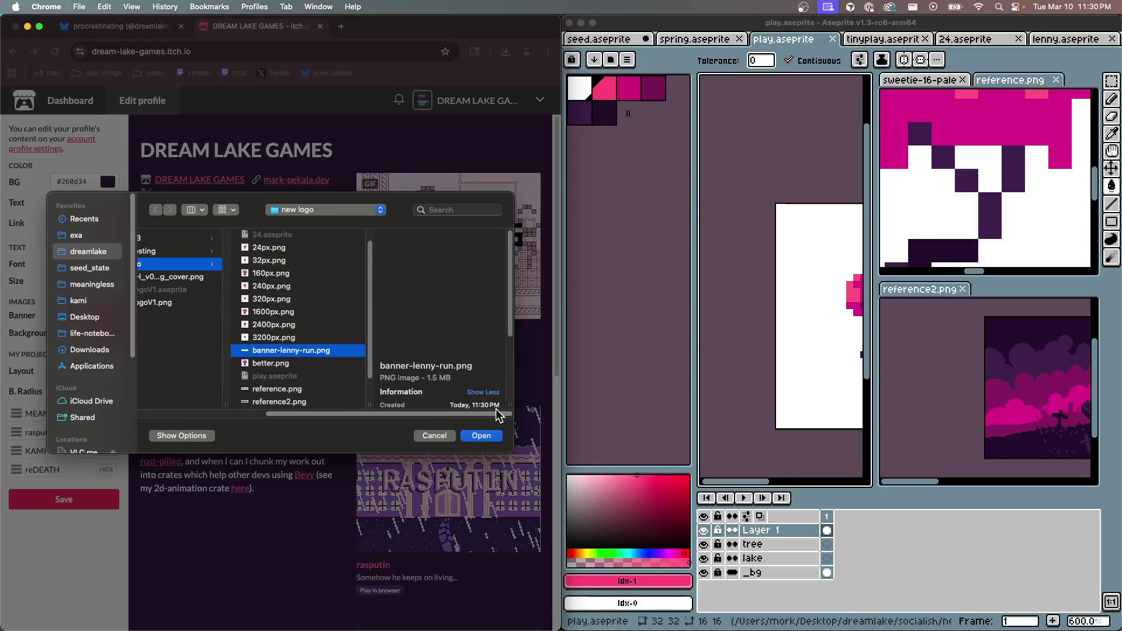
click(480, 435)
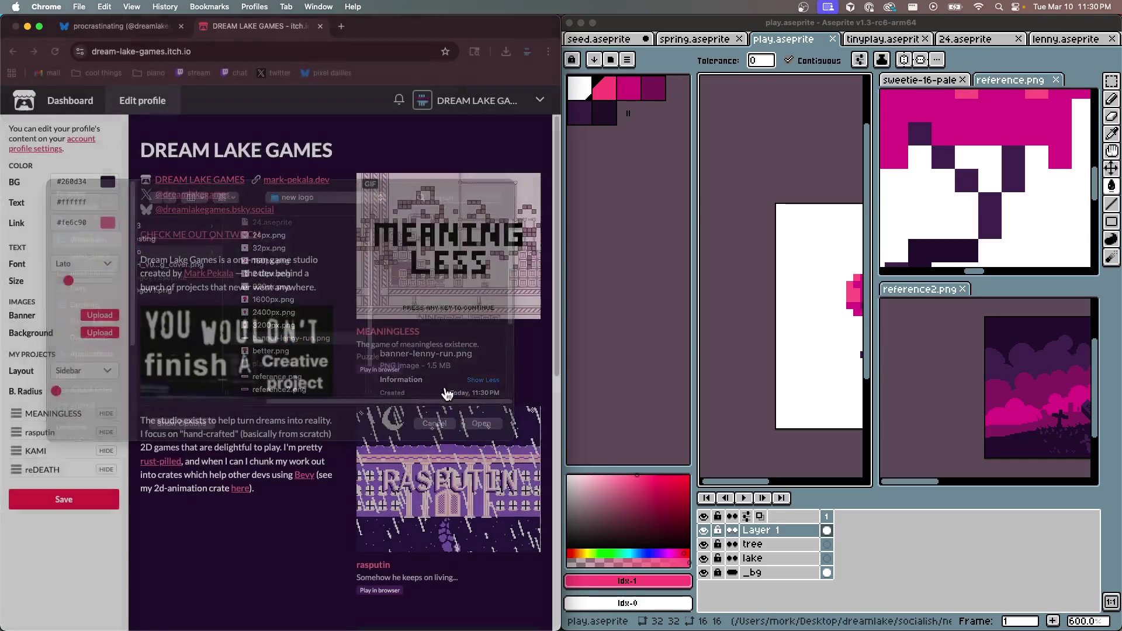
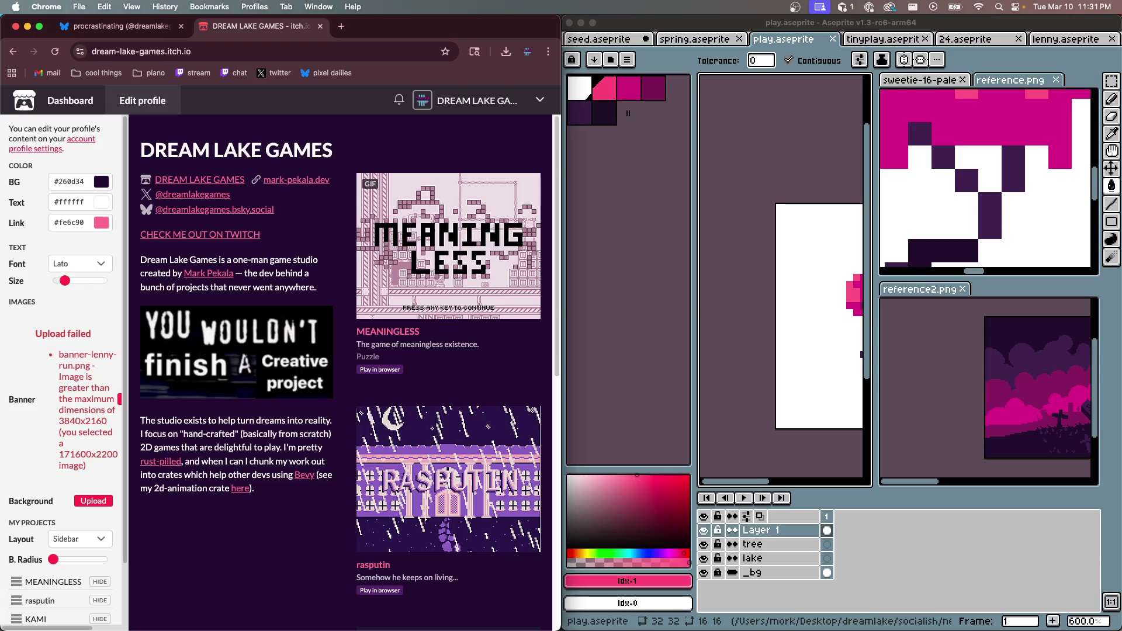
Ask the Cursor agent to export the banner at 10x instead
key(super+Tab)
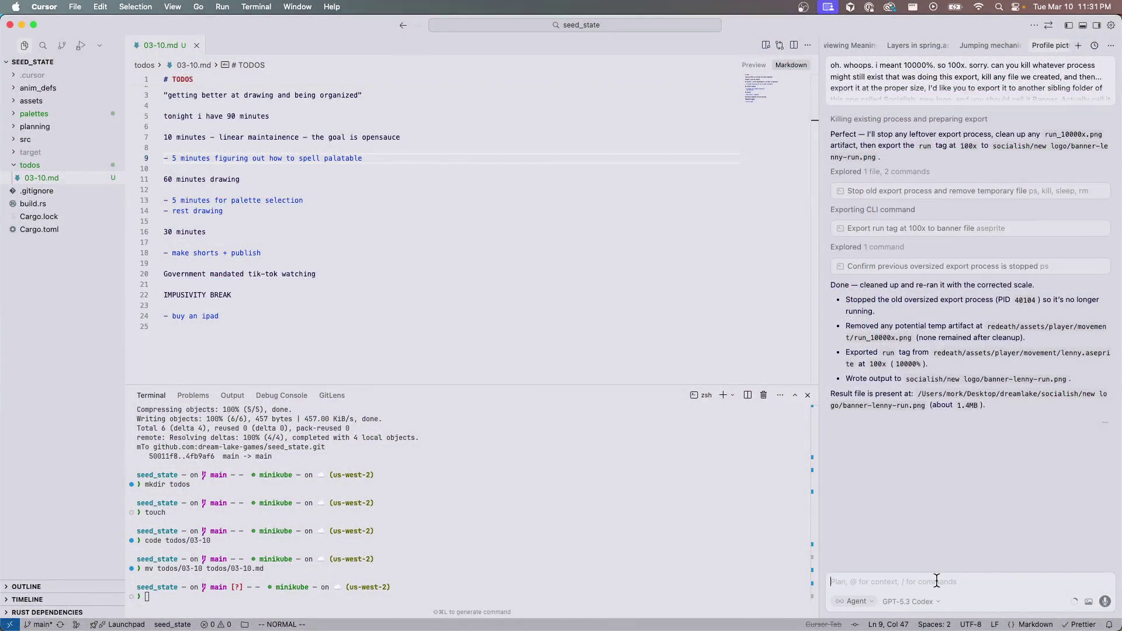
text(okay can you actua)
text(lly do it just)
text( at 10x? thanks)
key(Return)
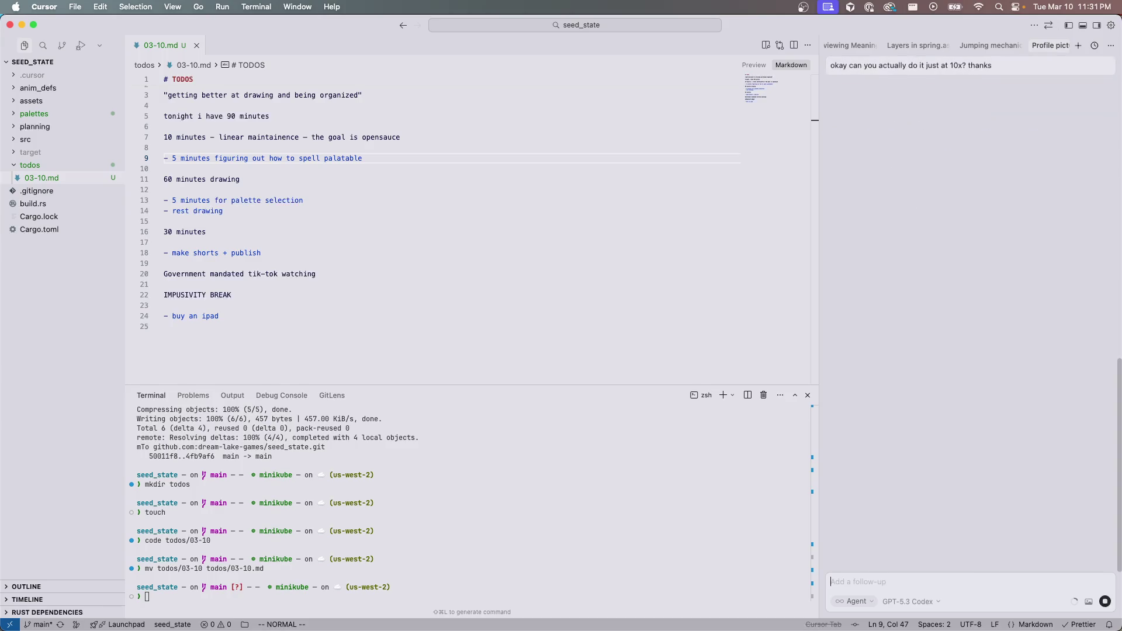
Upload banner-lenny-run.png as the itch.io profile banner; it is rejected again
key(ctrl+Right)
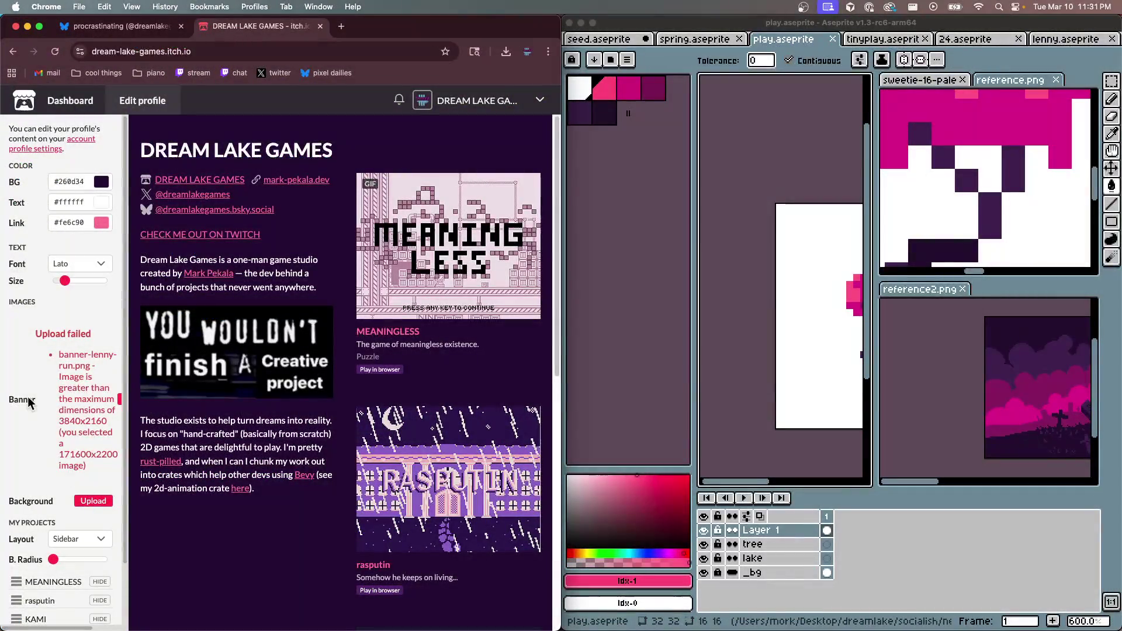
scroll(443, 335, down, 1)
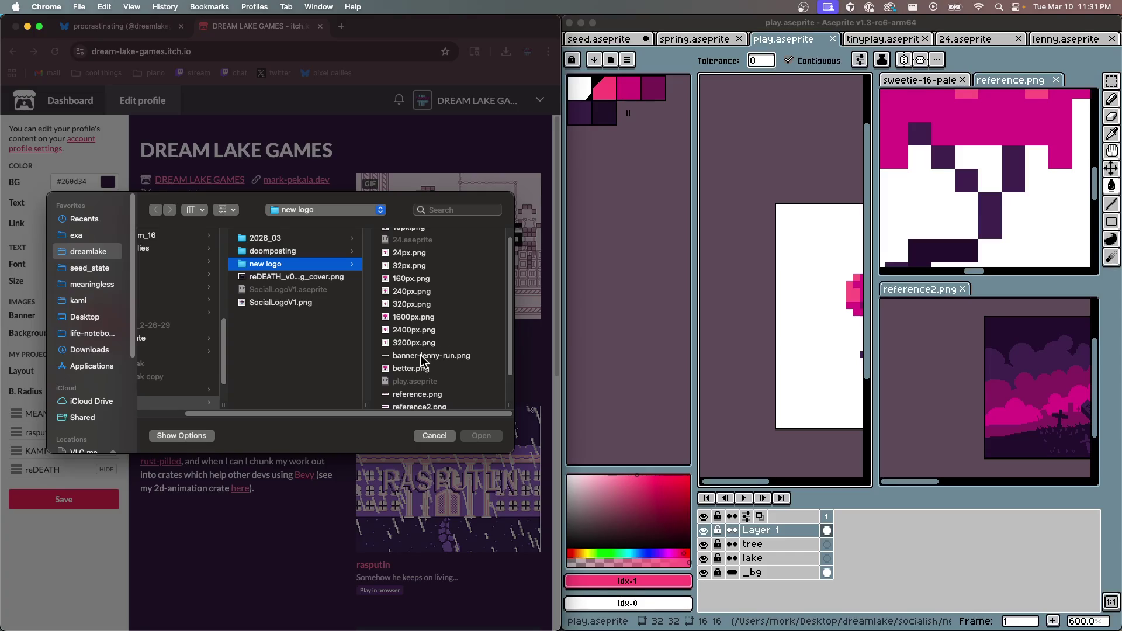
click(419, 355)
click(484, 435)
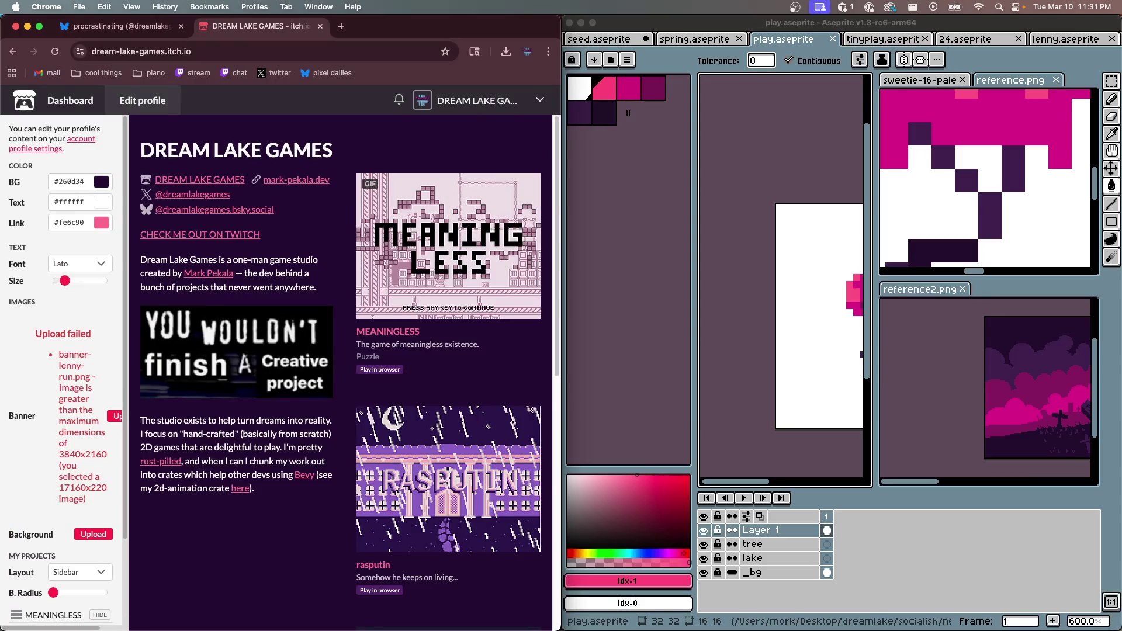
Tell the agent it isn't targeting just that one tag and ask it to retry
key(super+Tab)
text(i don't think you're properly targeting just that one tag. can you try again?)
key(Return)
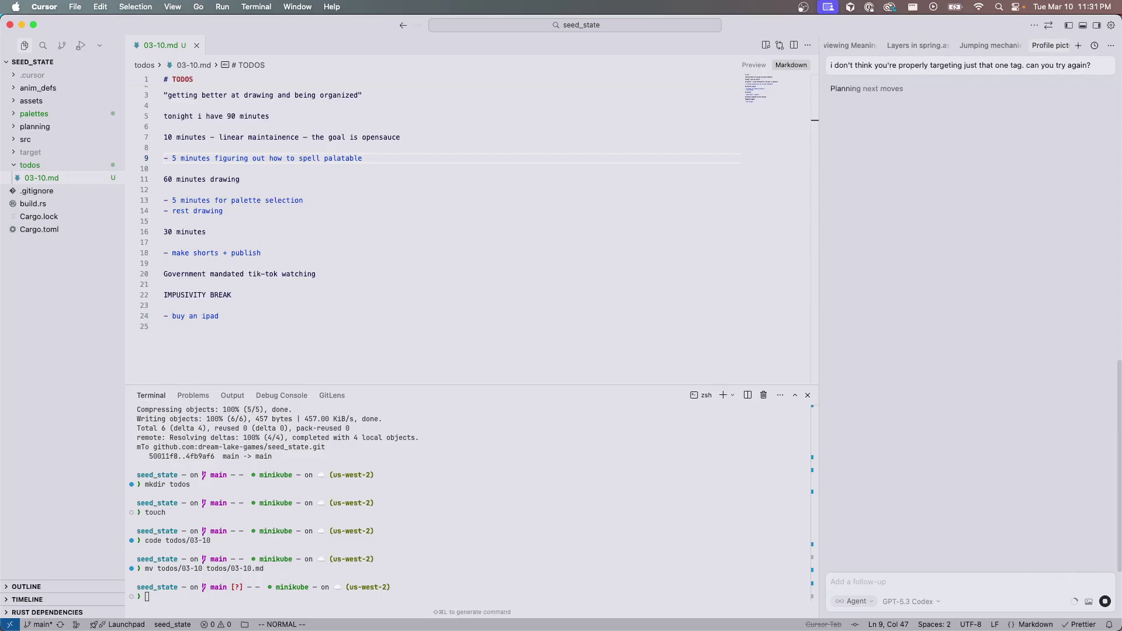
key(ctrl+Right)
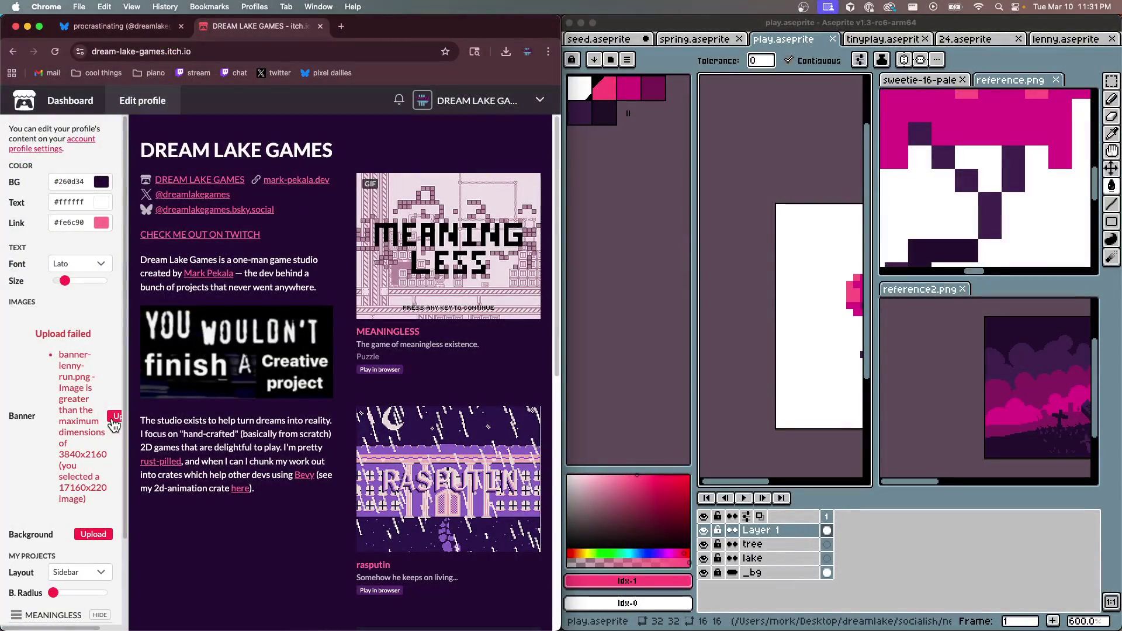
click(114, 417)
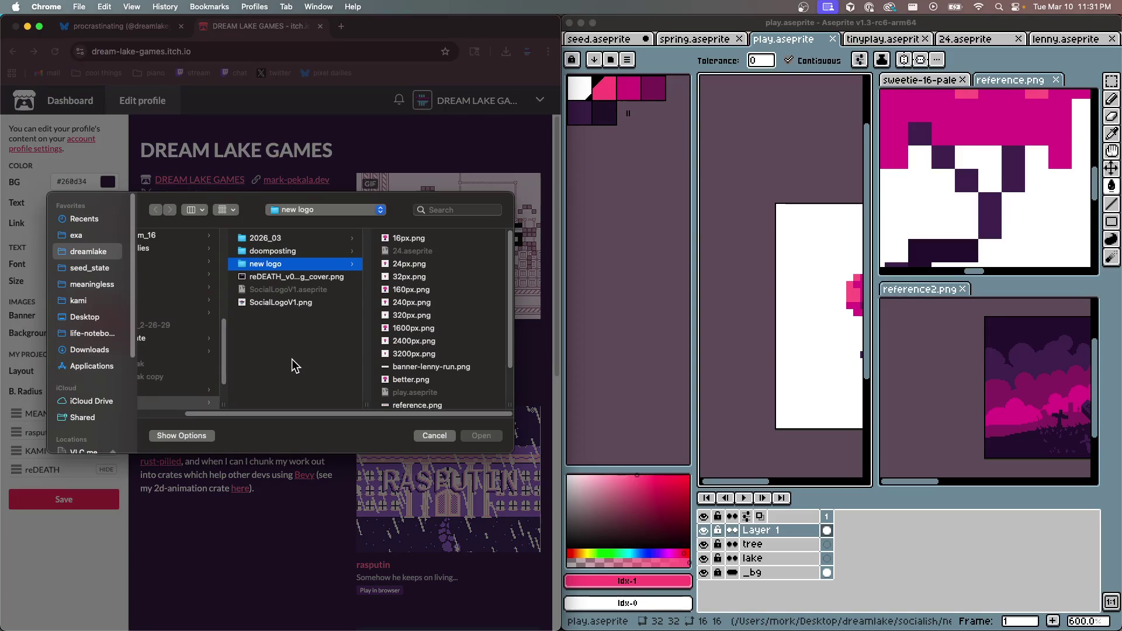
Close the open sprite and the extra home window in Aseprite
scroll(469, 381, down, 4)
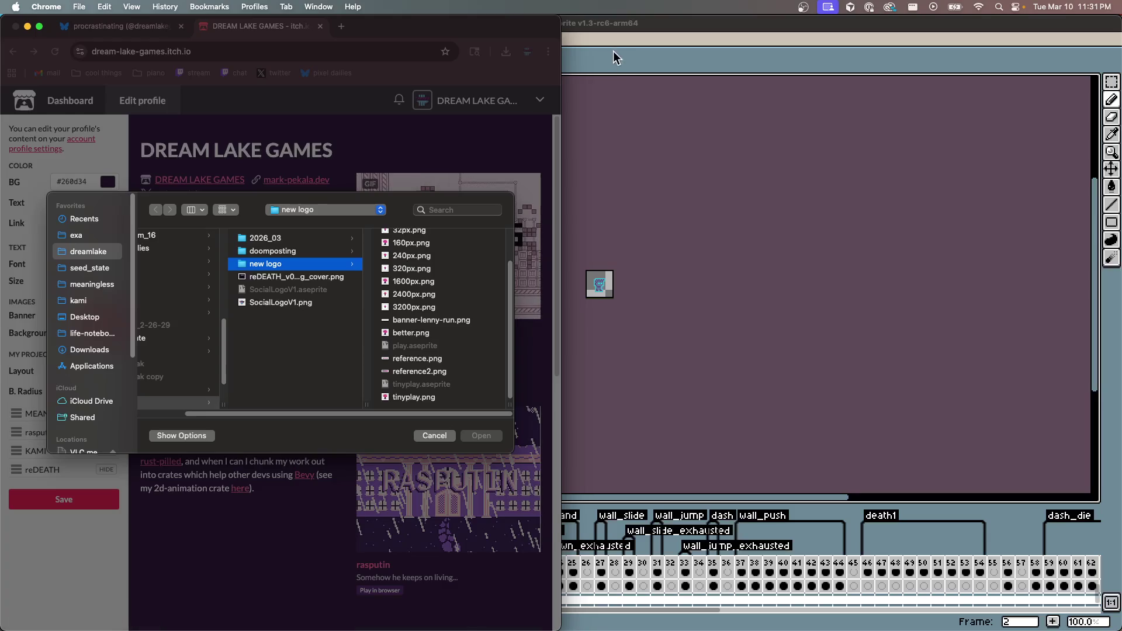
click(622, 88)
click(173, 40)
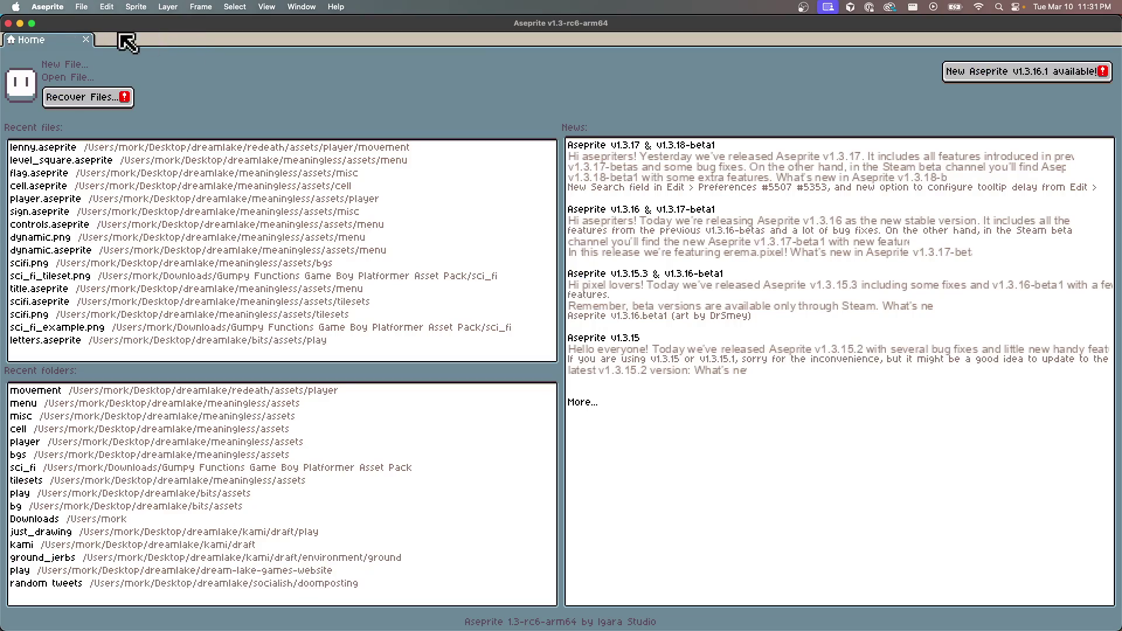
click(8, 23)
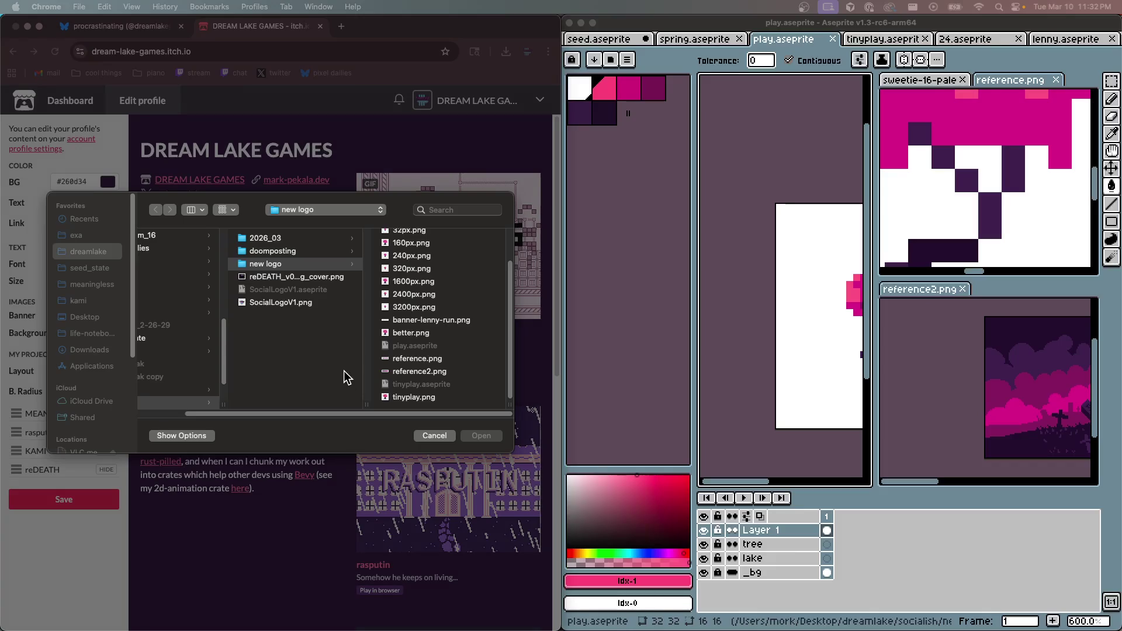
Browse the socialish, new logo, doomposting and 2026_03 folders, then cancel the banner chooser
click(317, 369)
click(335, 303)
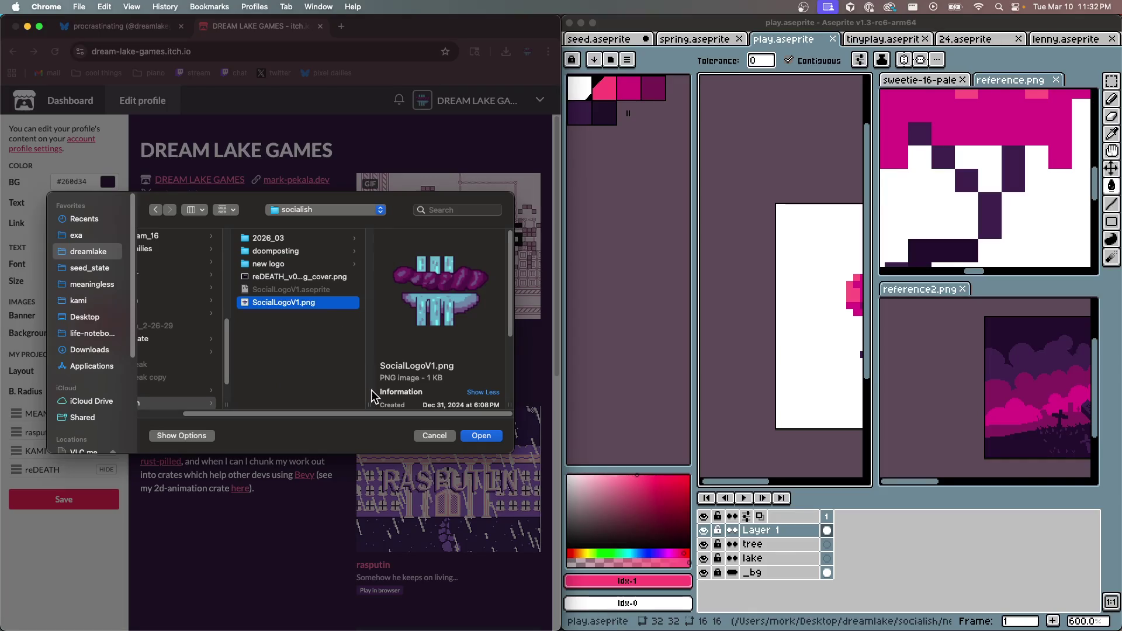
click(292, 263)
click(281, 253)
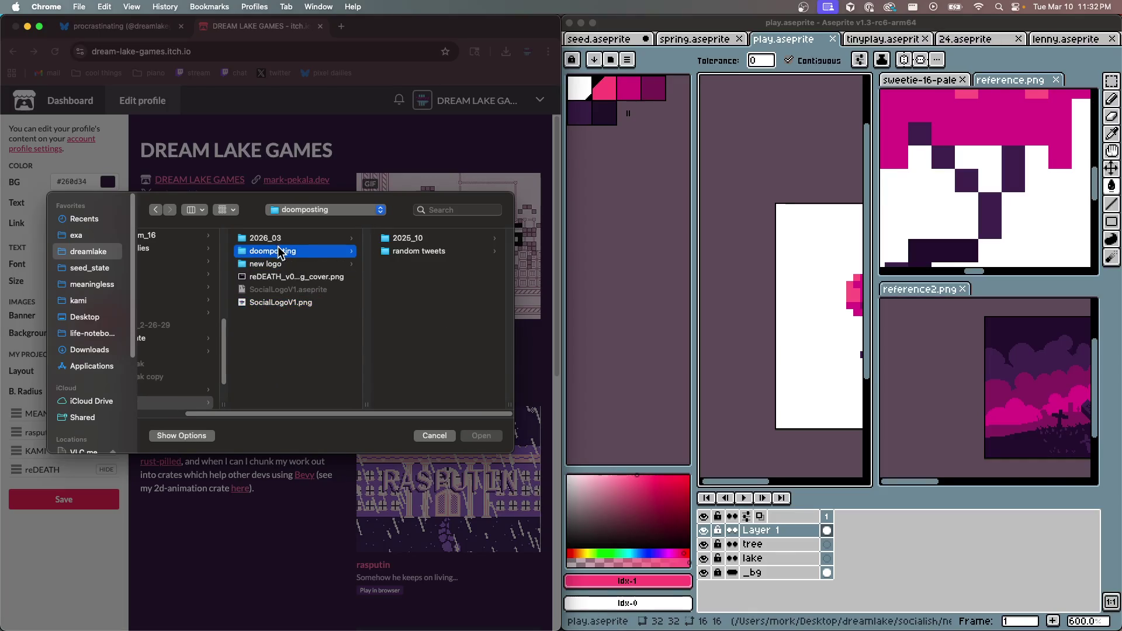
click(275, 239)
scroll(215, 266, left, 3)
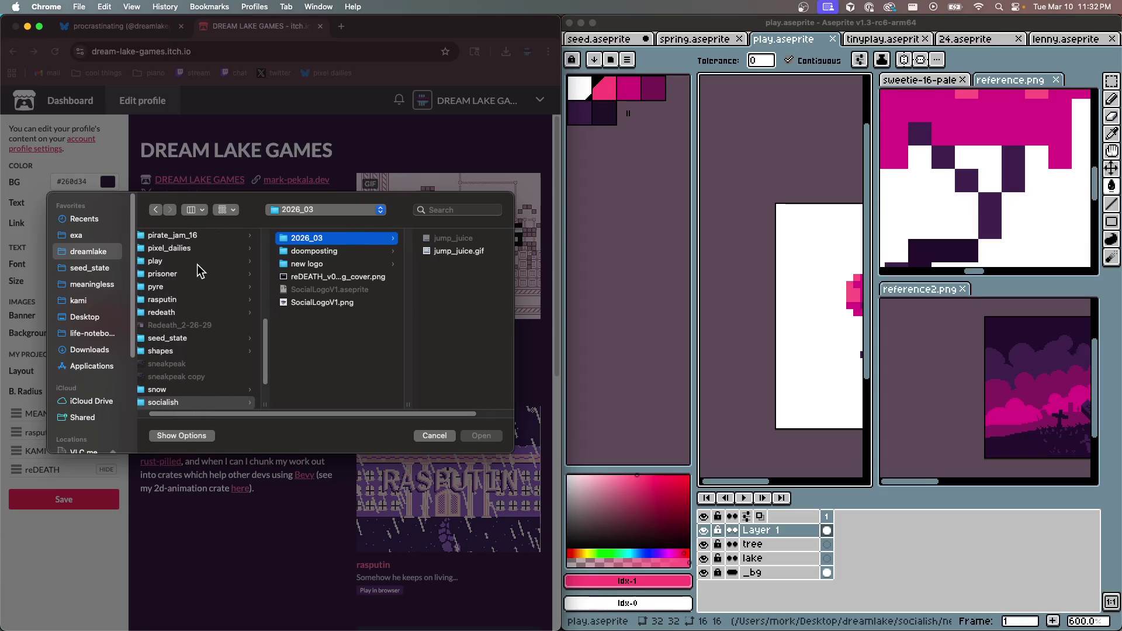
click(431, 435)
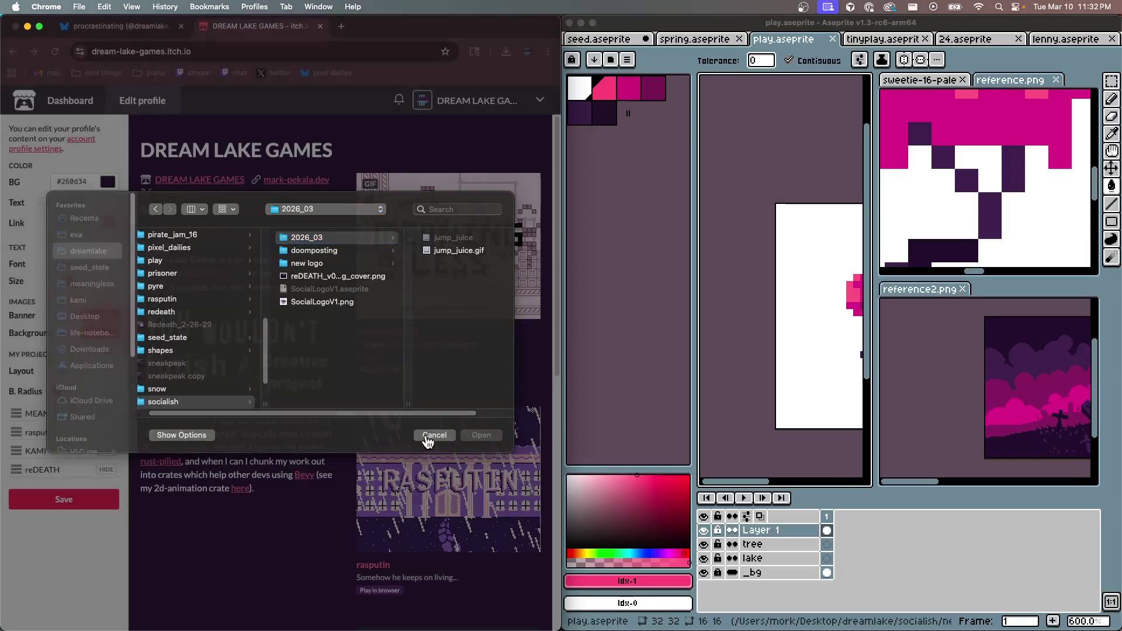
scroll(275, 355, down, 5)
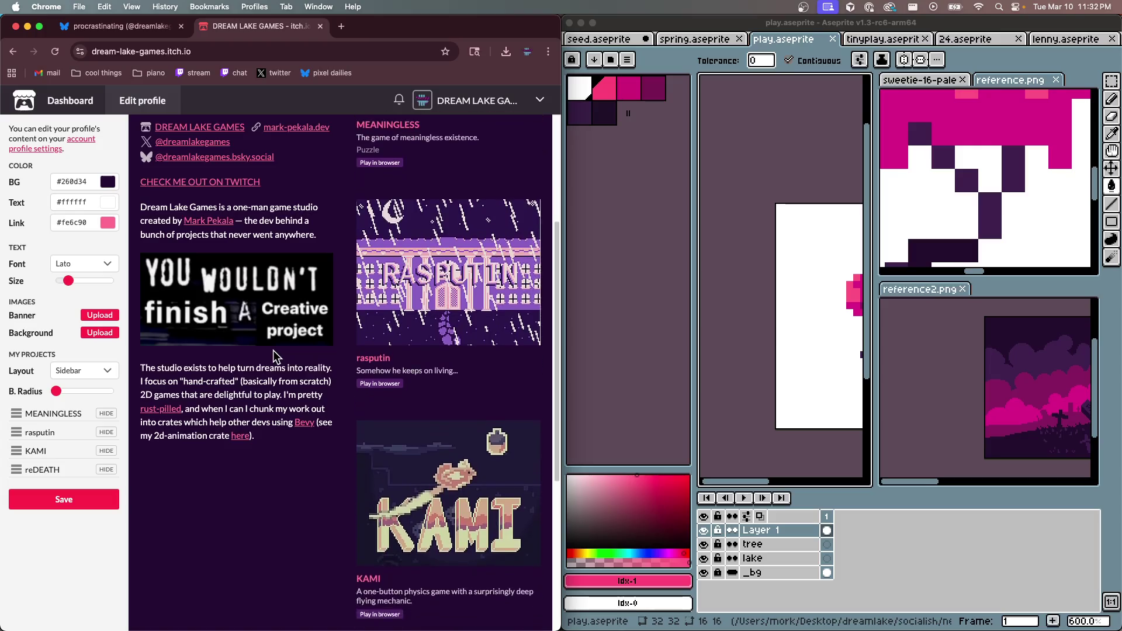
scroll(241, 322, up, 5)
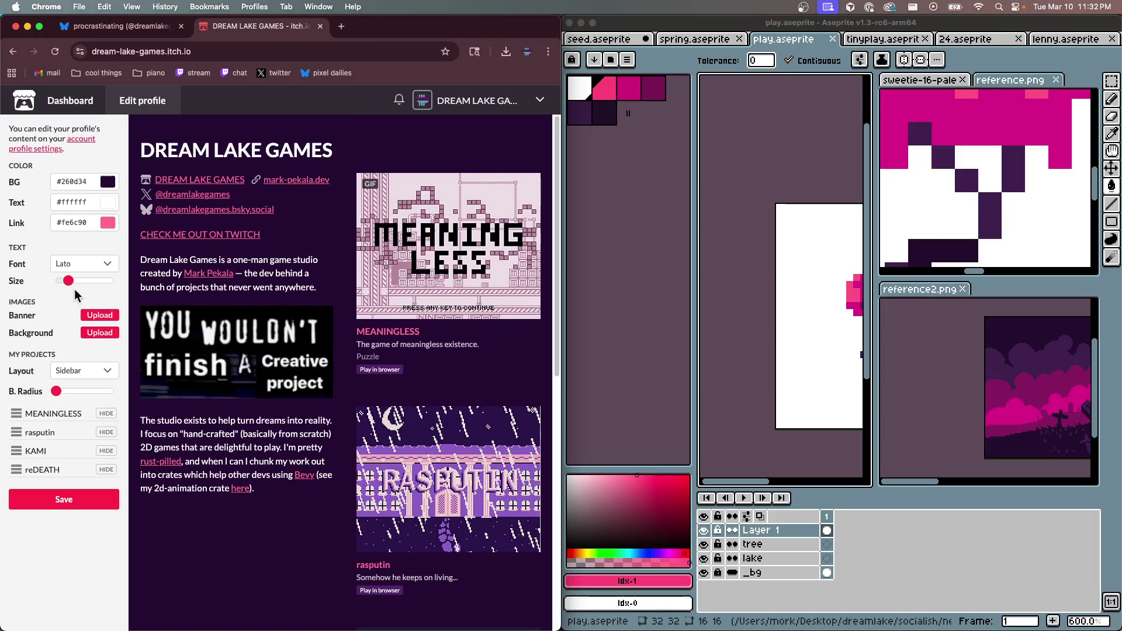
Read the hex code of the dark purple palette colour in Aseprite
click(581, 113)
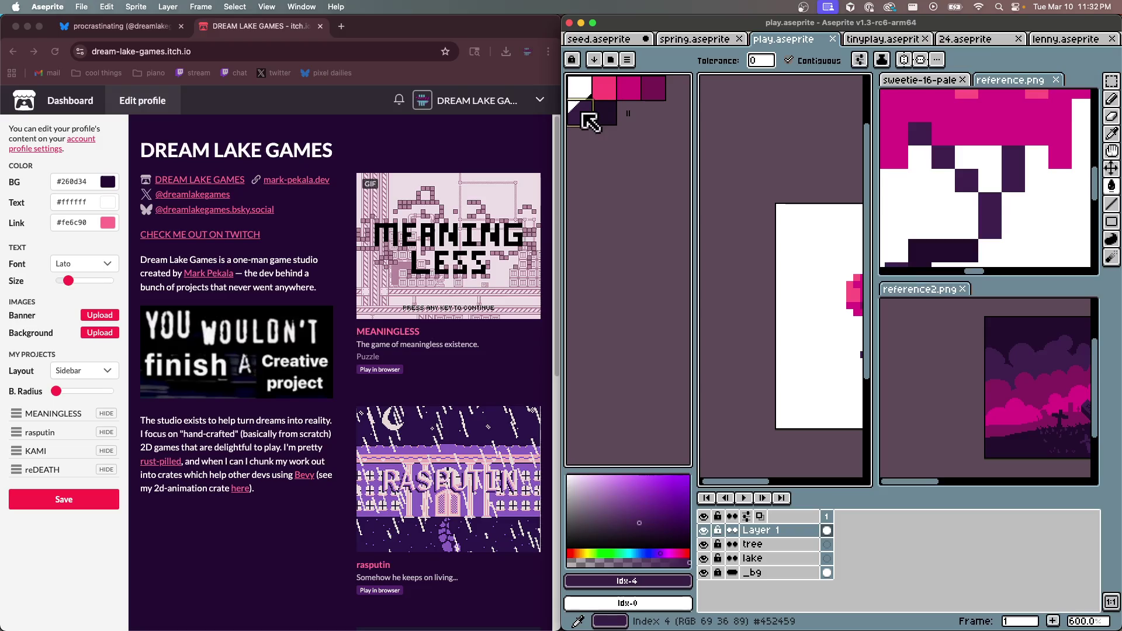
click(641, 585)
click(645, 583)
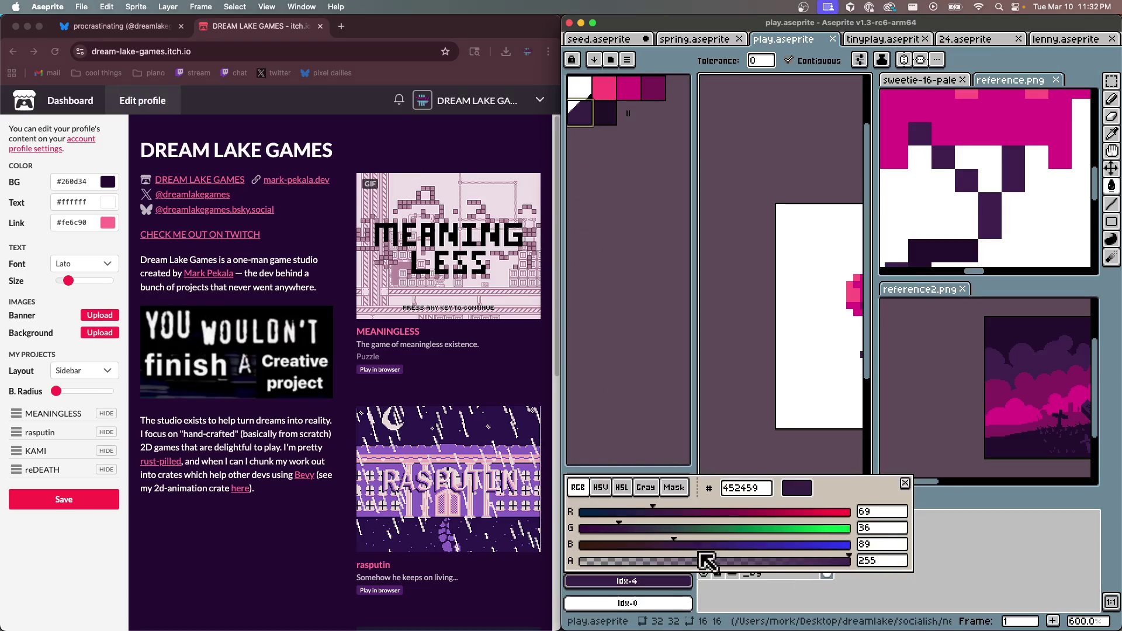
key(super+Tab)
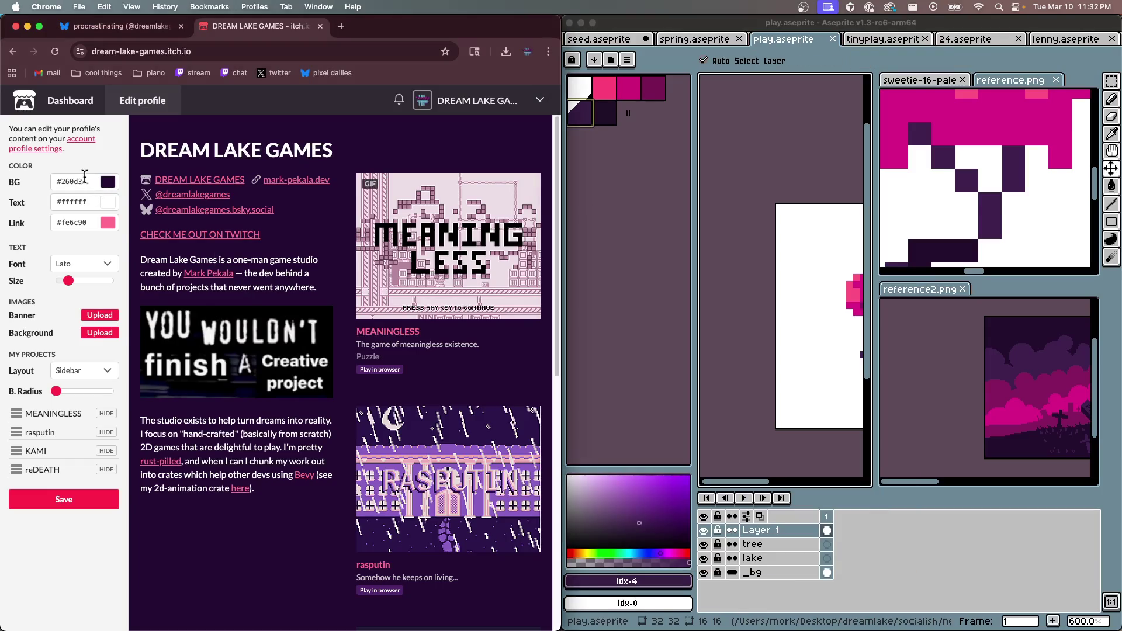
Set the profile background colour to #452459 and the text size to 95
click(86, 175)
key(super+a)
text(452459)
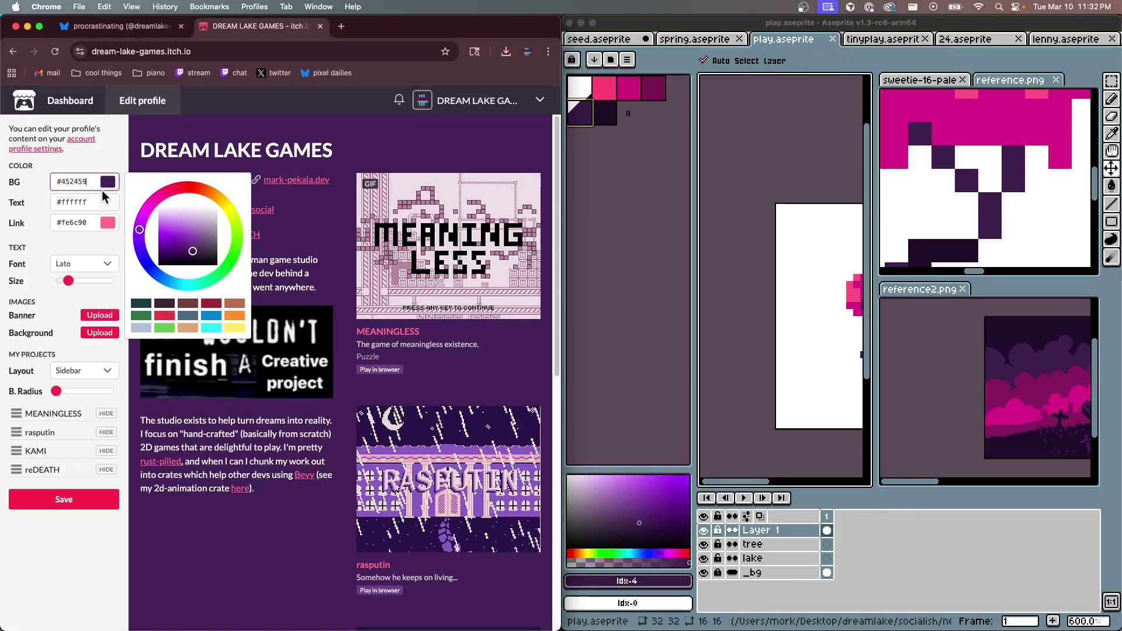
click(347, 307)
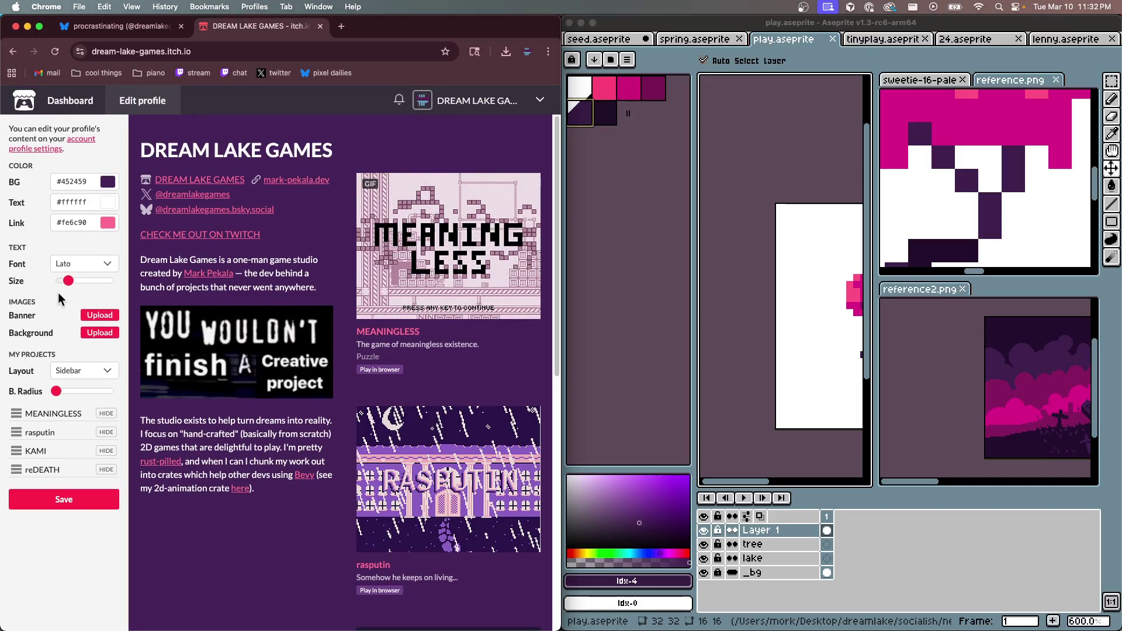
drag(69, 281, 68, 281)
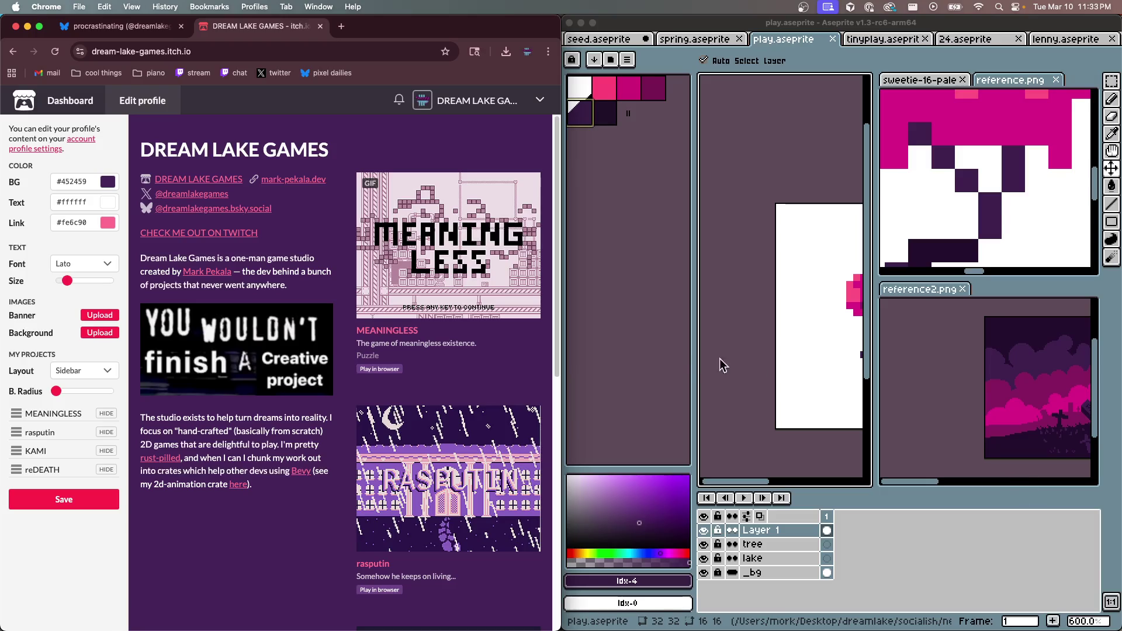
Switch to the lenny.aseprite sprite in Aseprite
click(734, 367)
key(g)
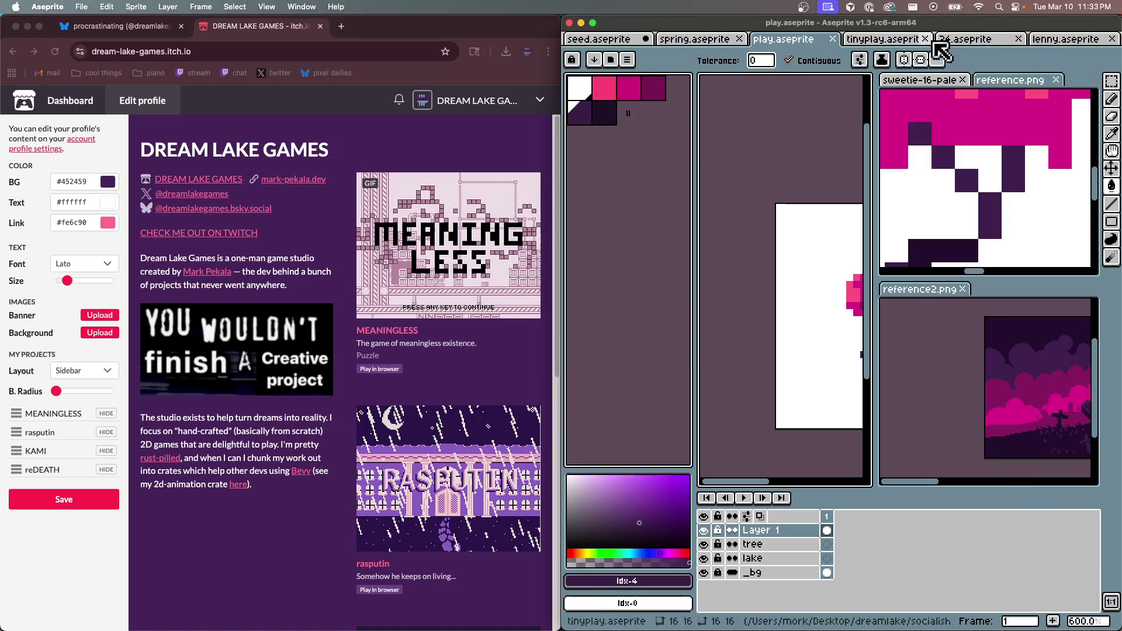
click(1072, 39)
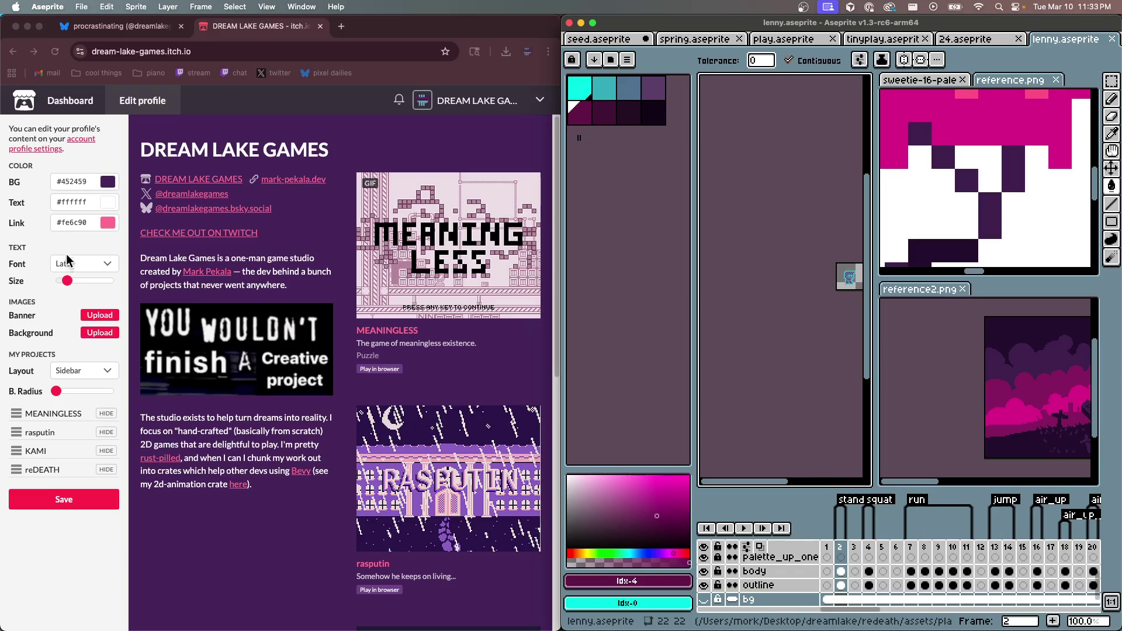
Upload redeath/assets/player/movement/run.png as the itch.io profile banner
click(95, 323)
click(100, 315)
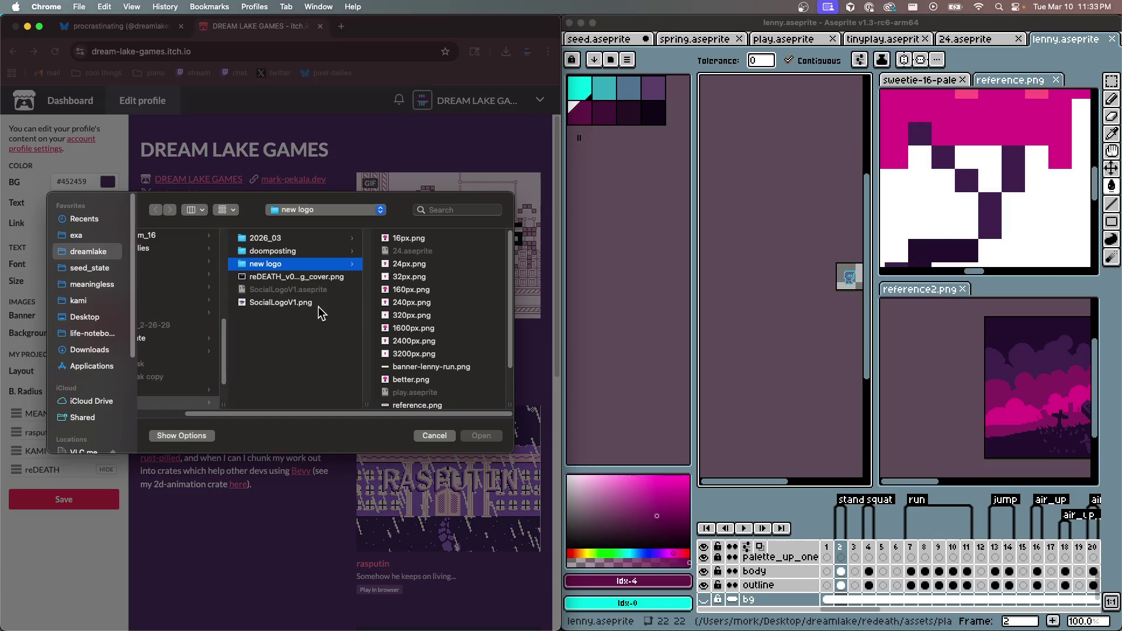
click(117, 256)
scroll(222, 369, down, 5)
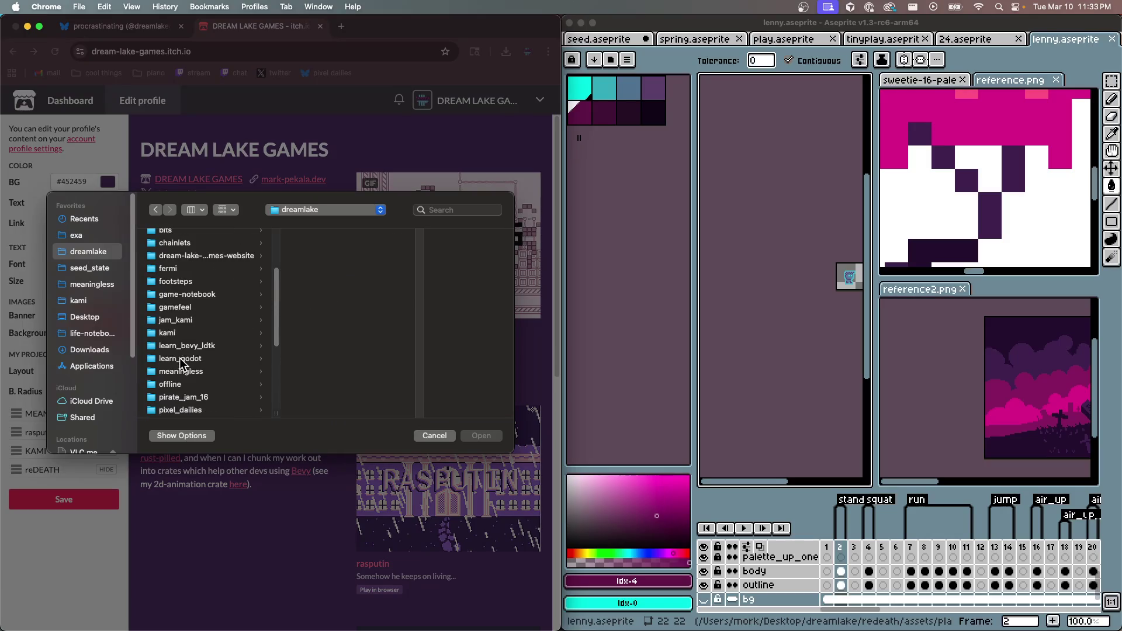
scroll(196, 386, down, 5)
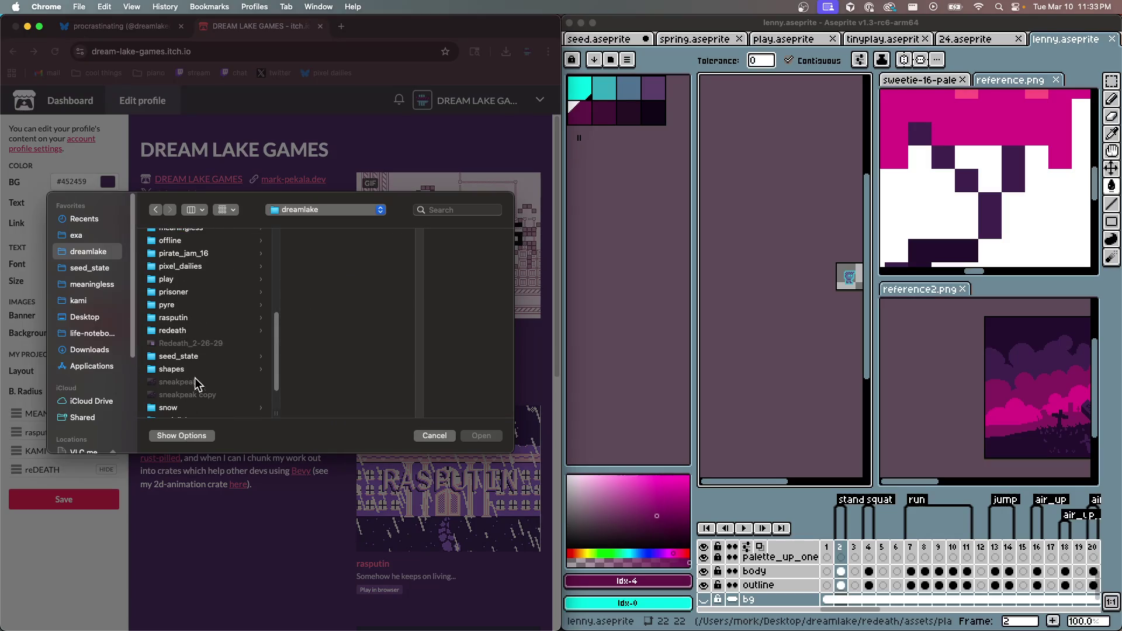
click(187, 279)
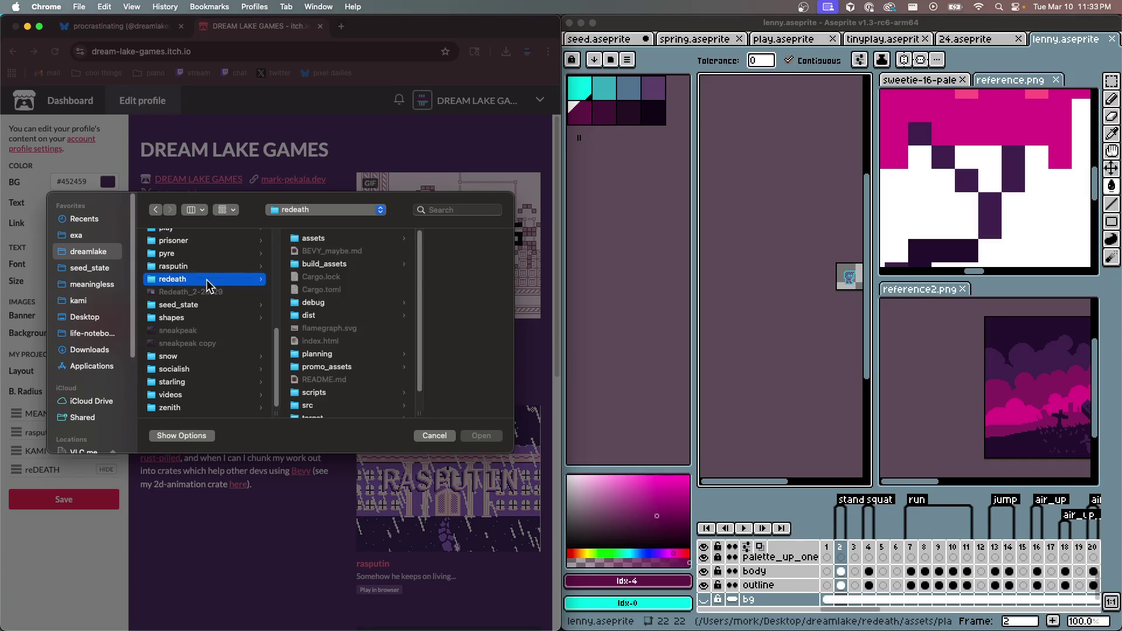
click(343, 239)
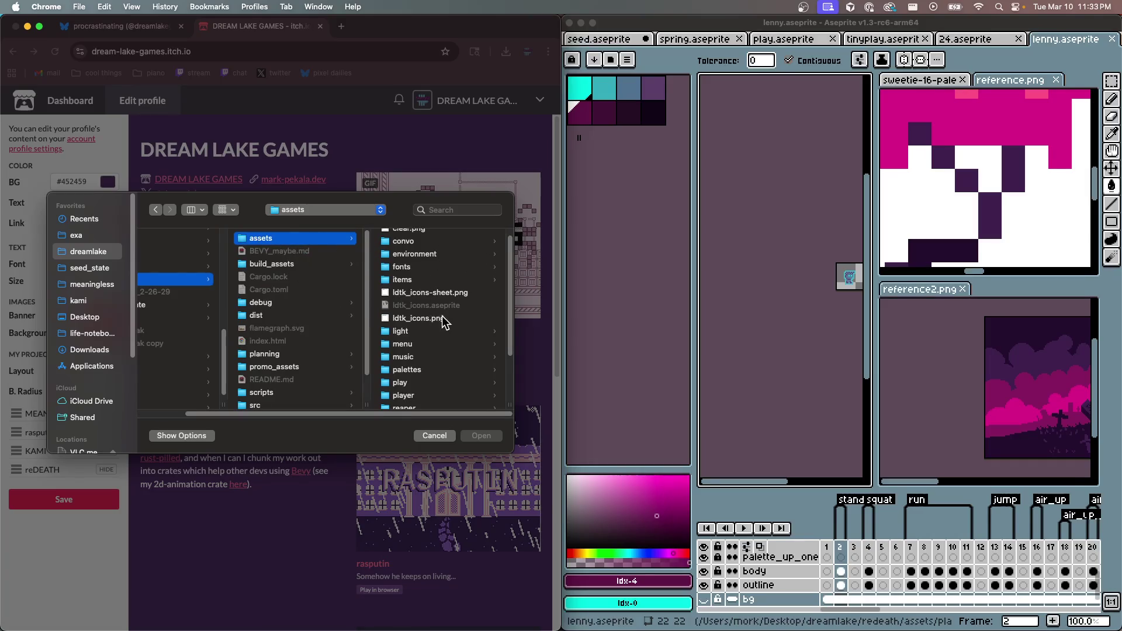
scroll(451, 349, down, 3)
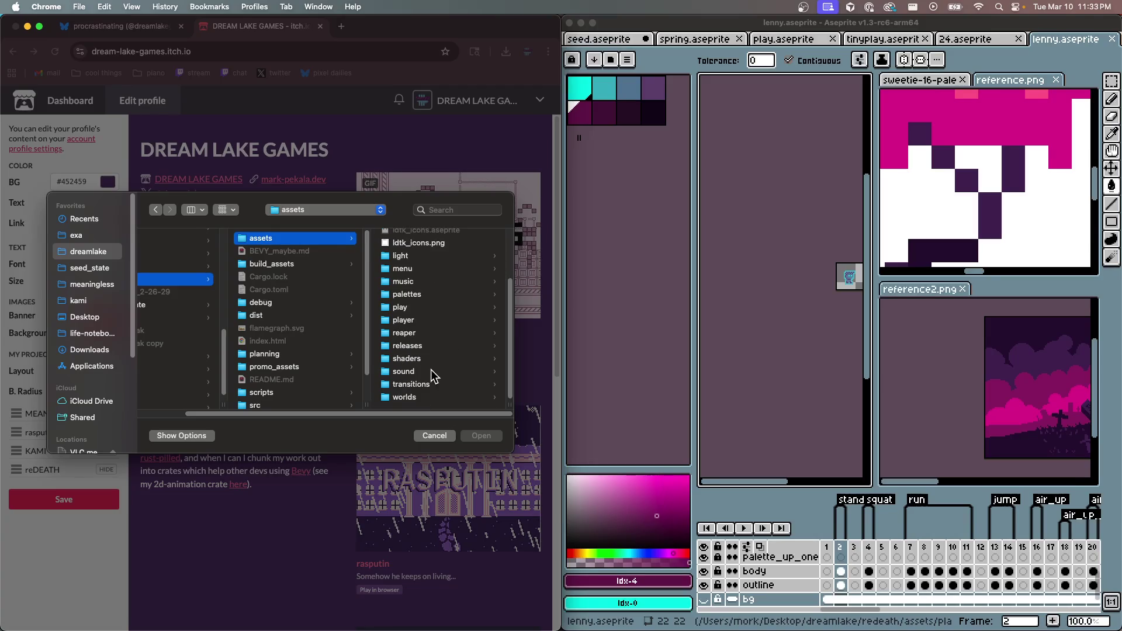
click(426, 321)
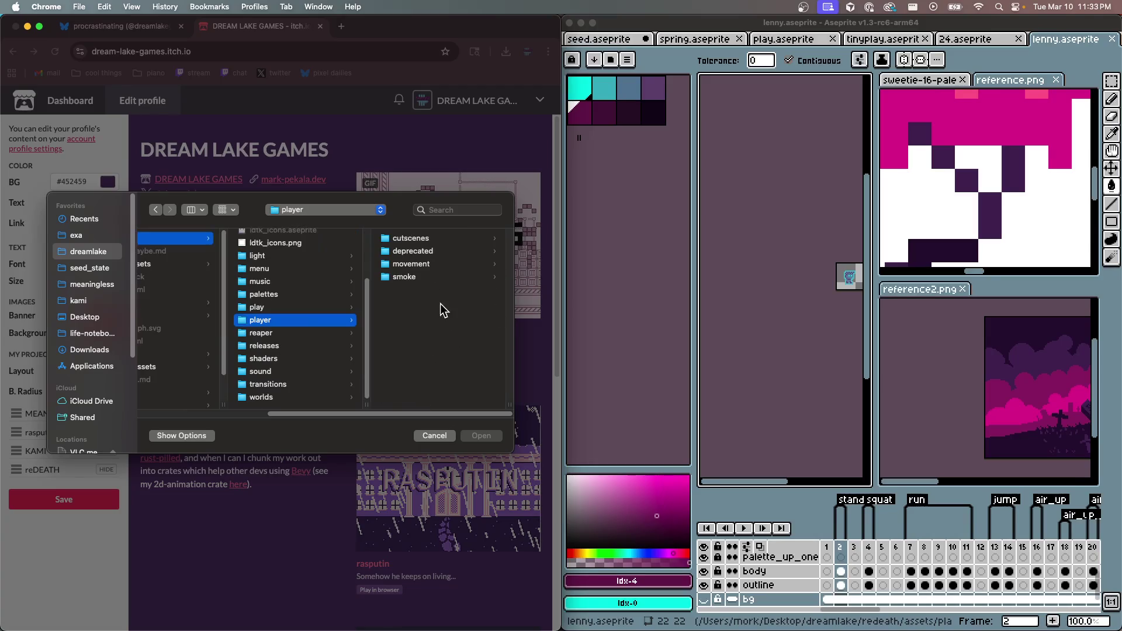
click(416, 265)
scroll(435, 345, down, 3)
click(435, 340)
click(492, 439)
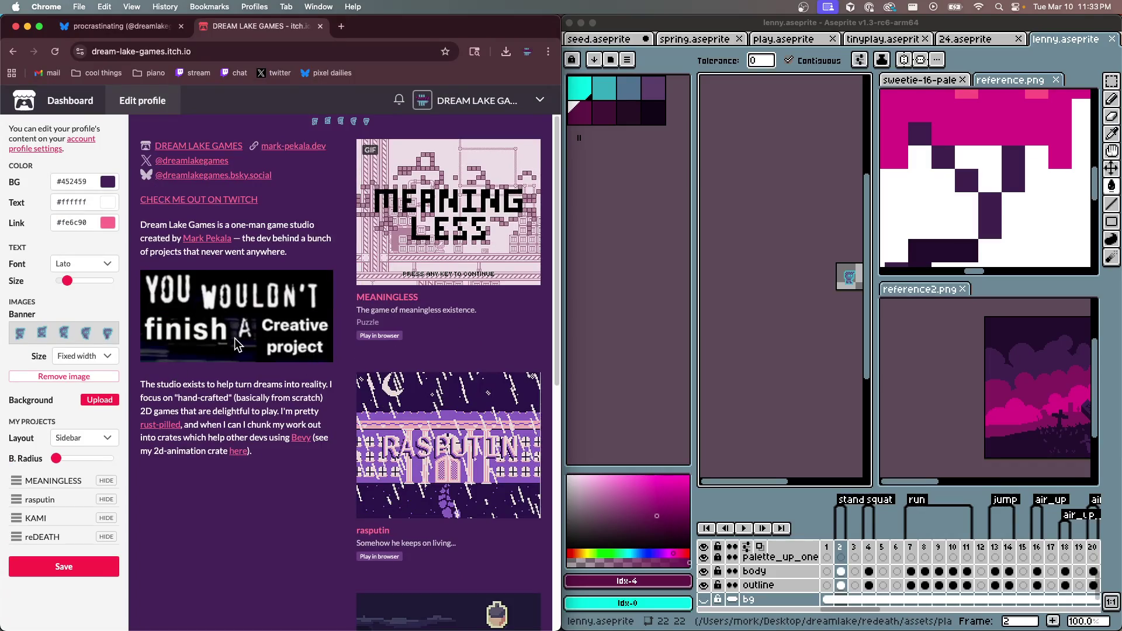
Set the banner size to Full width
click(78, 360)
click(79, 370)
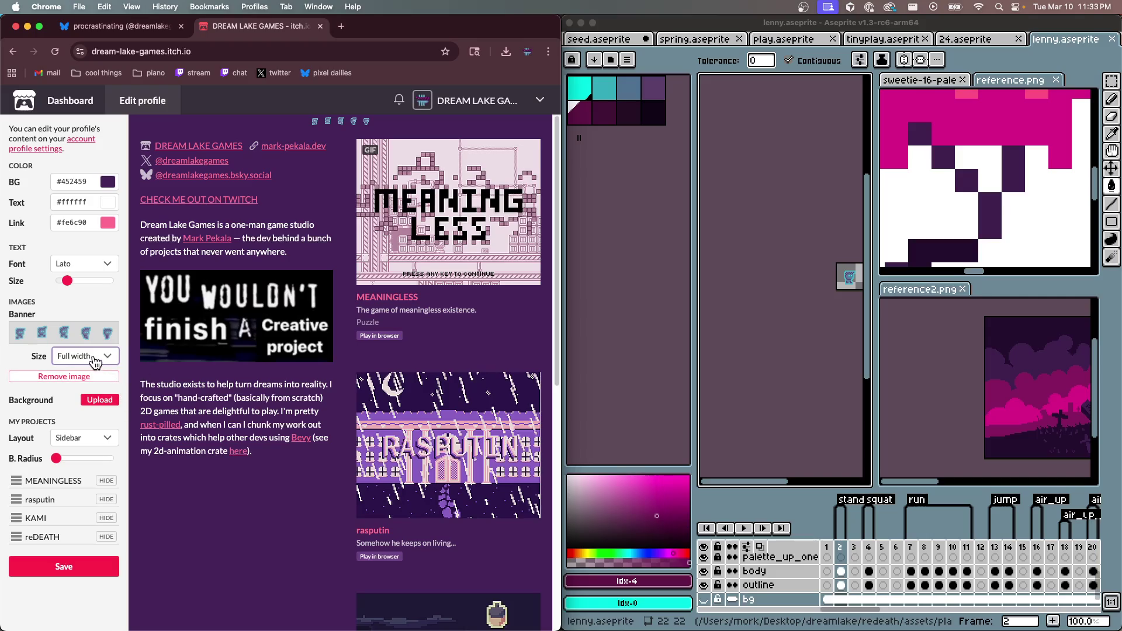
click(92, 359)
click(29, 359)
Open the account settings and scroll down to the profile page text
click(739, 401)
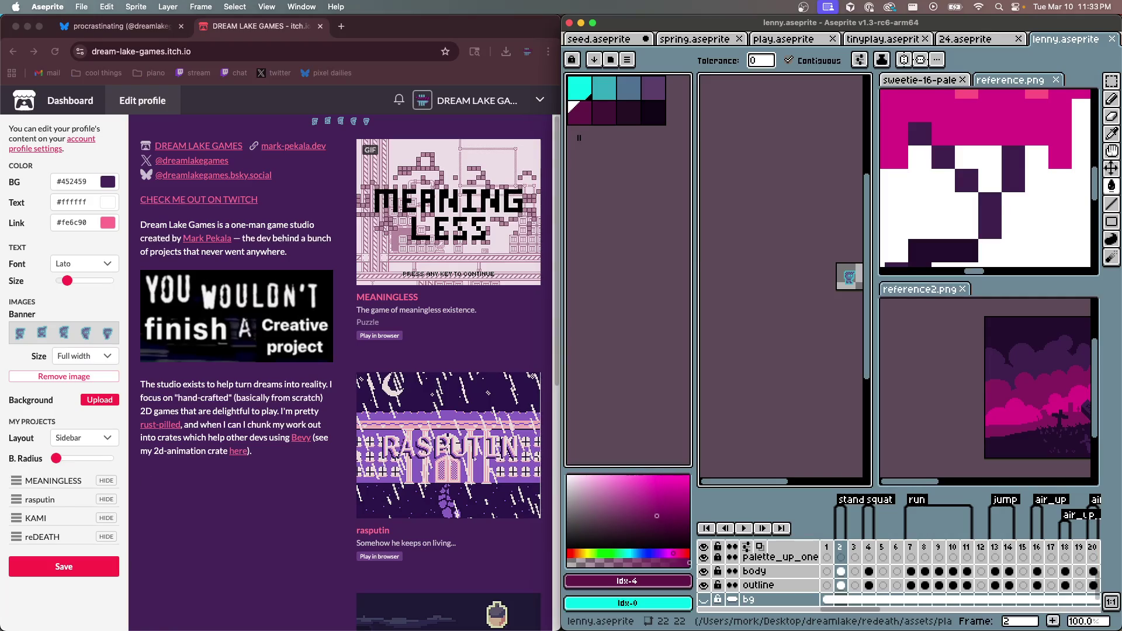
key(super+Tab)
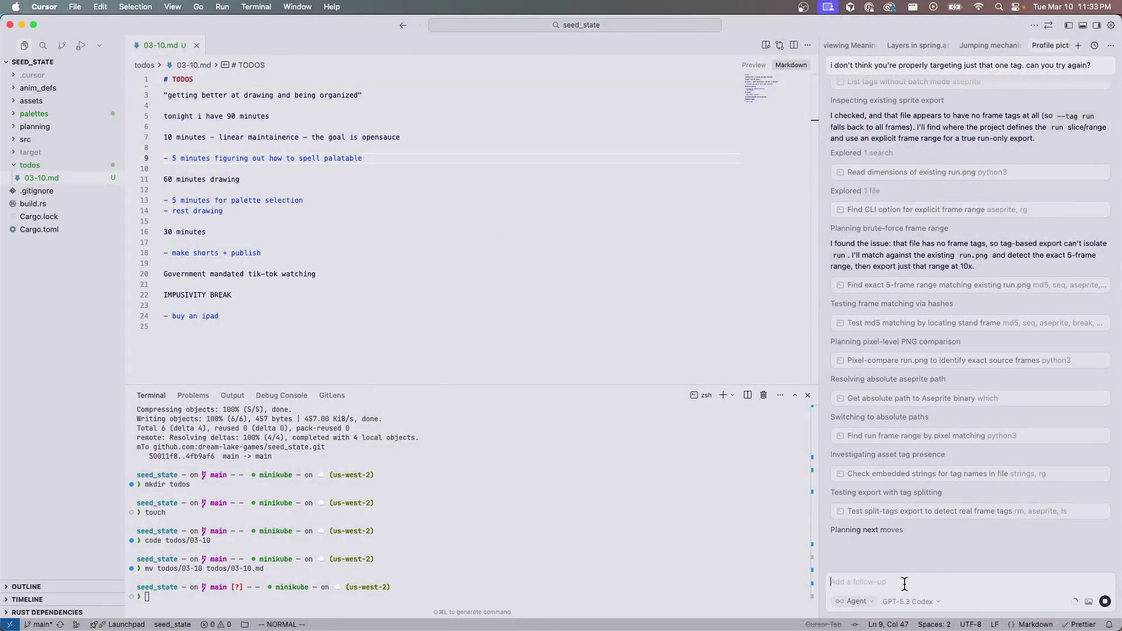
key(super+Tab)
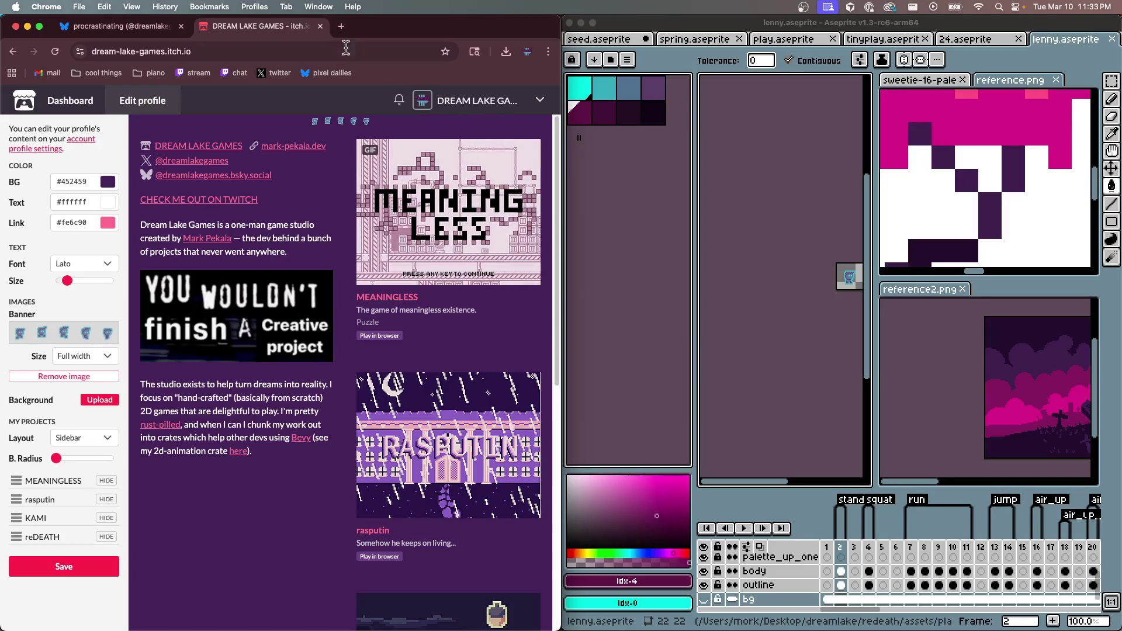
click(153, 101)
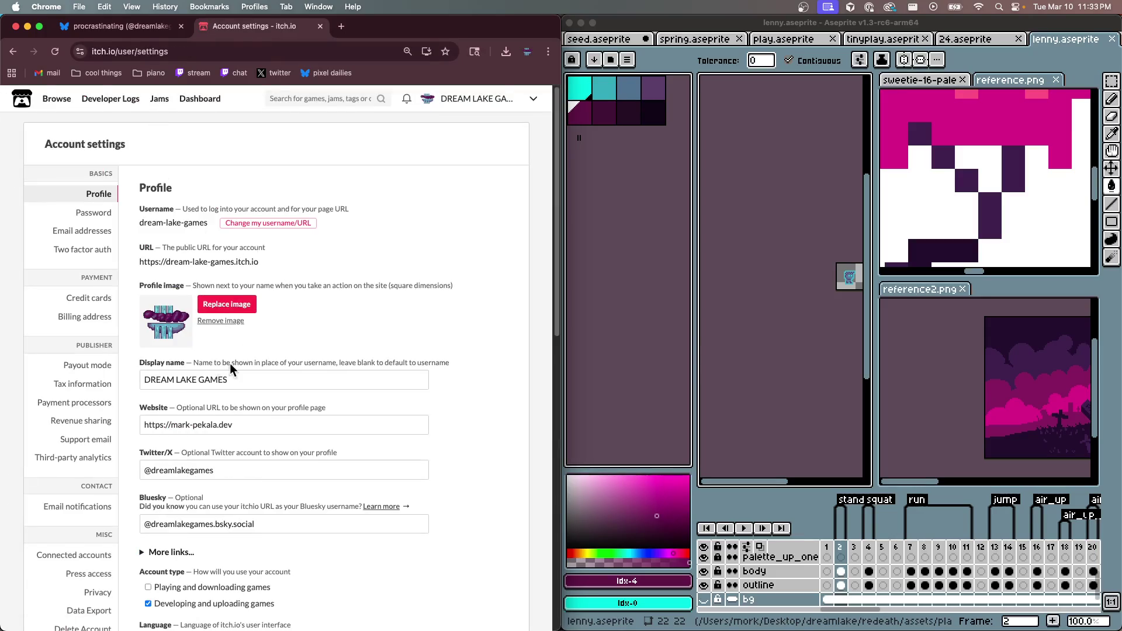
scroll(225, 380, down, 6)
scroll(225, 399, down, 5)
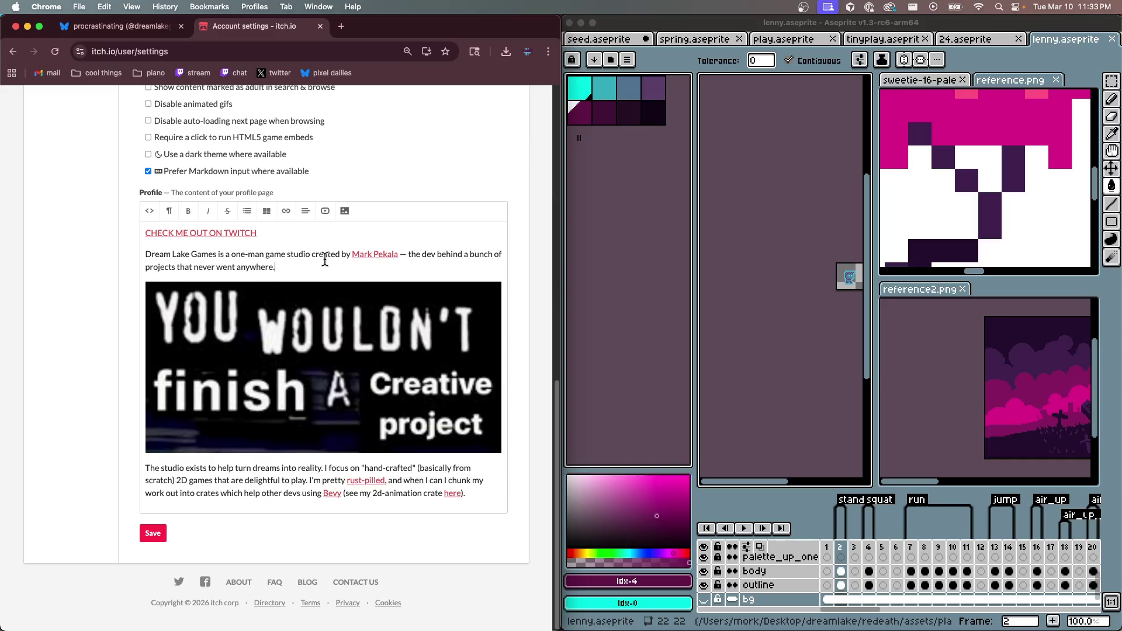
Rewrite the bio opening as 'Dream Lake Games is the dev behind…' and save
click(364, 253)
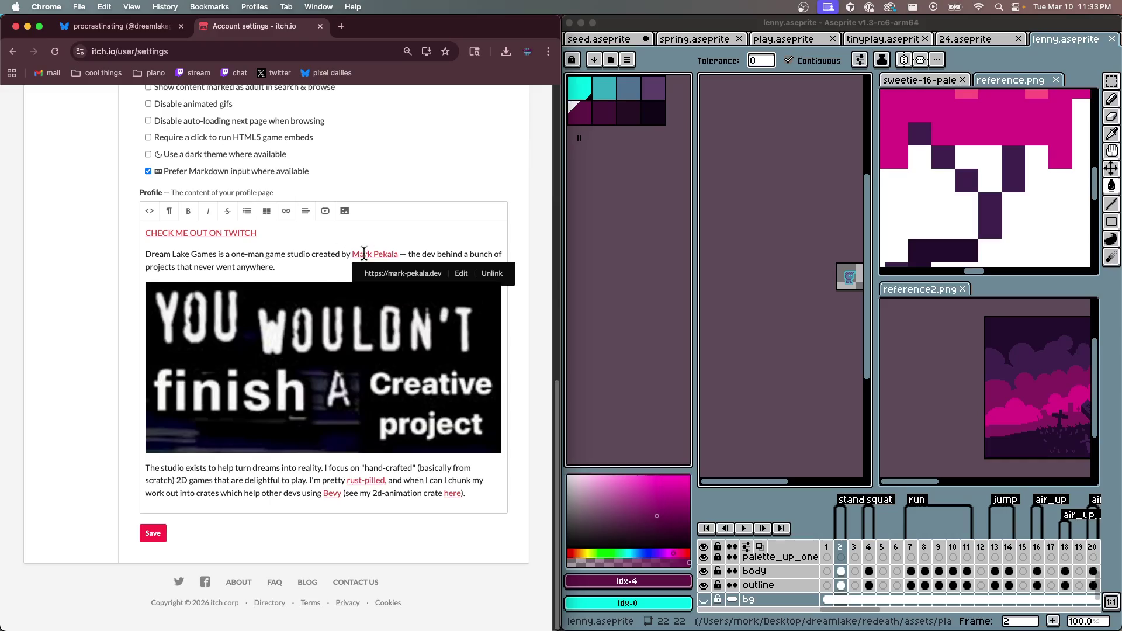
click(324, 255)
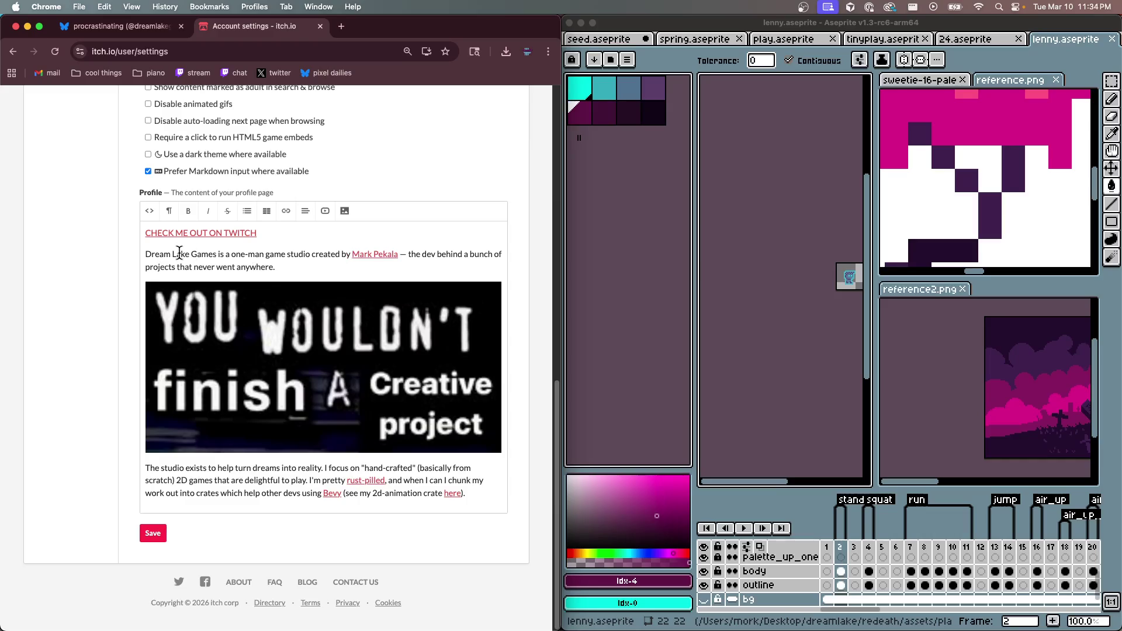
mouse_move(216, 254)
mouse_down()
mouse_move(415, 250)
mouse_move(399, 253)
mouse_up()
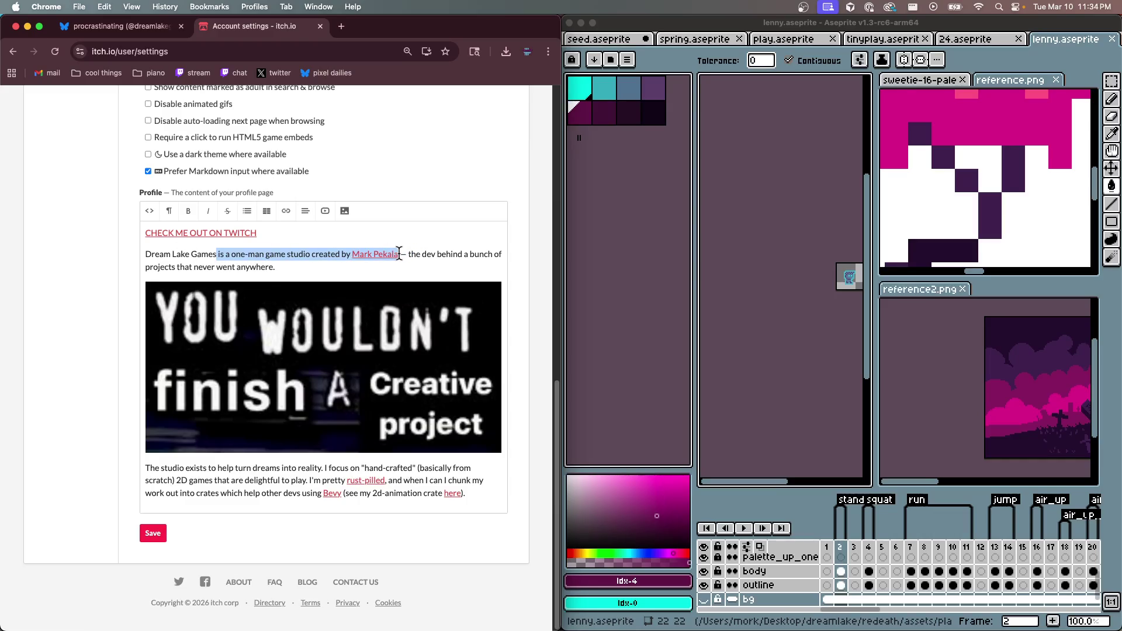
text(is)
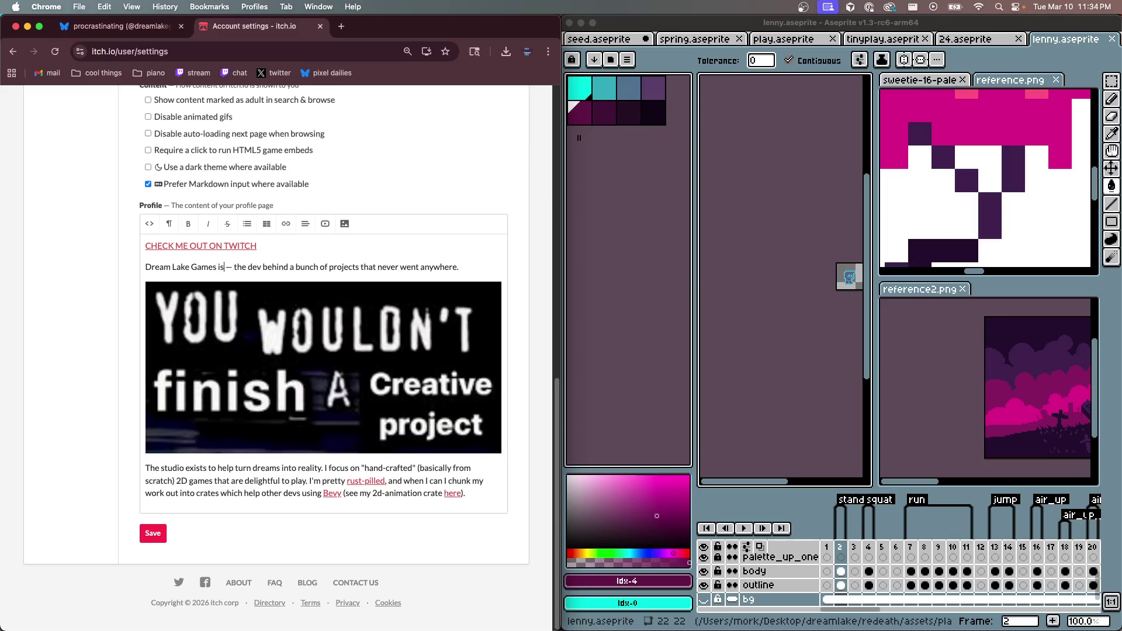
key(BackSpace)
key(BackSpace)
text(hidden)
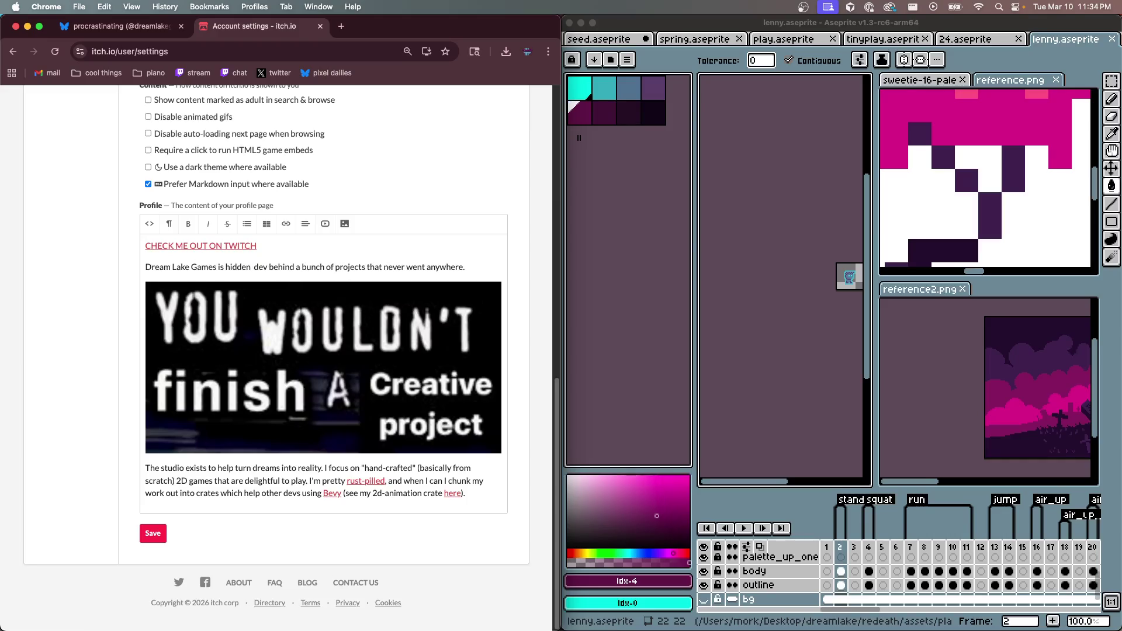
key(BackSpace)
key(BackSpace)
key(BackSpace)
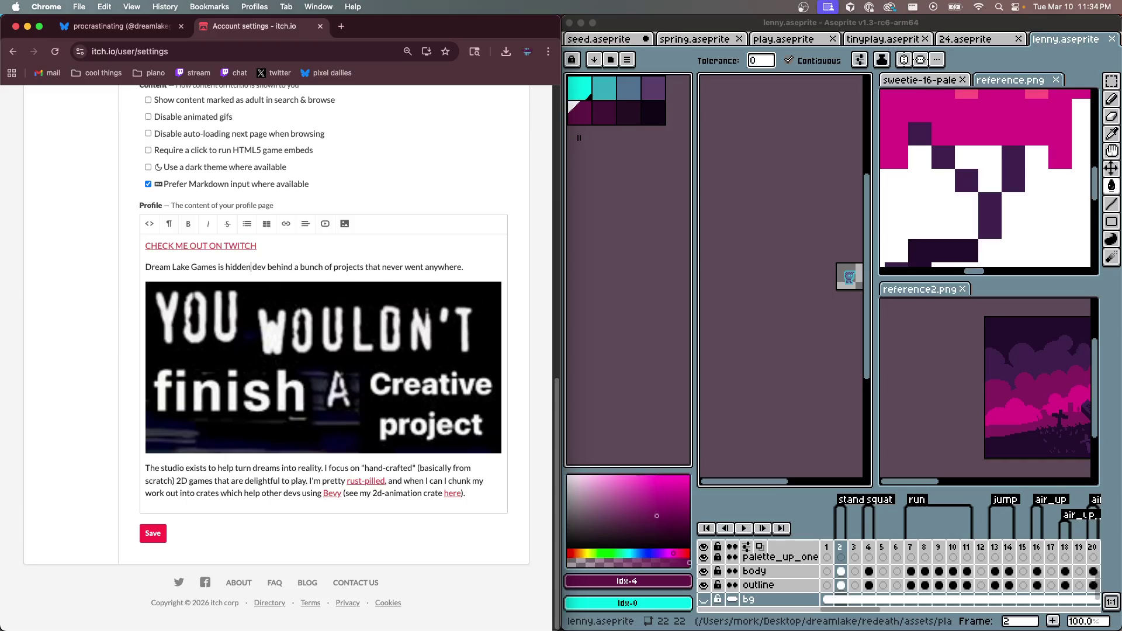
text(the)
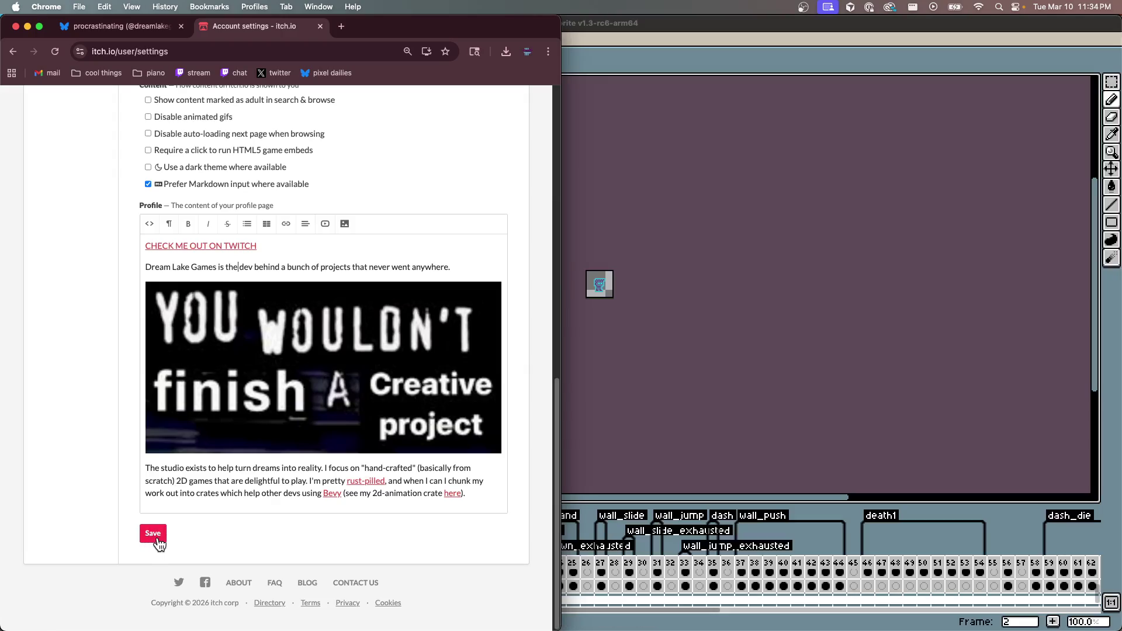
click(157, 541)
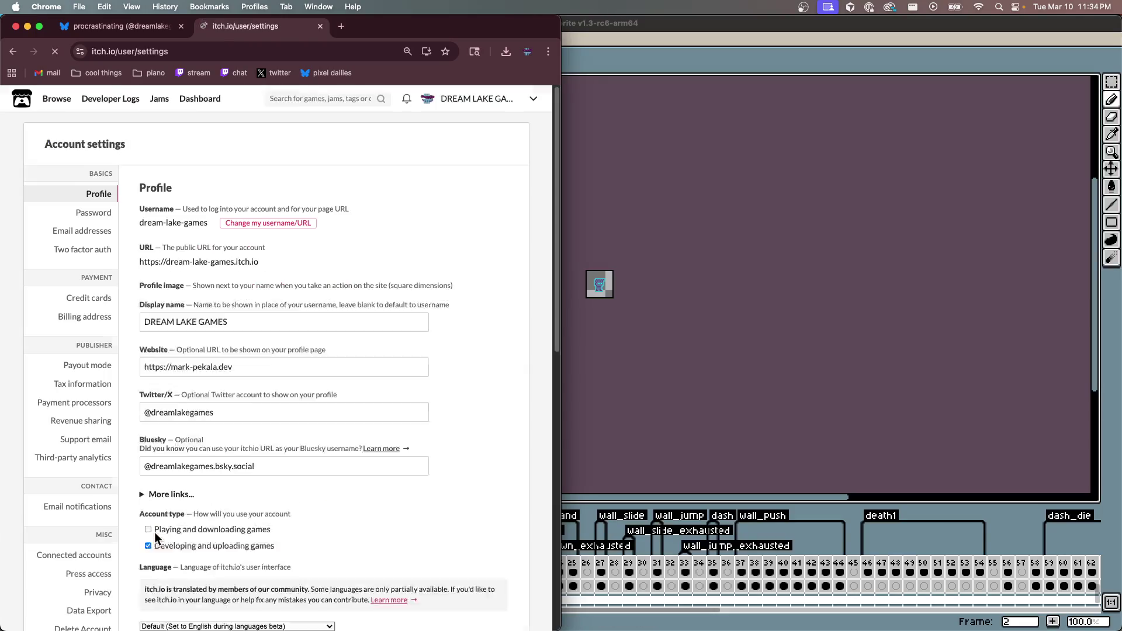
Replace the profile picture with the 240px pink tree image from the new logo folder
scroll(350, 350, down, 5)
scroll(370, 368, down, 3)
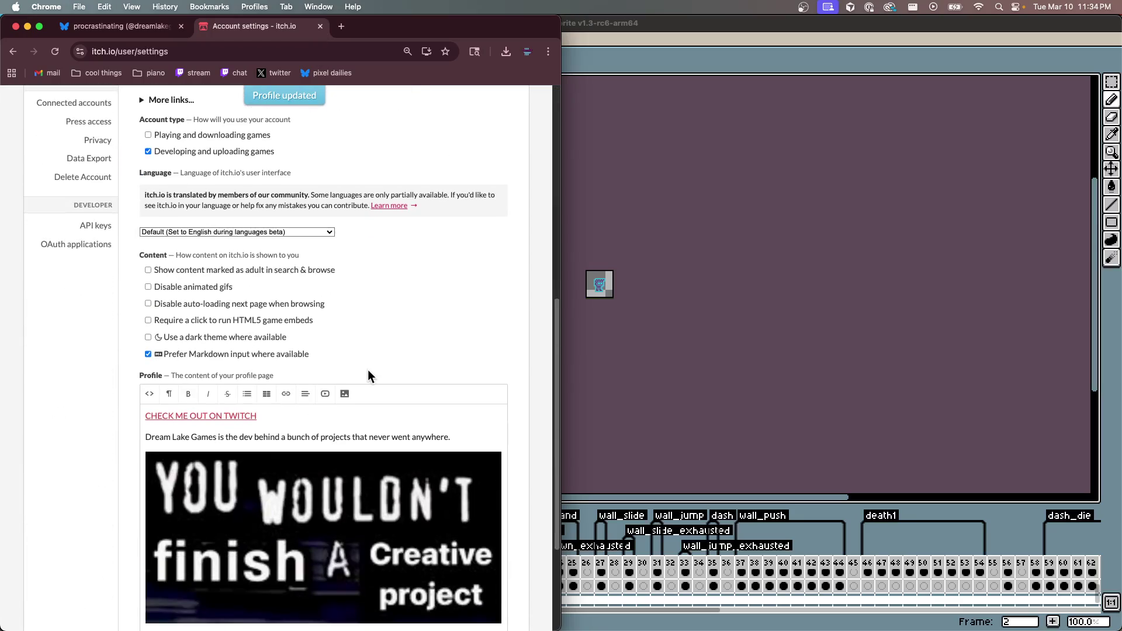
scroll(370, 370, up, 7)
click(222, 269)
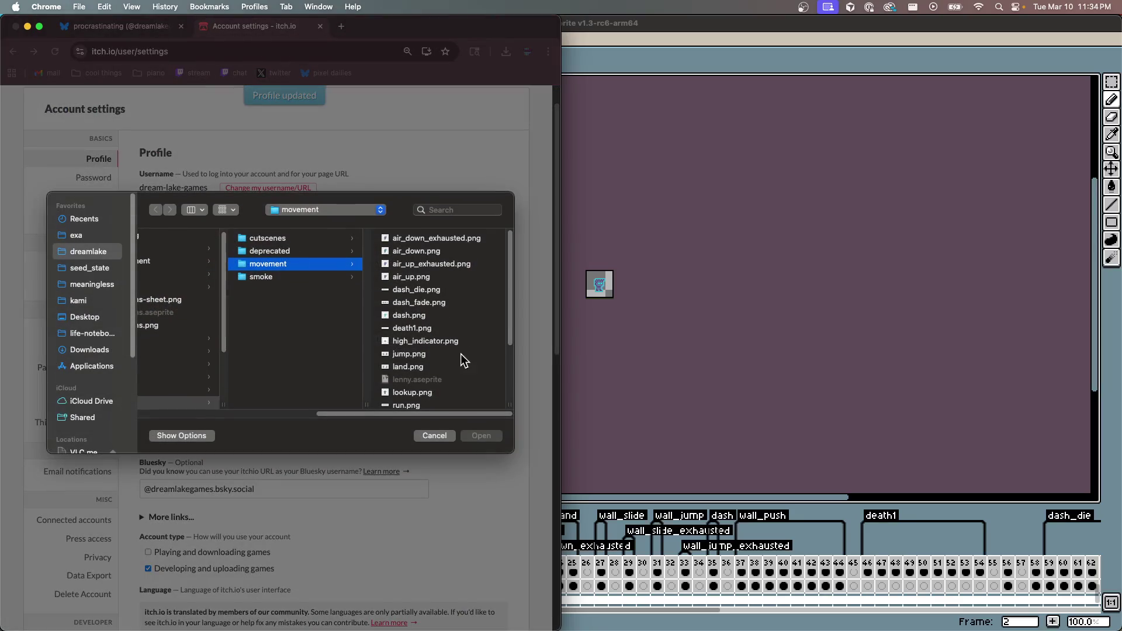
click(88, 251)
scroll(212, 362, down, 6)
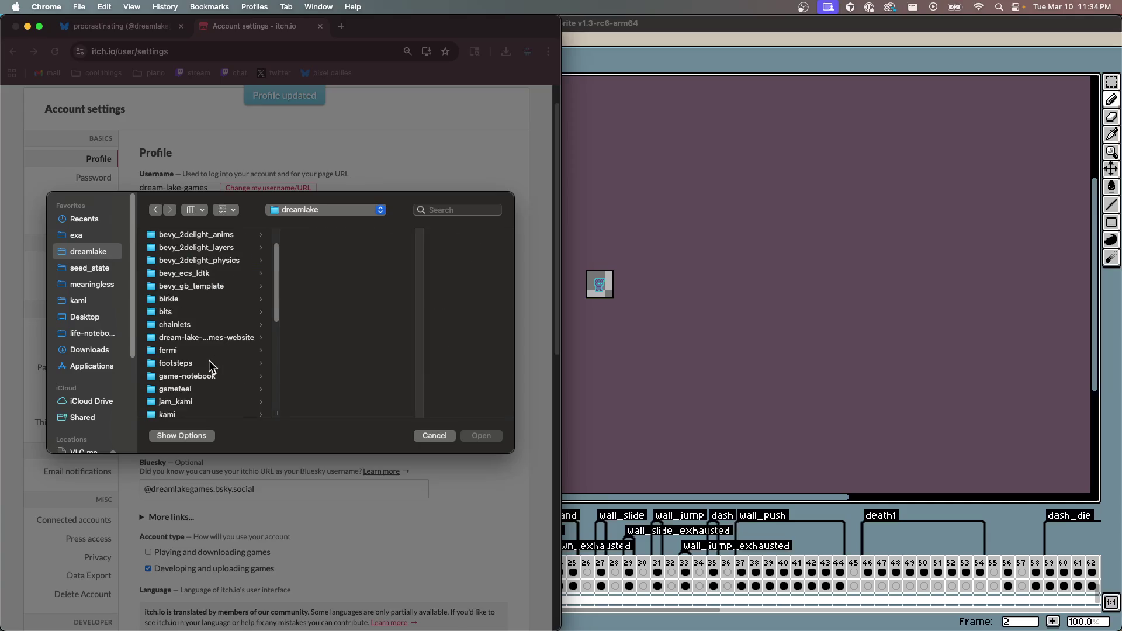
click(199, 368)
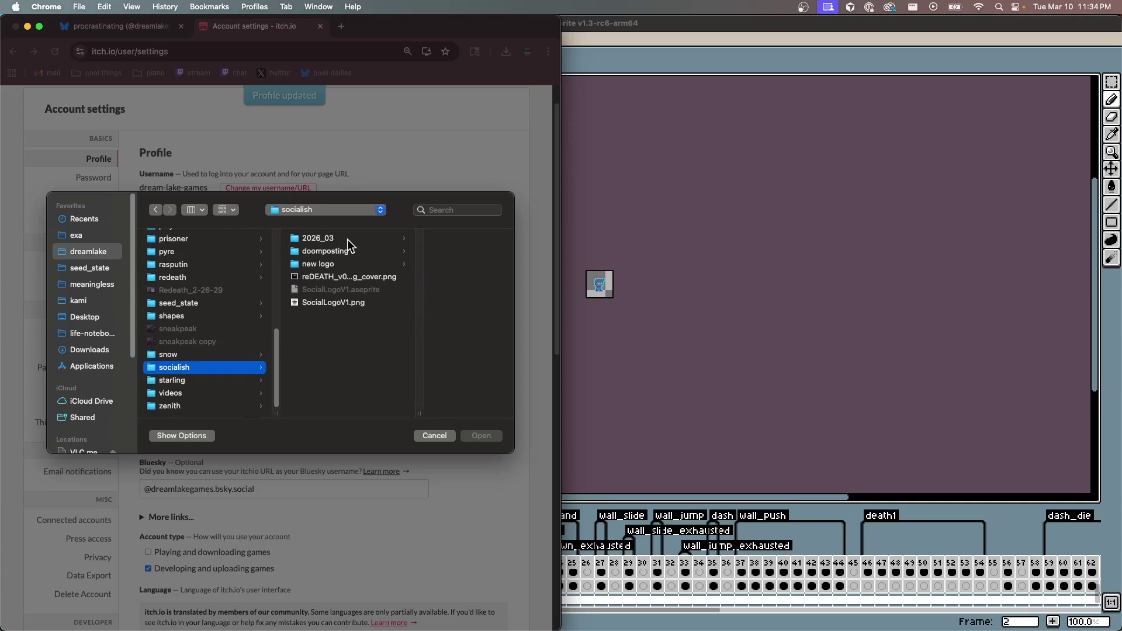
click(338, 264)
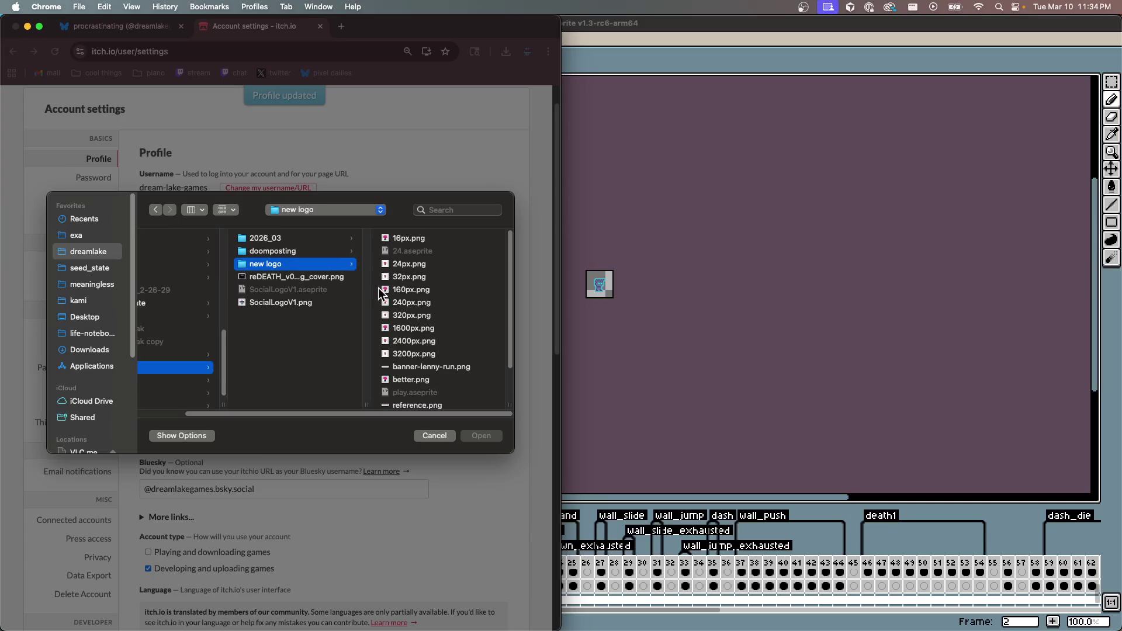
click(409, 303)
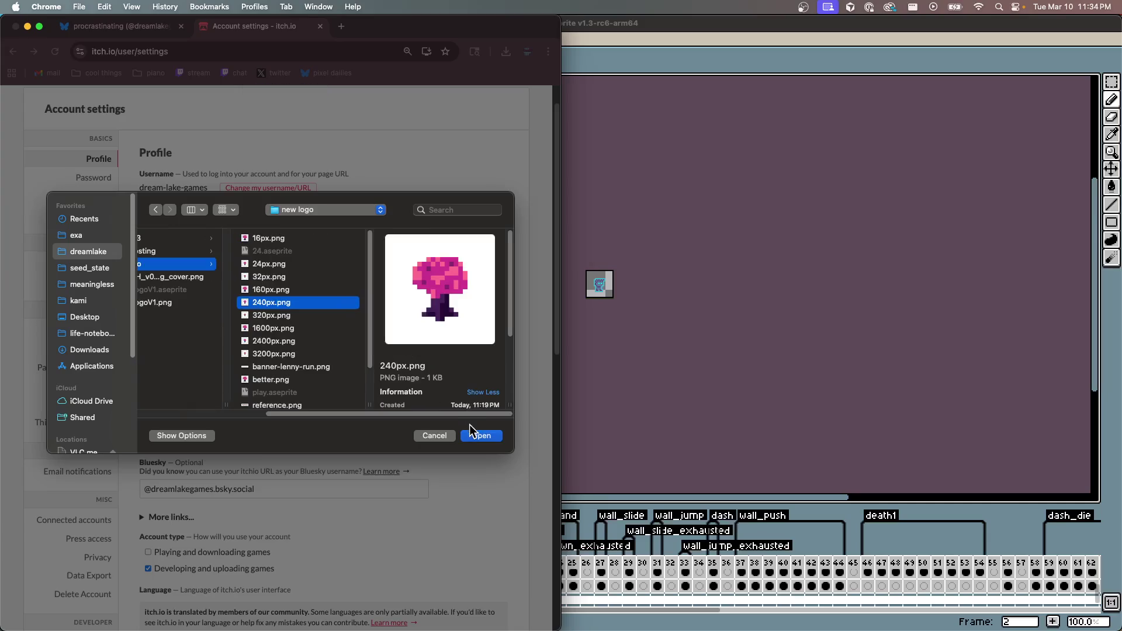
click(465, 442)
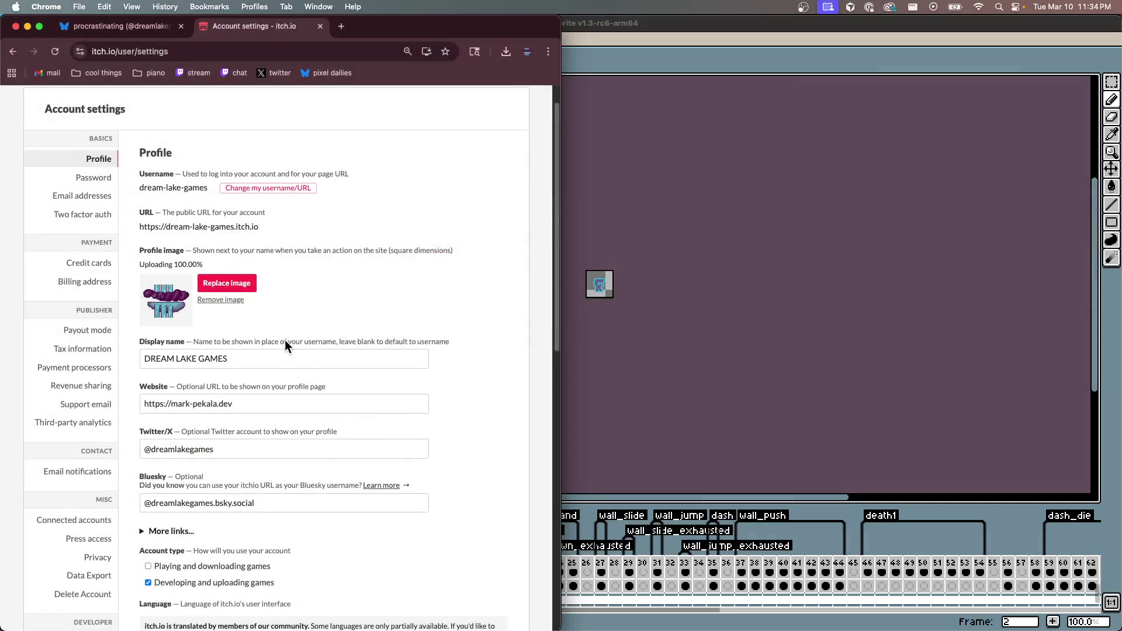
Save the profile settings and open the public Dream Lake Games profile page
scroll(287, 342, down, 5)
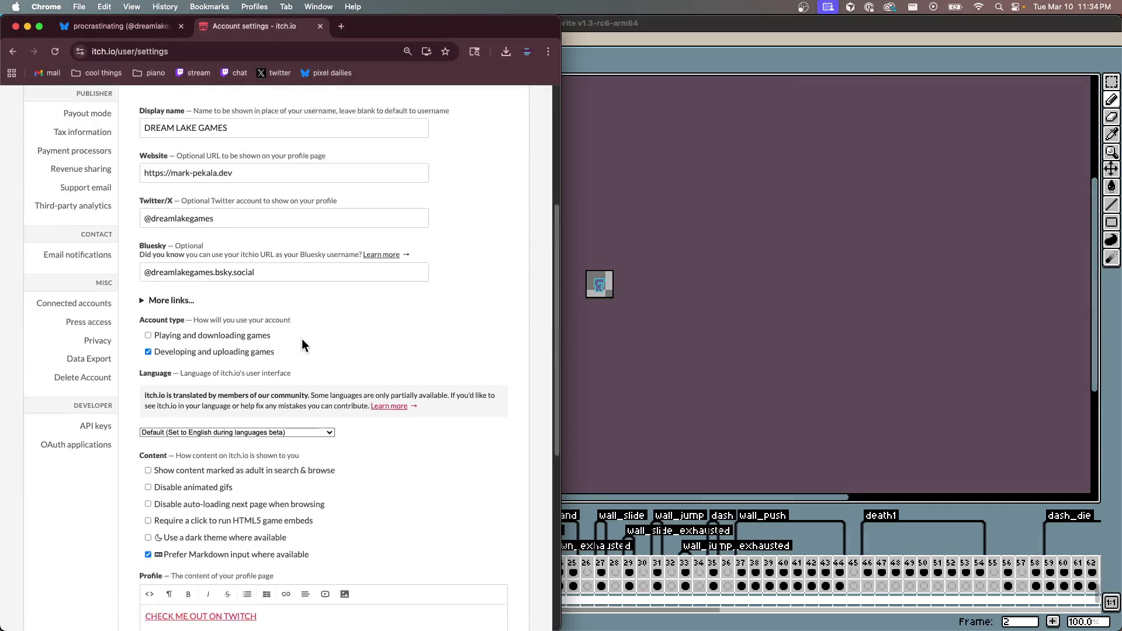
scroll(301, 349, down, 5)
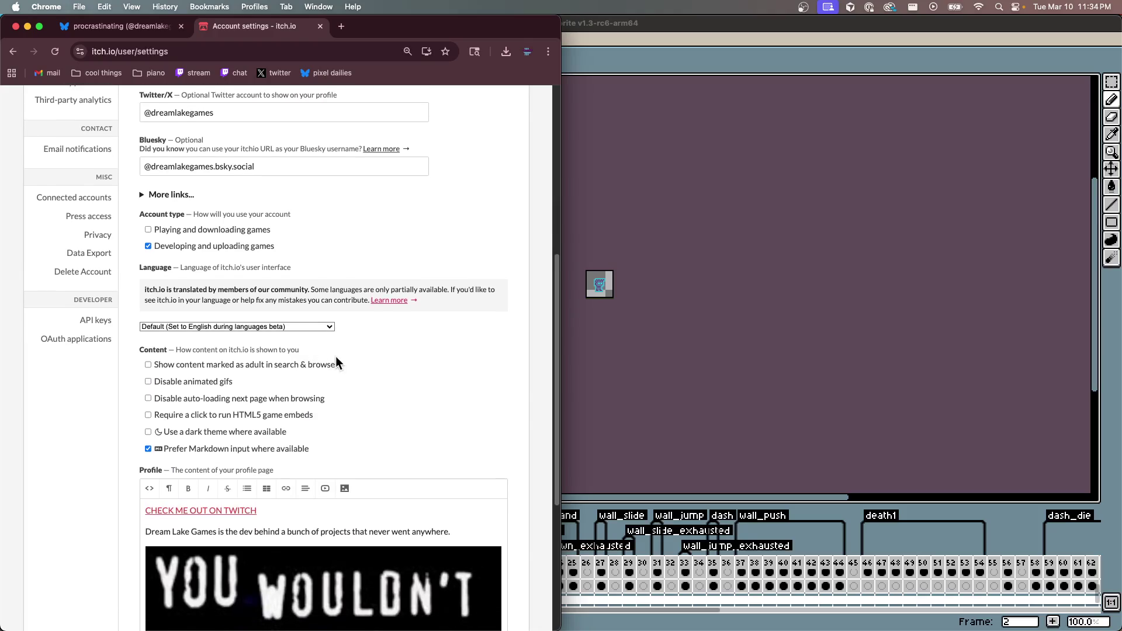
click(158, 533)
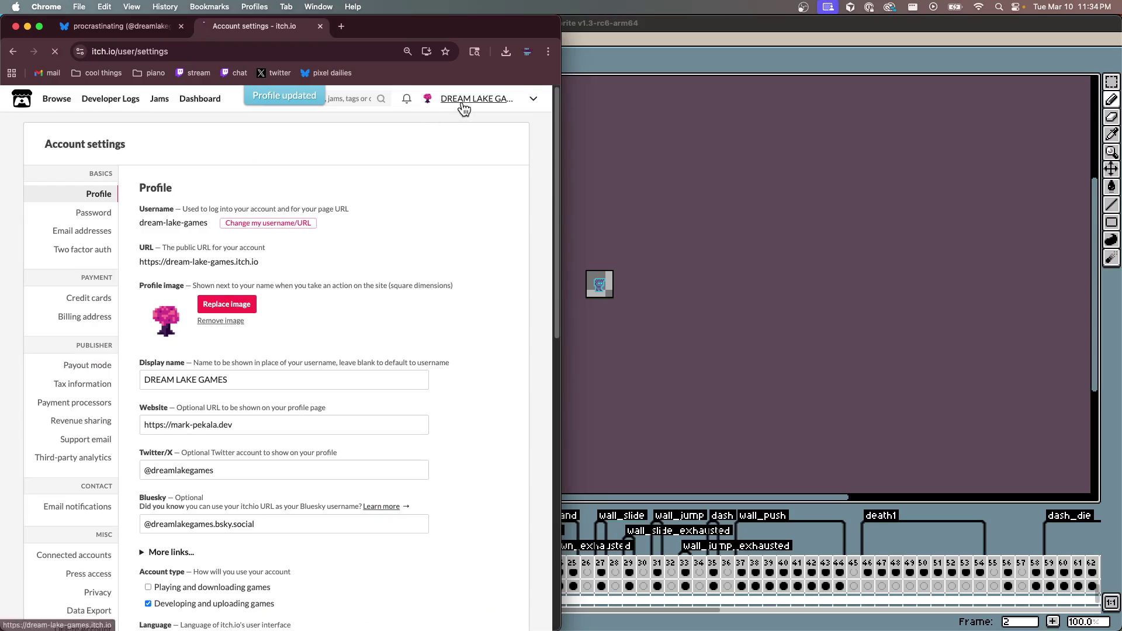
click(463, 107)
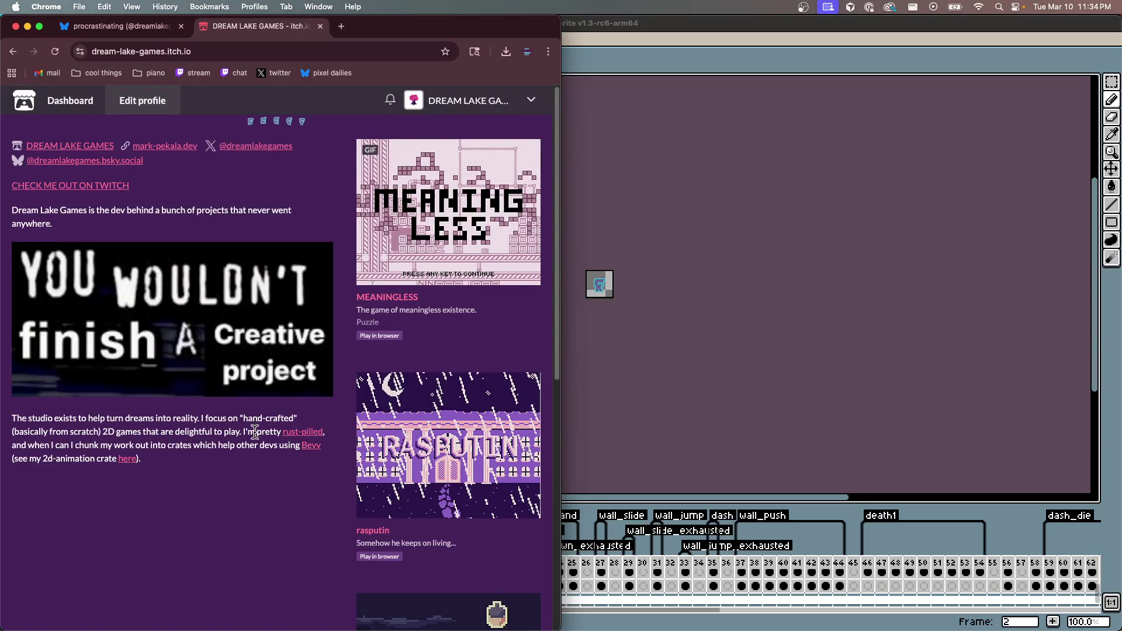
Paste the itch.io profile link on a new line after the Bluesky tagline
scroll(255, 431, down, 8)
scroll(255, 431, up, 8)
click(221, 53)
click(120, 25)
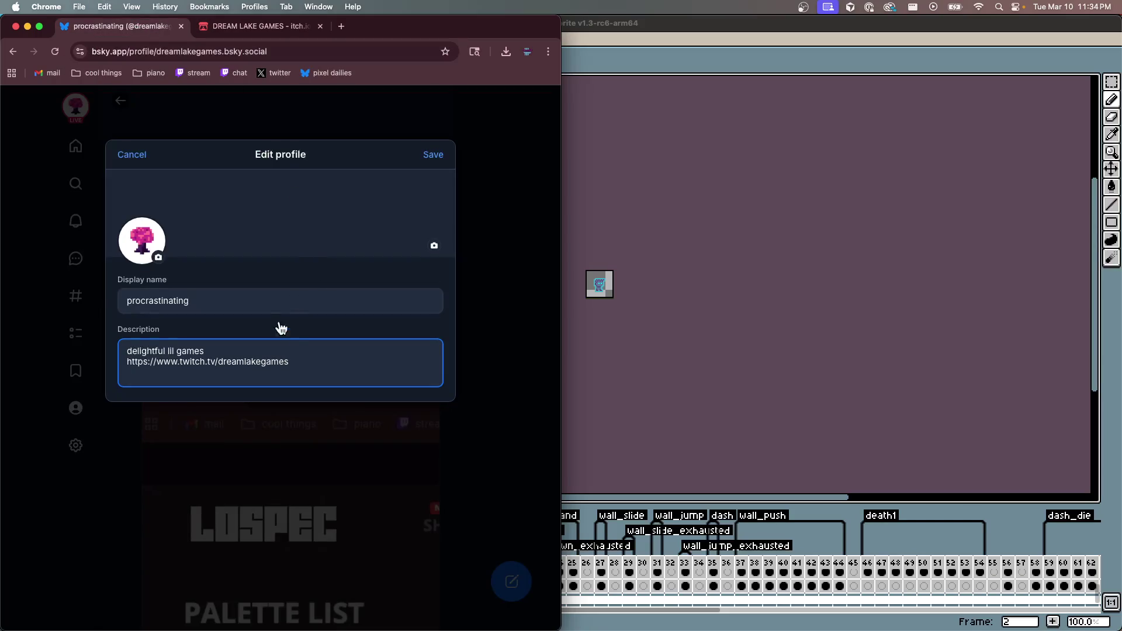
key(Return)
text(https://dream-lake-games.itch.io/)
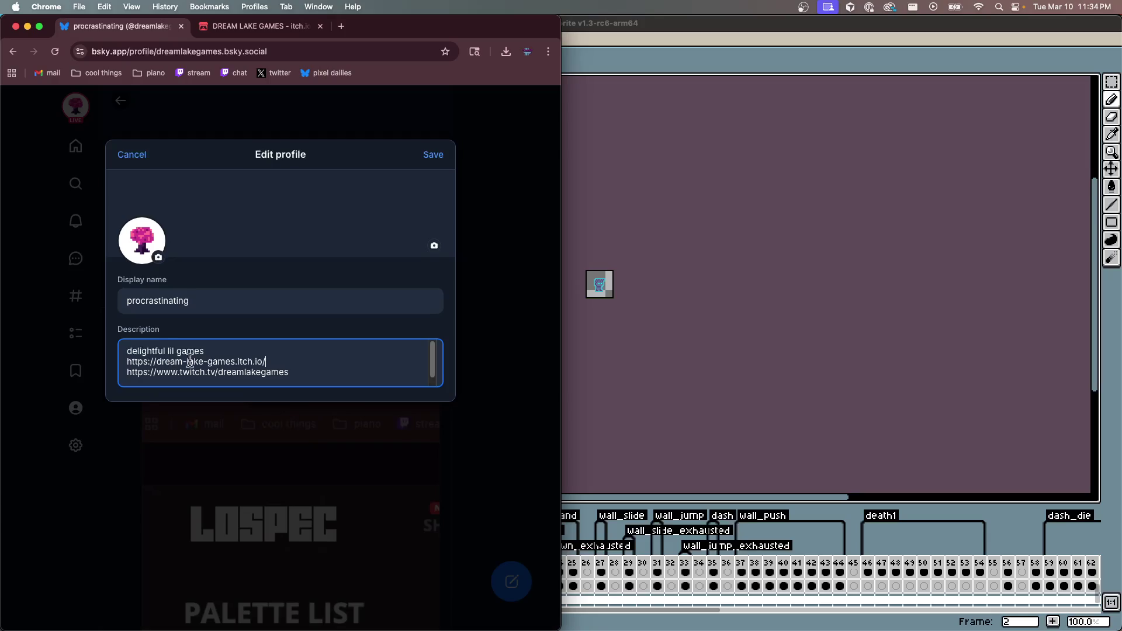
Tidy the description's trailing blank lines and search 'github dream lake games' in a new tab
scroll(278, 372, down, 1)
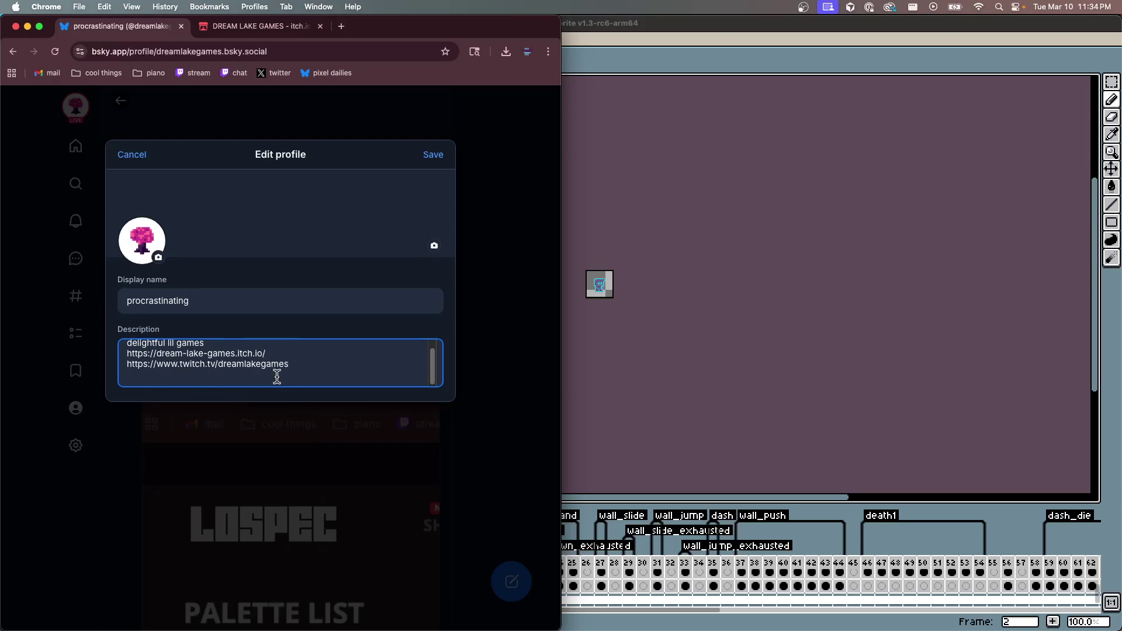
key(BackSpace)
key(Return)
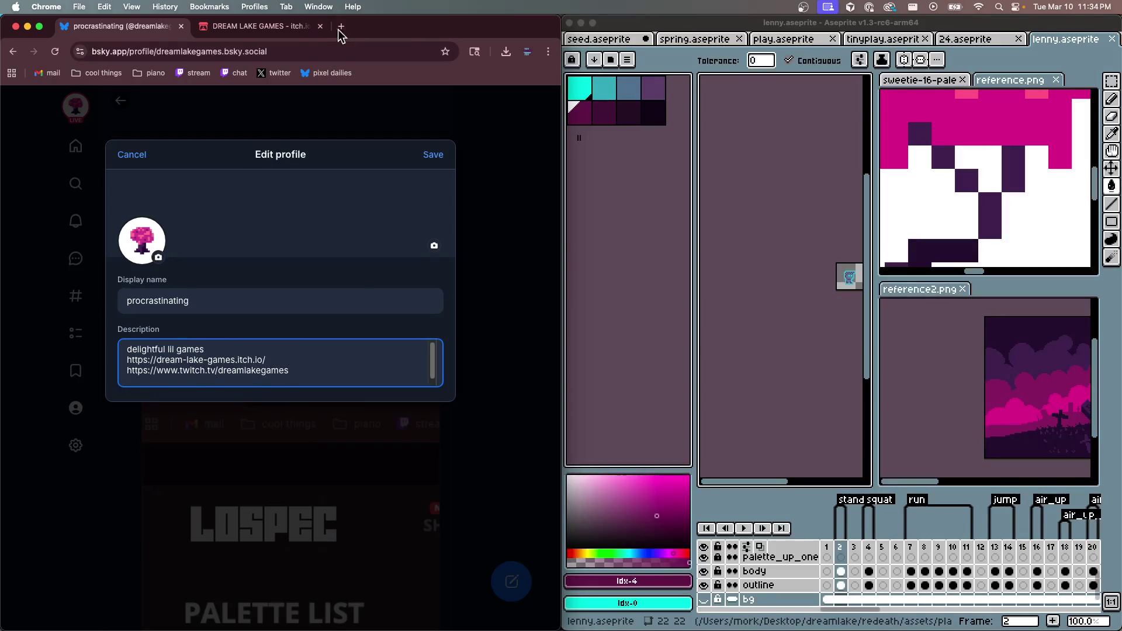
click(342, 27)
text(github )
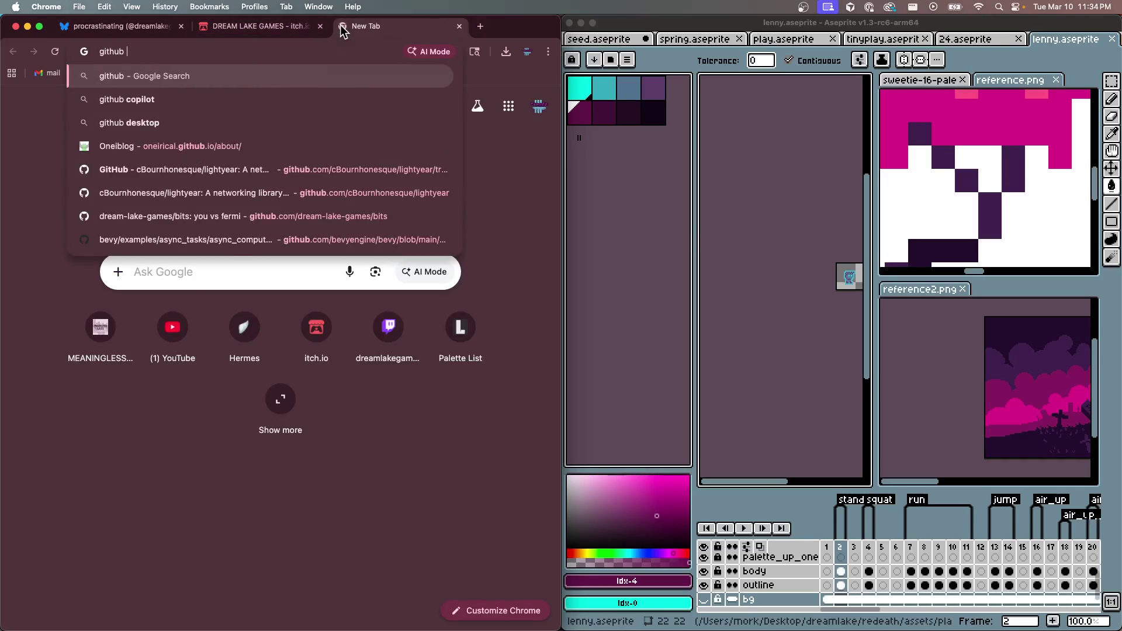
text(dream lake games)
Open the dream-lake-games GitHub organization and set its profile picture to 240px.png
key(Return)
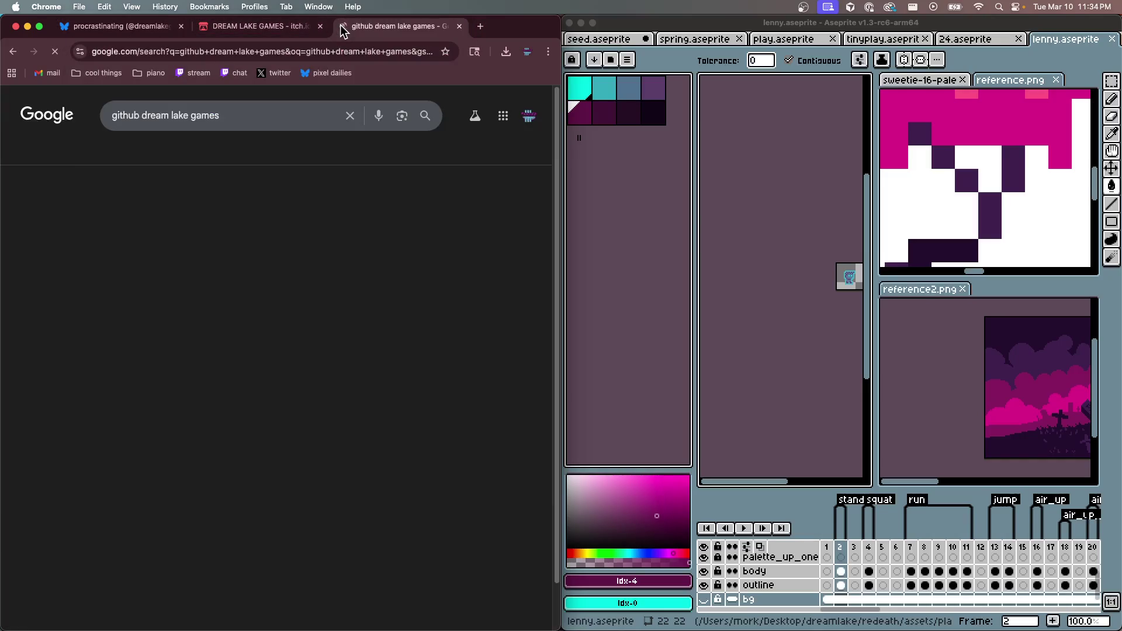
click(88, 218)
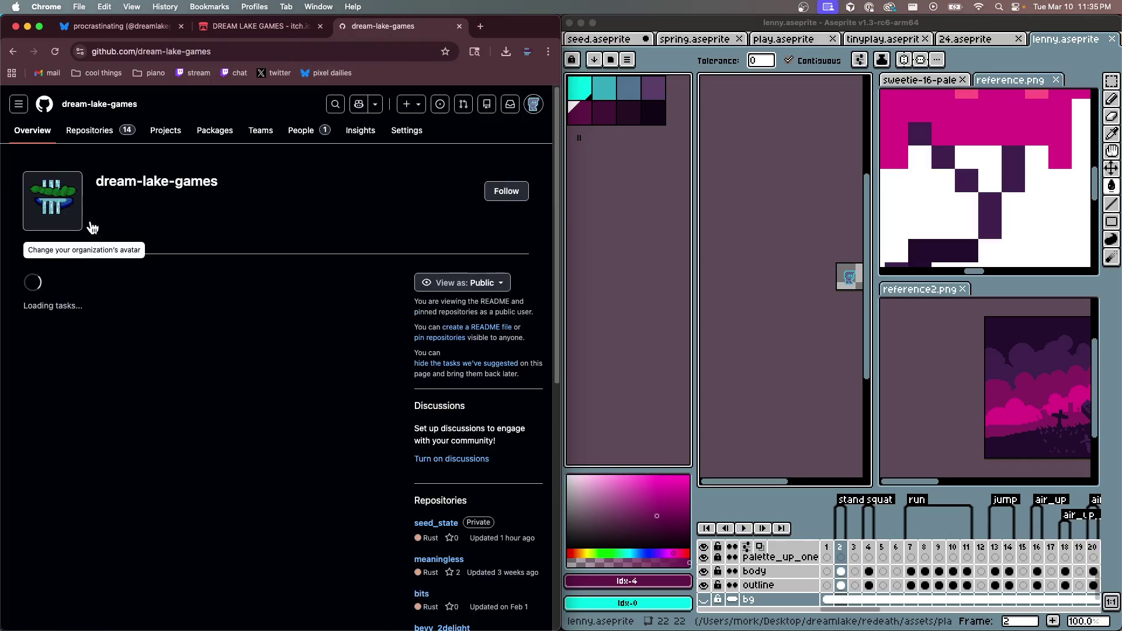
click(61, 221)
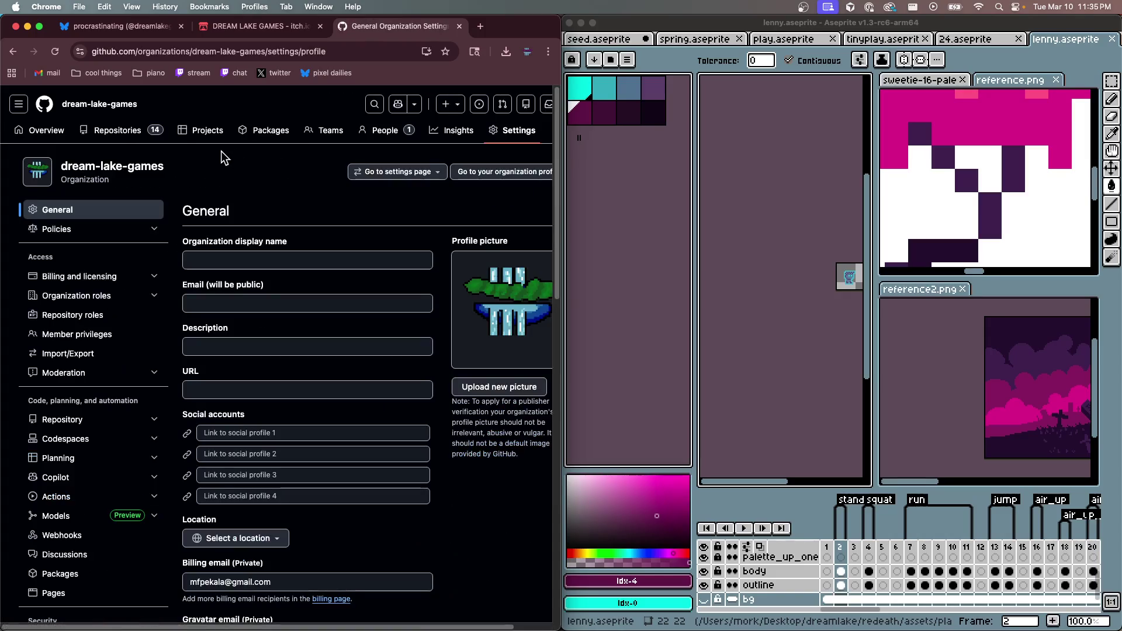
click(483, 384)
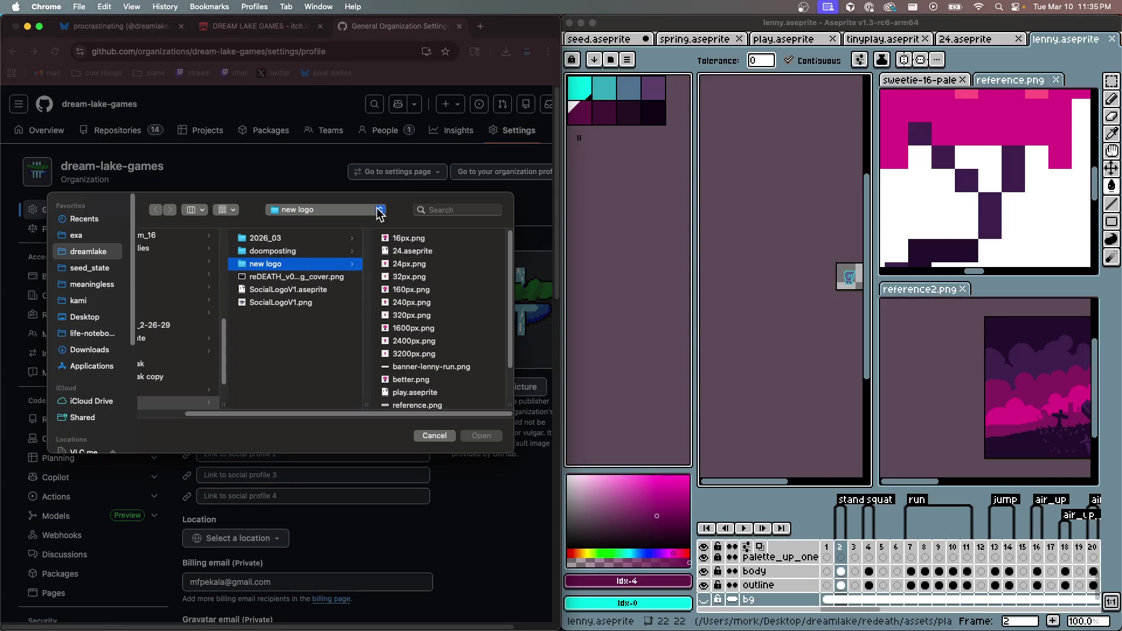
click(412, 303)
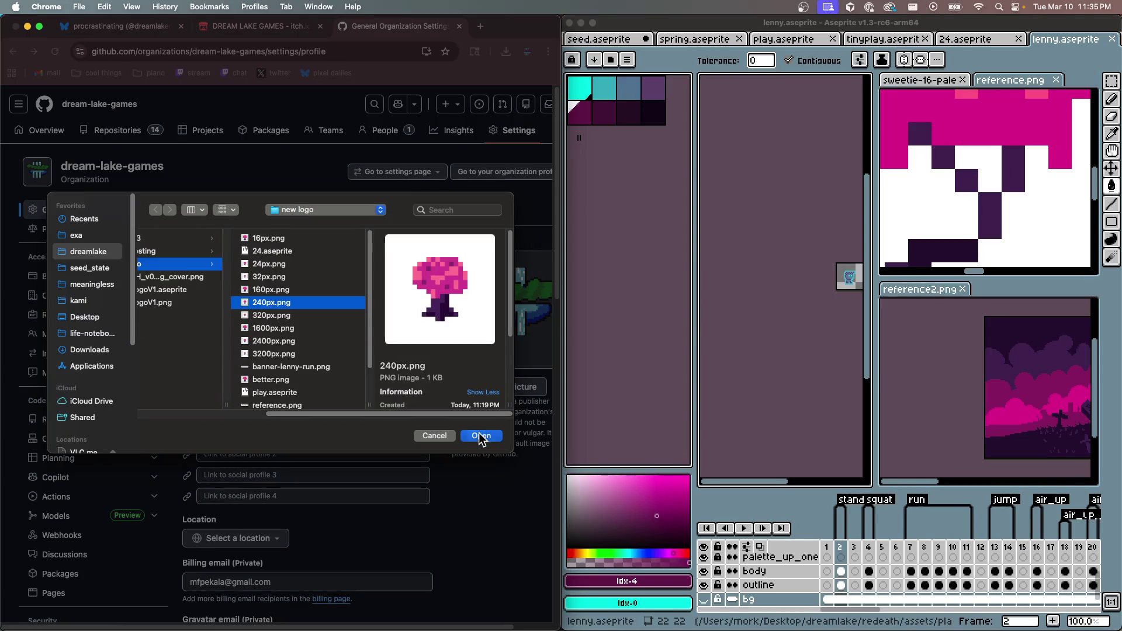
click(480, 436)
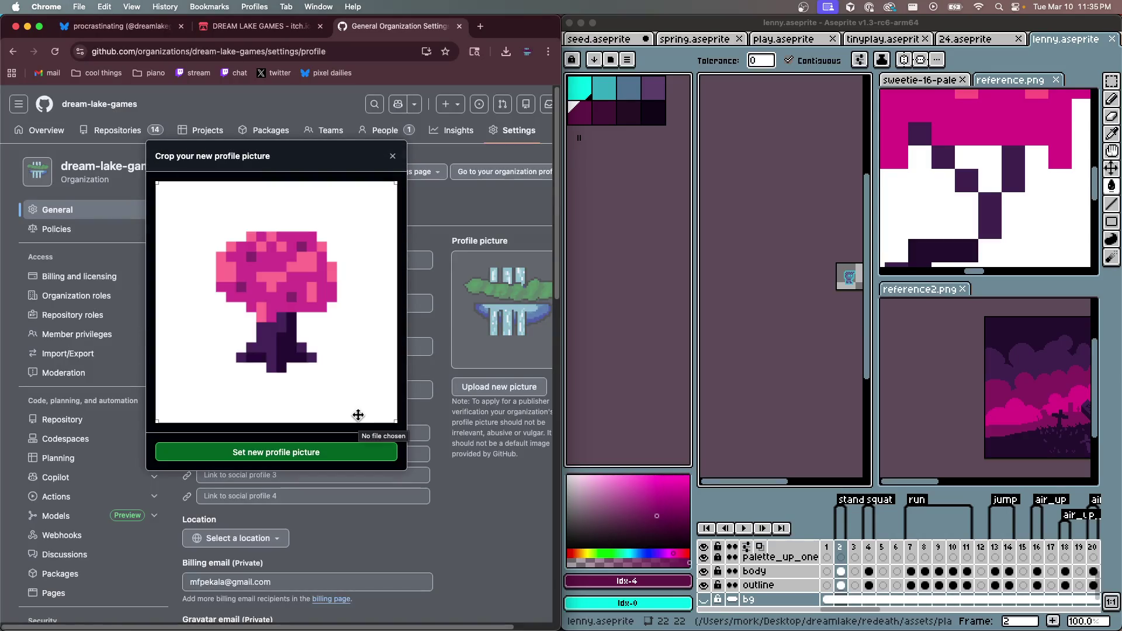
click(328, 453)
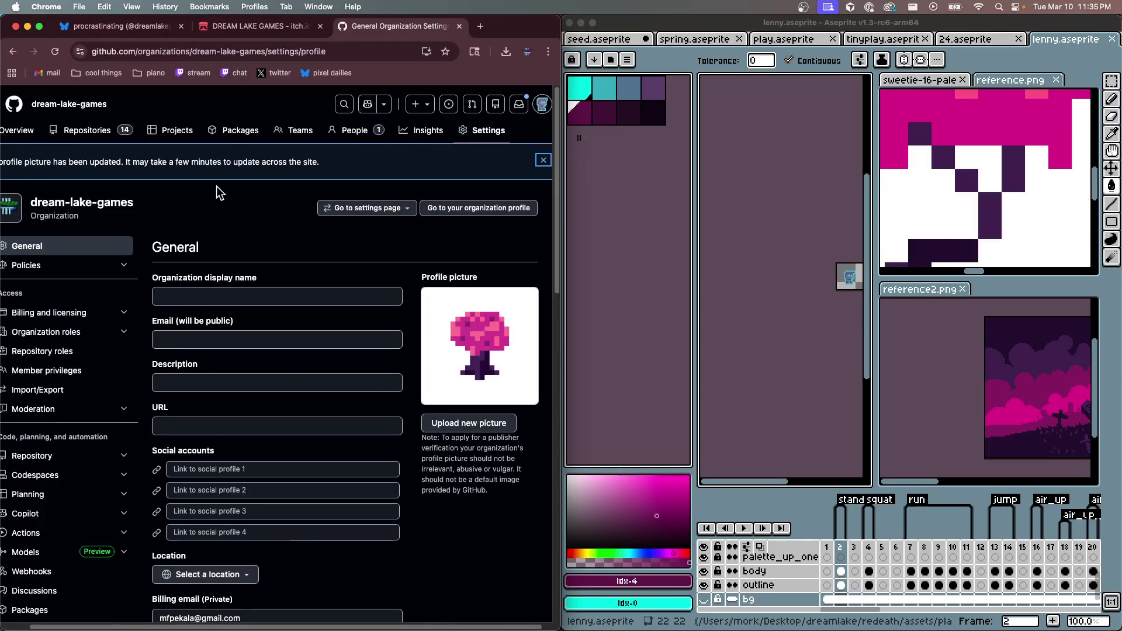
scroll(233, 210, down, 2)
Retype the organization display name in capitals as DREAM LAKE GAMES
click(224, 191)
text(dreamlake)
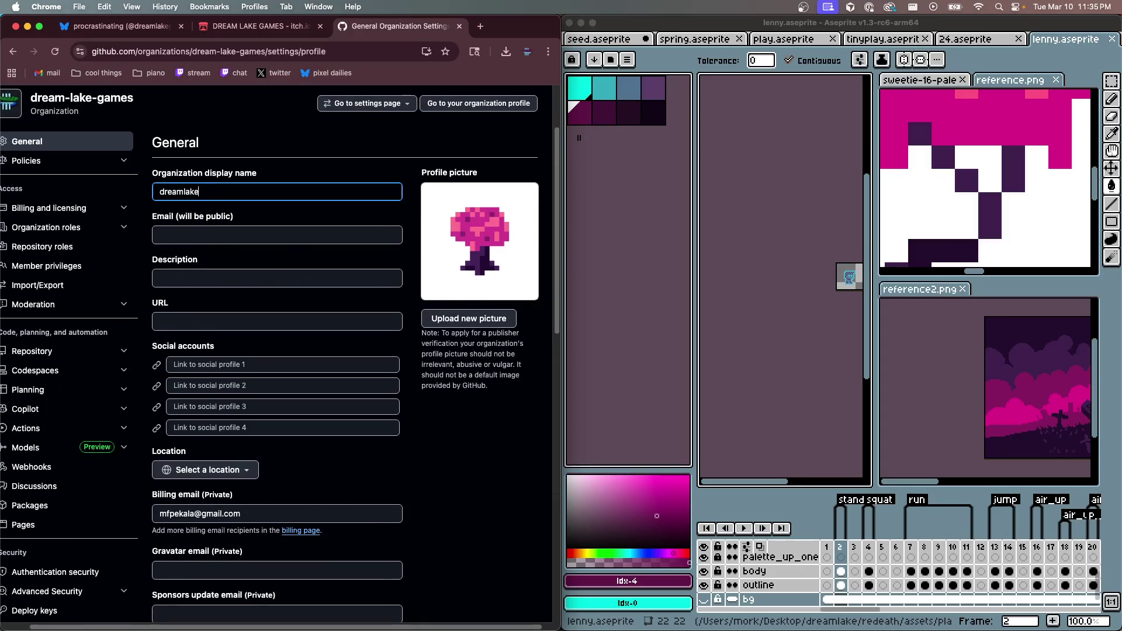
key(super+a)
text(d)
key(super+a)
text(DRA)
Fill in the public email from autofill and the description 'lil studio makin delightful games'
click(214, 239)
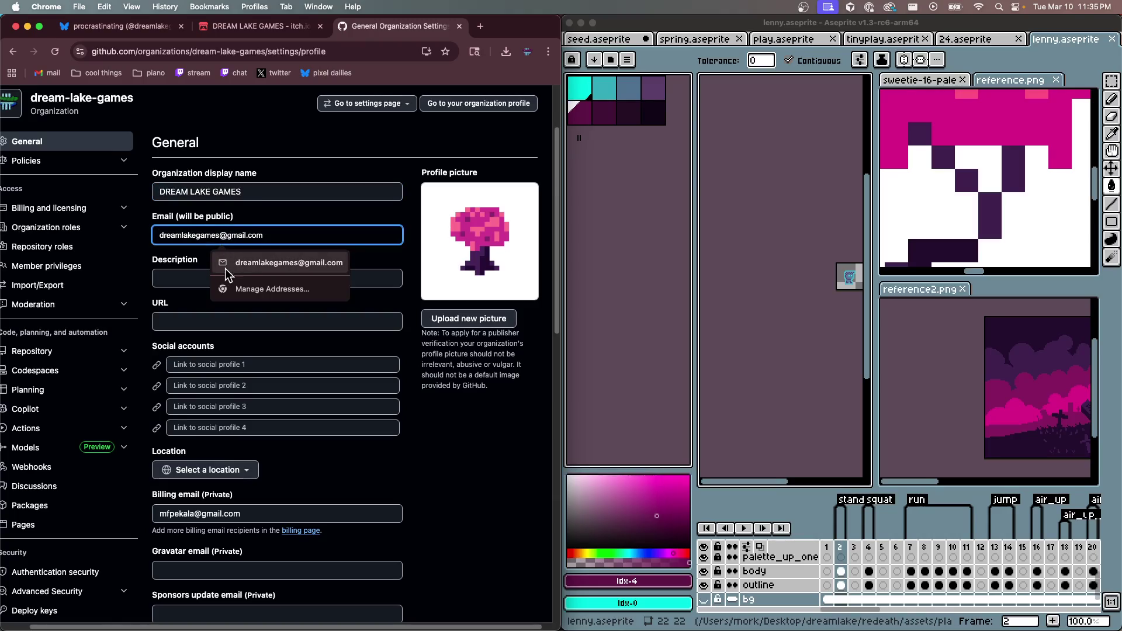
click(231, 267)
click(200, 263)
click(194, 278)
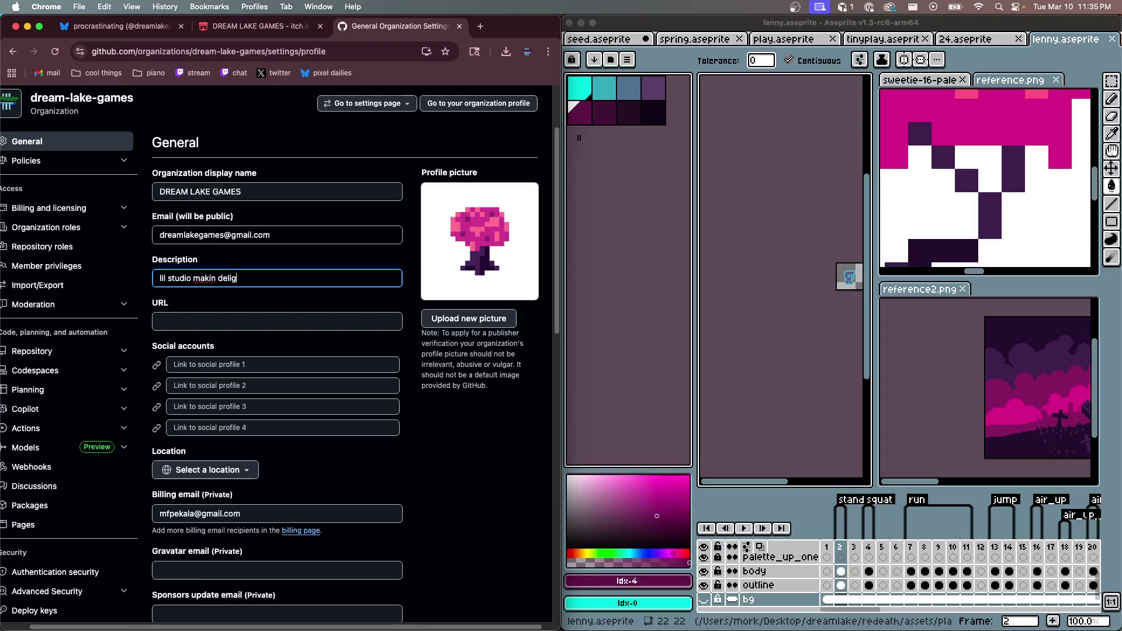
click(183, 323)
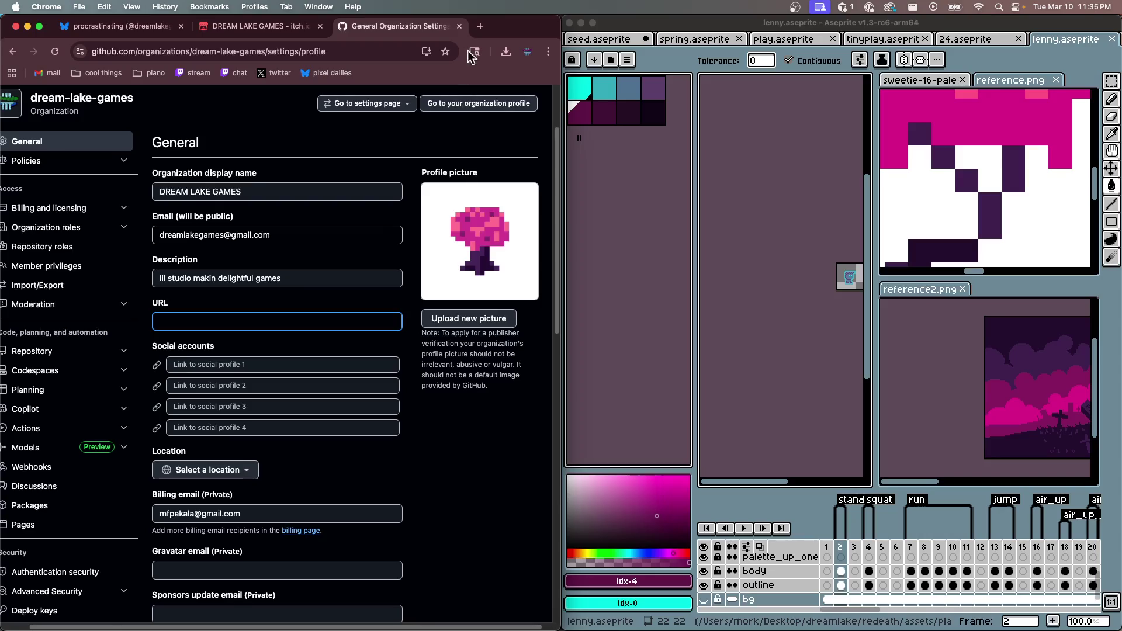
Go to the suggested itch.io page in a new tab
click(480, 26)
text(tw)
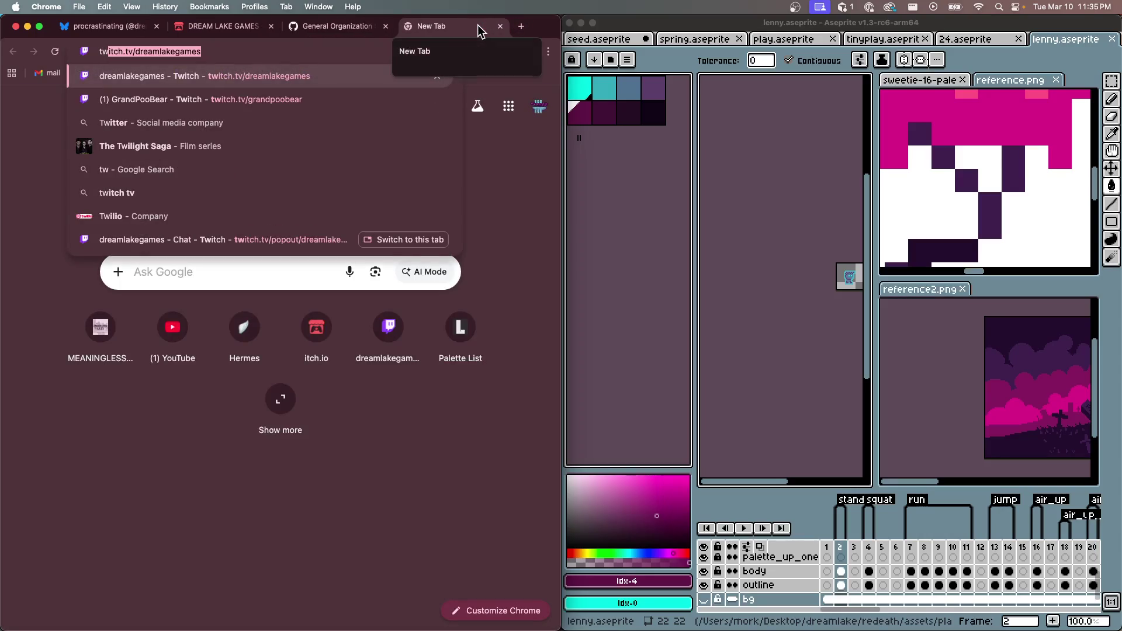
key(super+a)
text(itch)
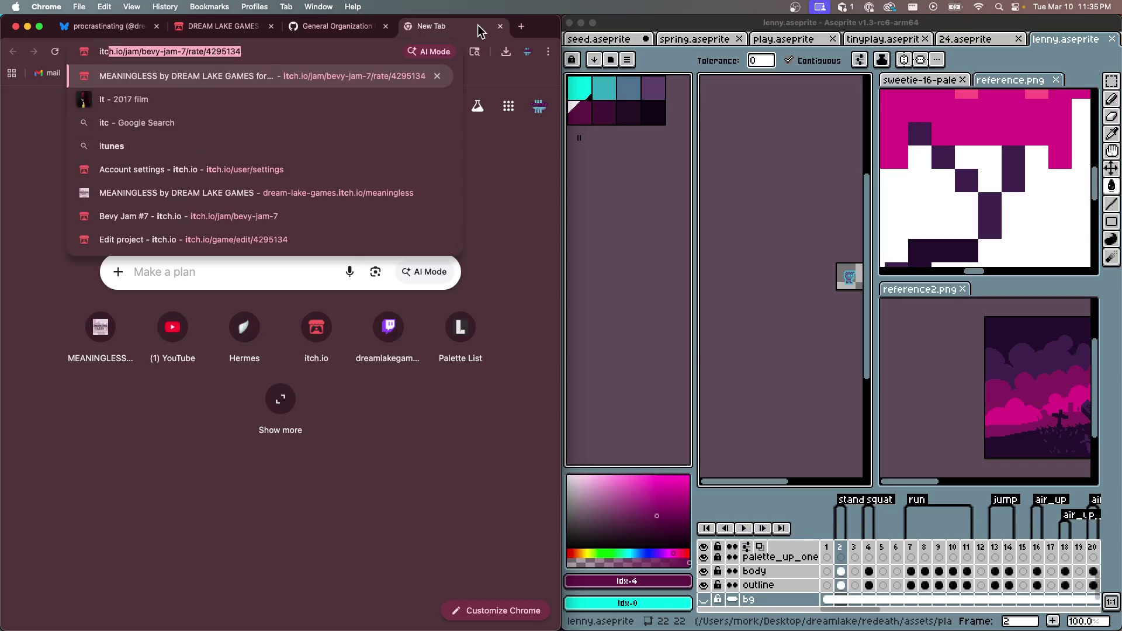
key(Return)
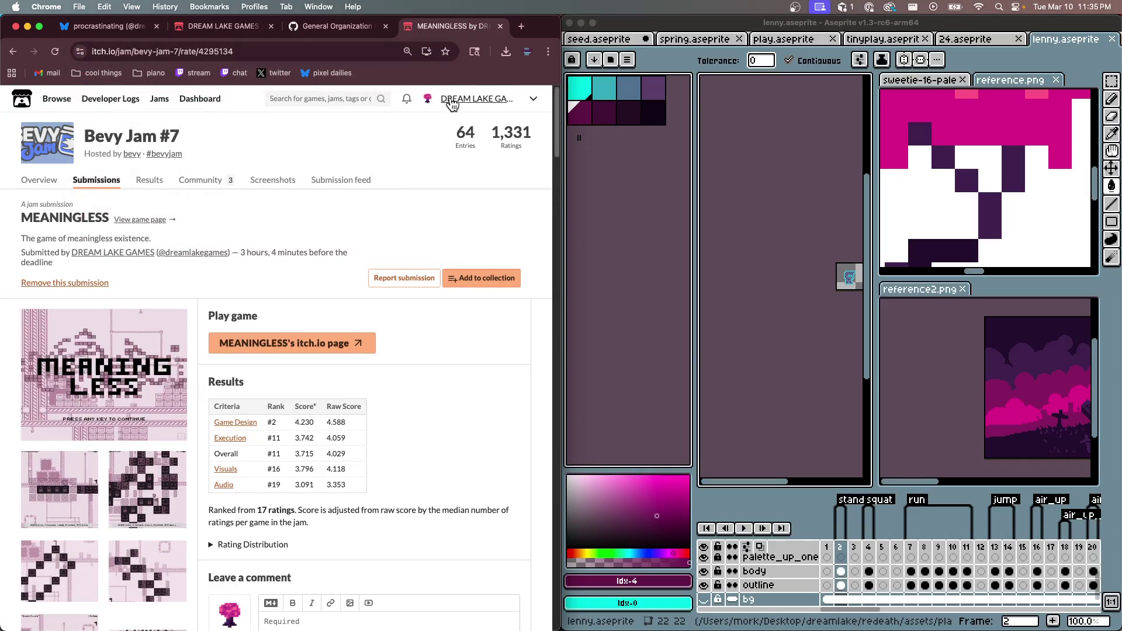
Copy the Dream Lake Games itch.io address into the GitHub organization's URL field
click(448, 99)
click(338, 58)
key(super+c)
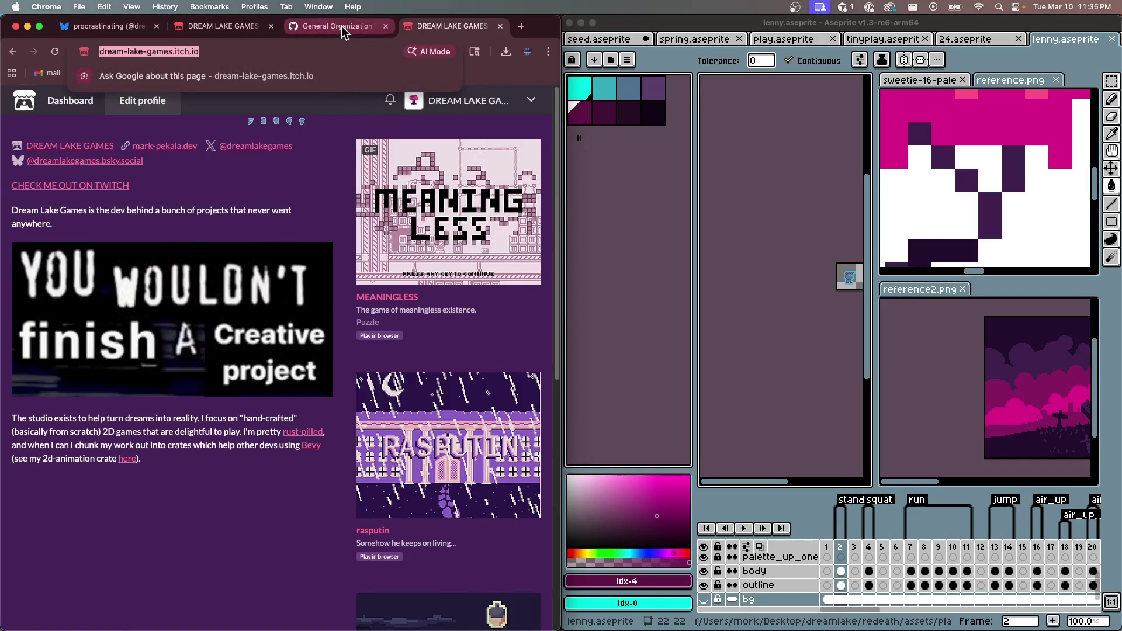
click(333, 25)
click(301, 321)
key(super+v)
click(256, 358)
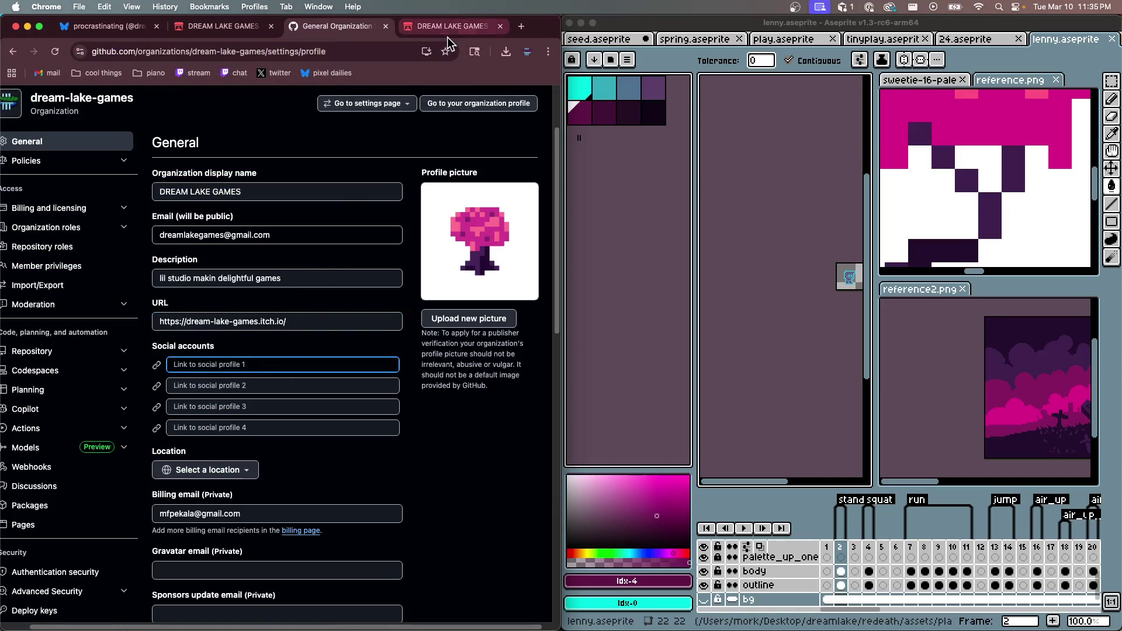
Check the Bluesky profile address and return to its description
click(105, 26)
click(167, 51)
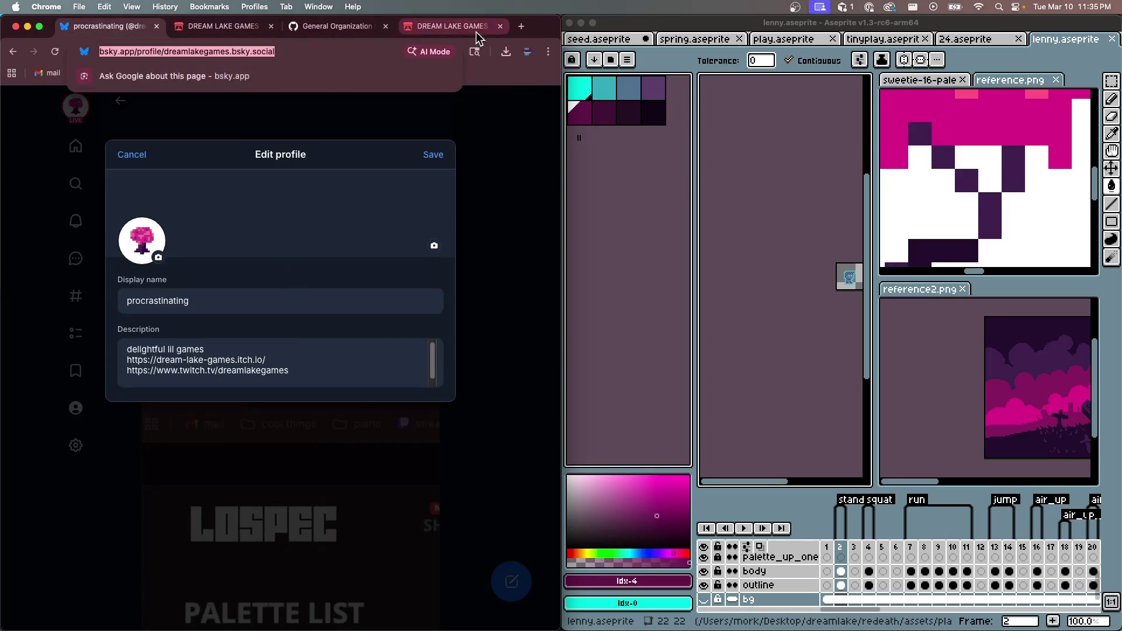
click(373, 349)
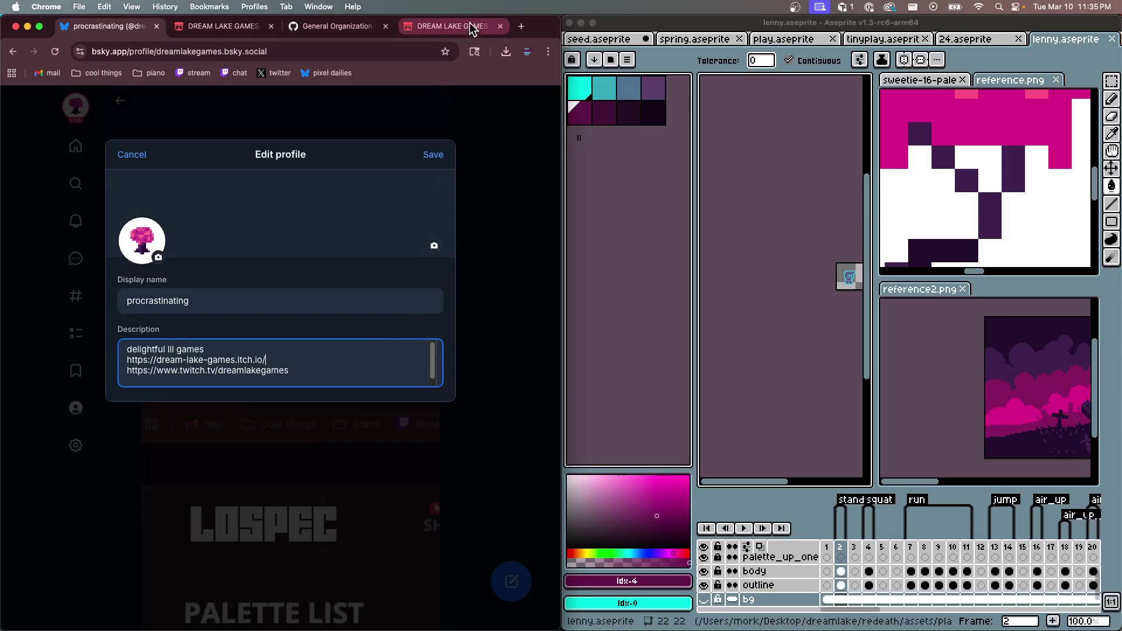
Open the organization's public overview in a new tab
click(374, 30)
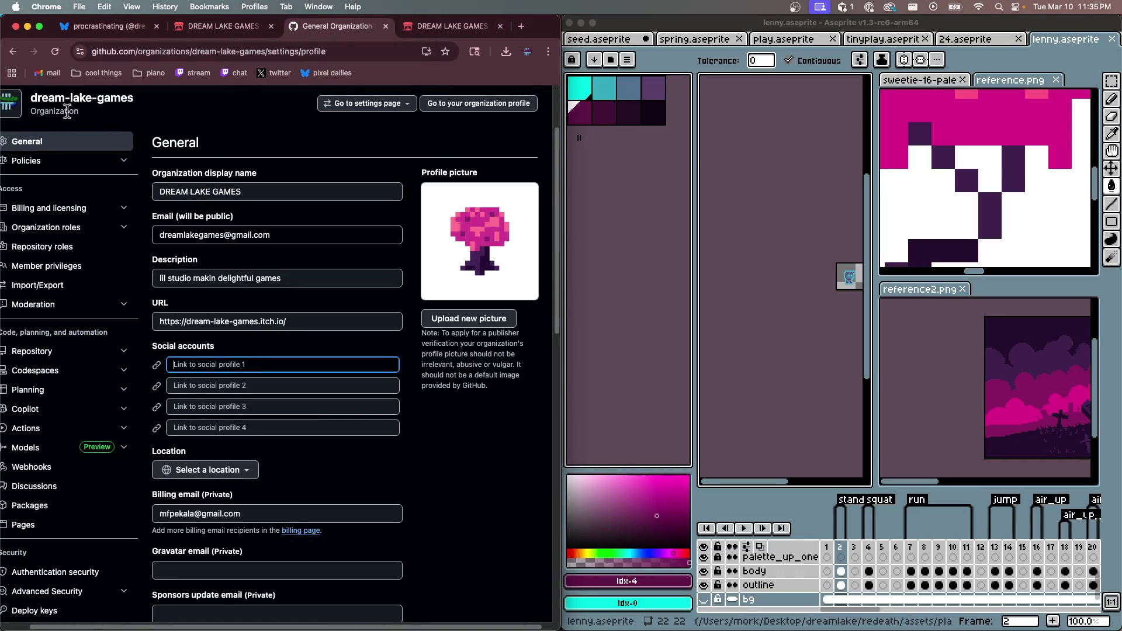
super+click(66, 104)
click(372, 25)
click(320, 51)
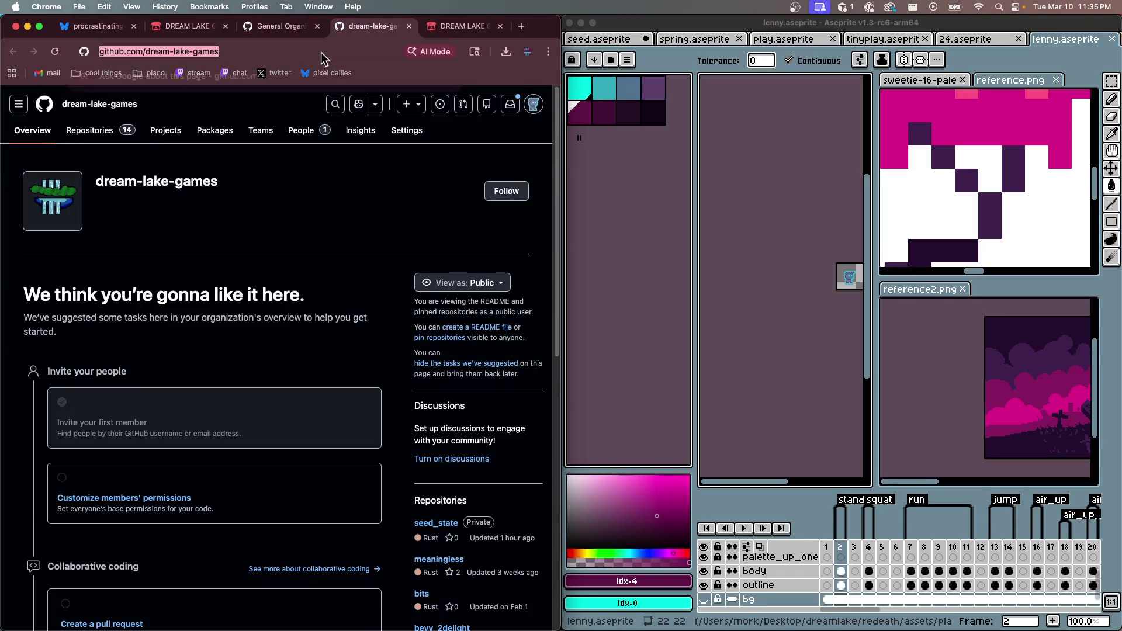
click(289, 27)
Review the organization settings page, then return to the itch.io Dream Lake page
scroll(418, 246, down, 20)
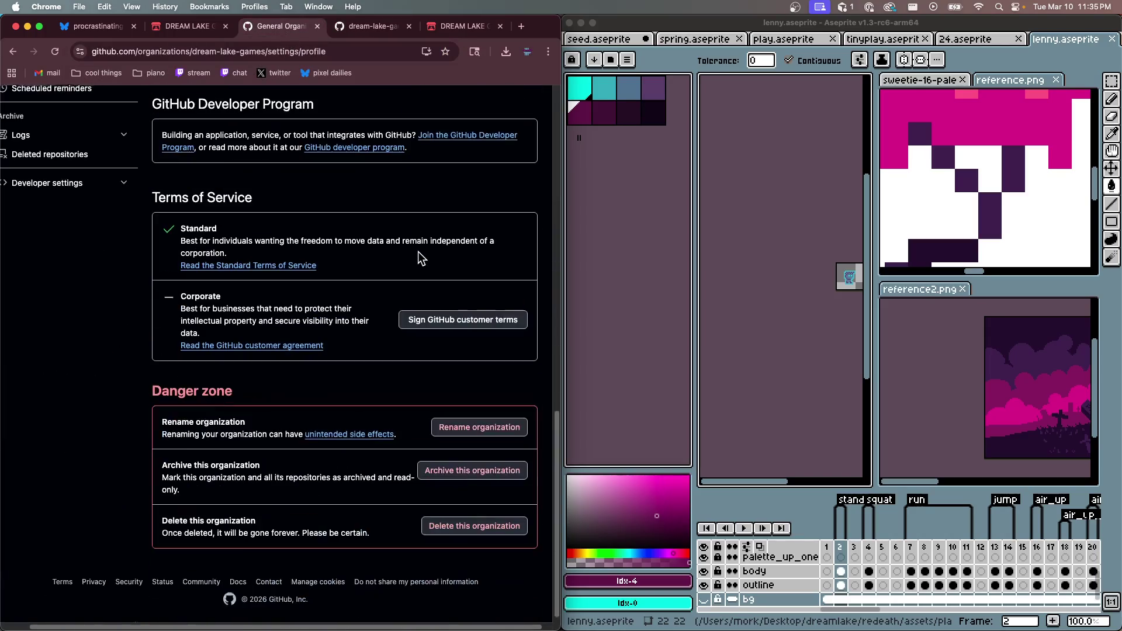
scroll(416, 253, up, 20)
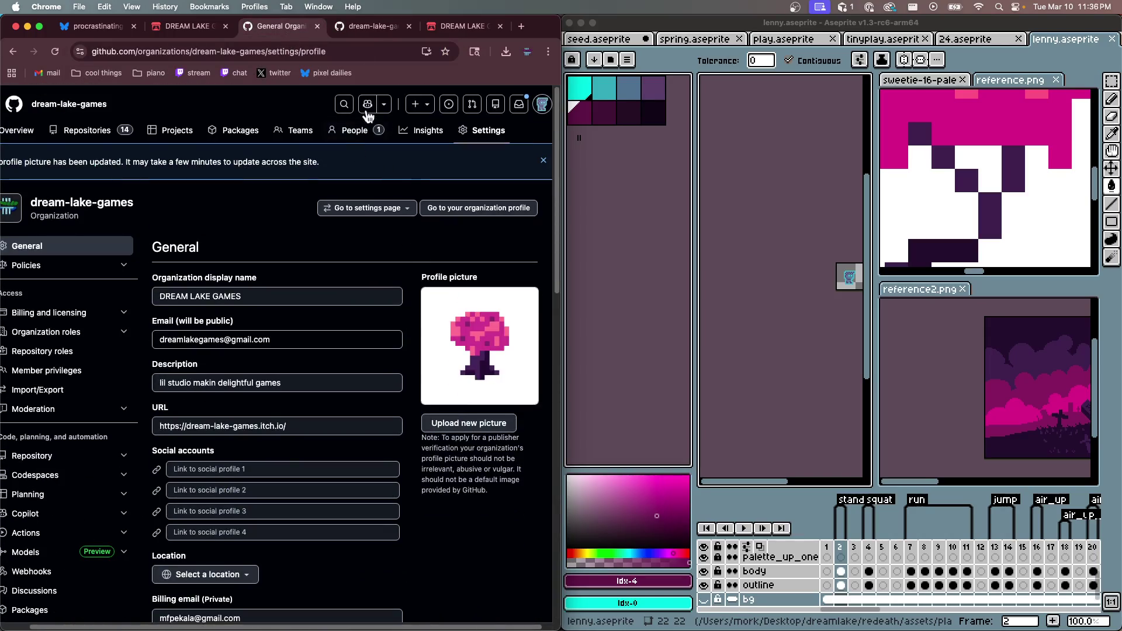
click(195, 34)
click(105, 7)
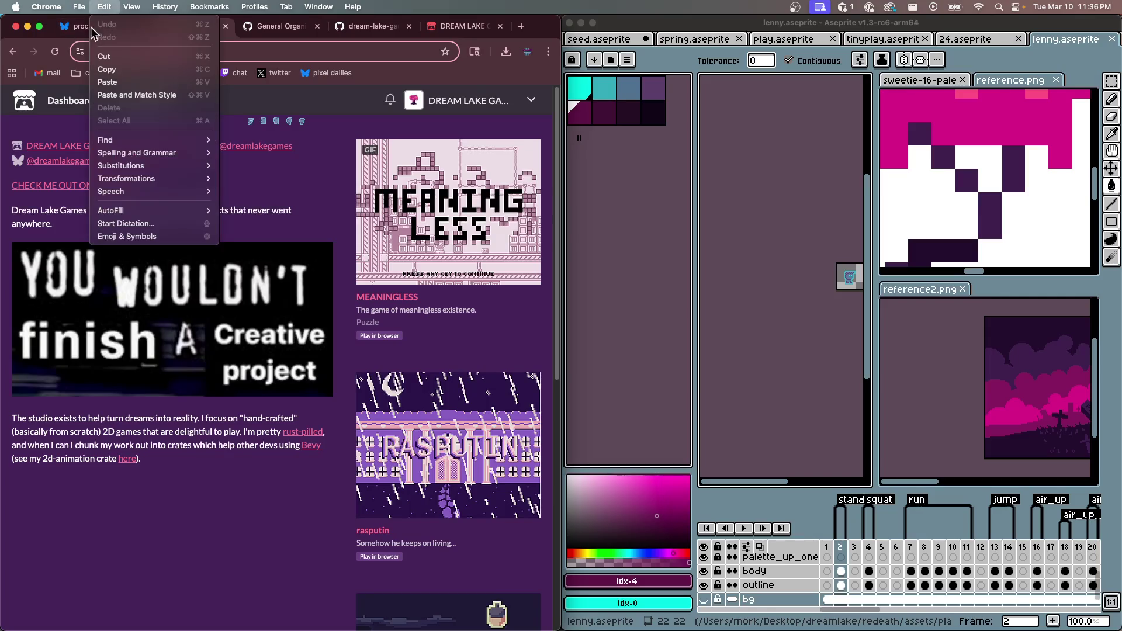
Add the GitHub organization link as a new line in the Bluesky description and save
click(75, 28)
click(340, 371)
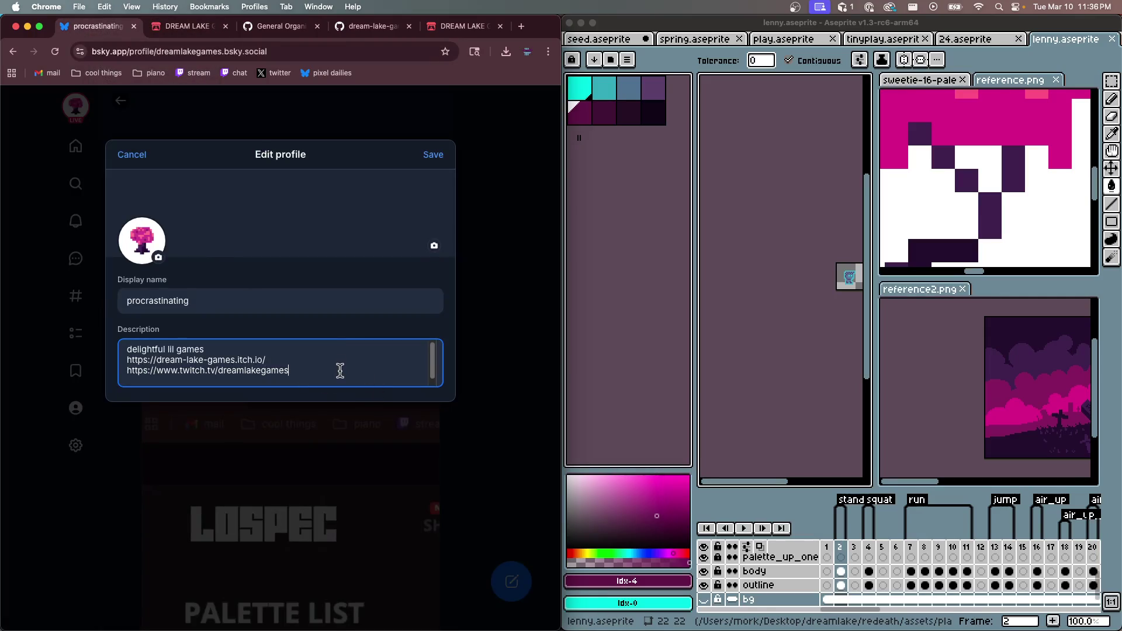
key(super+v)
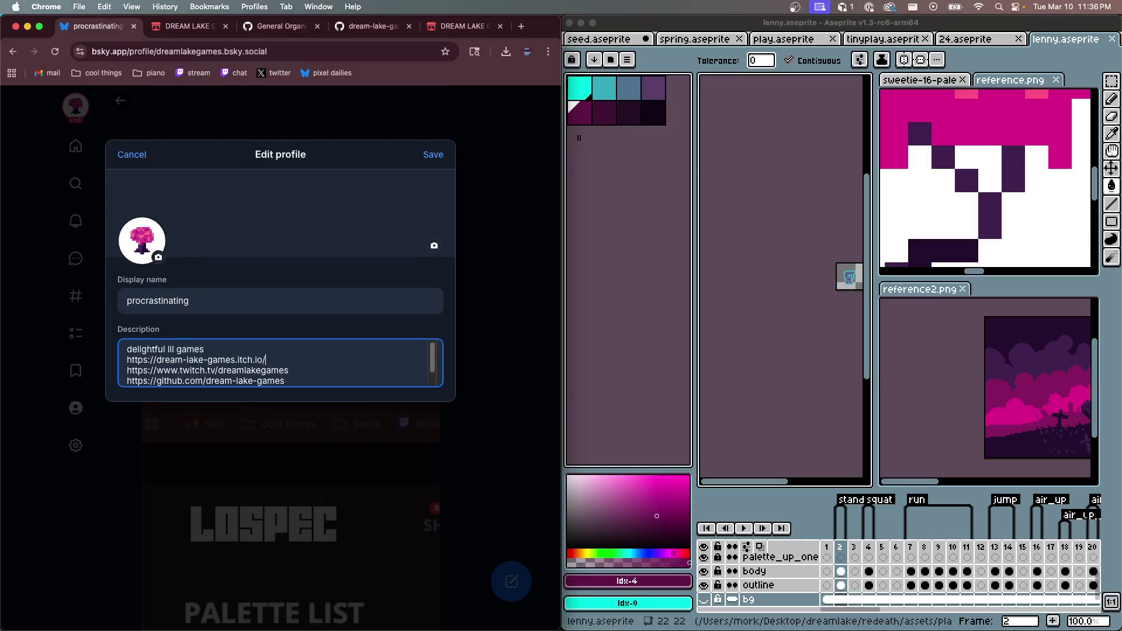
click(433, 154)
scroll(381, 270, down, 3)
scroll(403, 263, up, 3)
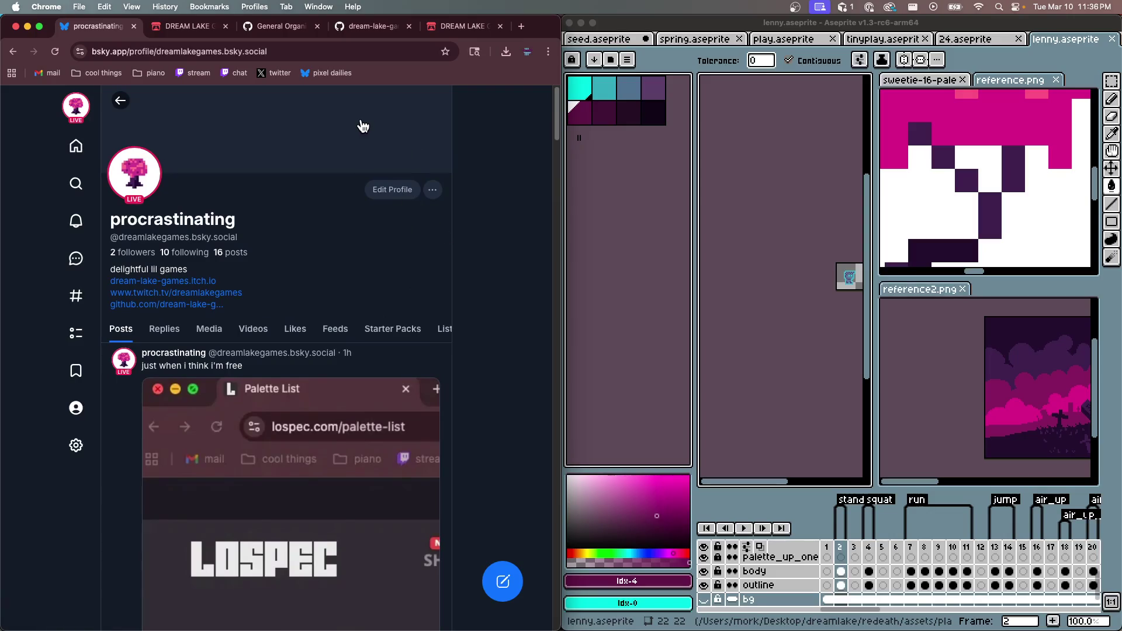
click(392, 189)
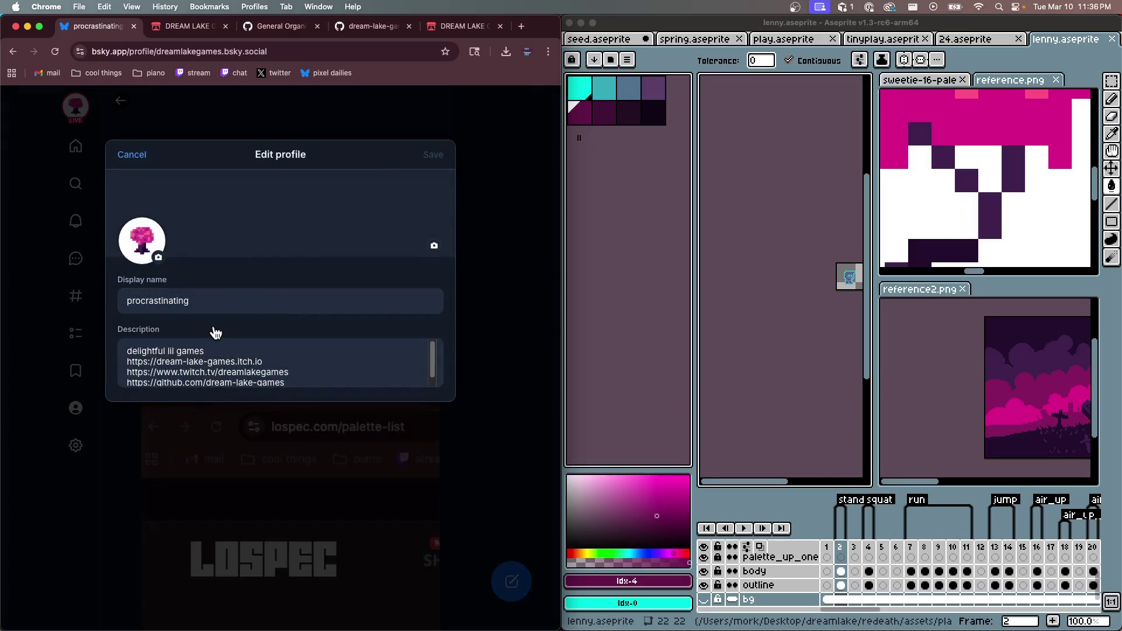
click(177, 371)
key(shift+Left)
key(shift+Left)
key(shift+Left)
key(BackSpace)
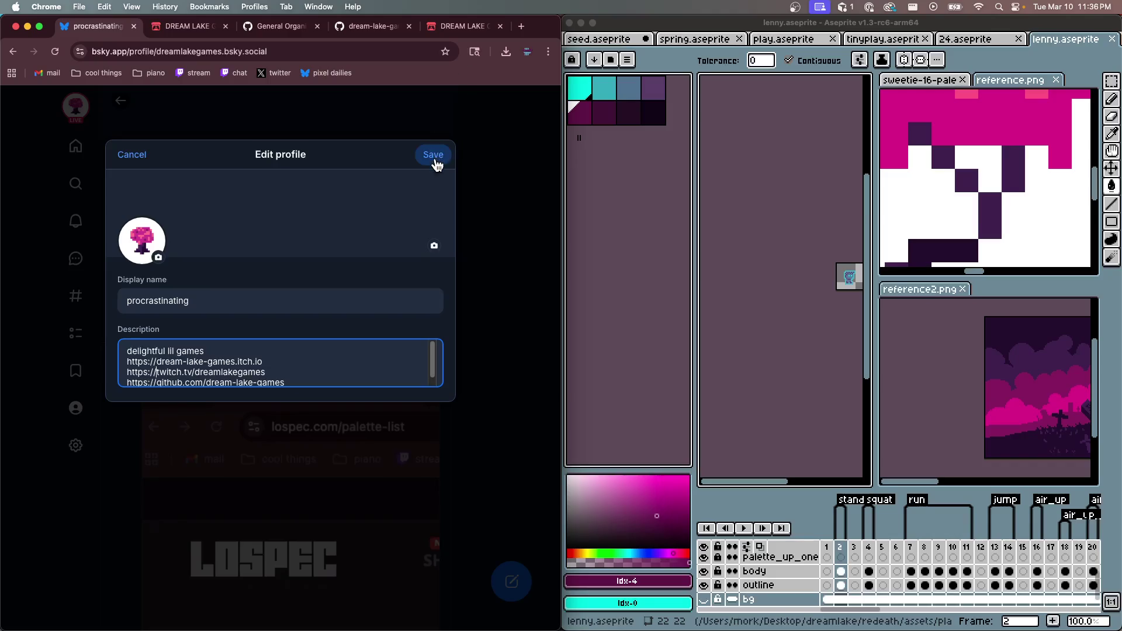
click(433, 154)
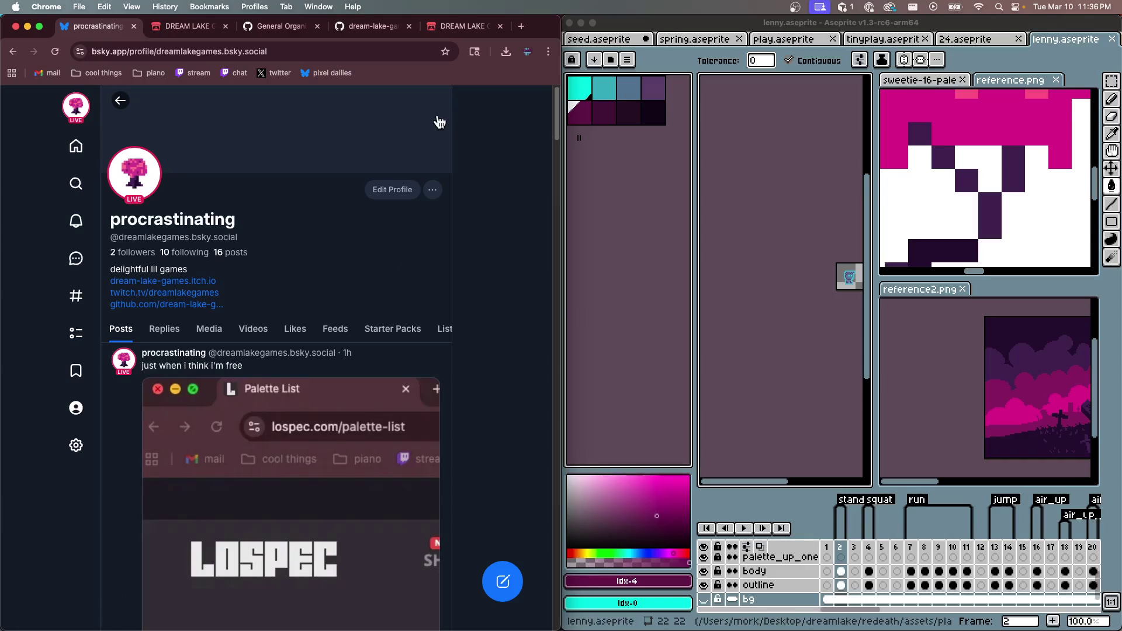
click(447, 26)
click(367, 29)
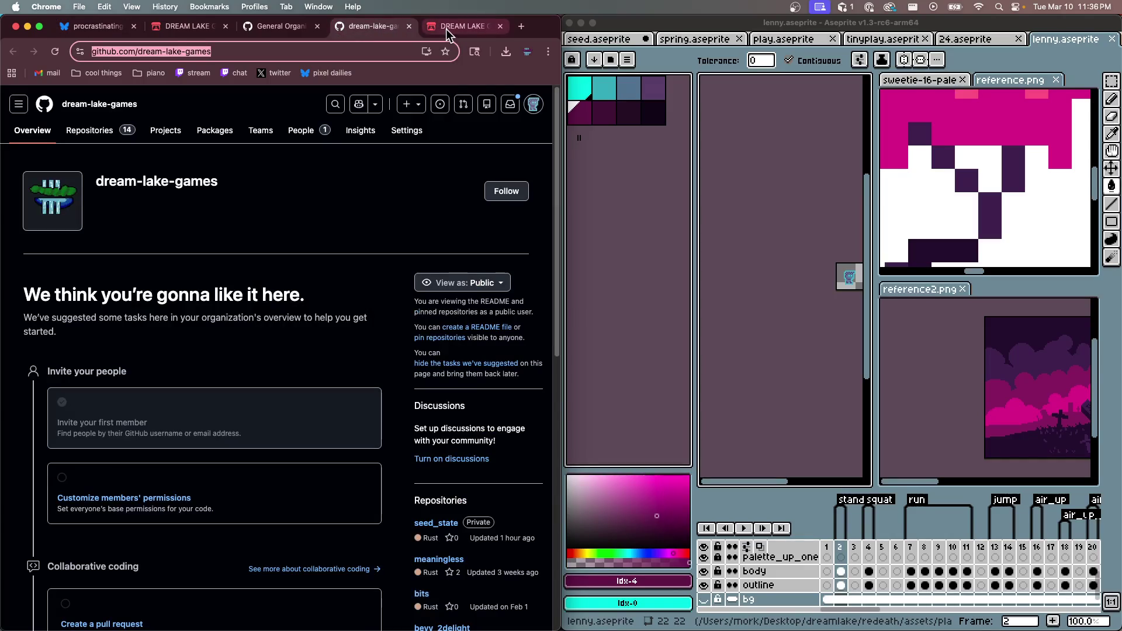
Paste the Bluesky profile URL into the organization's third social account field
key(Return)
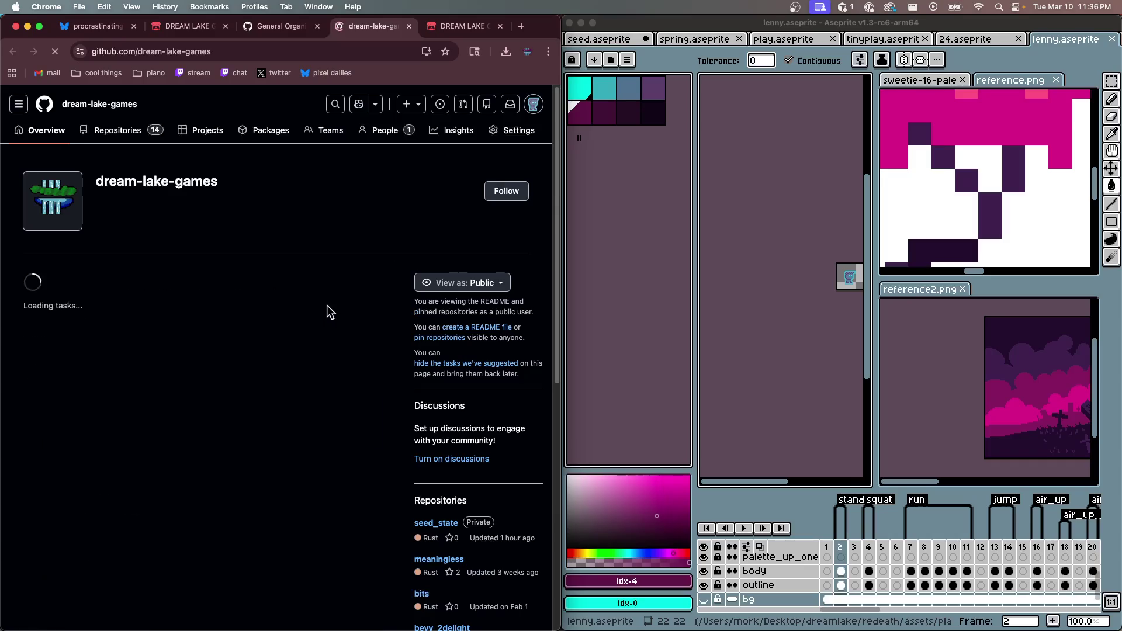
click(283, 26)
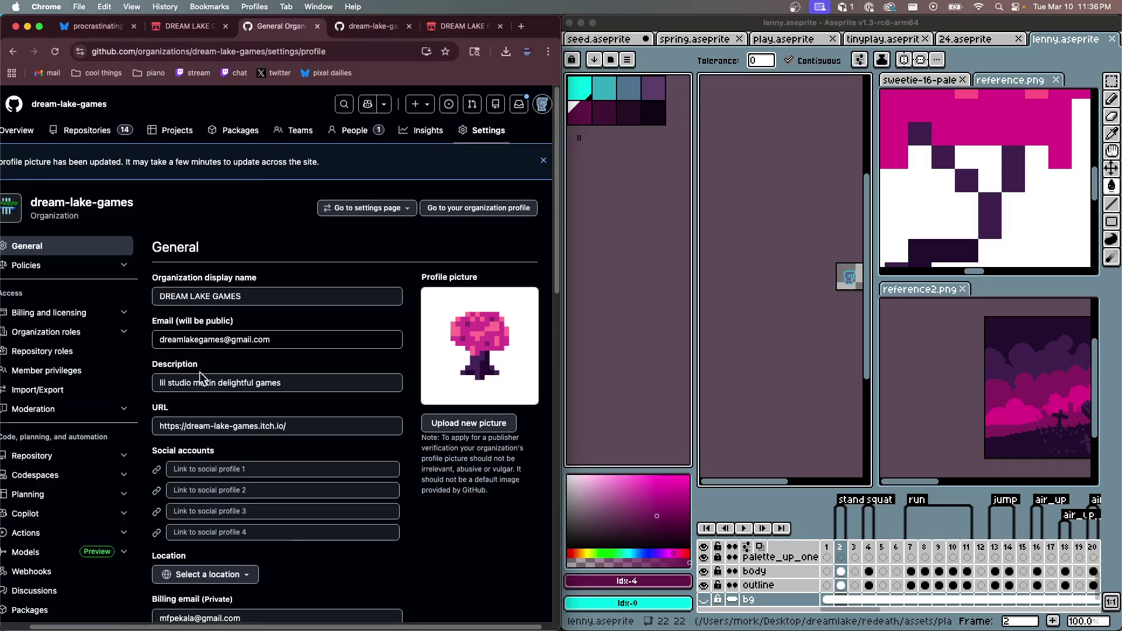
scroll(196, 372, down, 5)
click(270, 238)
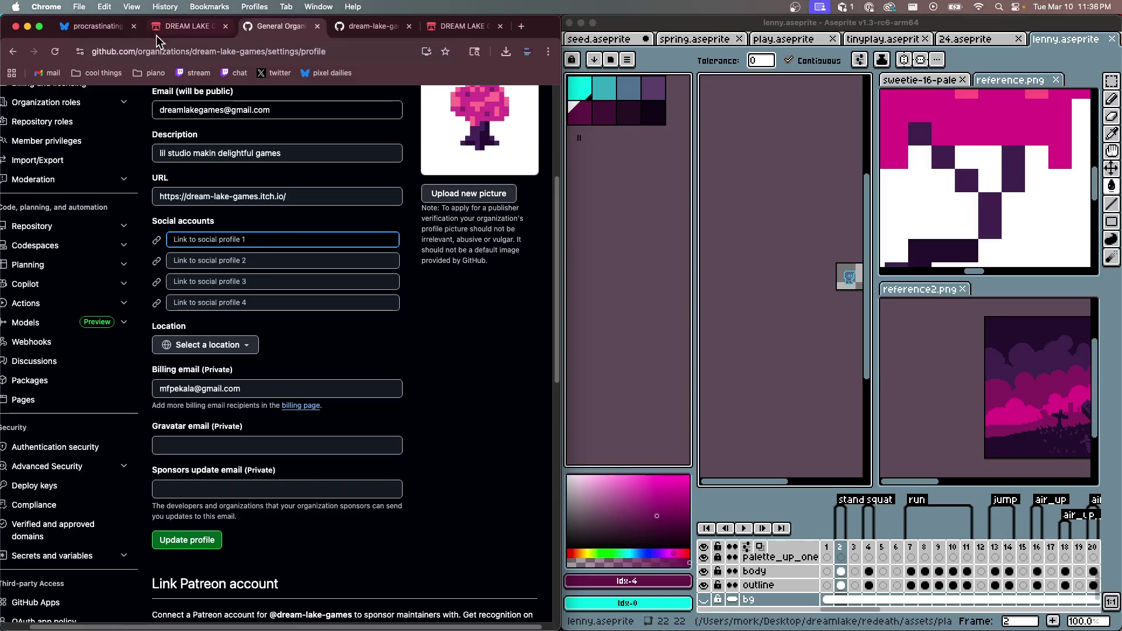
click(94, 26)
click(175, 51)
click(274, 28)
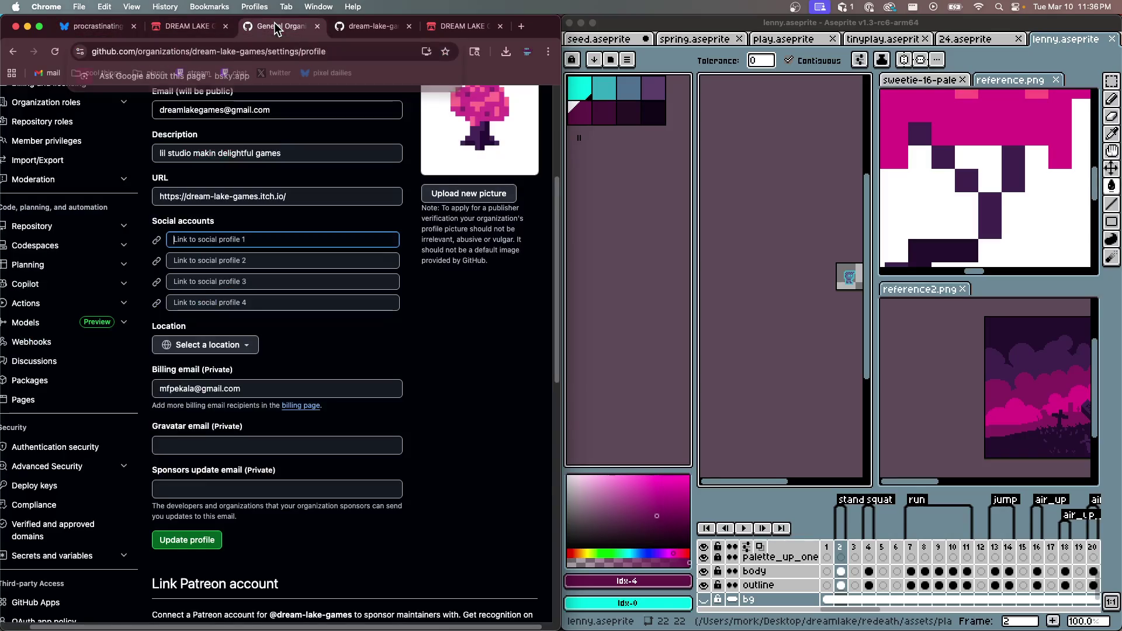
click(240, 258)
click(234, 281)
text(https://bsky.app/profile/dreamlakegames.bsky.social)
Copy the X profile URL and paste it into the second social account field
click(522, 27)
click(274, 73)
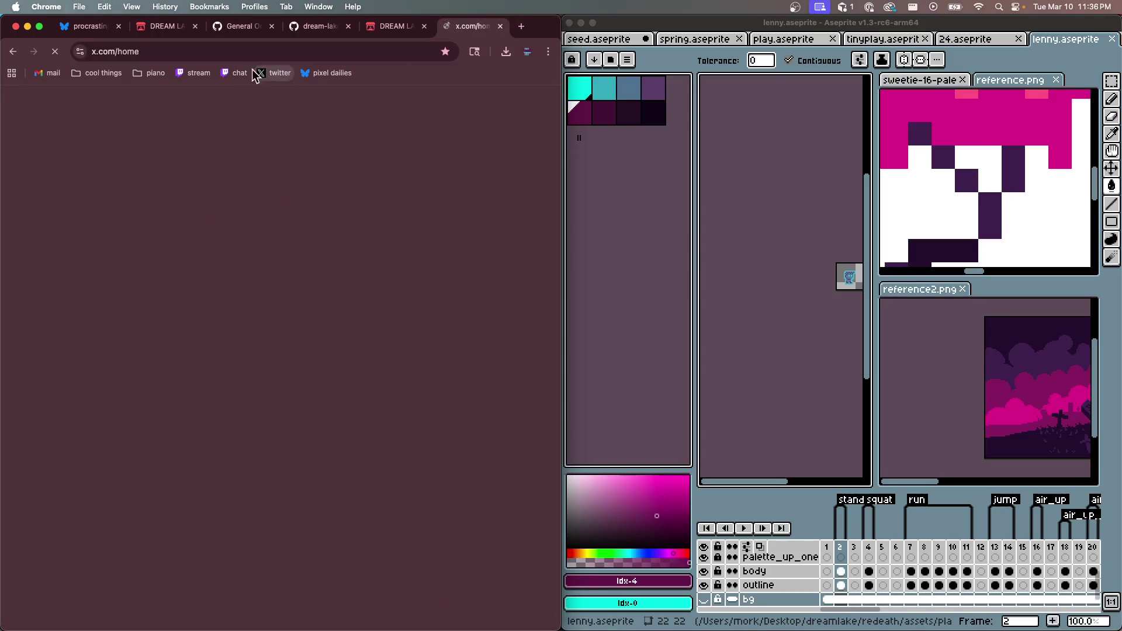
click(76, 442)
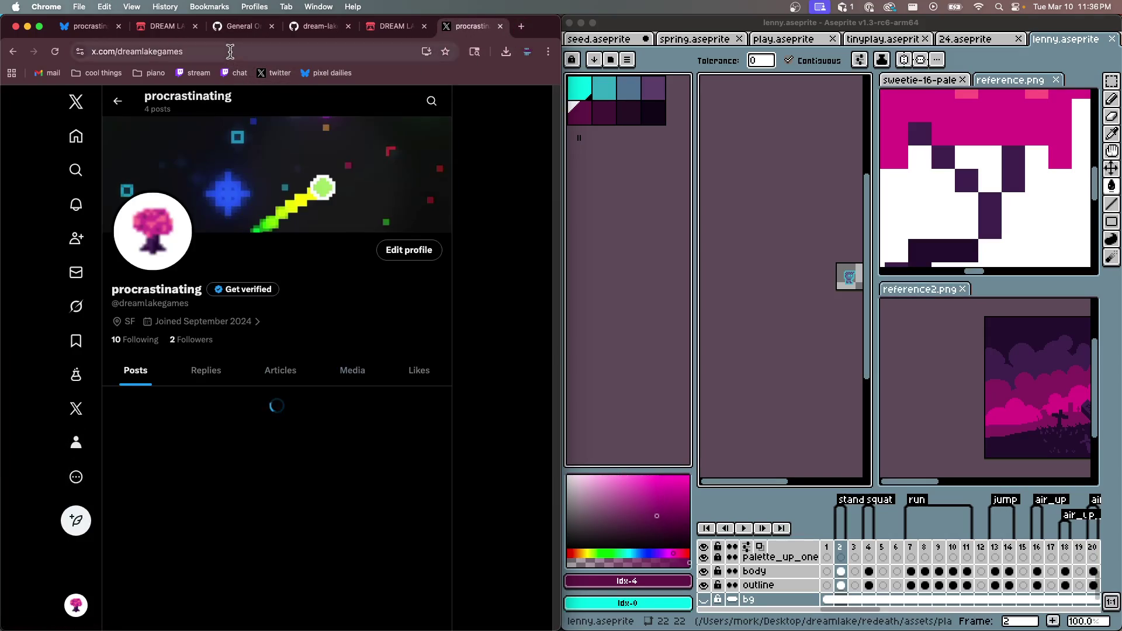
click(146, 51)
key(super+c)
click(215, 26)
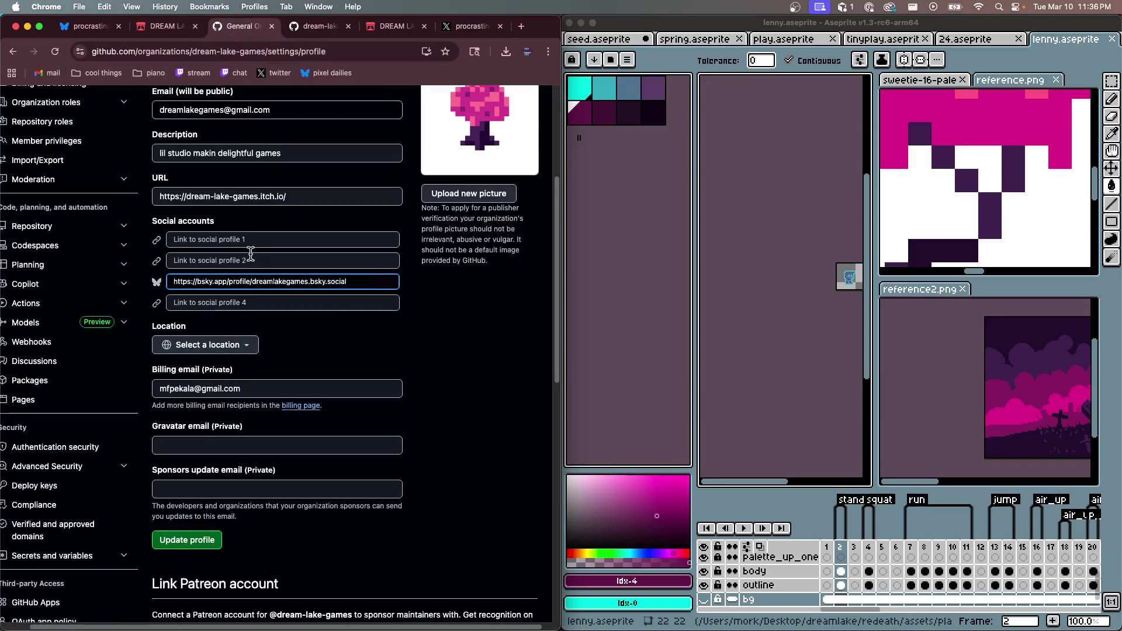
click(251, 259)
key(super+v)
Paste the dreamlakegames Twitch URL into the first social field, then search location 'sa'
click(296, 236)
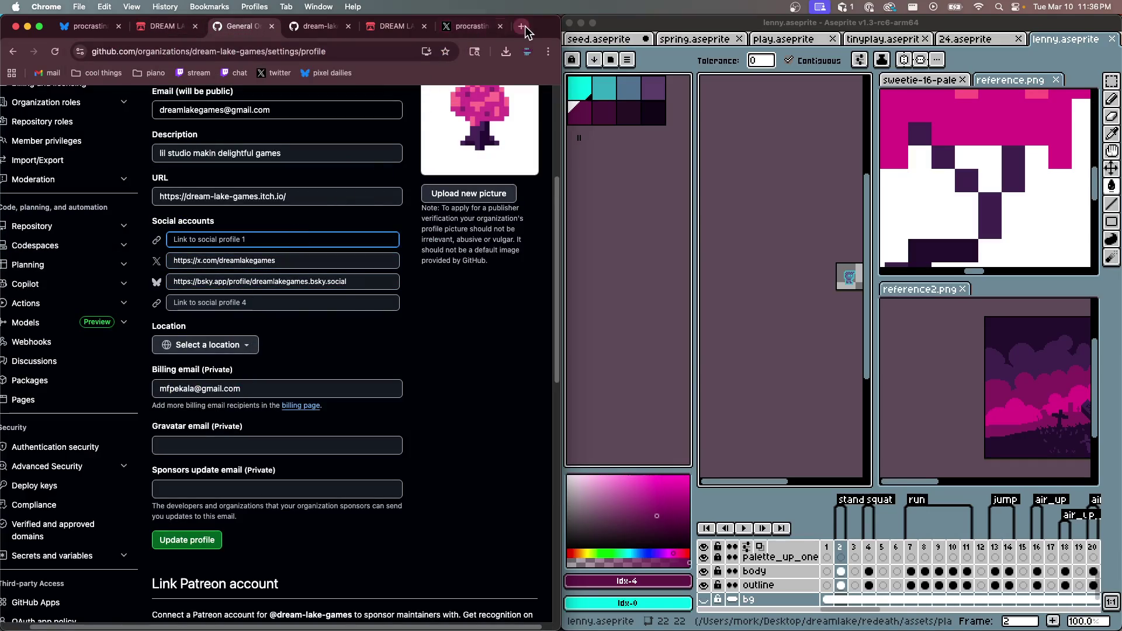
click(521, 26)
text(tw)
key(Return)
click(175, 51)
click(215, 26)
key(super+v)
scroll(356, 358, down, 3)
click(222, 248)
text(sa)
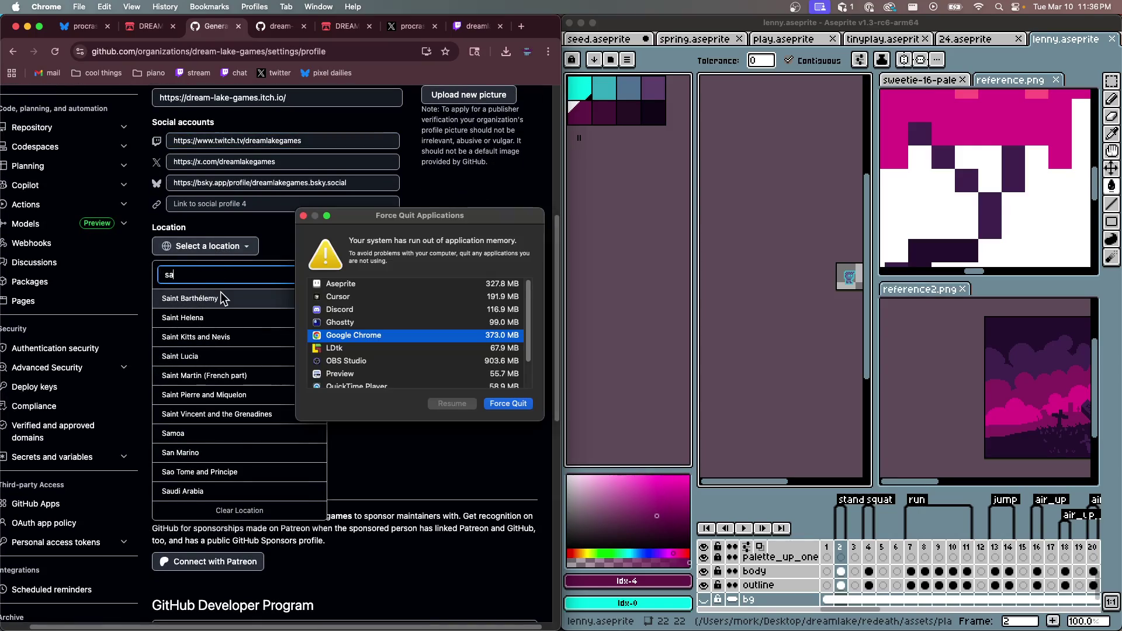
Dismiss the out-of-memory warning, cancel the location search and update the organization profile
click(303, 217)
text(fra)
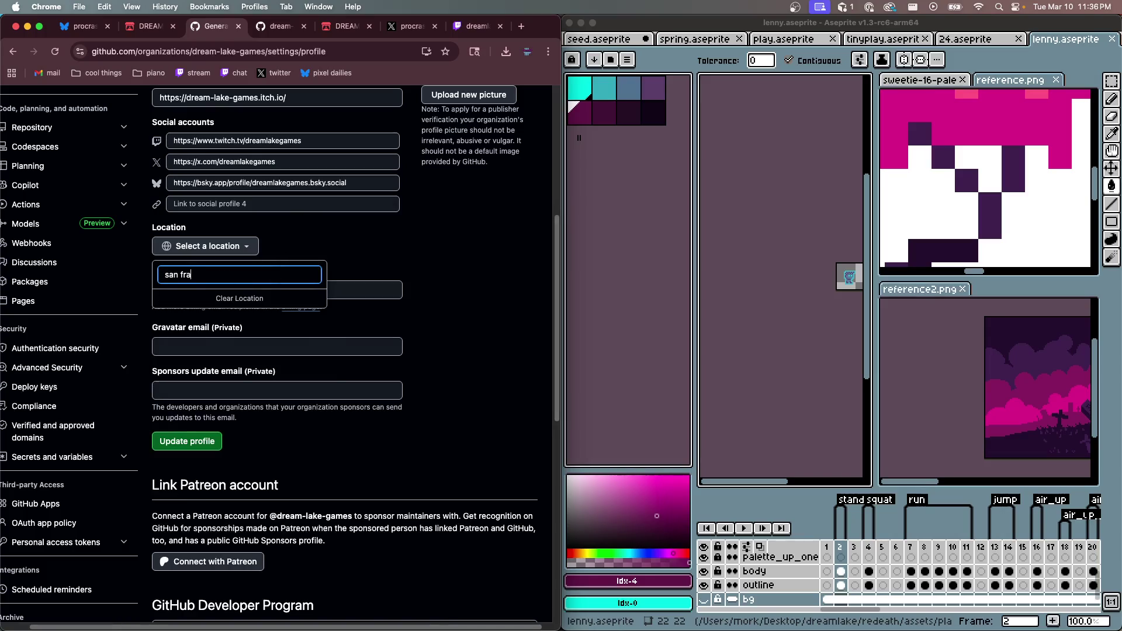
key(Escape)
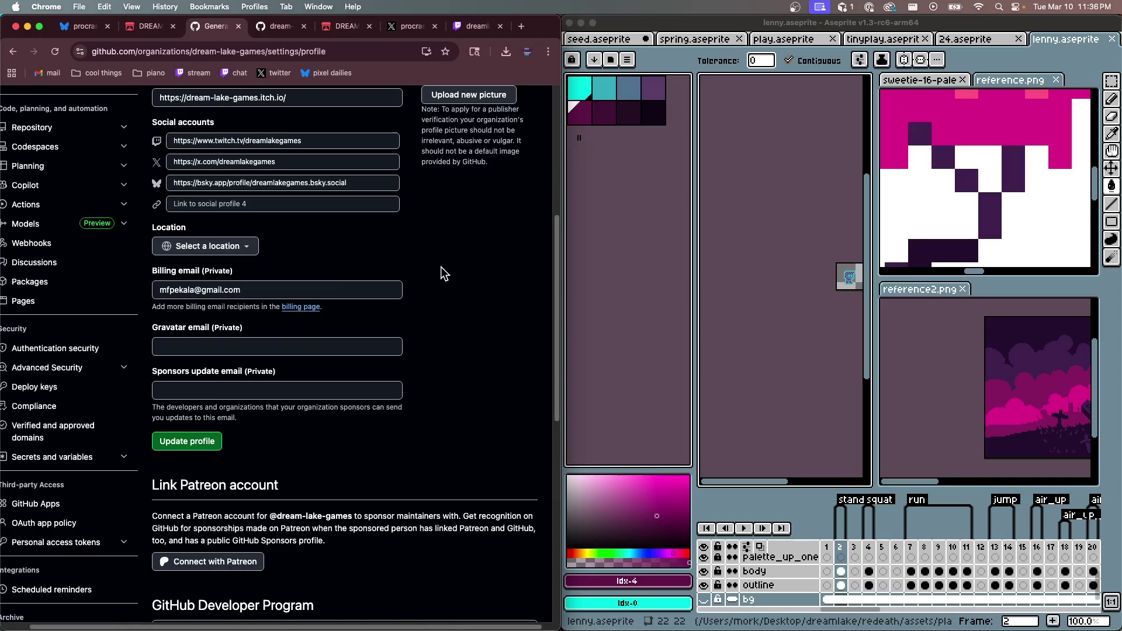
scroll(407, 347, down, 2)
scroll(300, 345, down, 5)
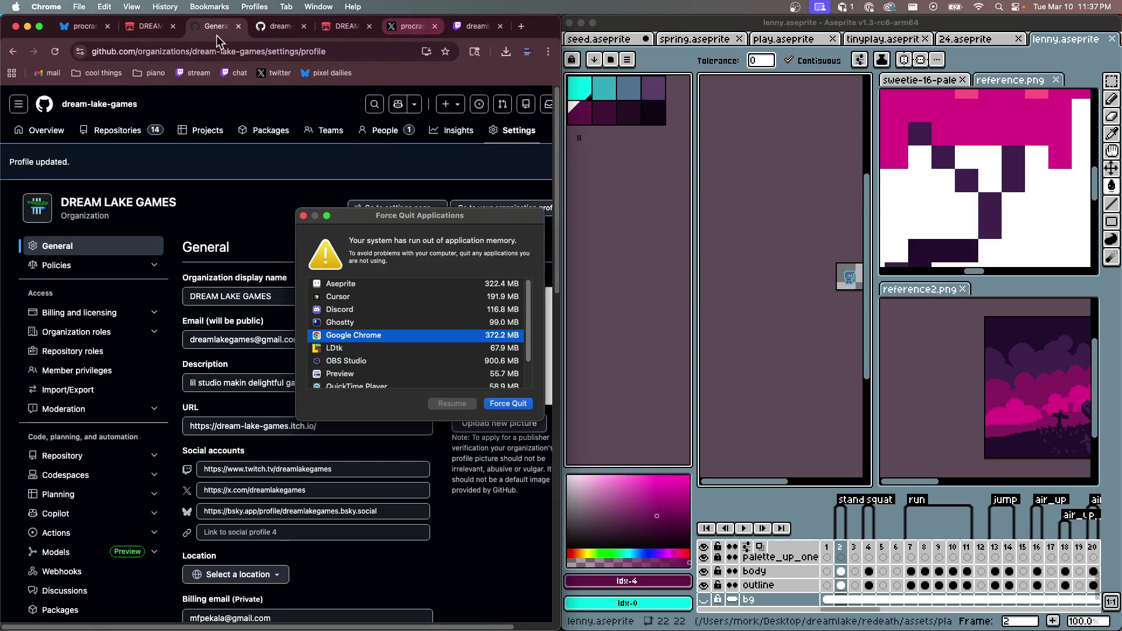
Review the public DREAM LAKE GAMES overview with its tagline and social links
click(283, 30)
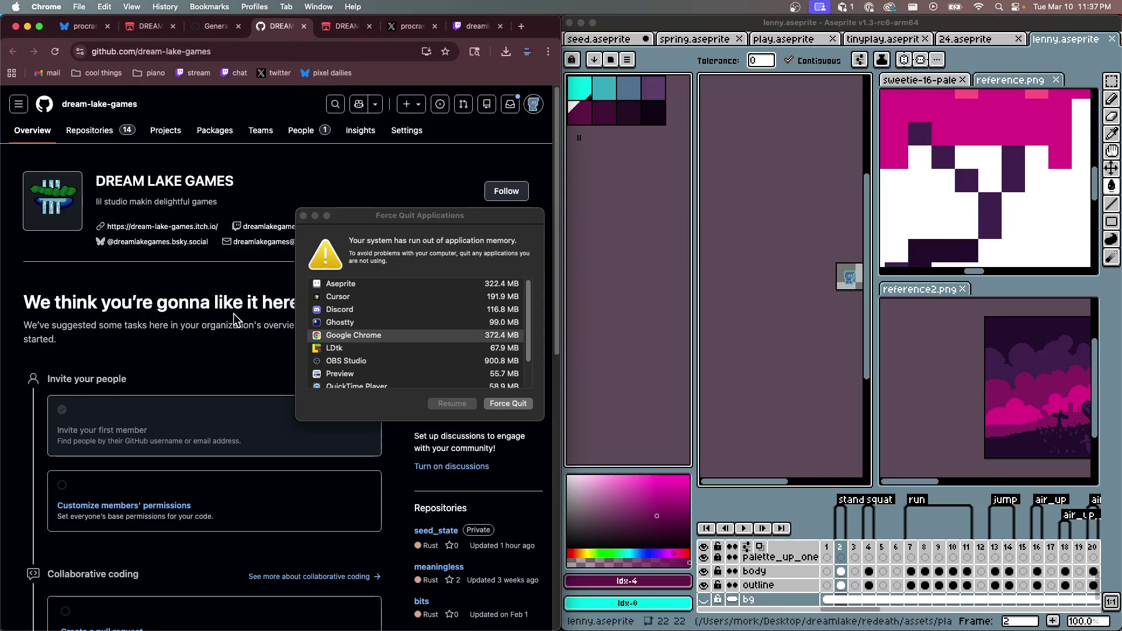
scroll(175, 300, down, 6)
scroll(170, 295, up, 6)
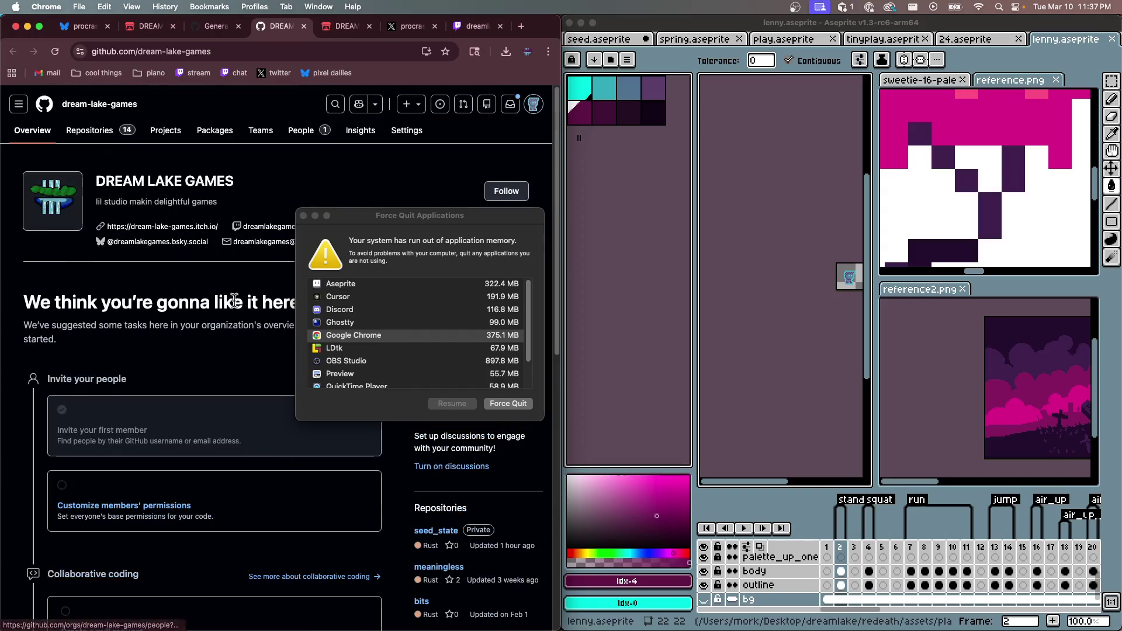
click(302, 216)
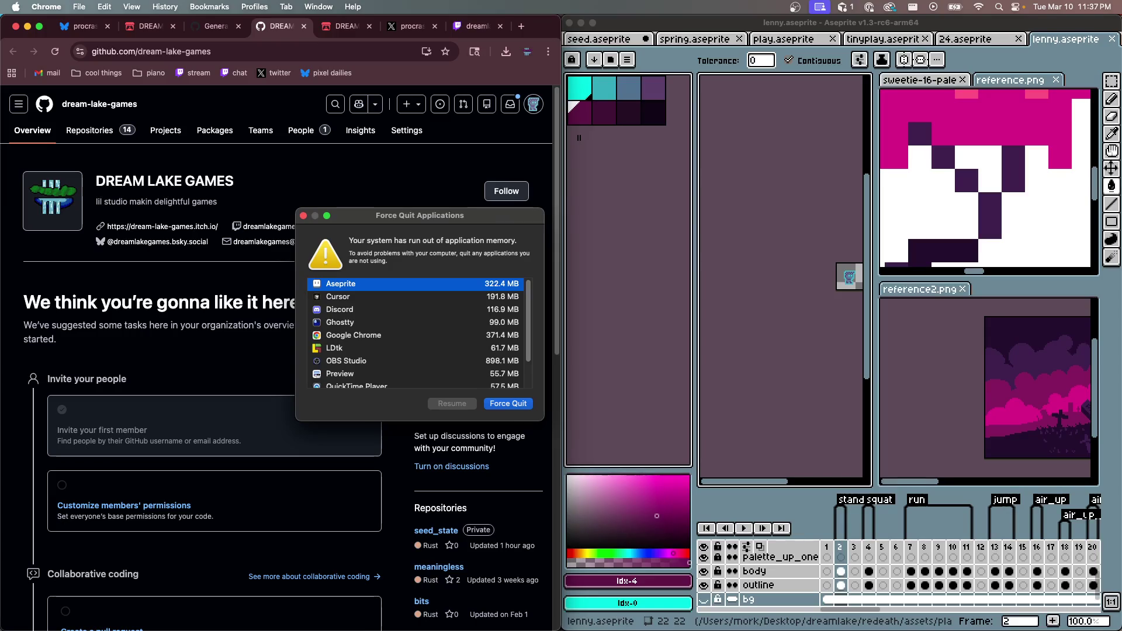
key(Escape)
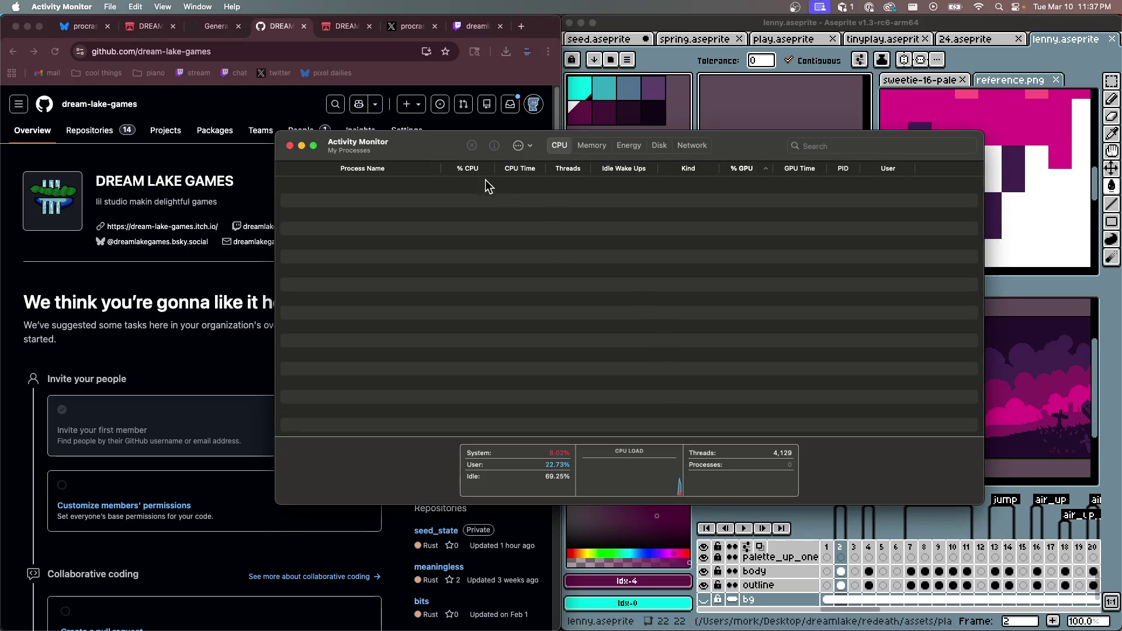
Show the Memory tab and select the Aseprite process using 215.38 GB
click(583, 149)
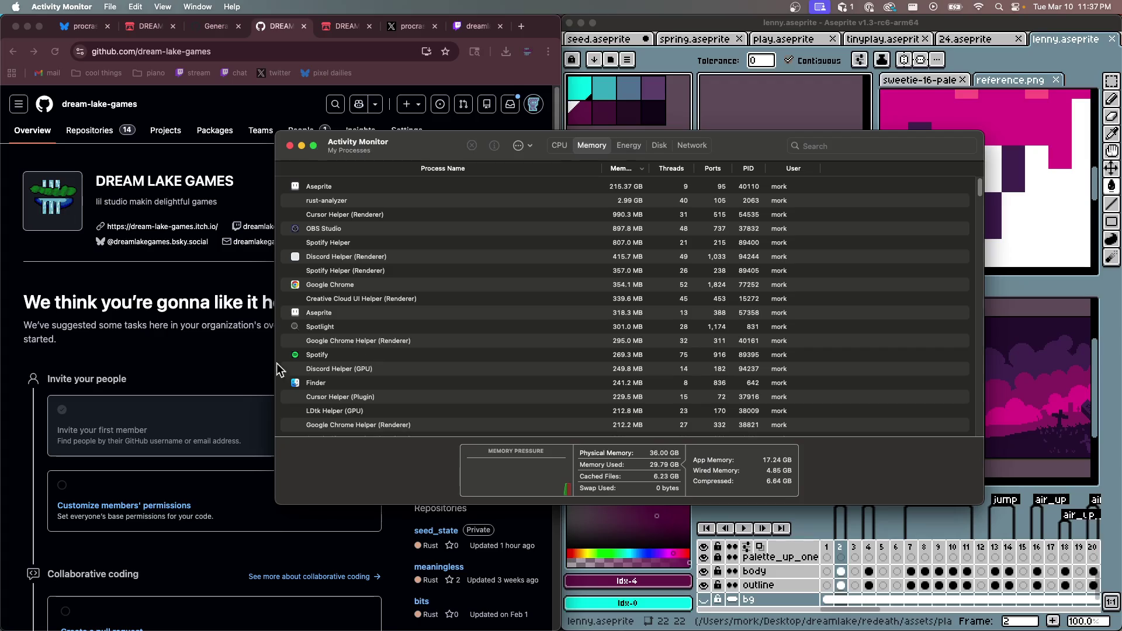
click(461, 185)
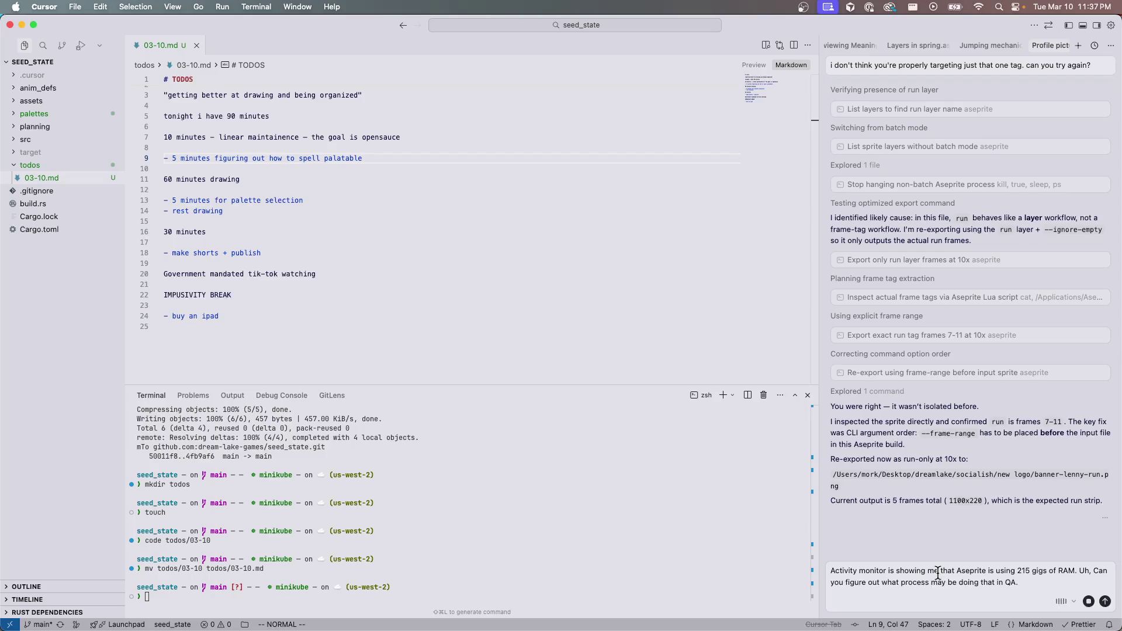
Close the stray new Cursor window and switch to the Activity Monitor desktop
key(super+shift+n)
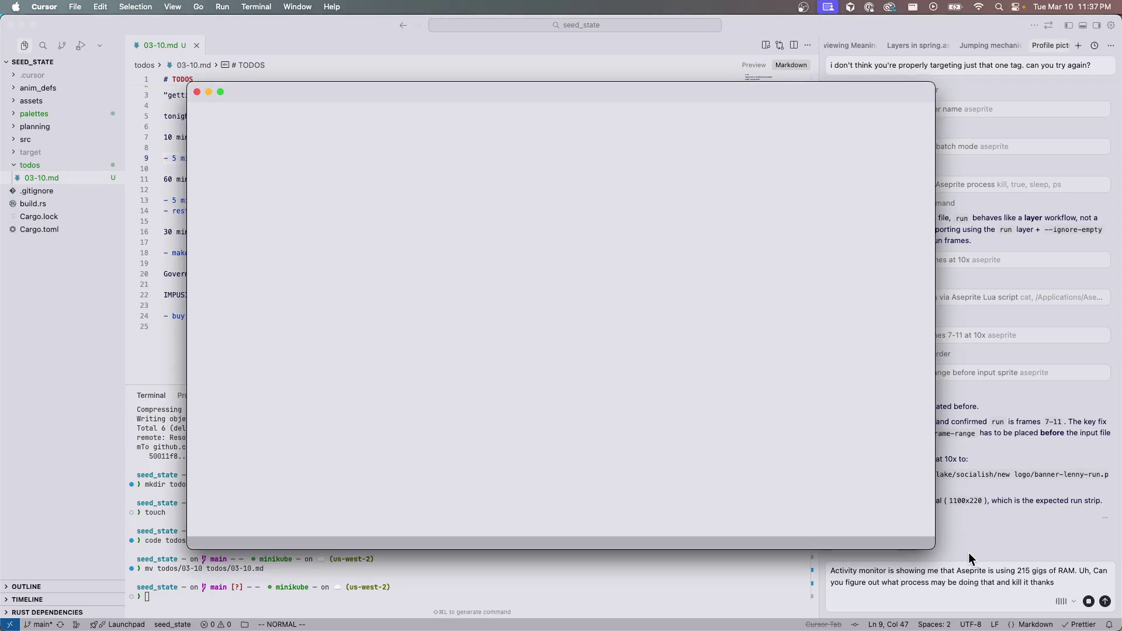
click(197, 92)
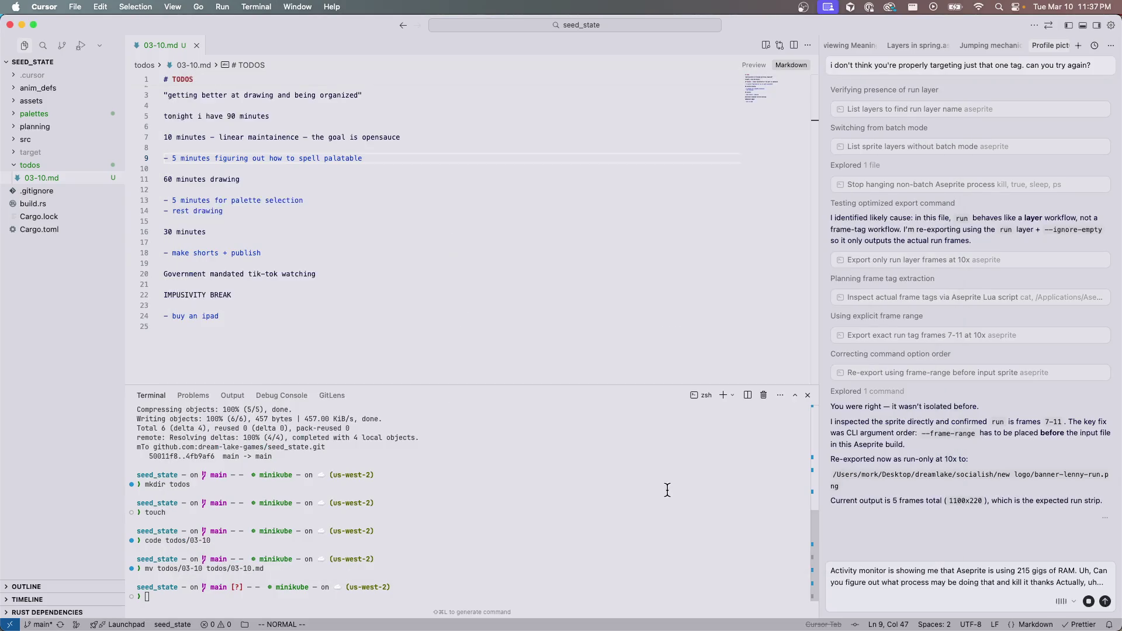
key(ctrl+Left)
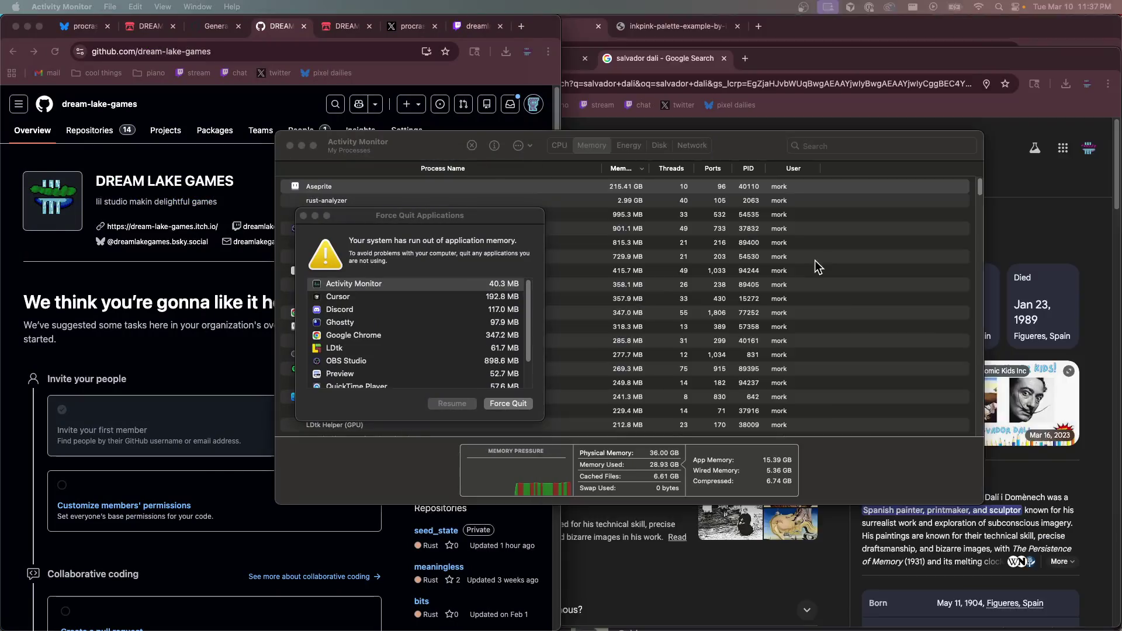
key(ctrl+Right)
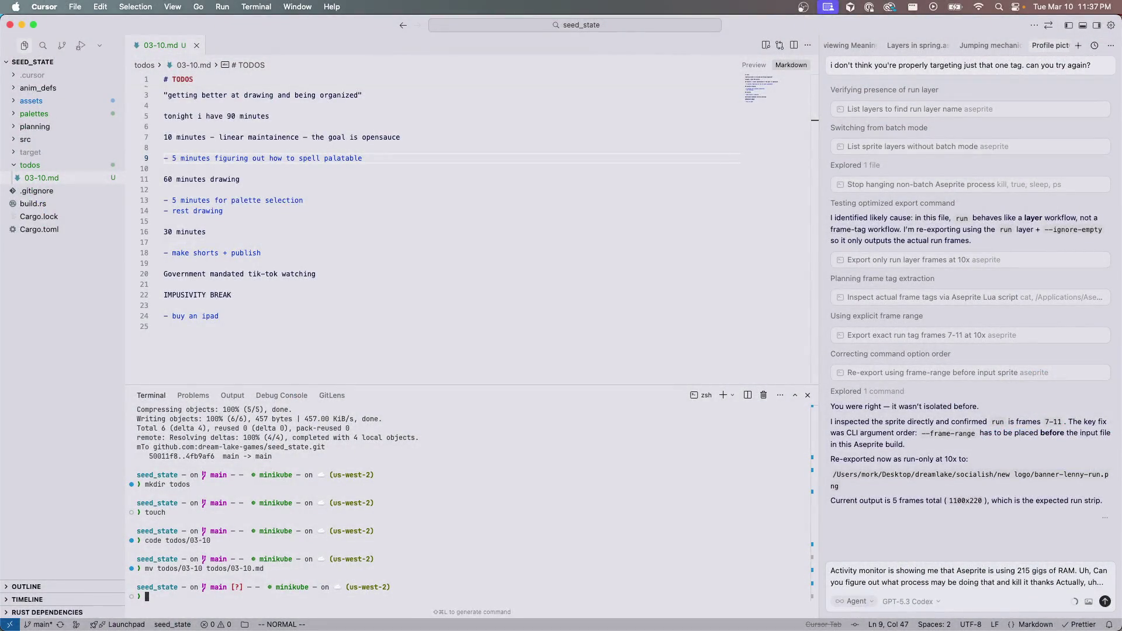
key(ctrl+Left)
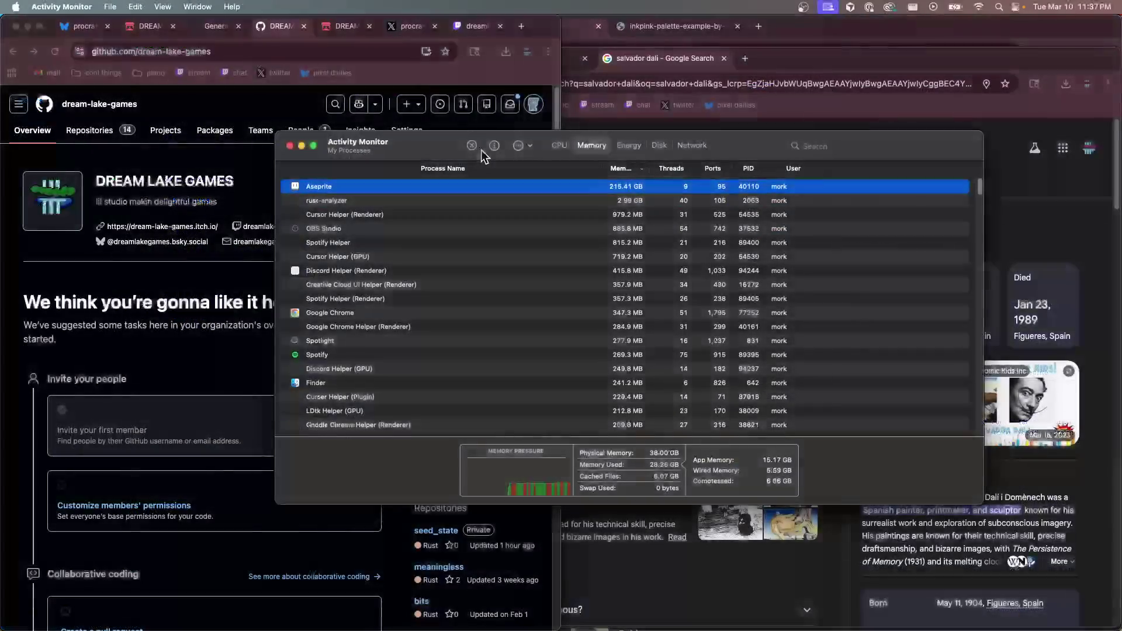
Force-quit the 215 GB Aseprite process from Activity Monitor
click(471, 145)
click(602, 359)
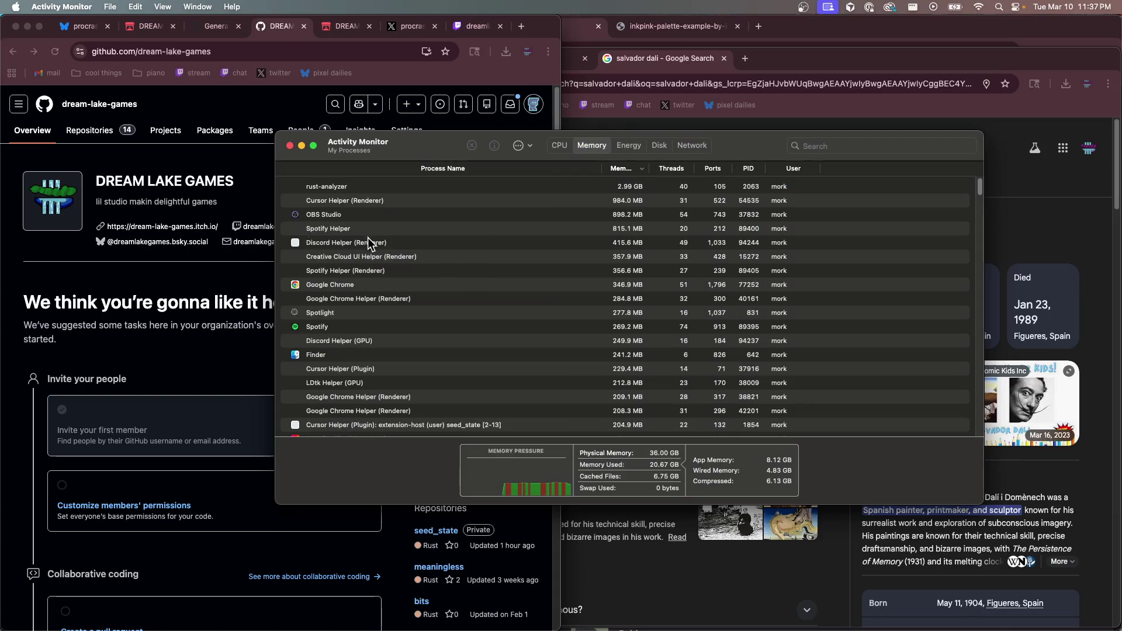
click(193, 184)
Reload GitHub, check the saved organization settings, and close both GitHub tabs
key(super+r)
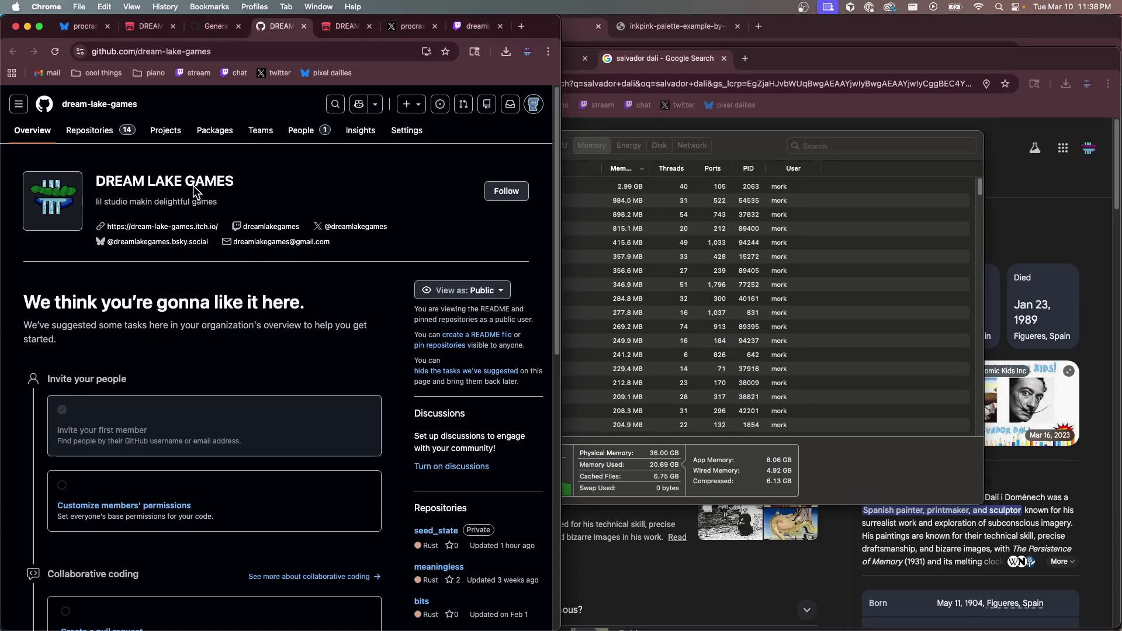
click(215, 26)
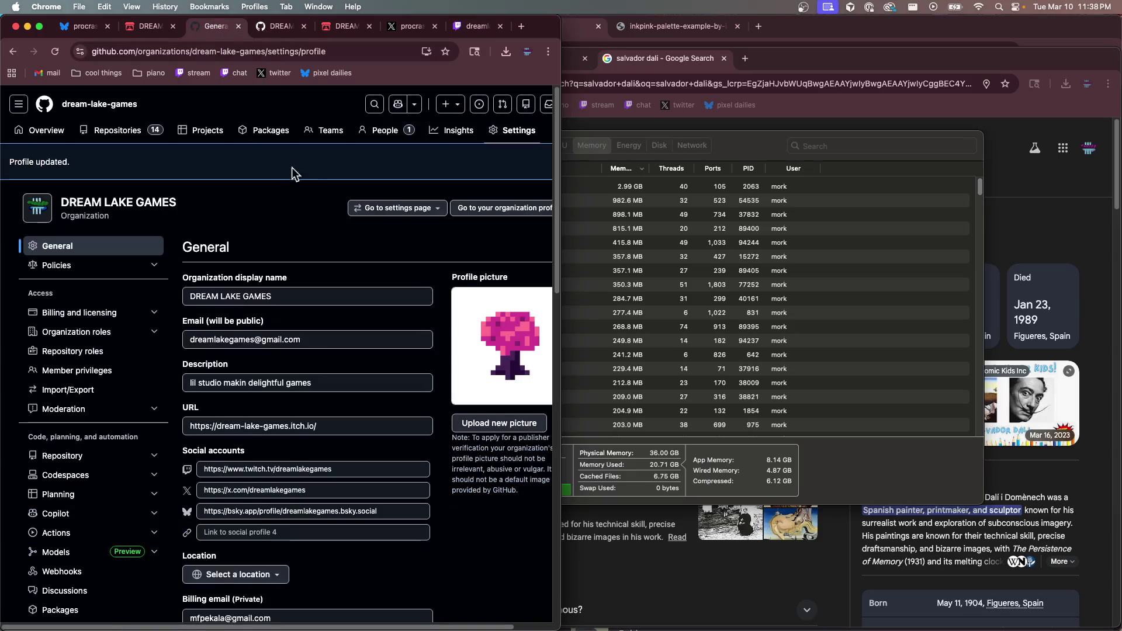
scroll(243, 257, down, 2)
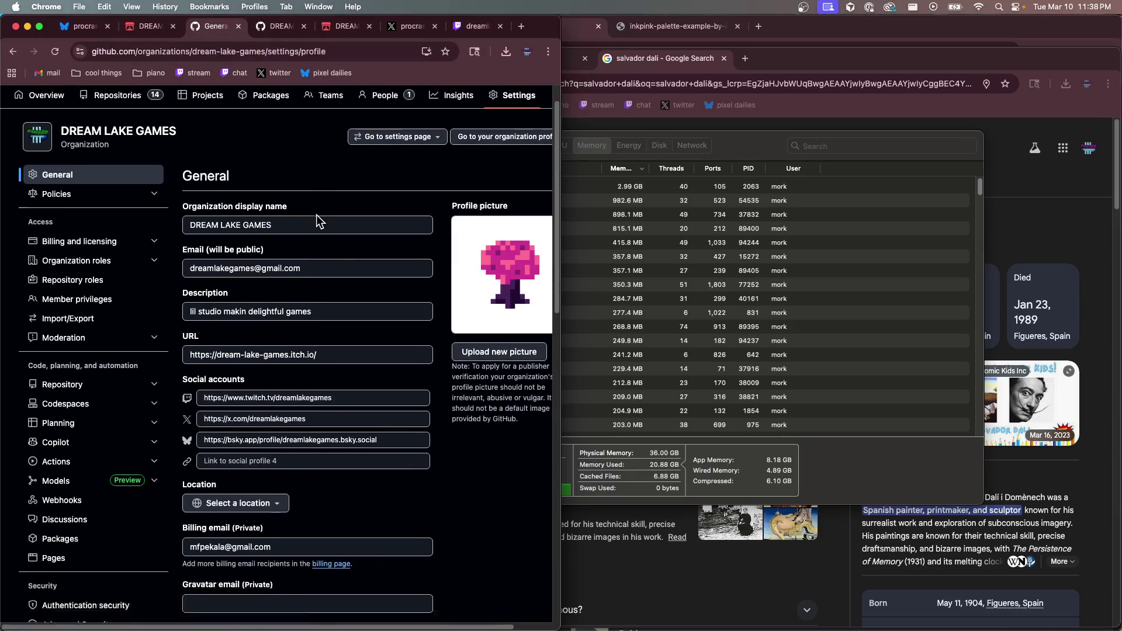
scroll(319, 221, down, 15)
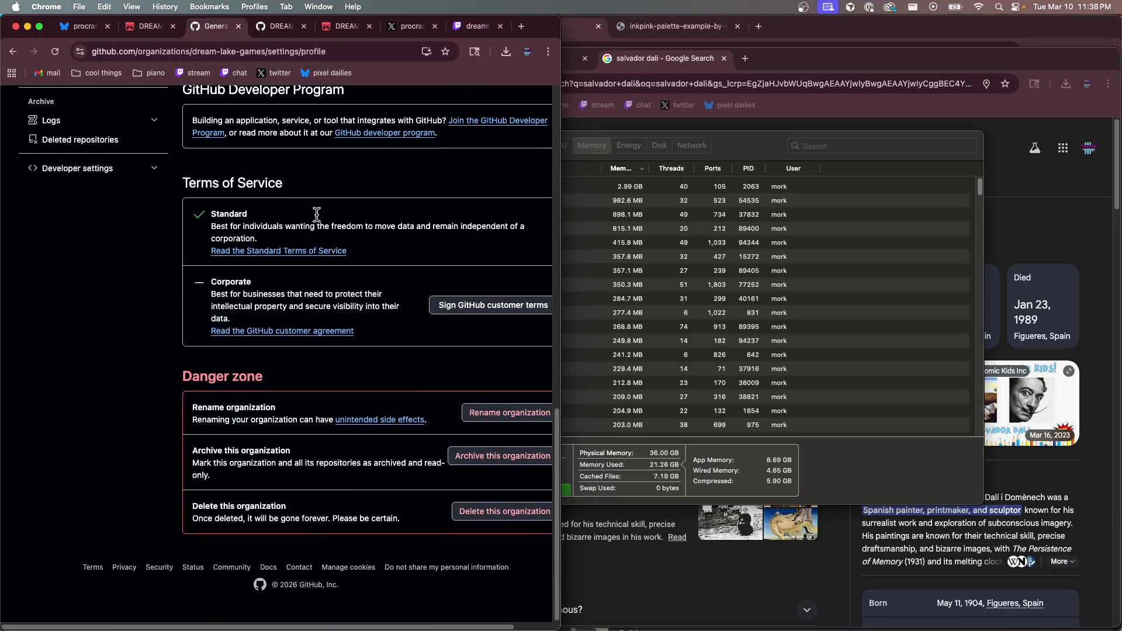
scroll(316, 215, up, 15)
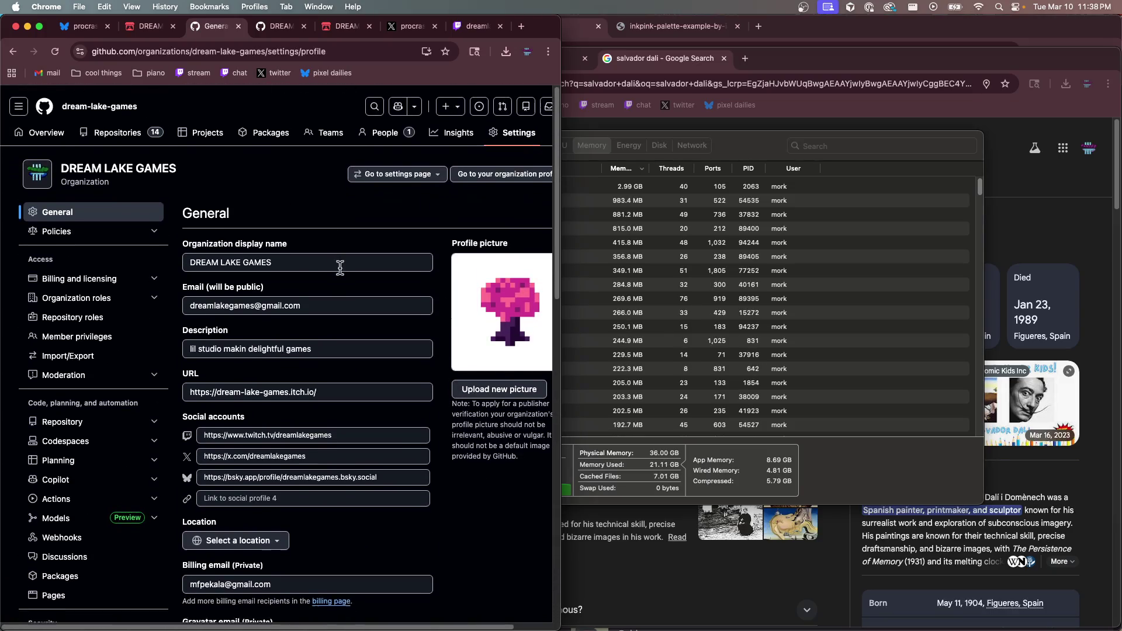
key(super+w)
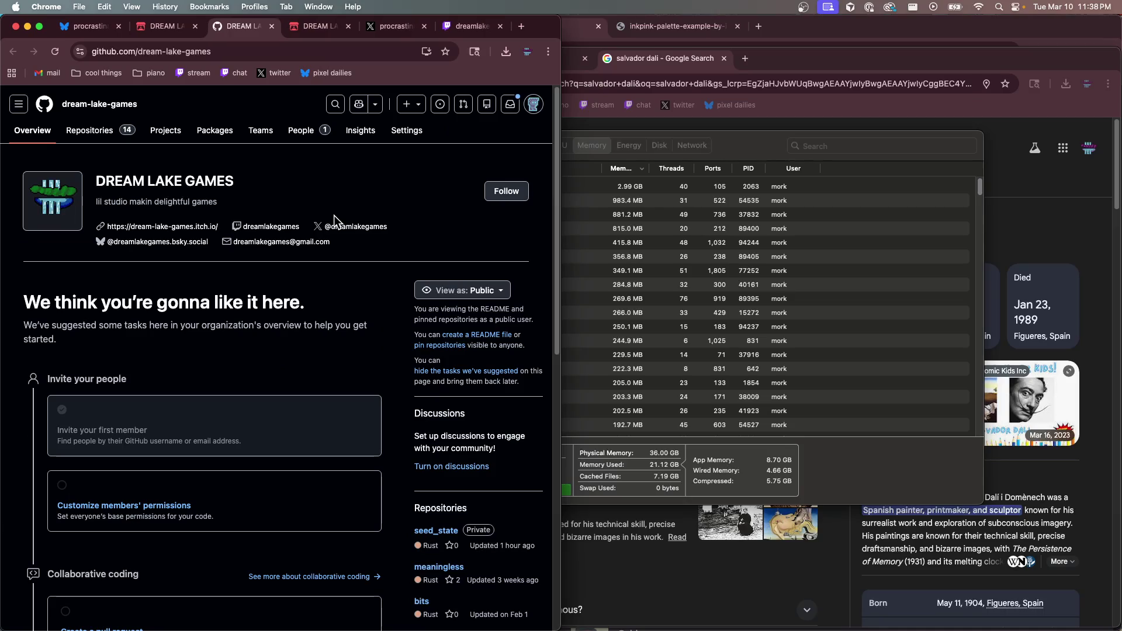
key(super+w)
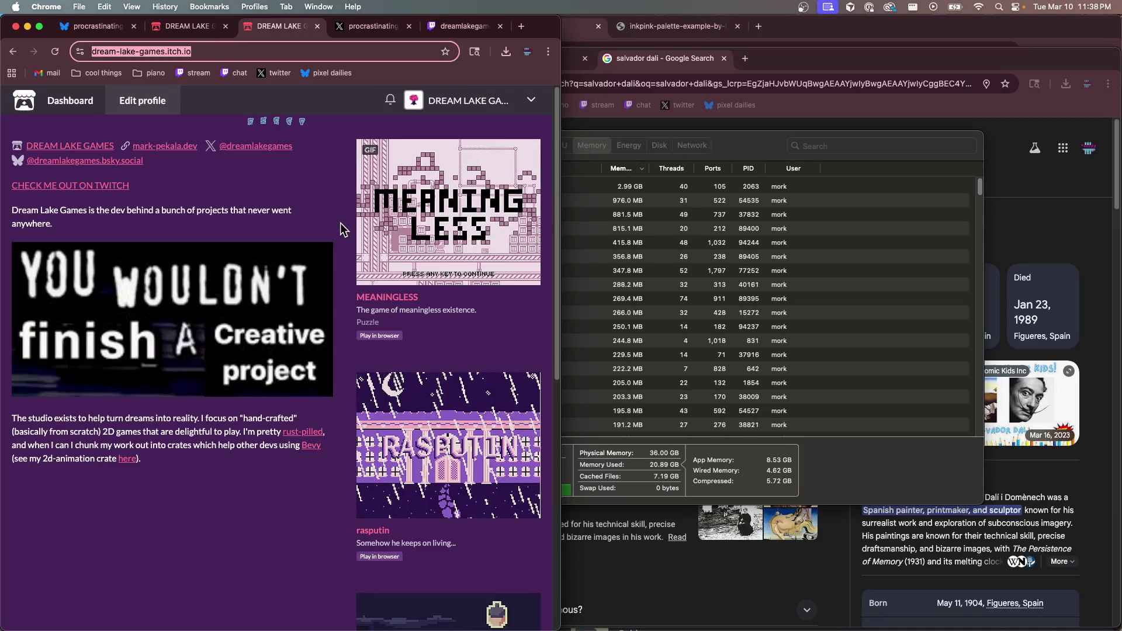
key(super+w)
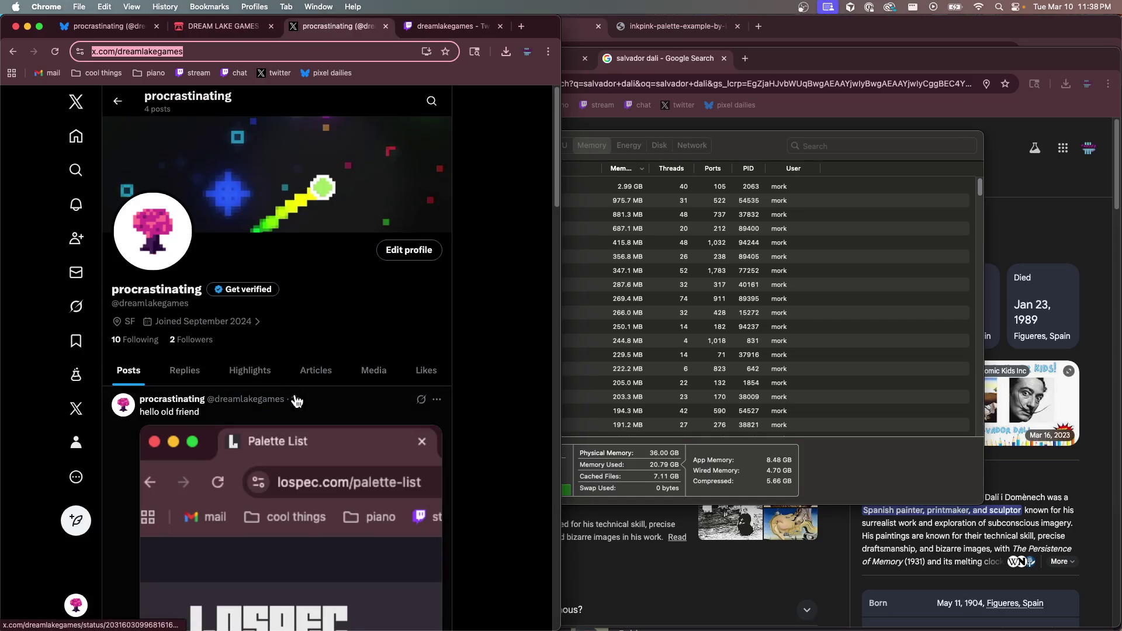
click(391, 259)
click(205, 448)
text(lil studio mak)
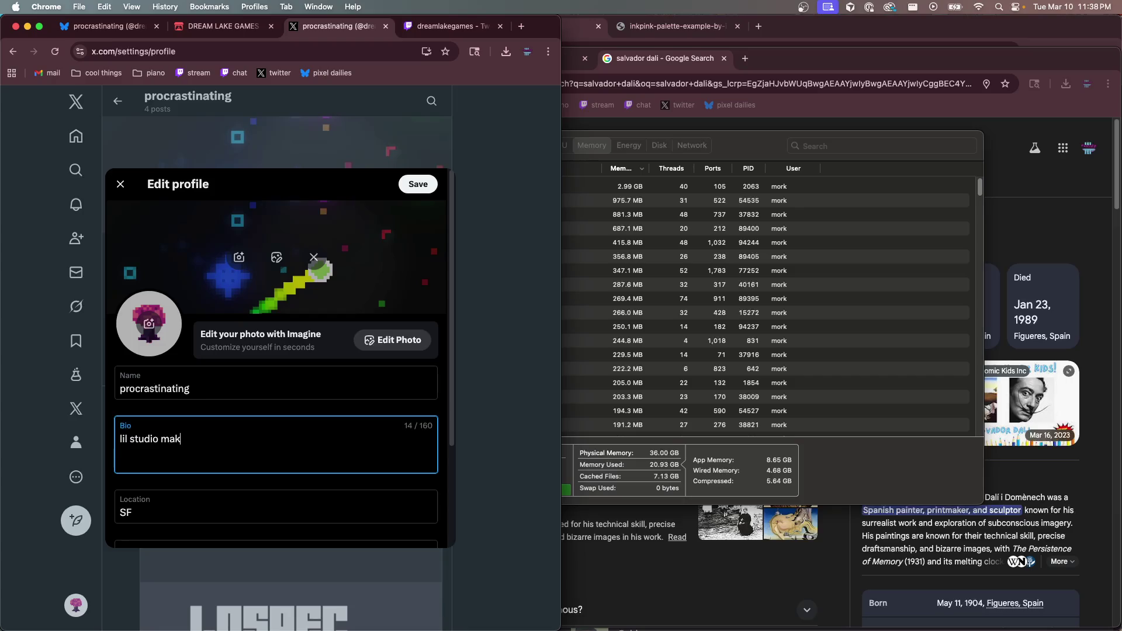
text(in delightful games)
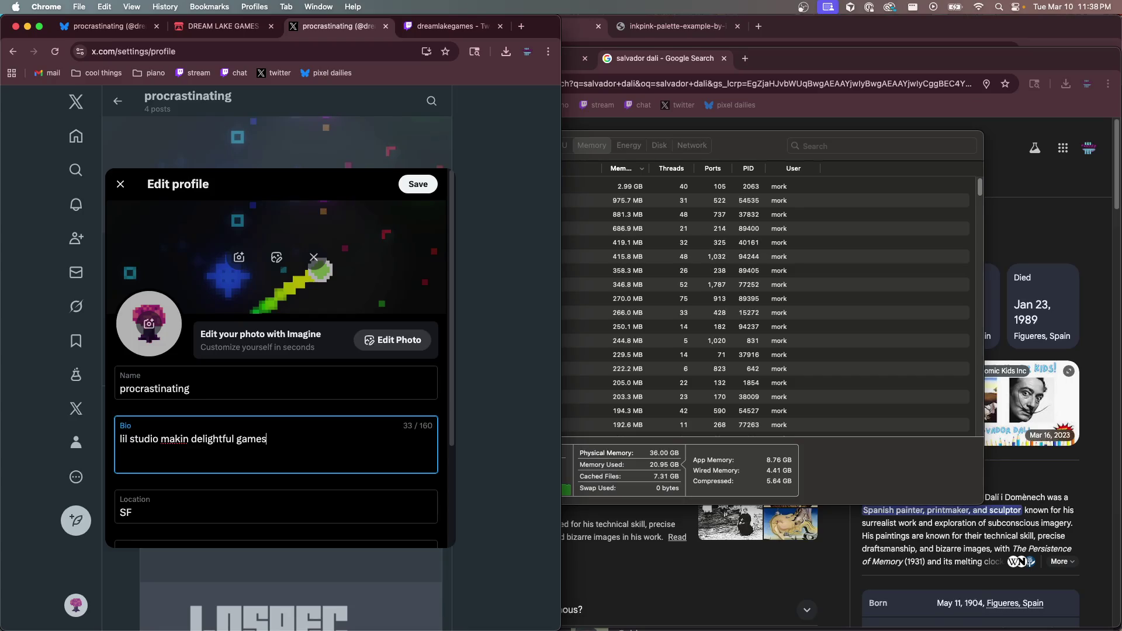
scroll(275, 477, down, 3)
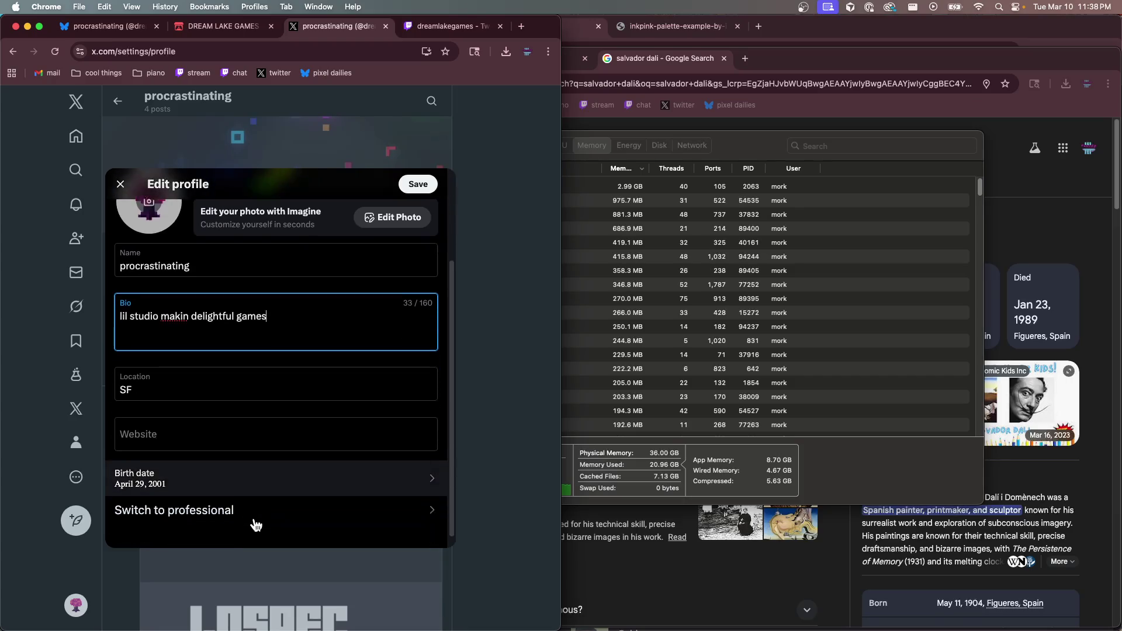
click(233, 372)
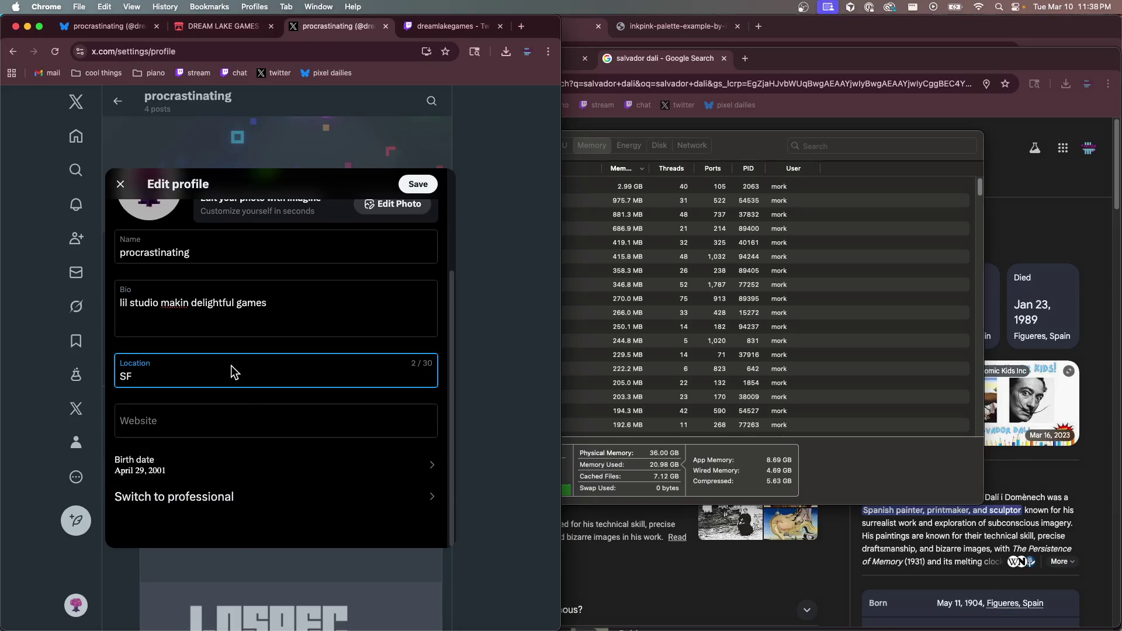
click(251, 420)
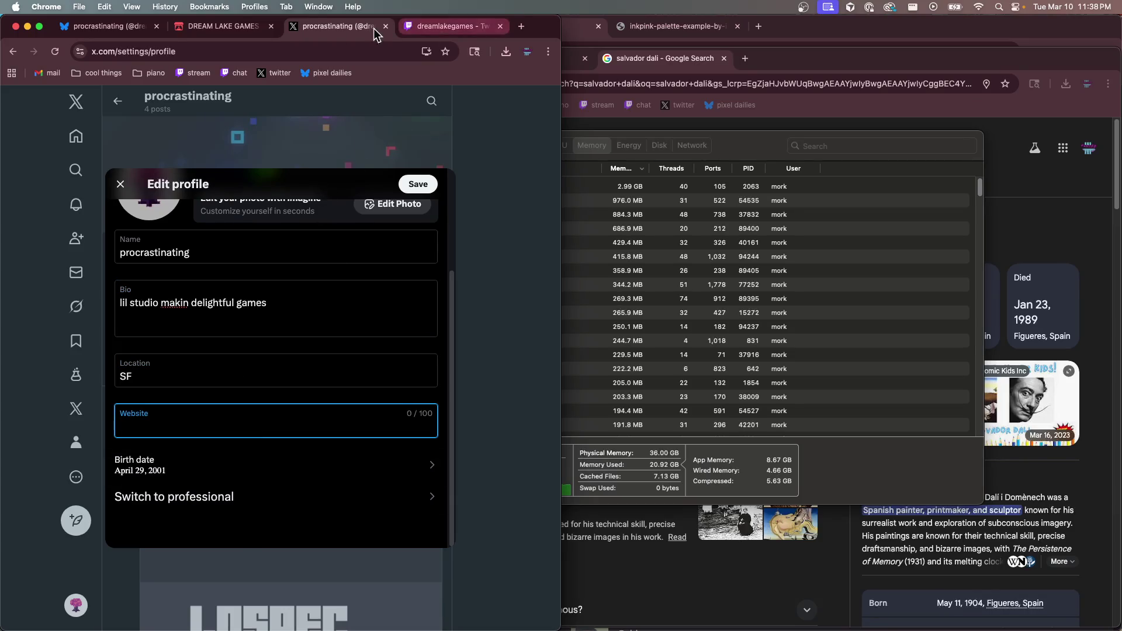
click(240, 26)
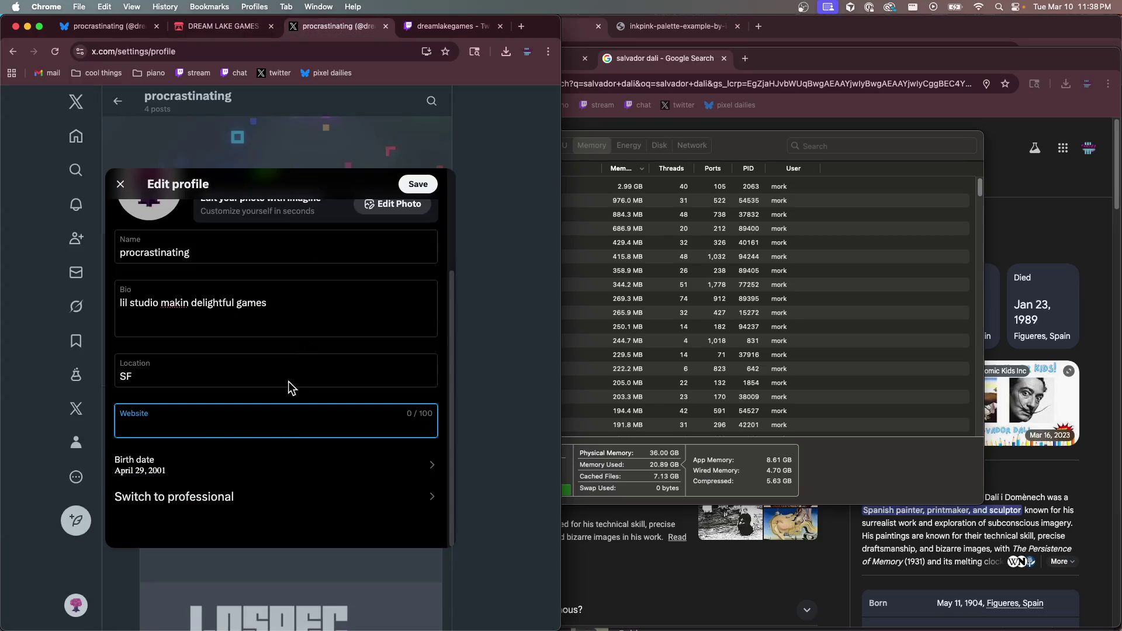
text(https://dream-lake-games.itch.io/)
click(417, 184)
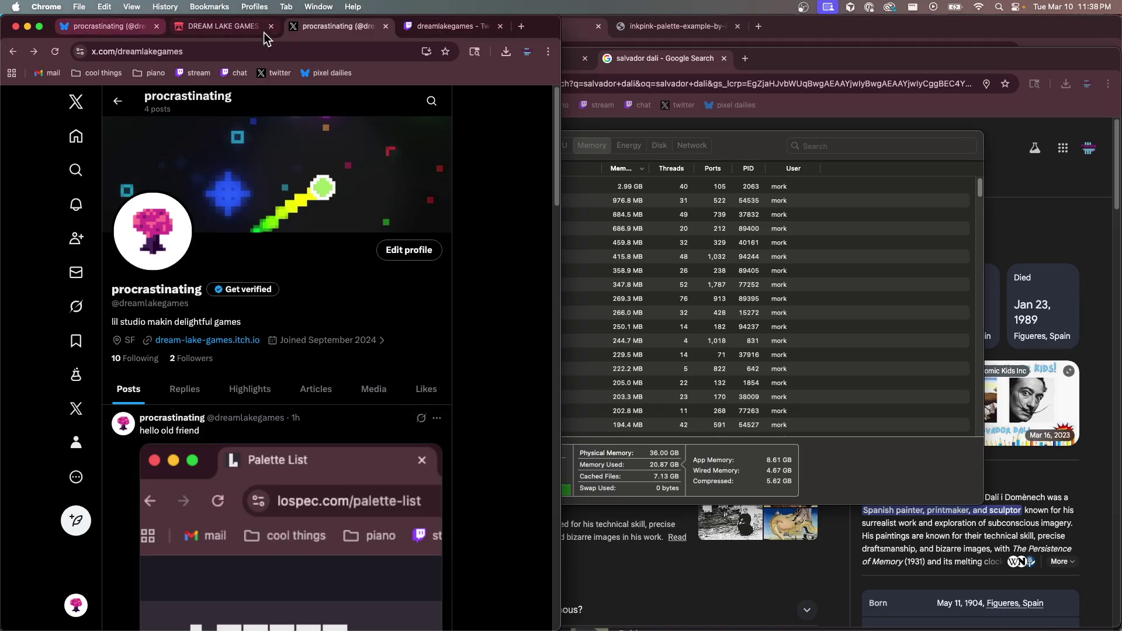
key(ctrl+Tab)
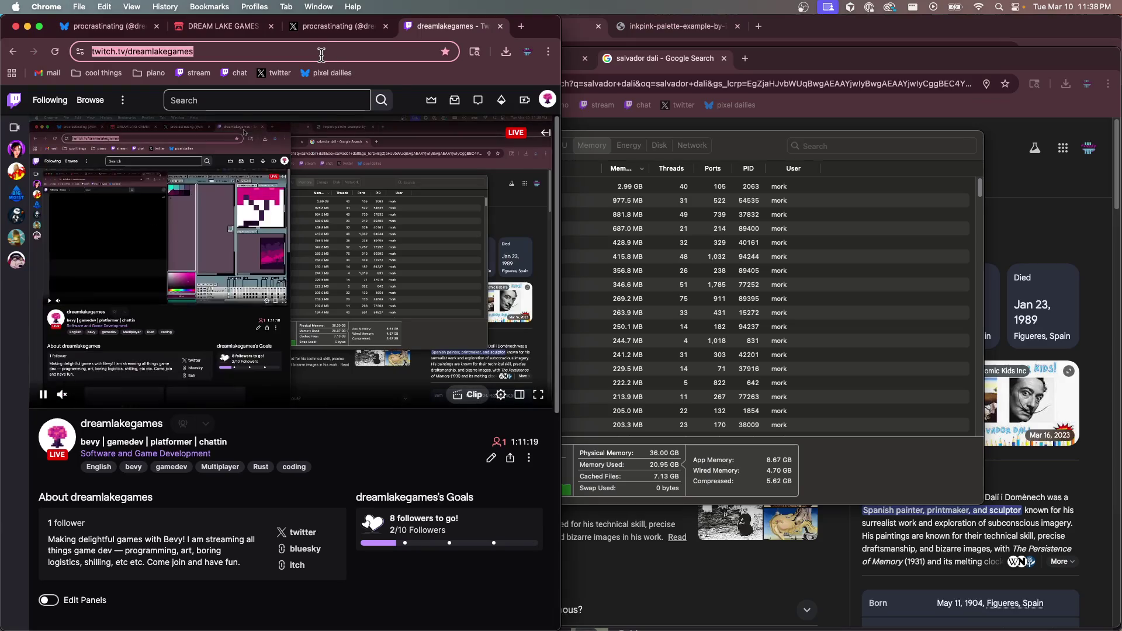
key(super+w)
click(409, 249)
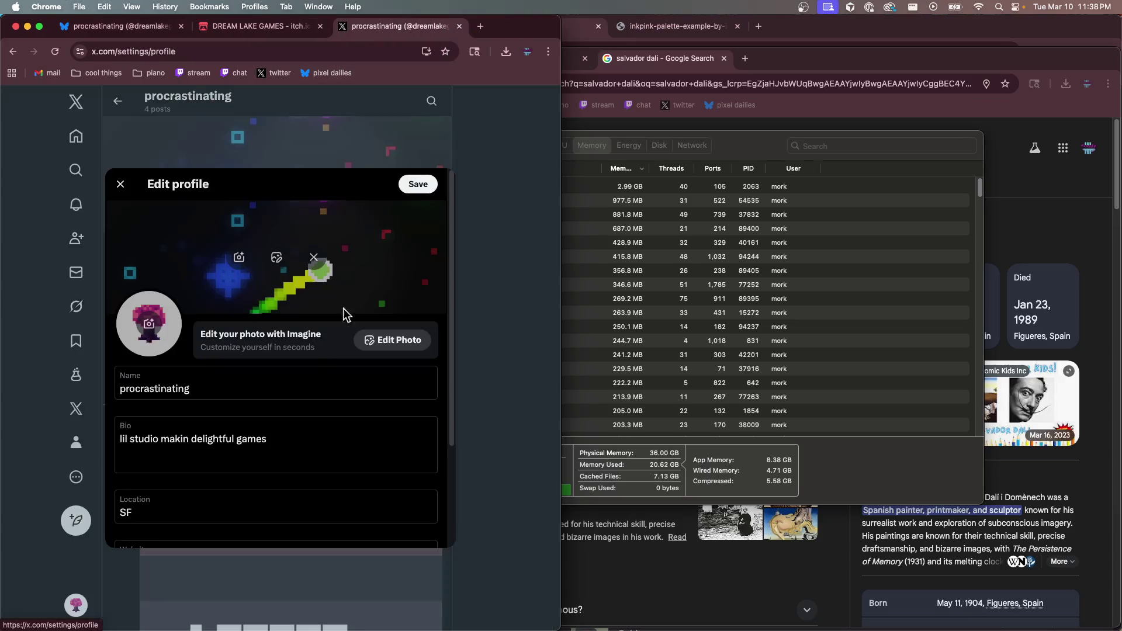
click(286, 449)
text(https://www.twitch.tv/dreamlakegames)
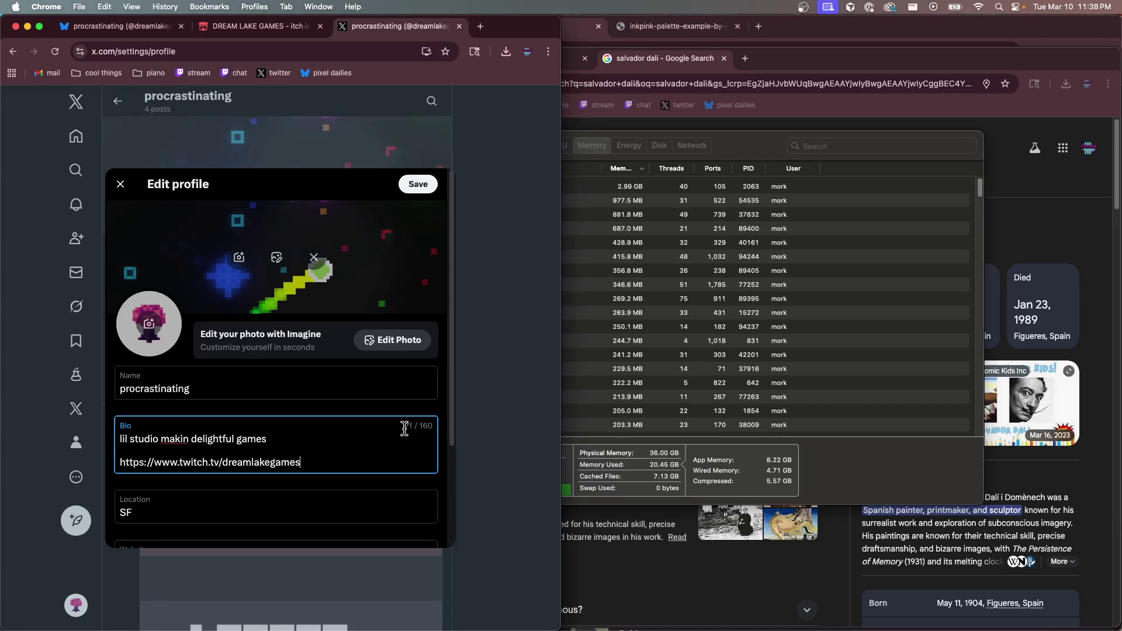
key(BackSpace)
click(418, 186)
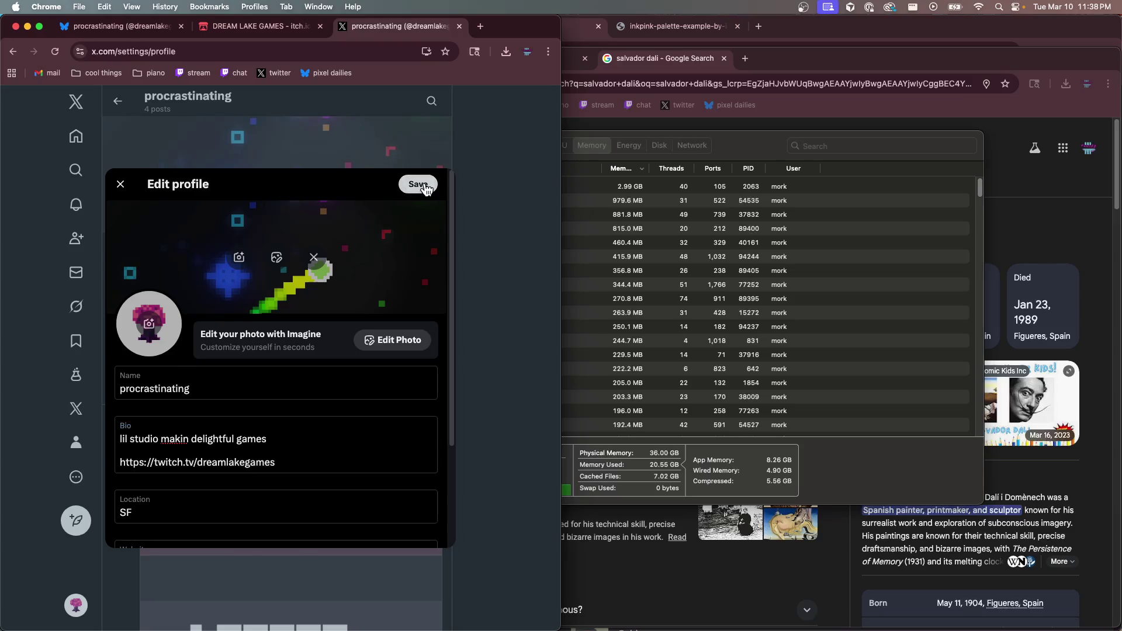
click(233, 350)
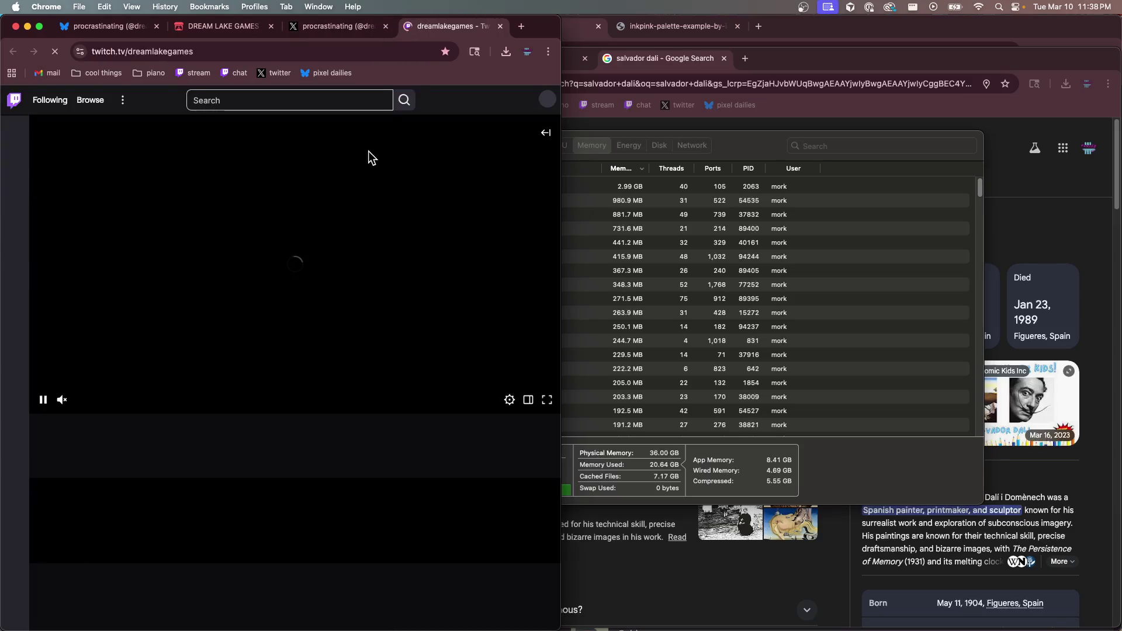
click(500, 26)
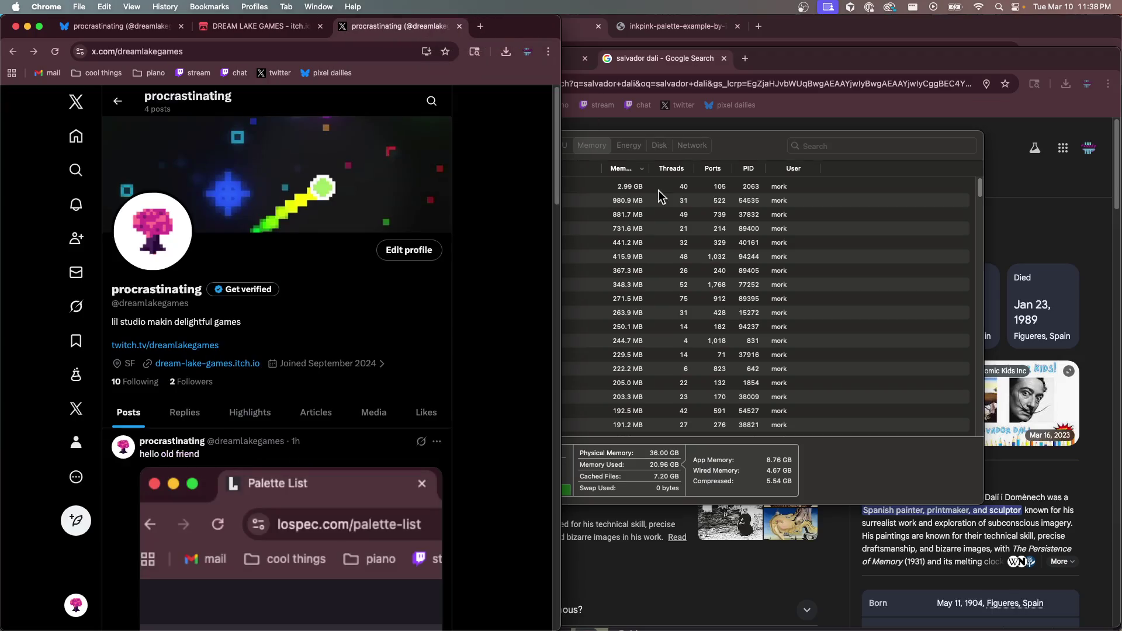
click(720, 140)
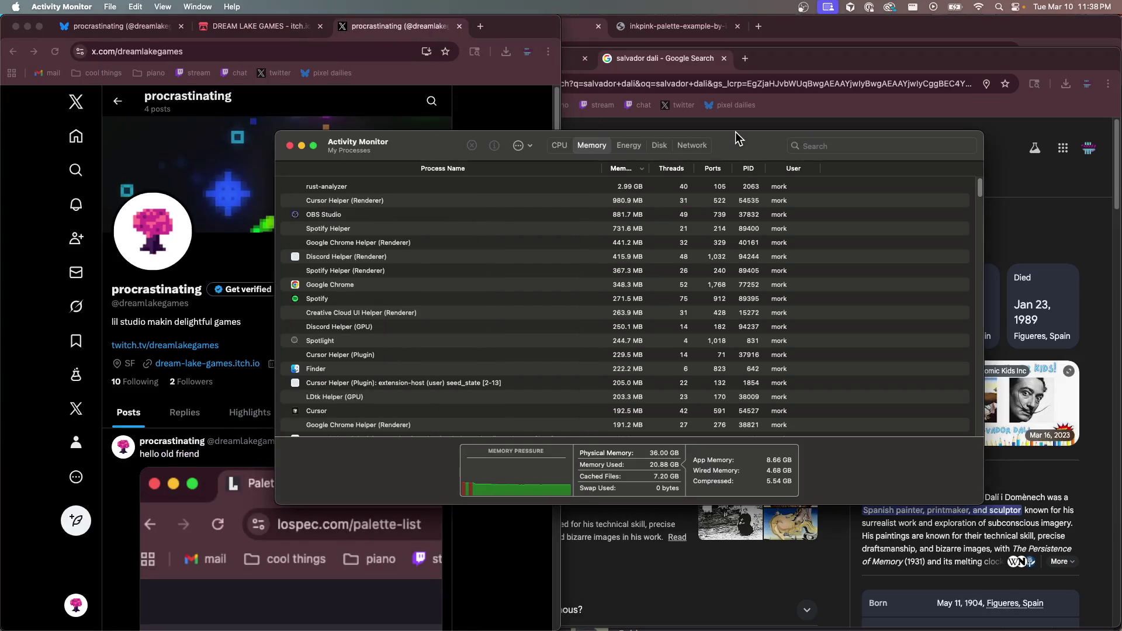
Close the itch.io and X profile tabs in Chrome
key(super+Tab)
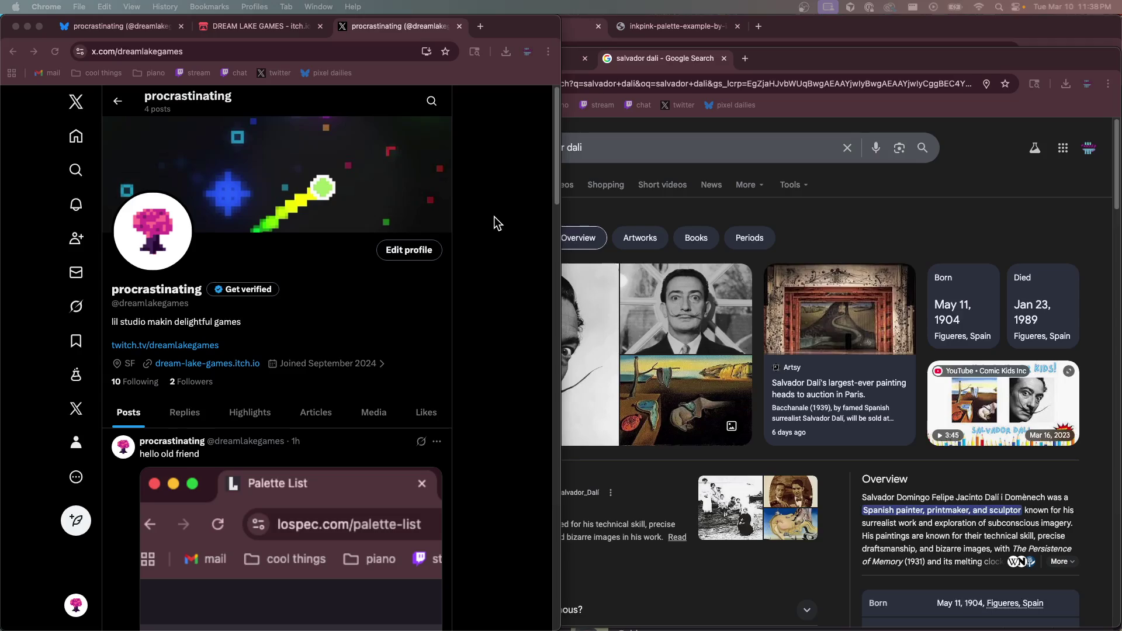
click(153, 27)
click(205, 33)
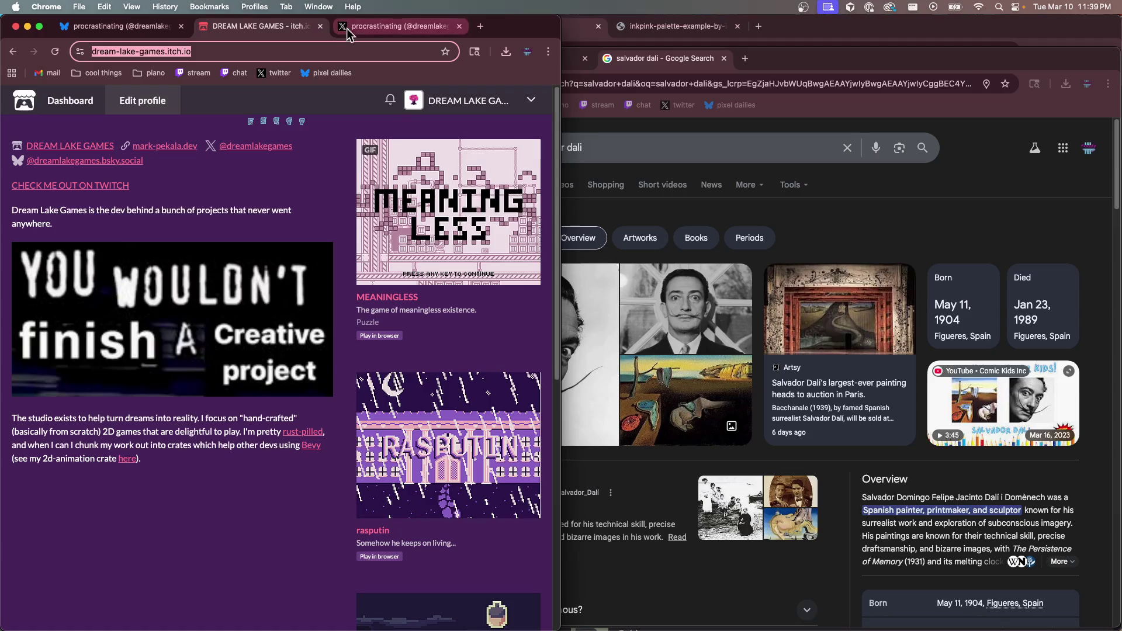
click(372, 32)
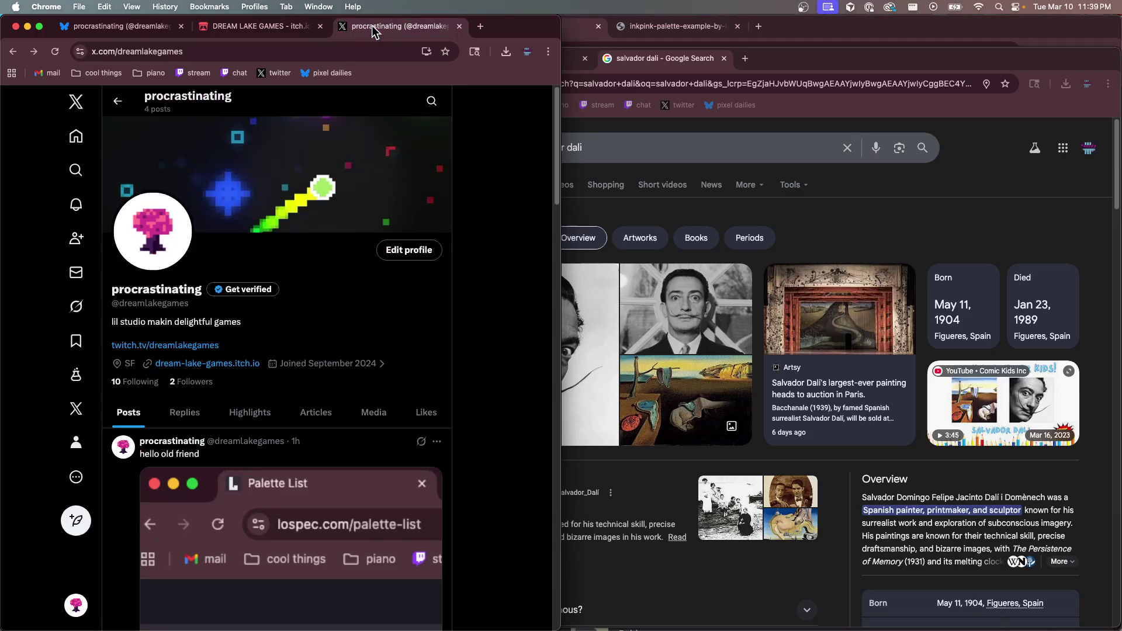
click(320, 28)
click(321, 28)
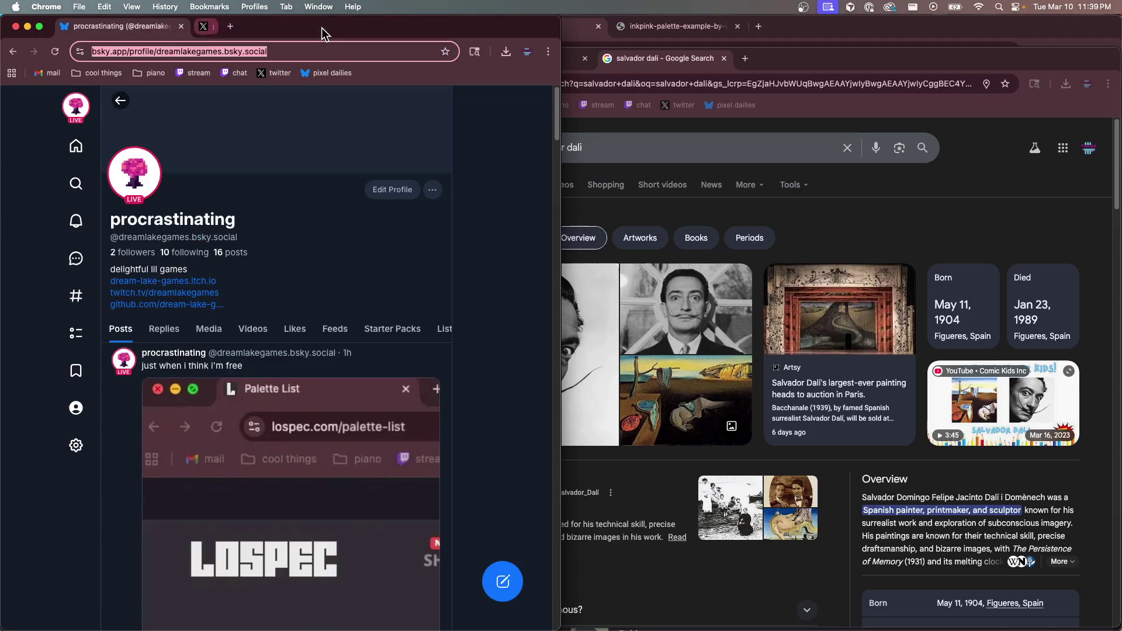
Close the Salvador Dali and Lospec windows and open twitch.tv/dreamlakegames in a new tab
click(199, 27)
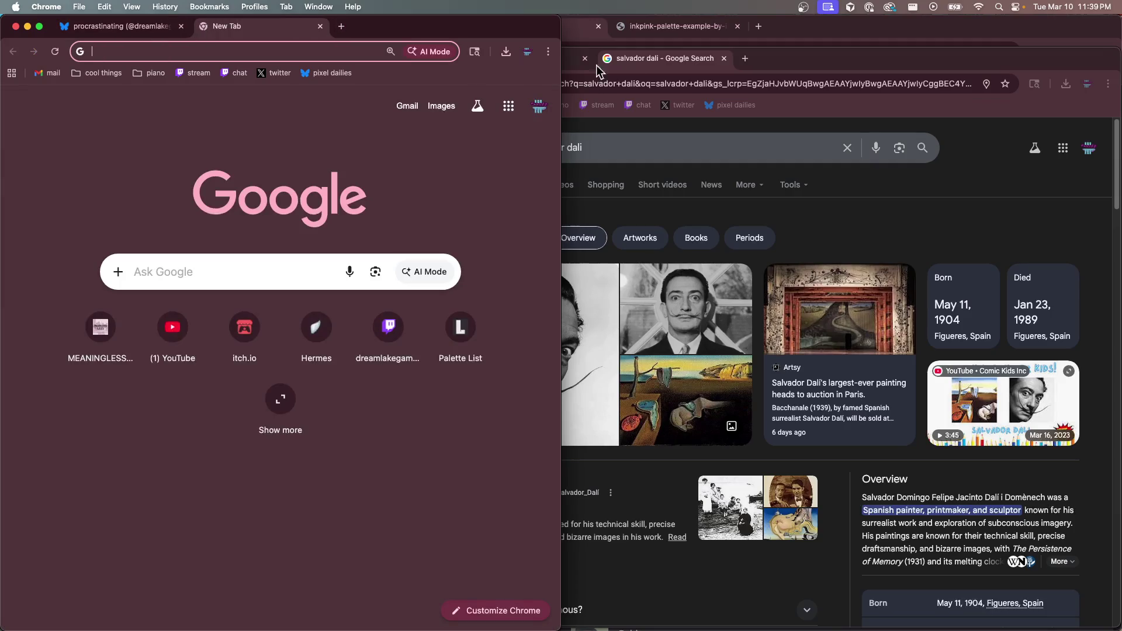
click(768, 58)
key(super+w)
click(799, 34)
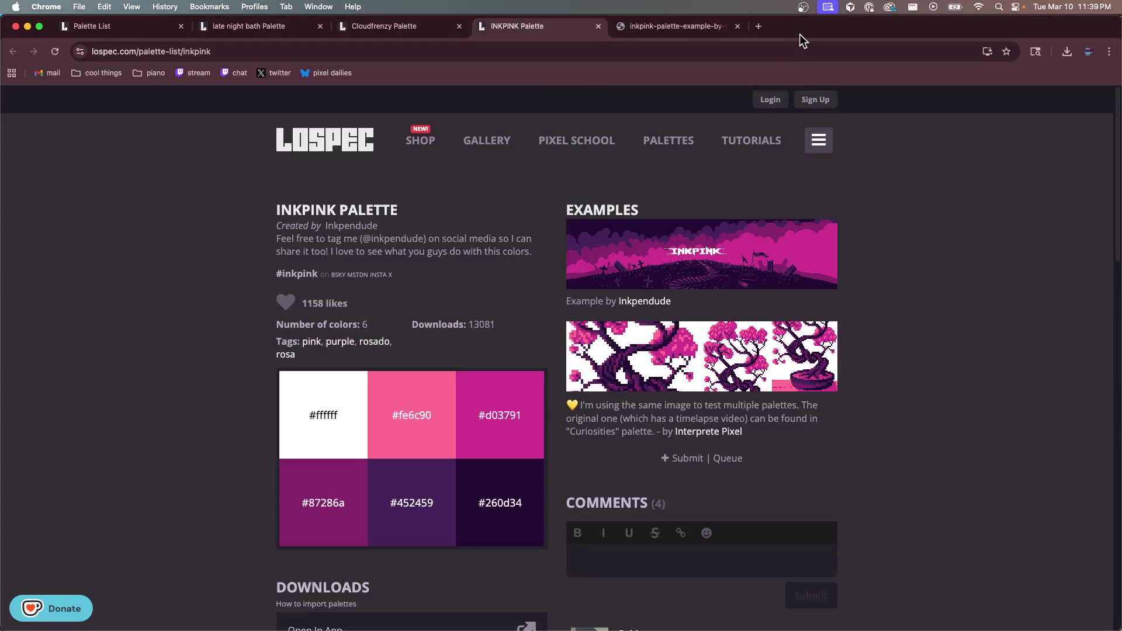
key(super+w)
key(super+w)
key(super+w)
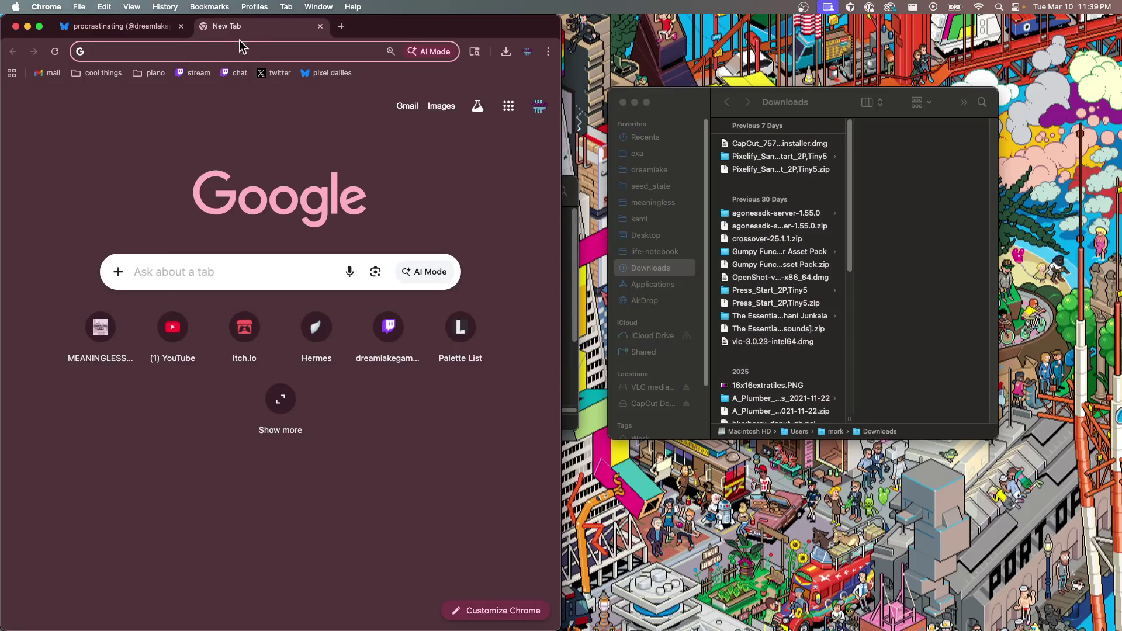
text(twitch.tv/dreamlakegames)
key(Return)
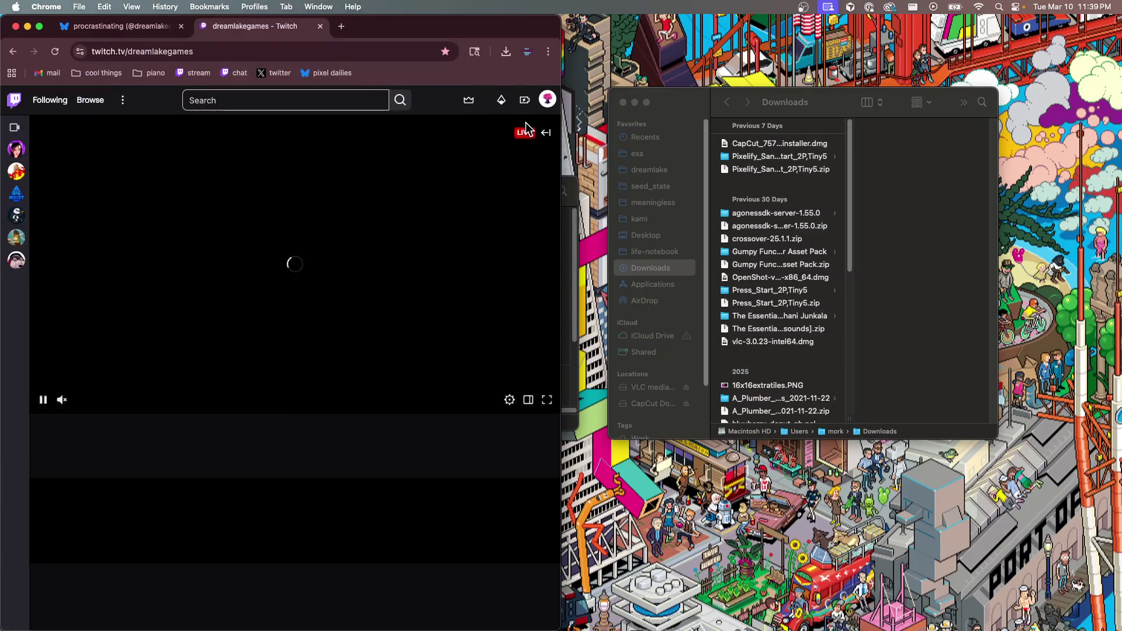
Go to the Twitch profile settings page through the account menu
click(549, 104)
click(505, 180)
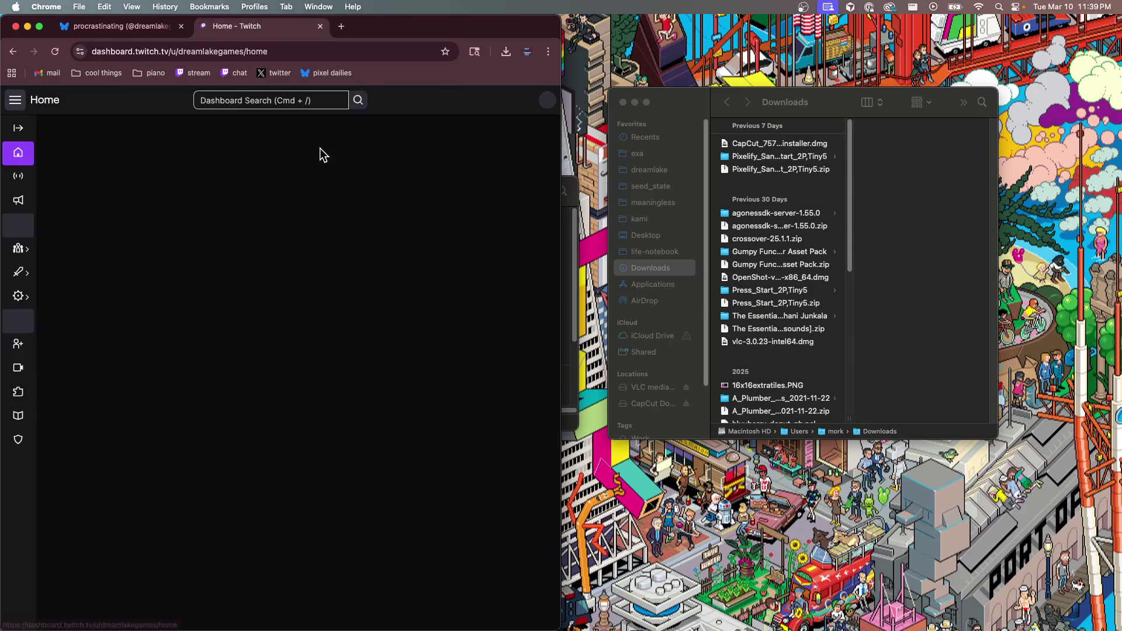
click(552, 104)
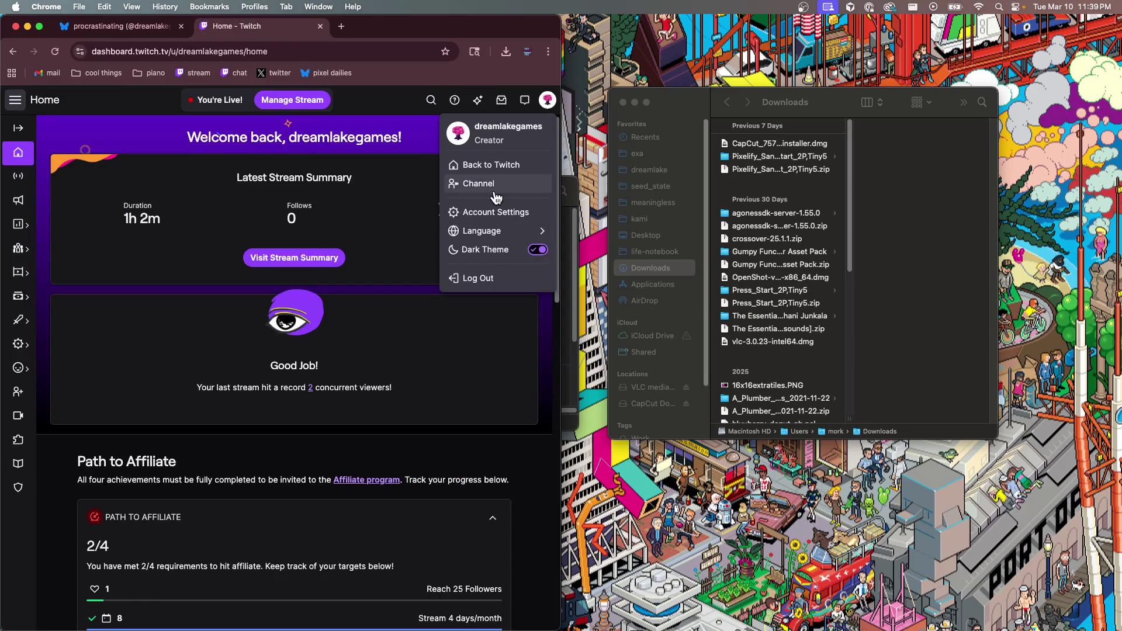
click(489, 209)
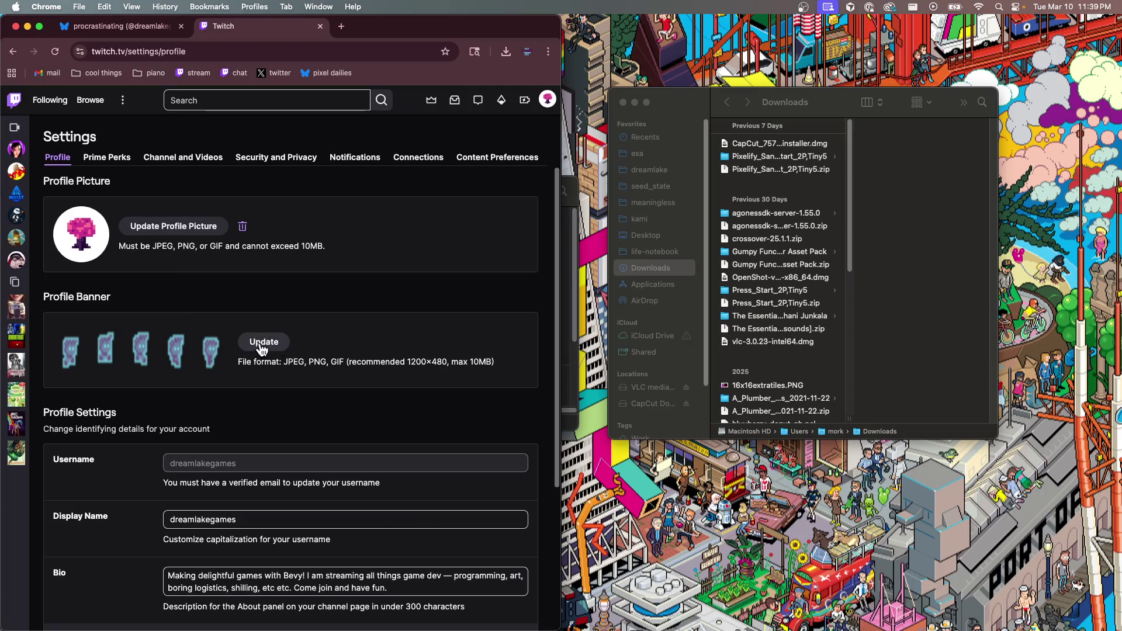
Upload banner-lenny-run.png as the profile banner and return to the dreamlakegames channel
click(263, 345)
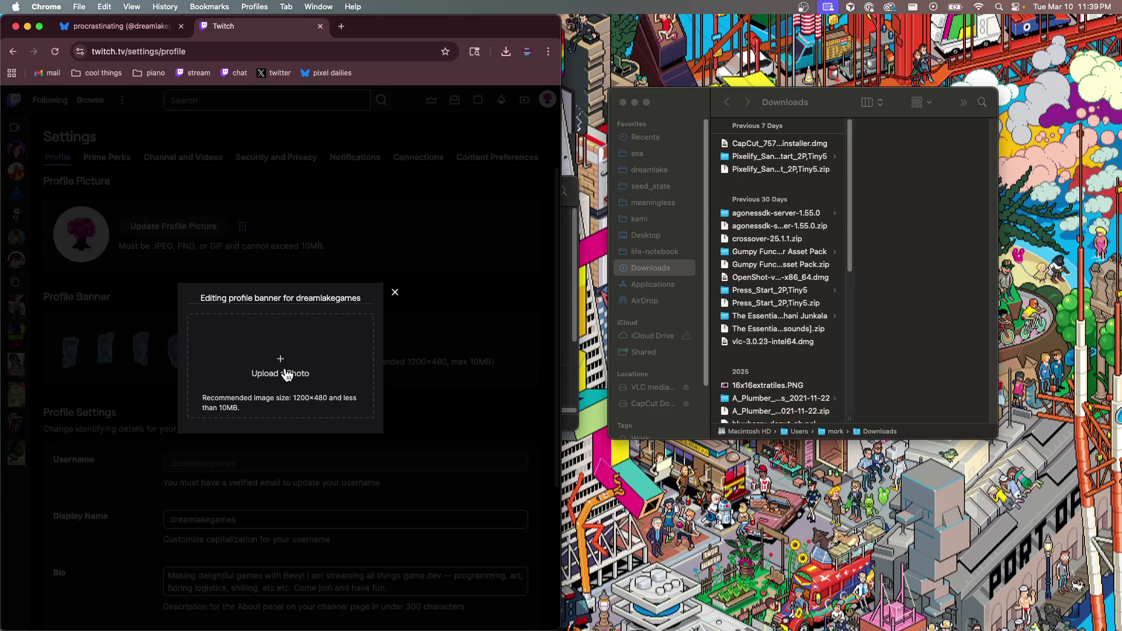
click(277, 366)
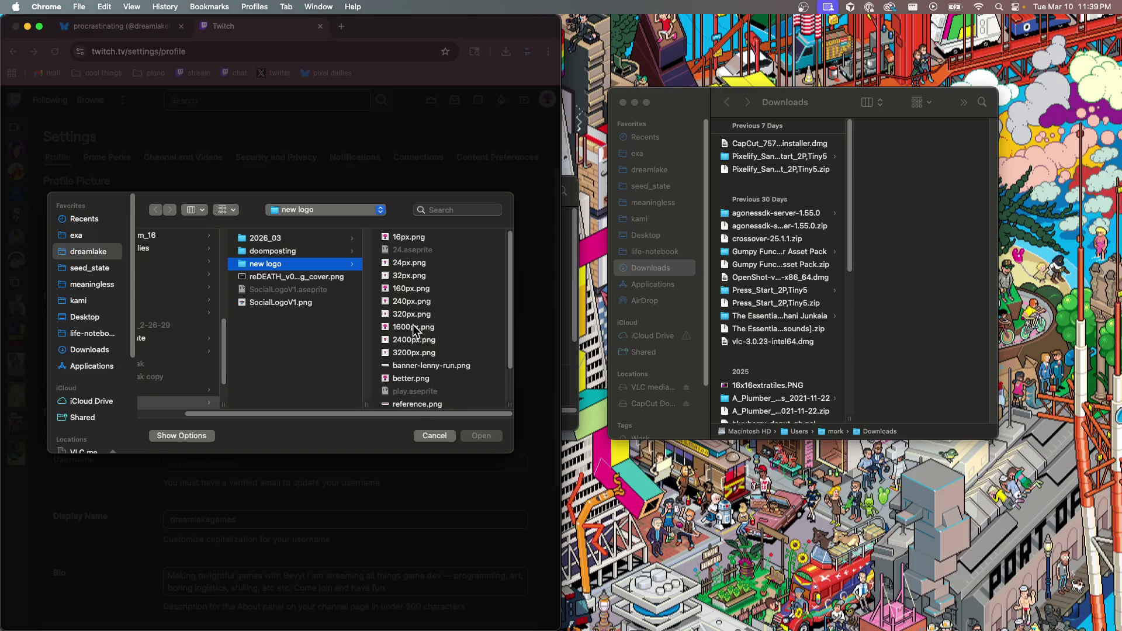
click(424, 366)
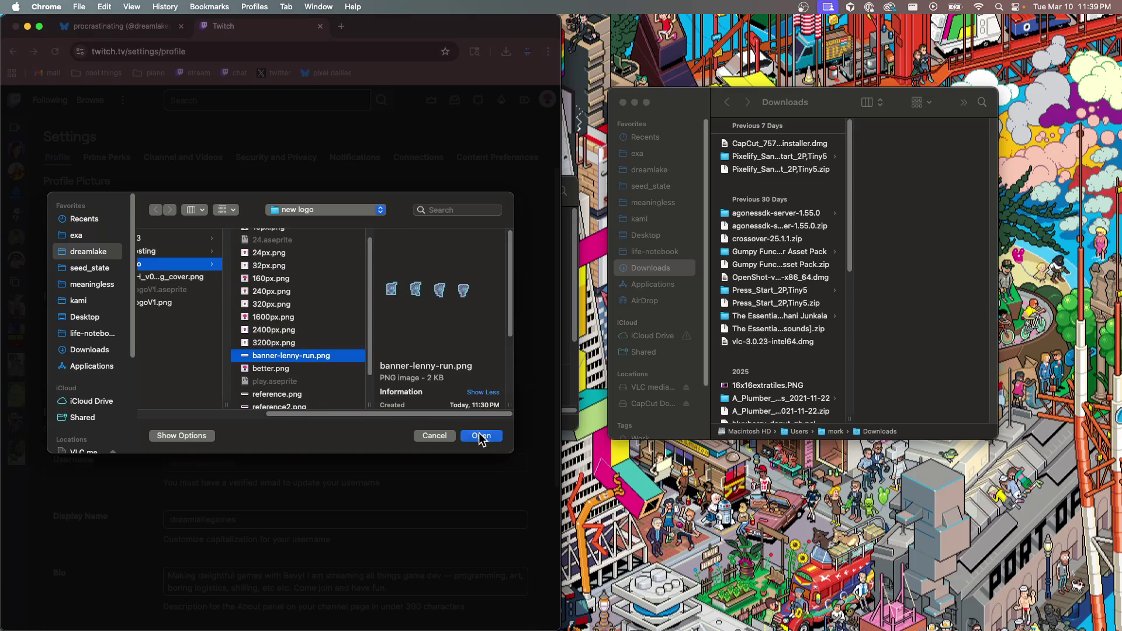
click(480, 437)
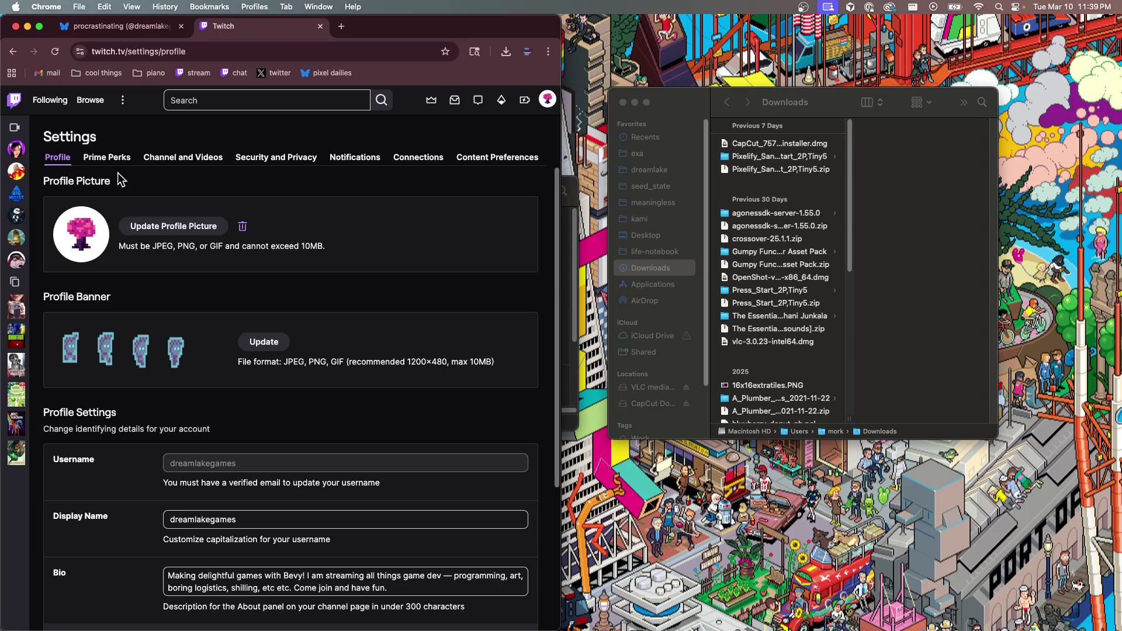
scroll(203, 229, down, 5)
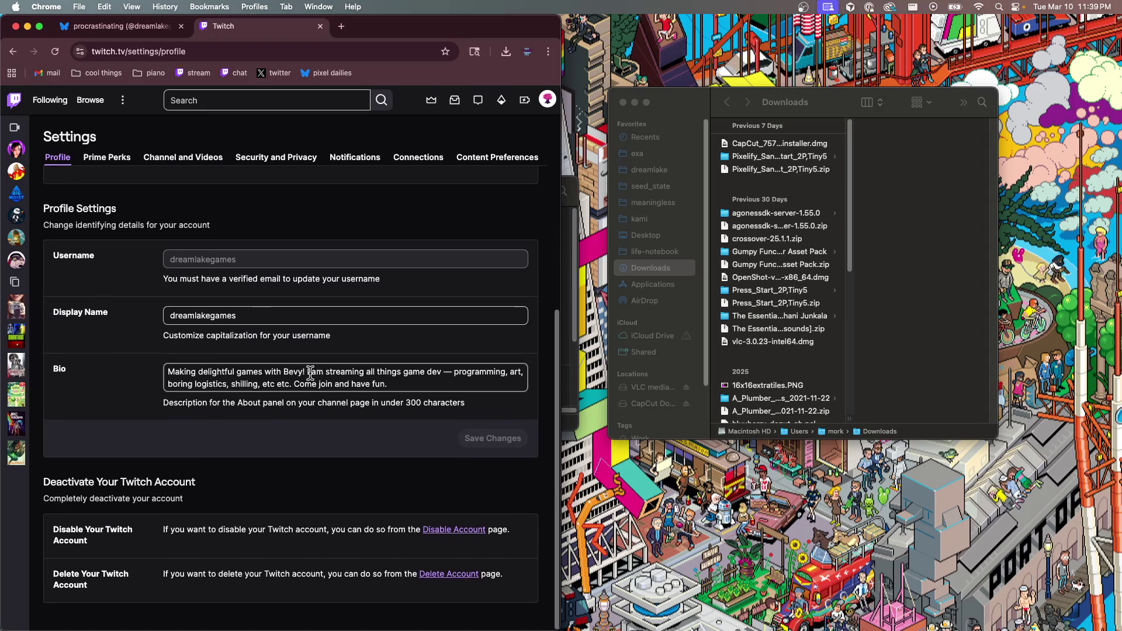
scroll(420, 356, up, 1)
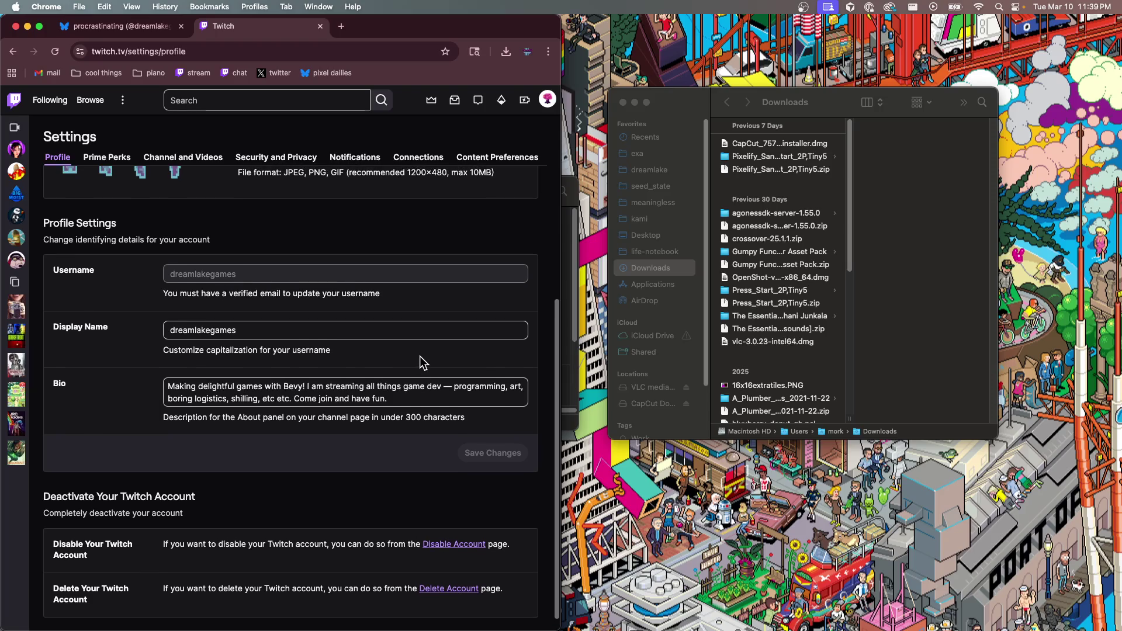
scroll(420, 356, up, 5)
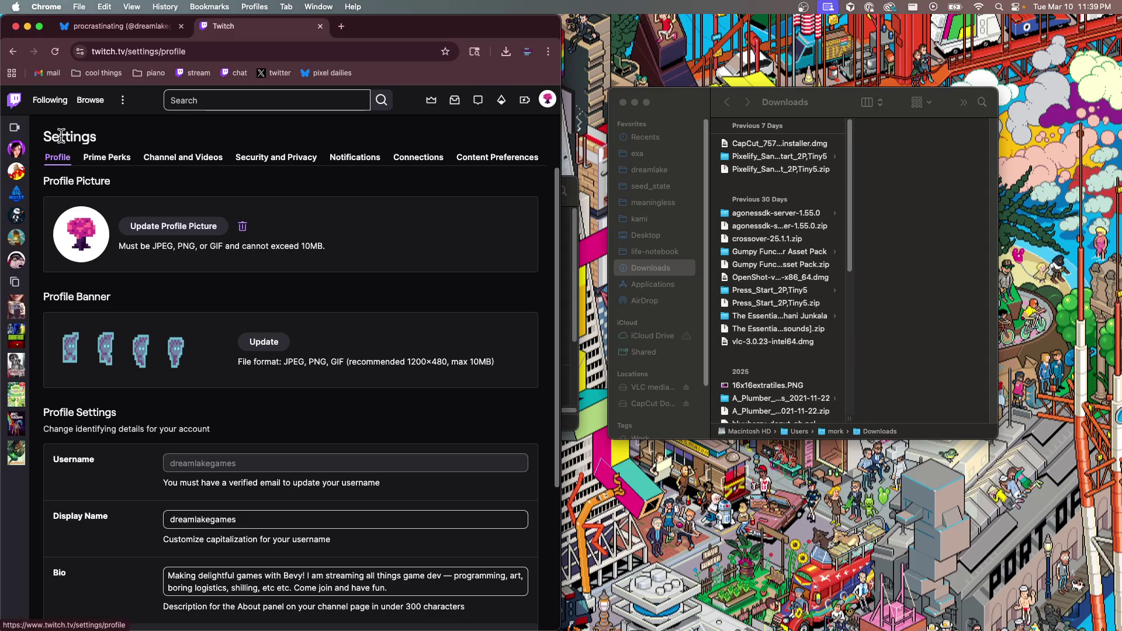
click(547, 101)
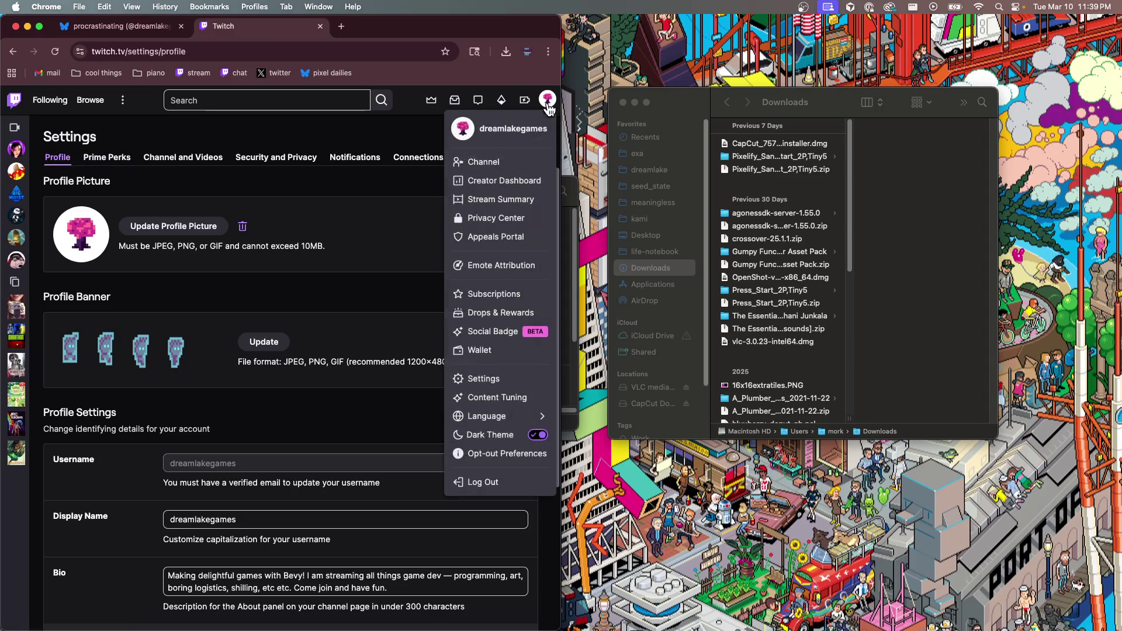
click(497, 163)
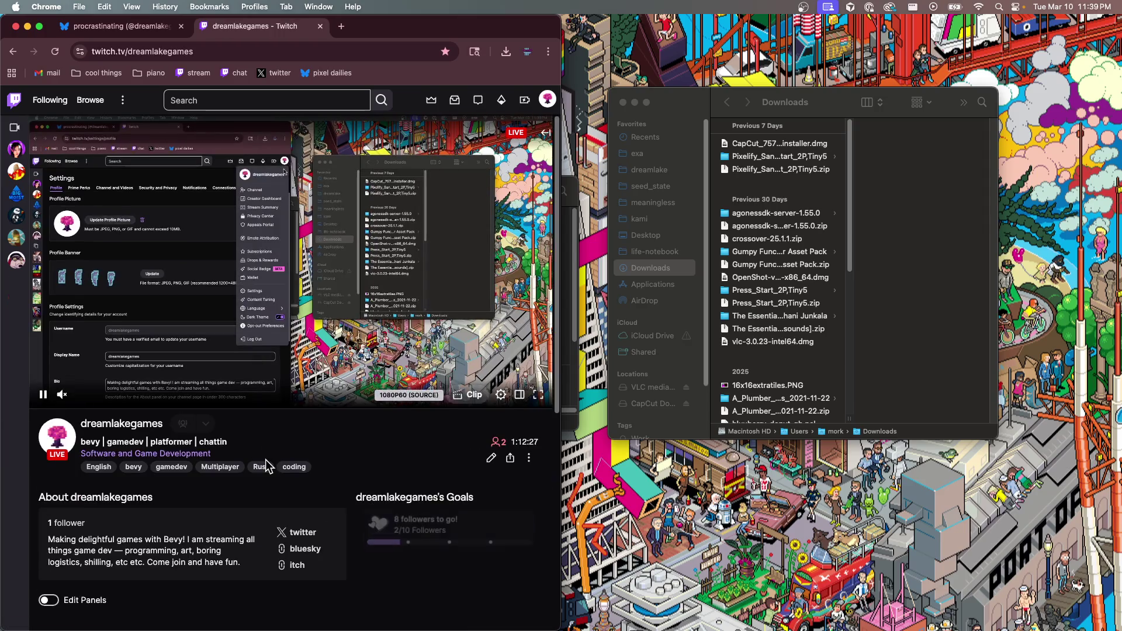
Check the About social link settings without adding any, then open the Brand settings
scroll(266, 459, down, 5)
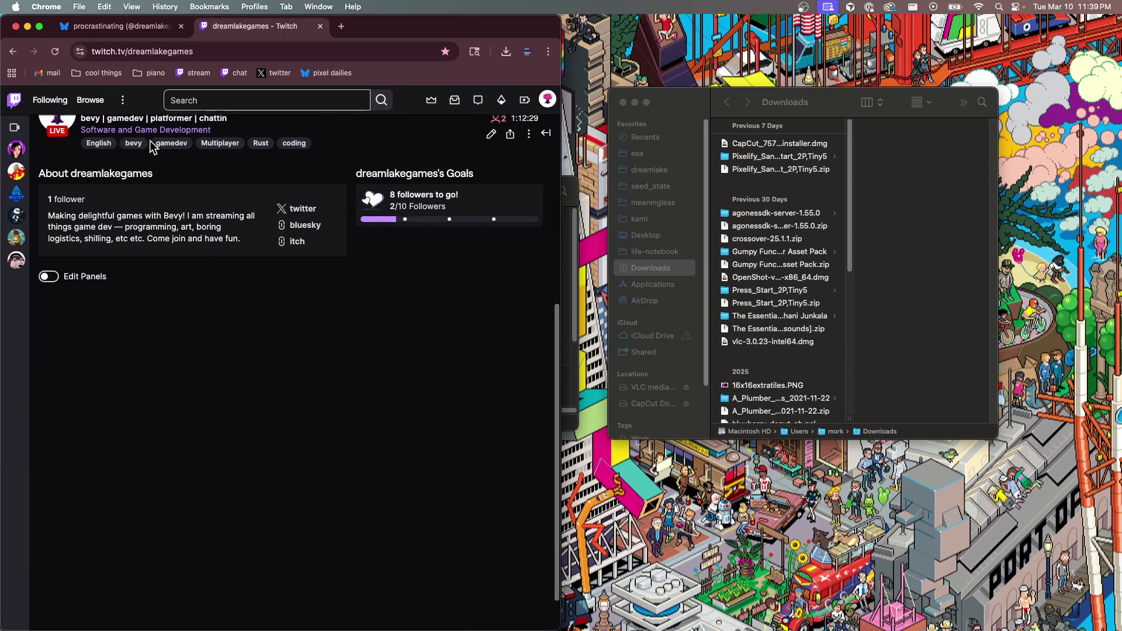
scroll(221, 330, up, 5)
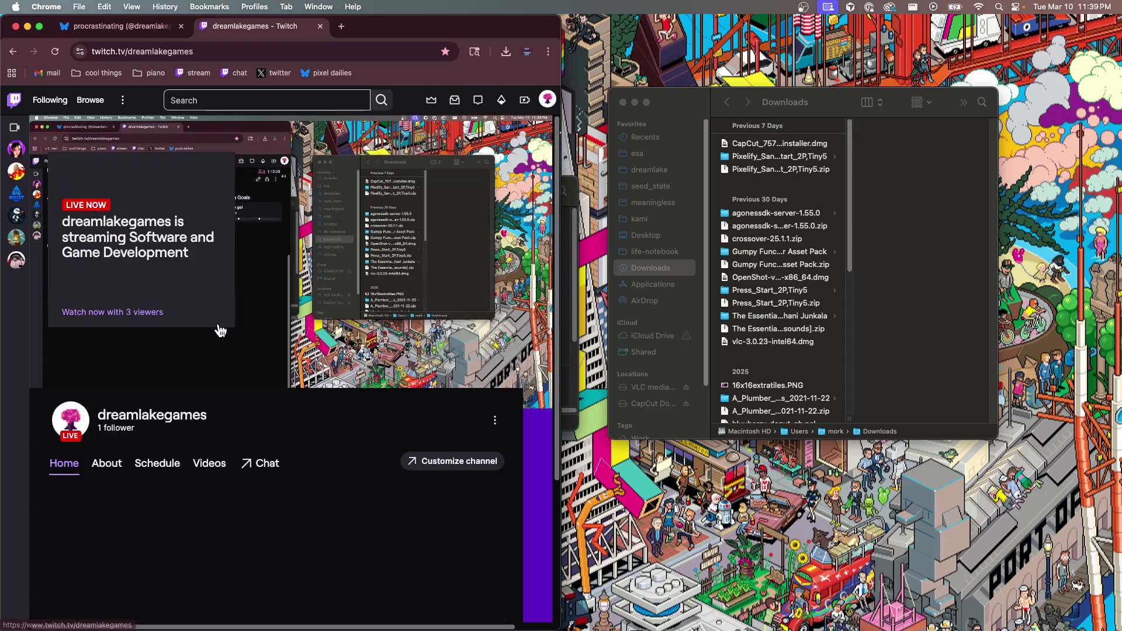
scroll(255, 452, down, 4)
scroll(255, 453, up, 5)
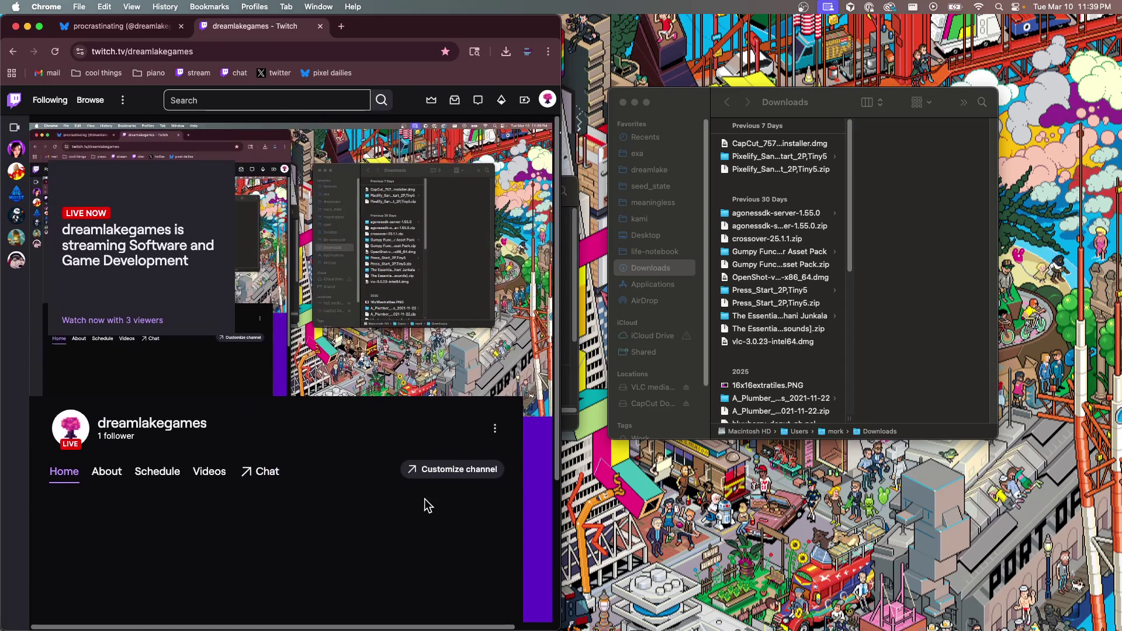
click(451, 462)
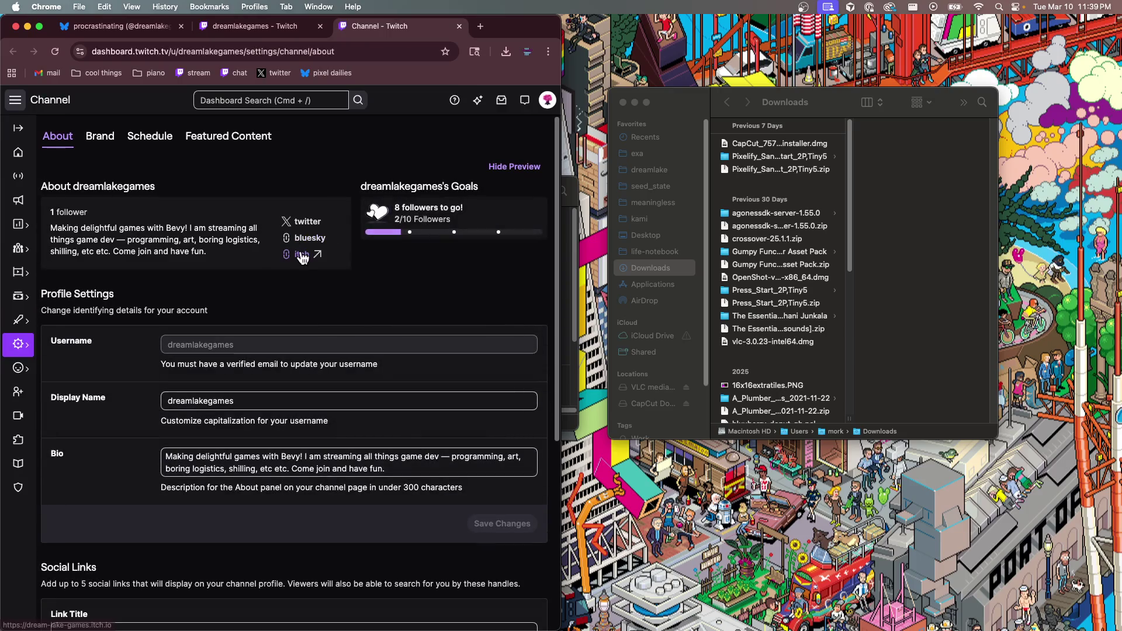
scroll(140, 290, down, 5)
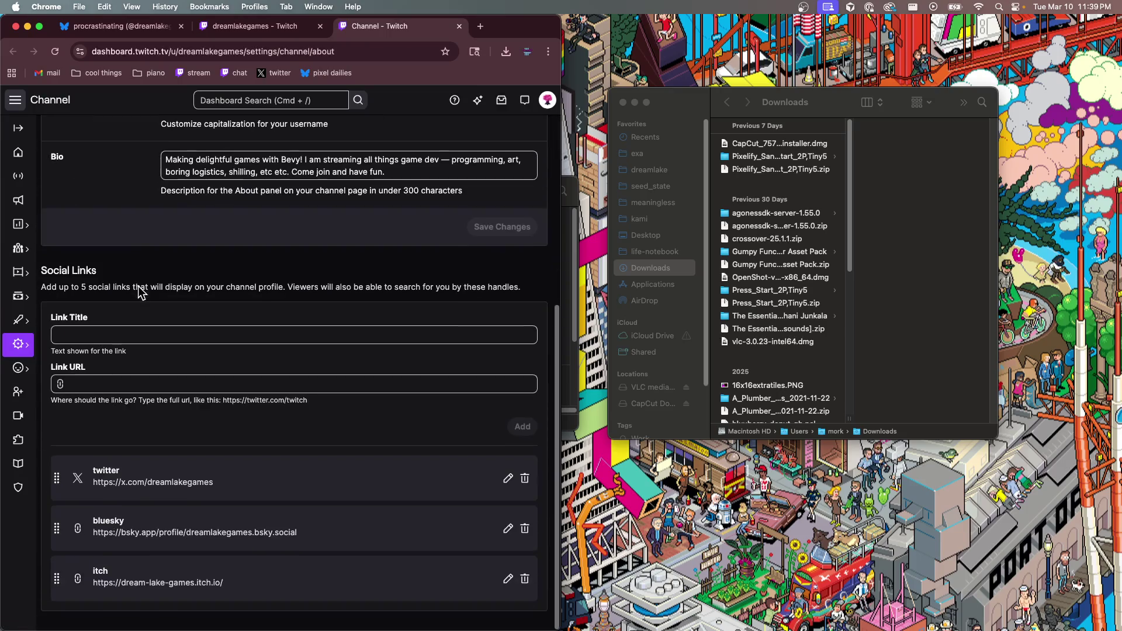
click(115, 334)
click(204, 385)
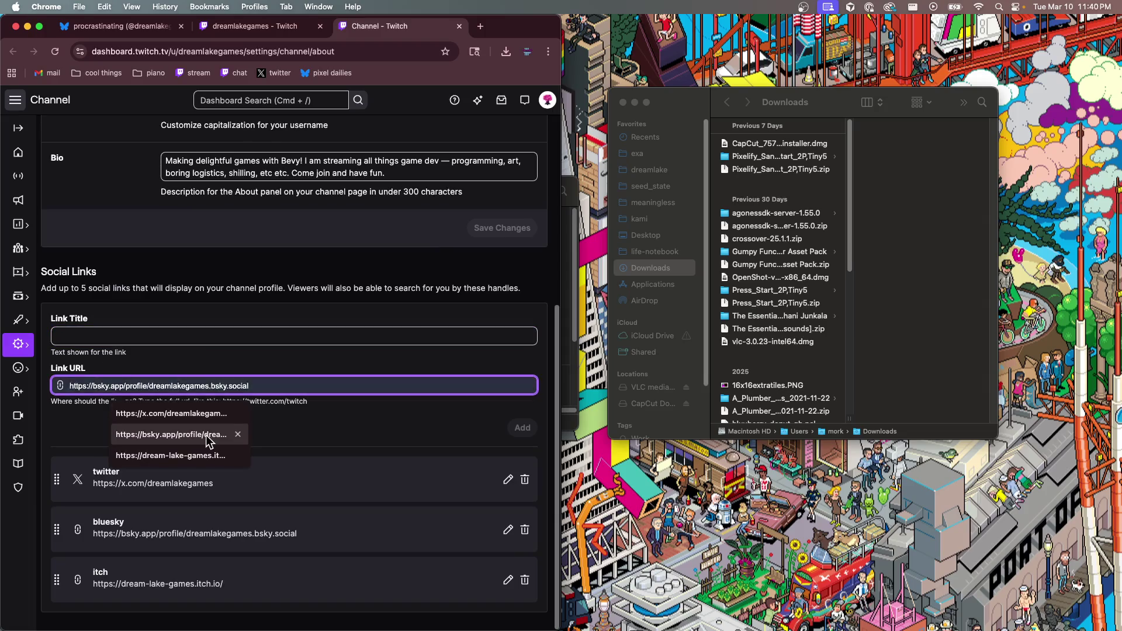
click(293, 427)
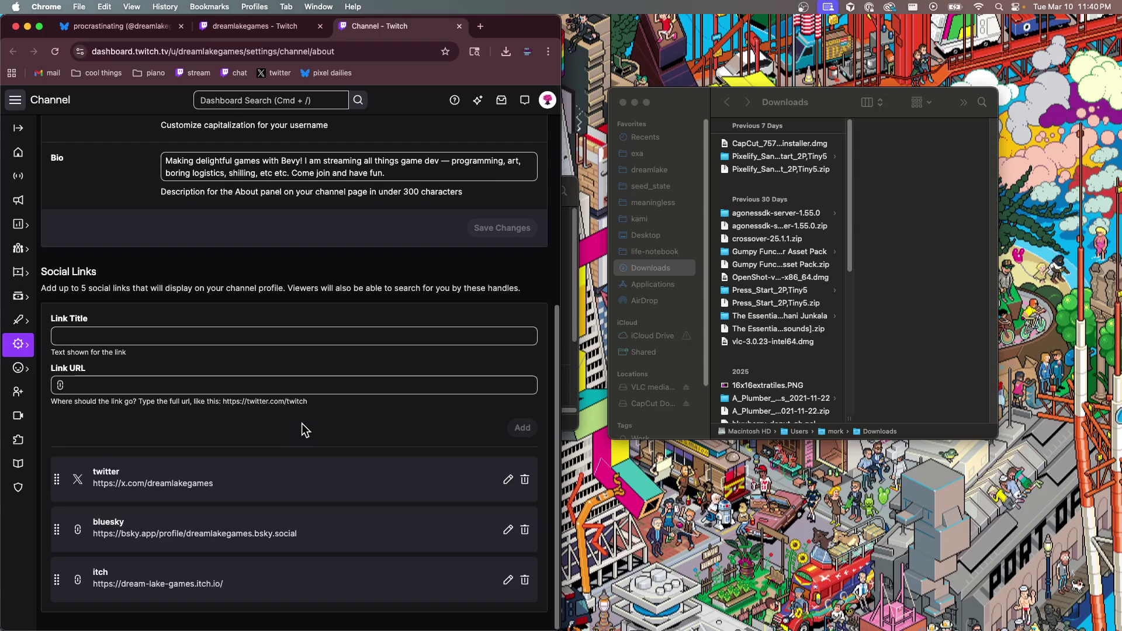
scroll(307, 424, up, 5)
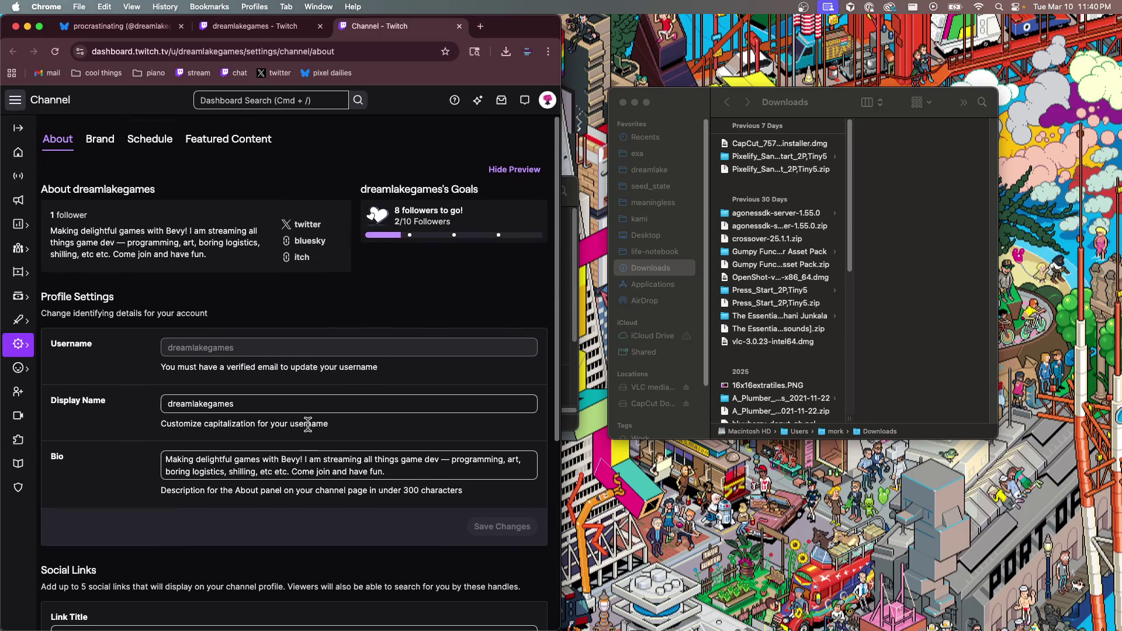
click(100, 137)
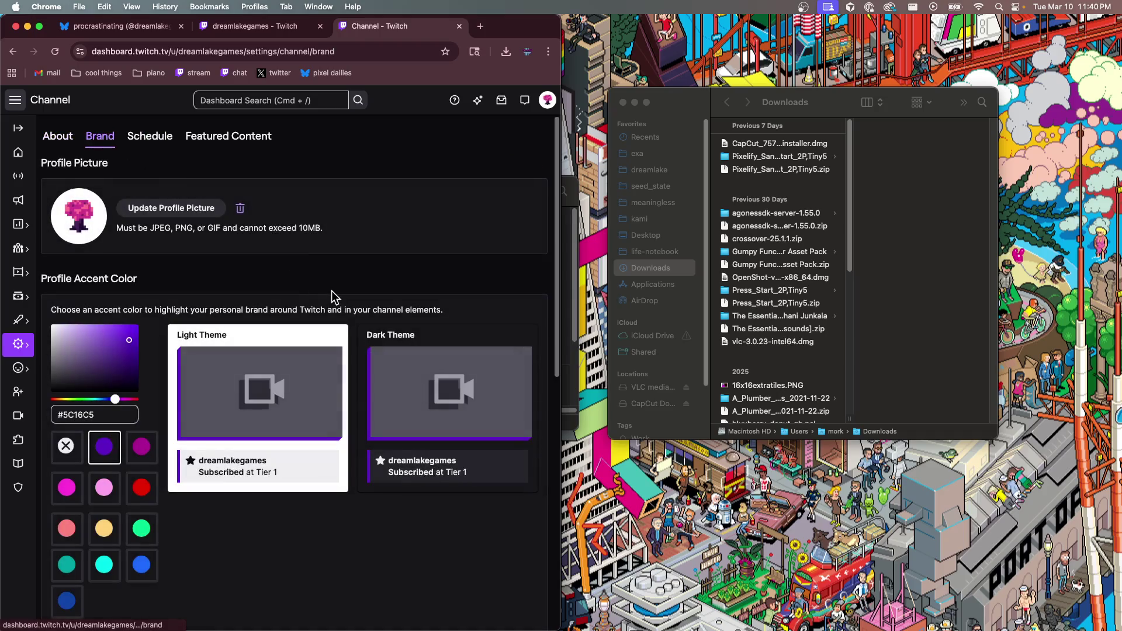
Save the custom image profile banner in Twitch
scroll(237, 239, down, 2)
scroll(269, 472, down, 7)
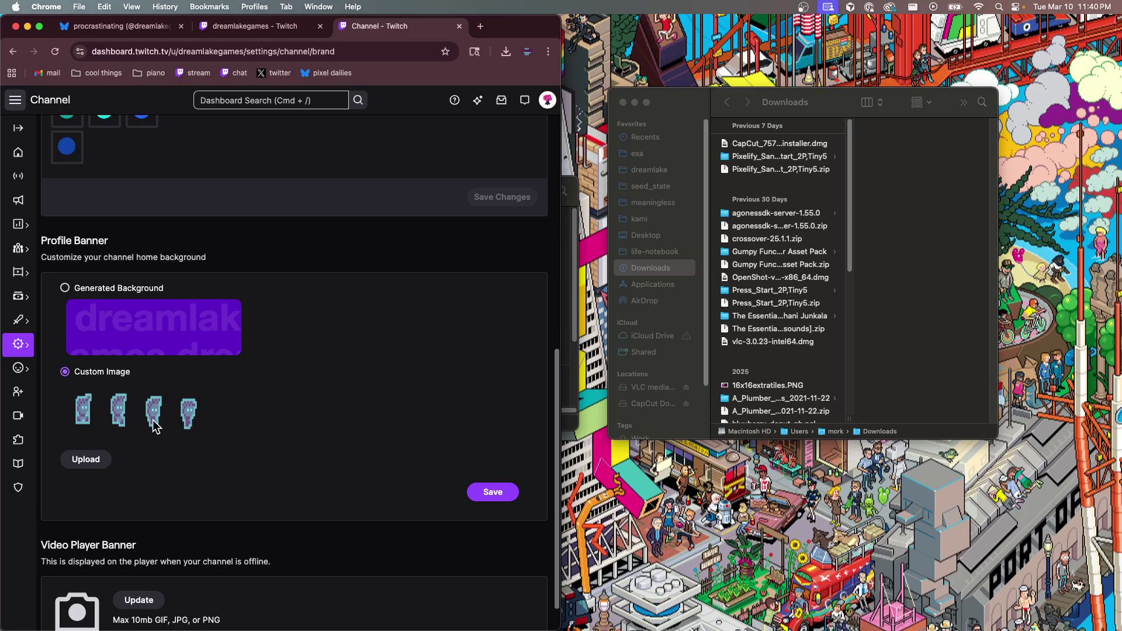
scroll(175, 432, down, 1)
click(492, 458)
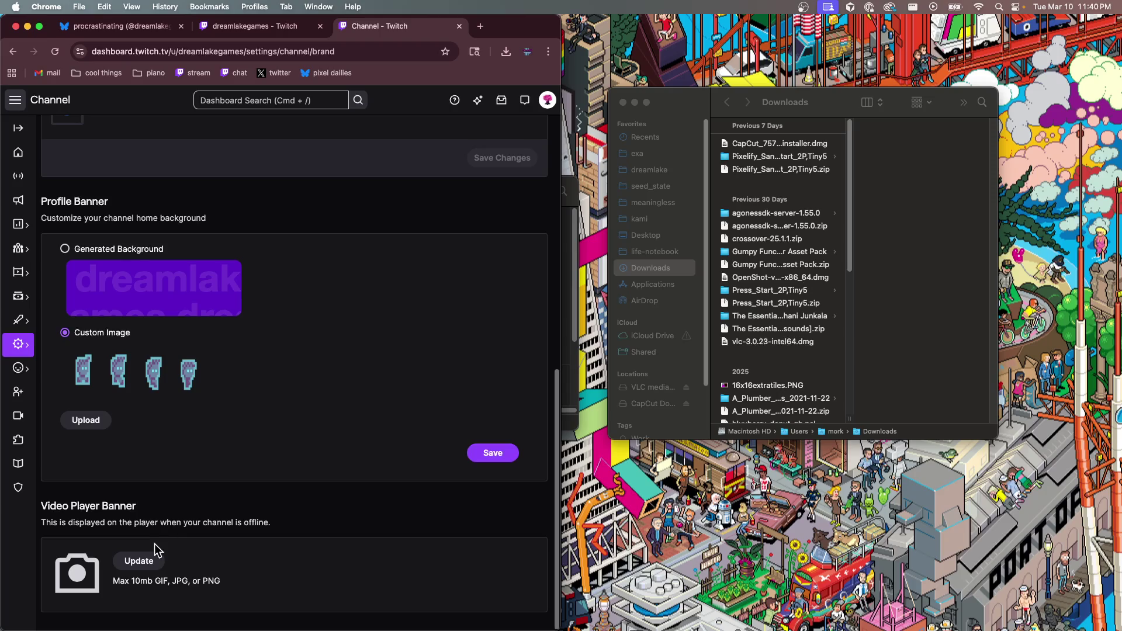
Upload banner-lenny-run.png as the offline video player banner, save, and return to About settings
scroll(249, 432, up, 10)
scroll(248, 432, down, 7)
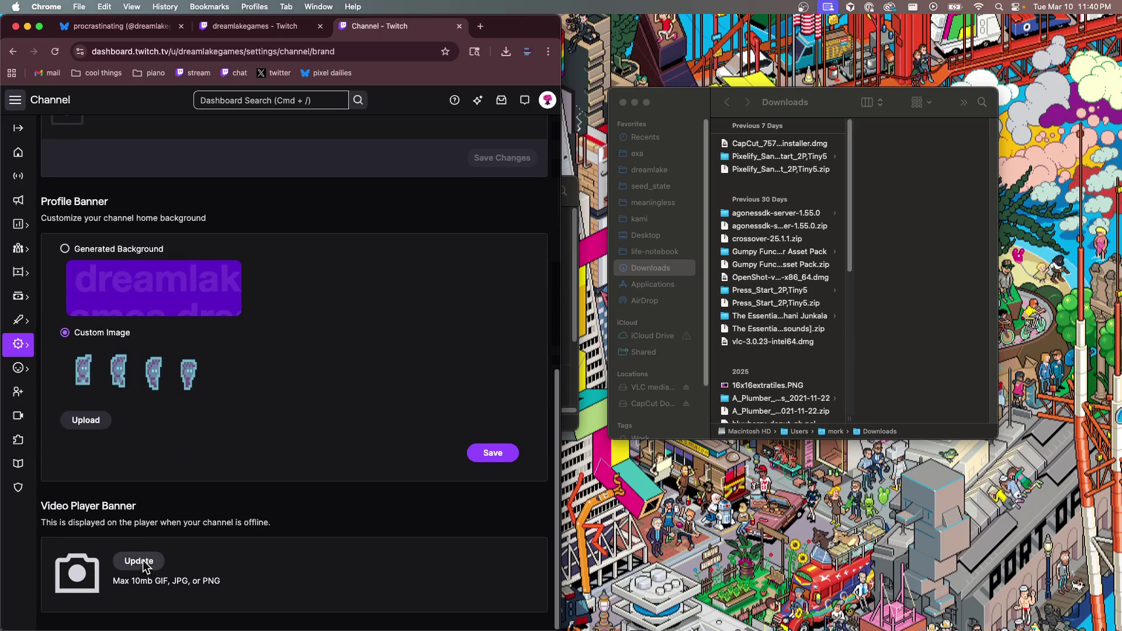
click(140, 562)
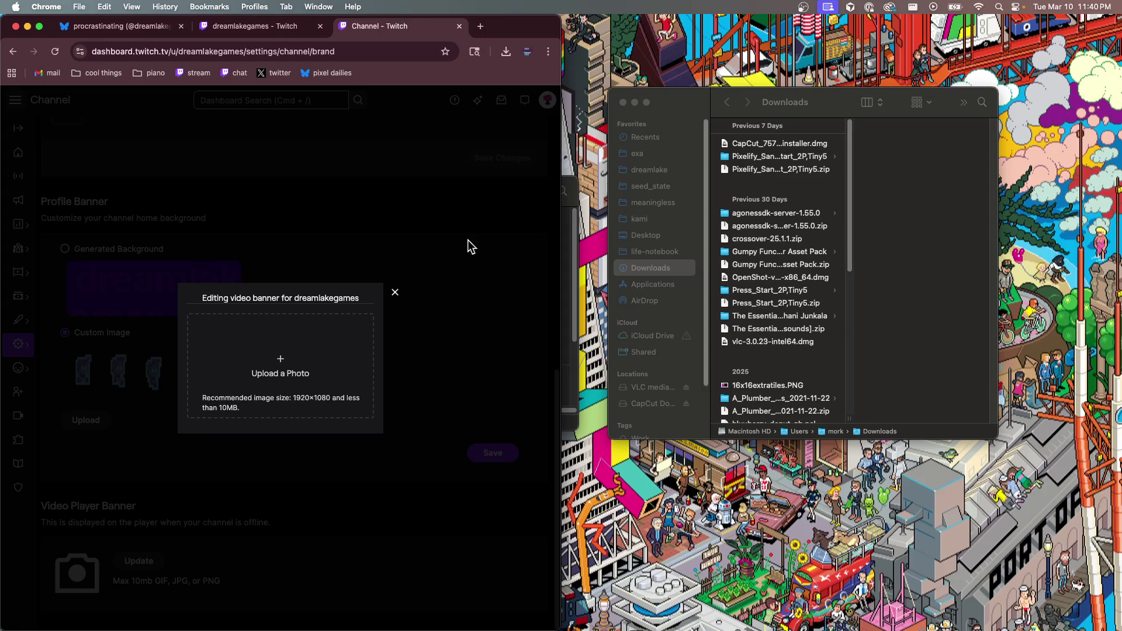
click(269, 396)
click(452, 368)
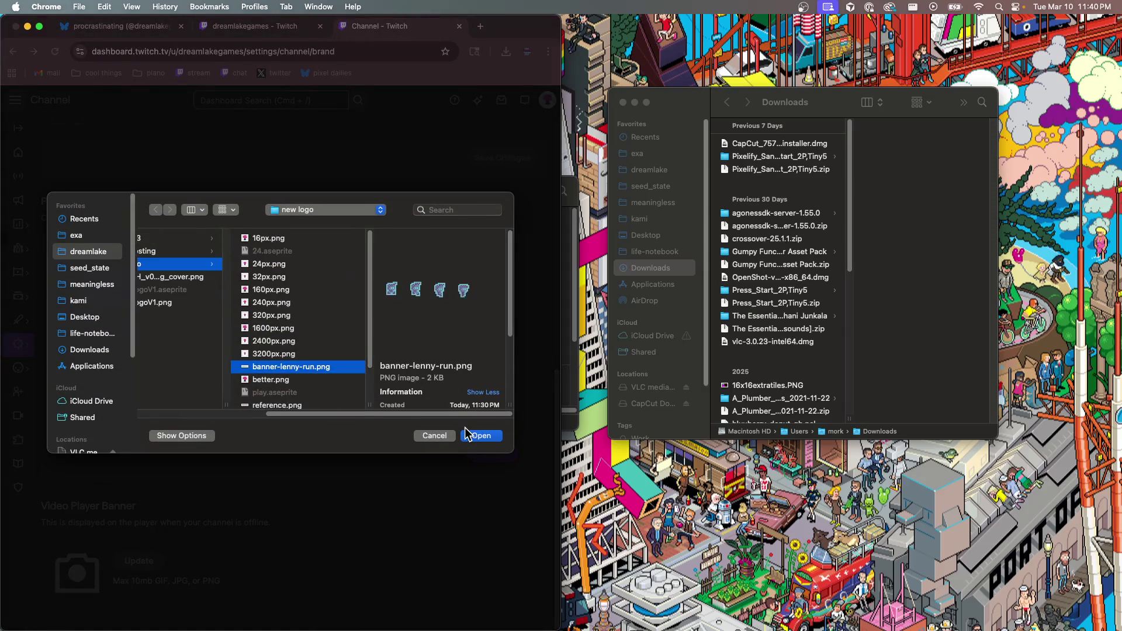
click(481, 436)
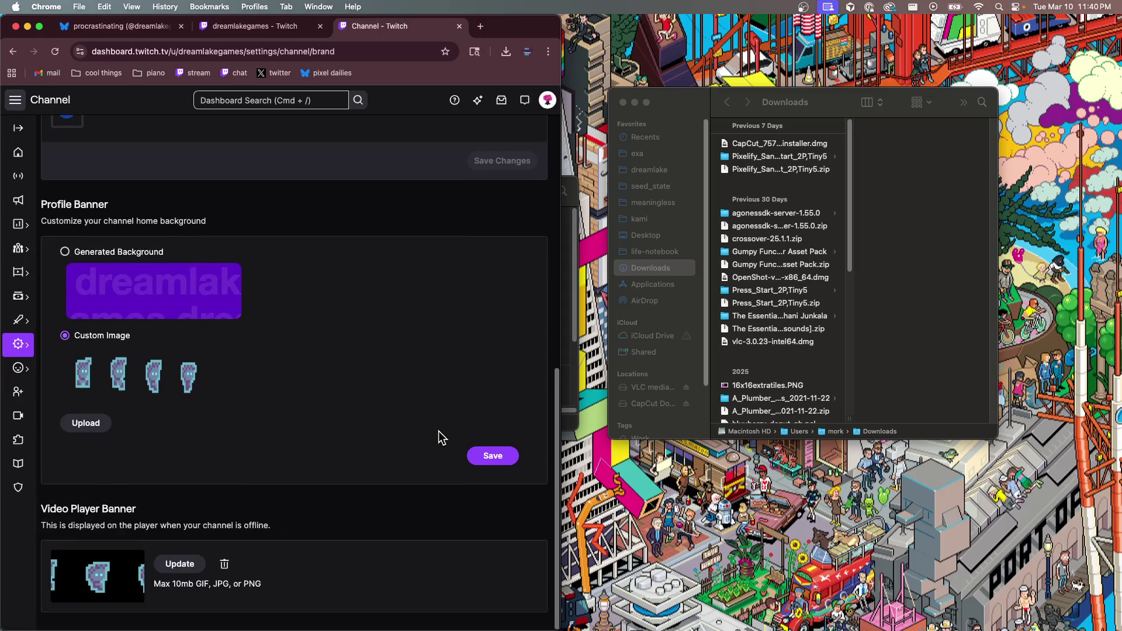
click(495, 461)
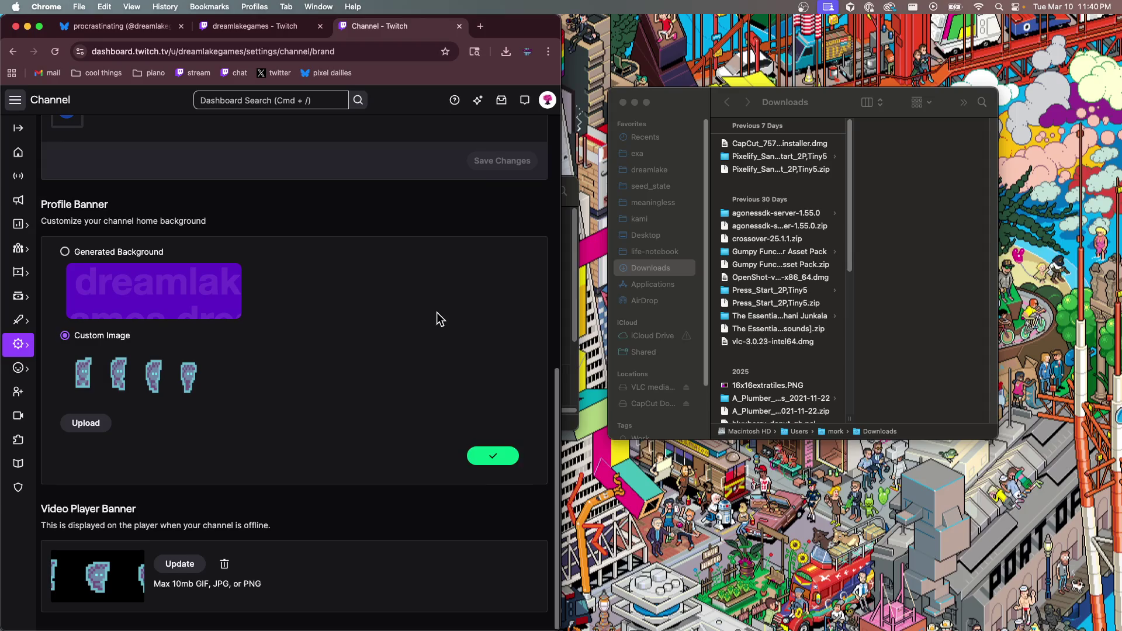
click(59, 136)
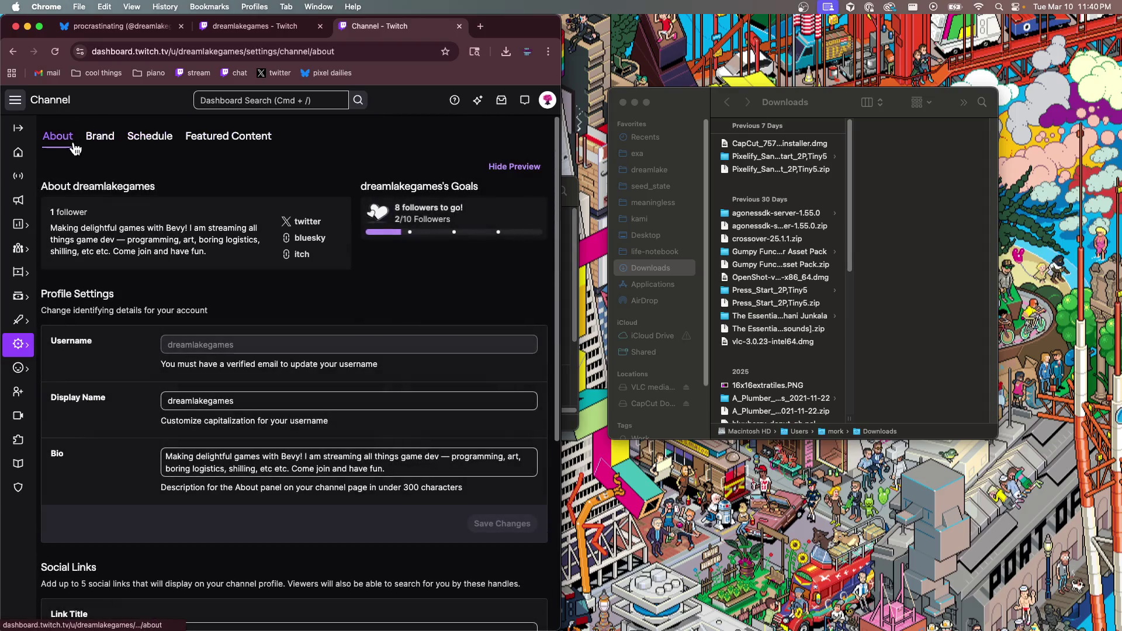
View the public dreamlakegames channel page at a fitting zoom, then close both Twitch tabs
click(547, 100)
click(483, 184)
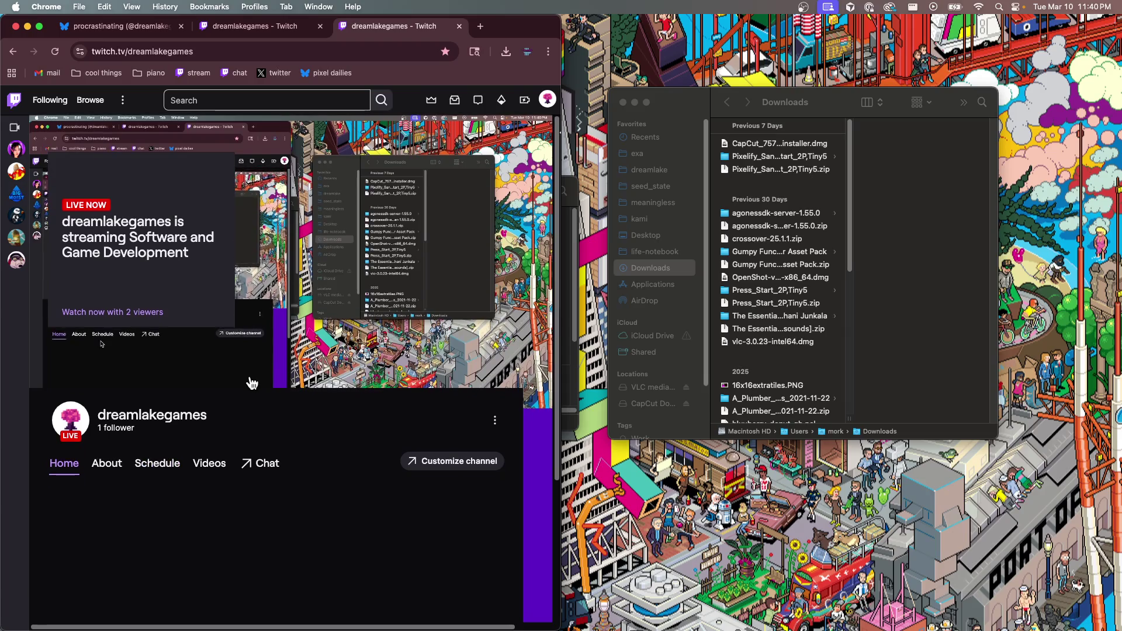
key(super+minus)
key(super+minus)
key(super+minus)
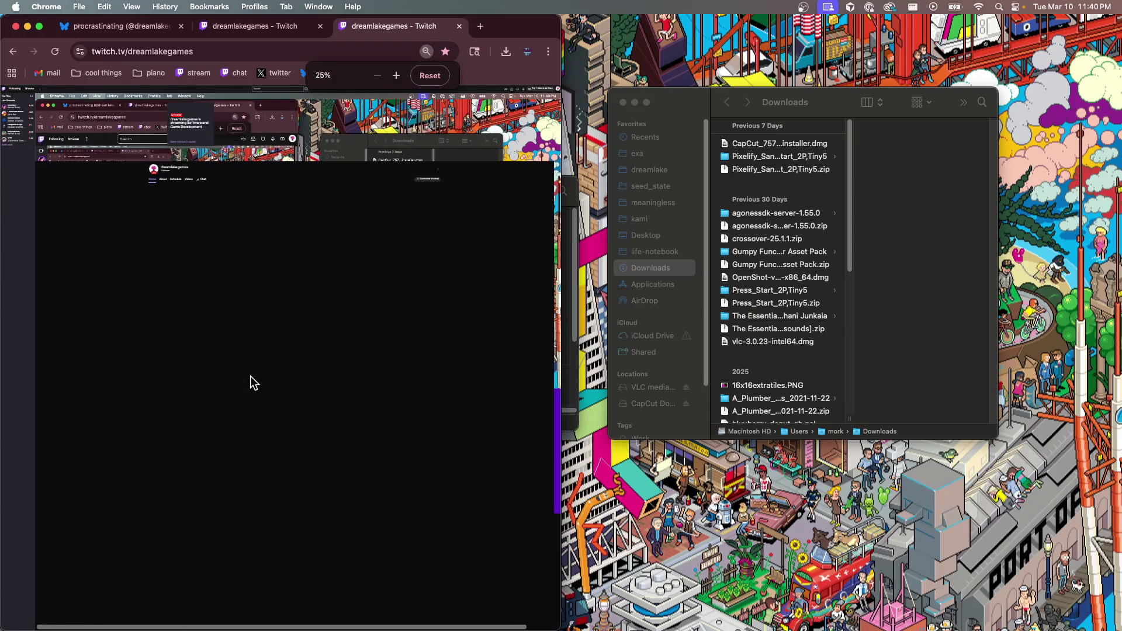
key(super+equal)
key(super+equal)
key(super+equal)
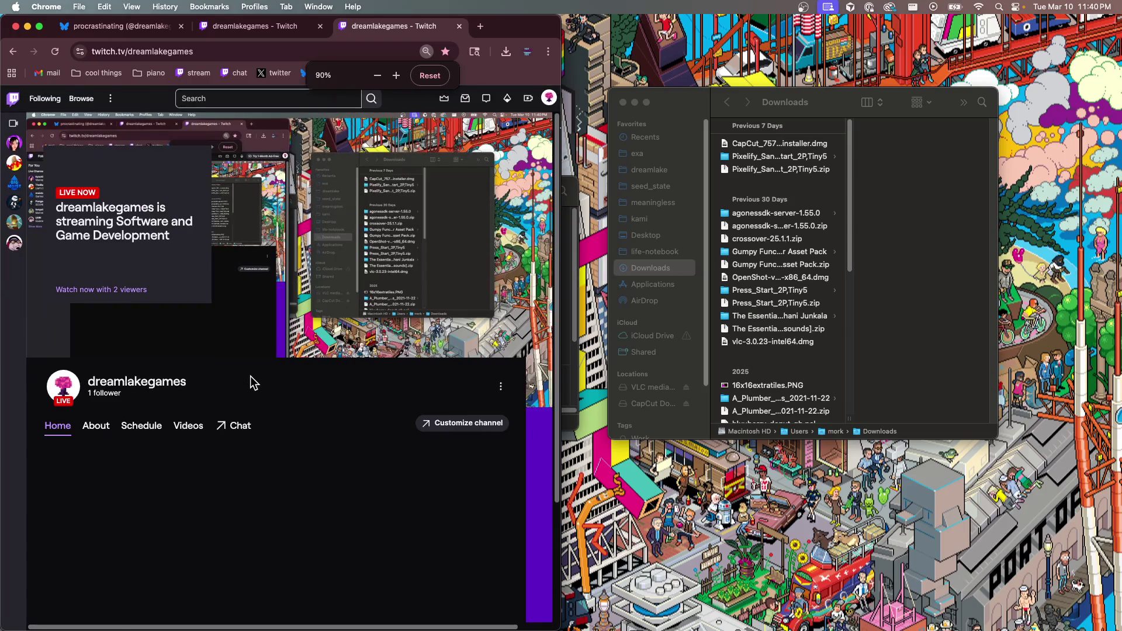
key(super+minus)
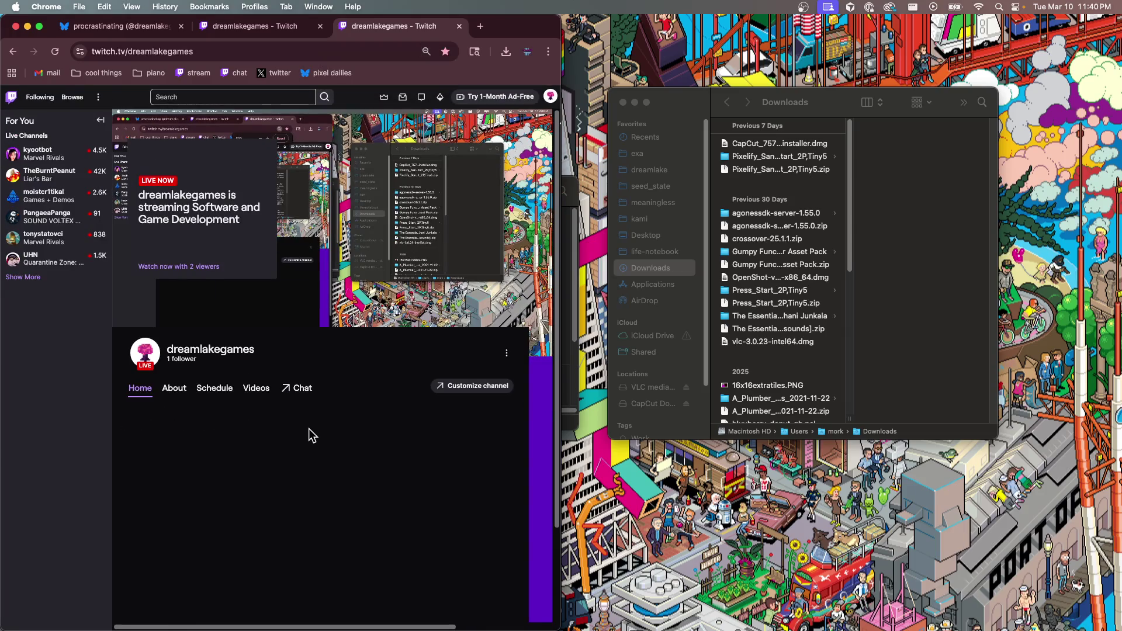
key(super+w)
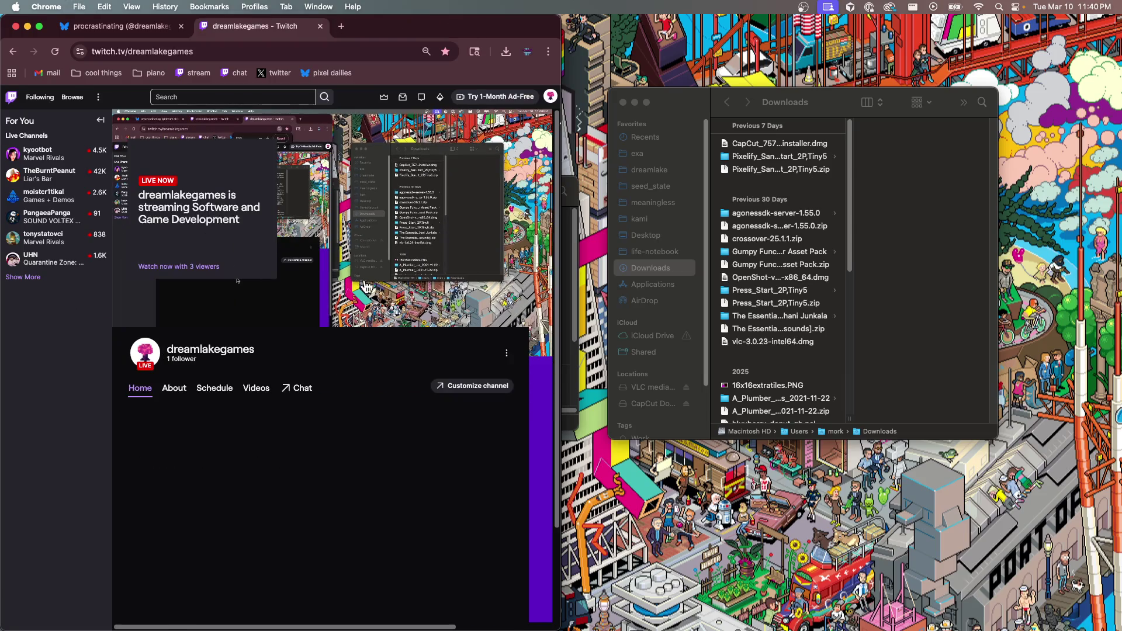
key(super+w)
key(super+w)
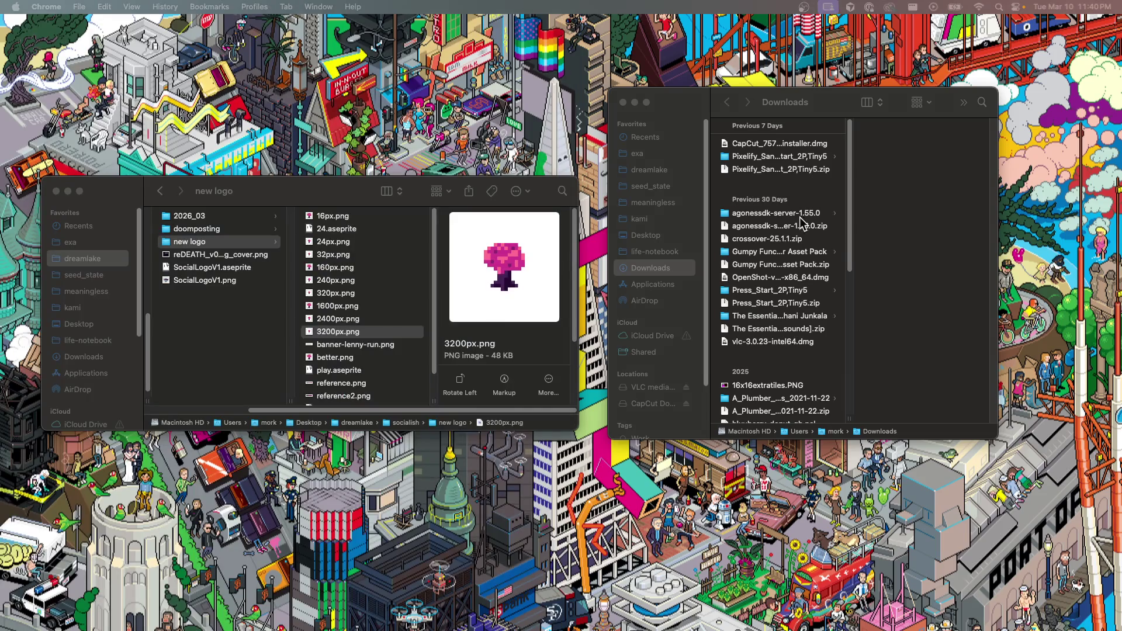
Review the 03-10.md todo list in full-screen Cursor, then return to the desktop Space
click(863, 263)
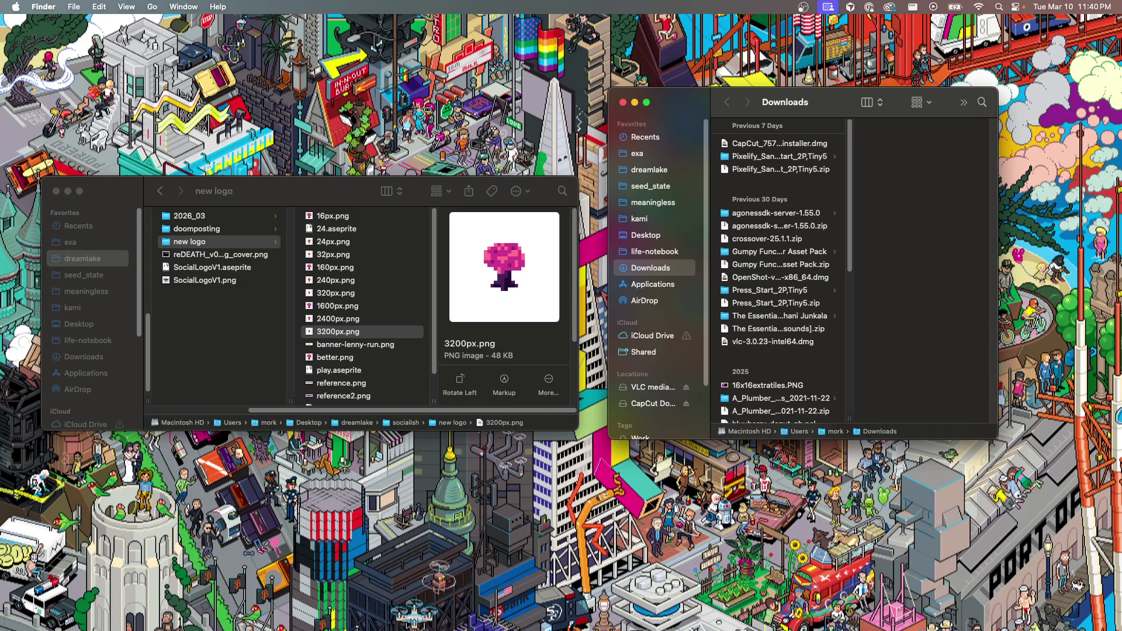
key(super+Tab)
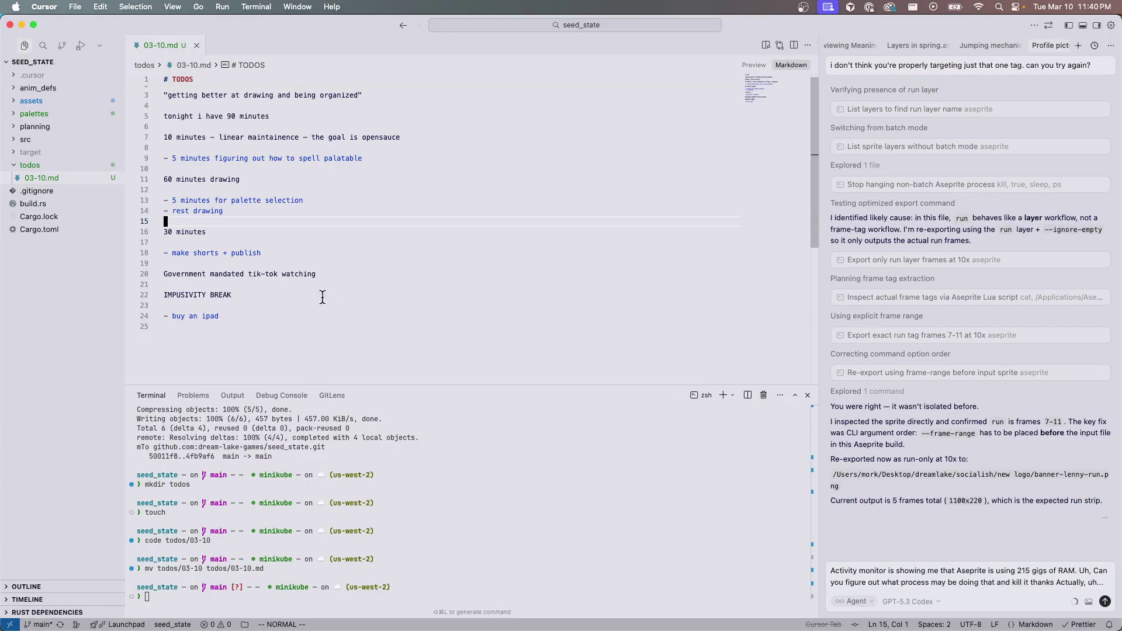
key(ctrl+Up)
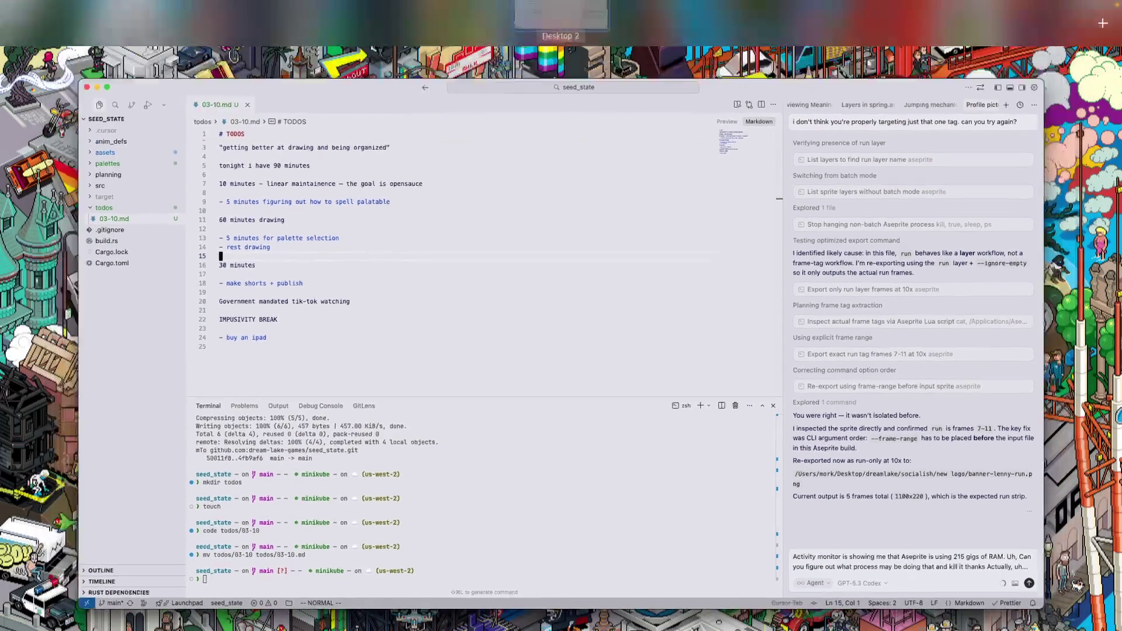
key(ctrl+Up)
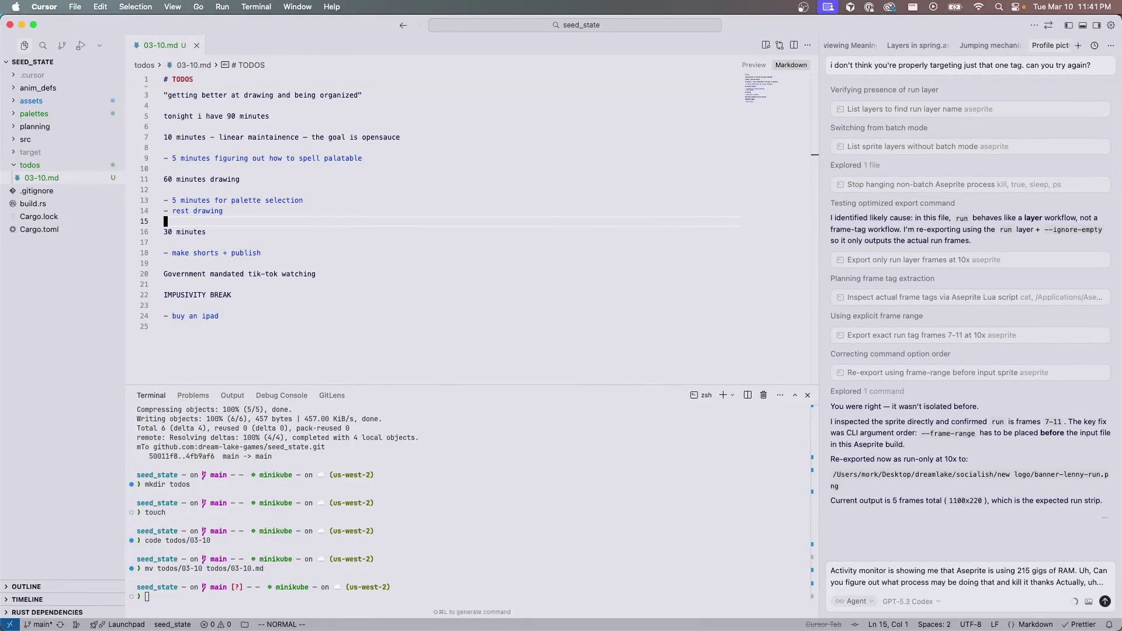
key(super+Tab)
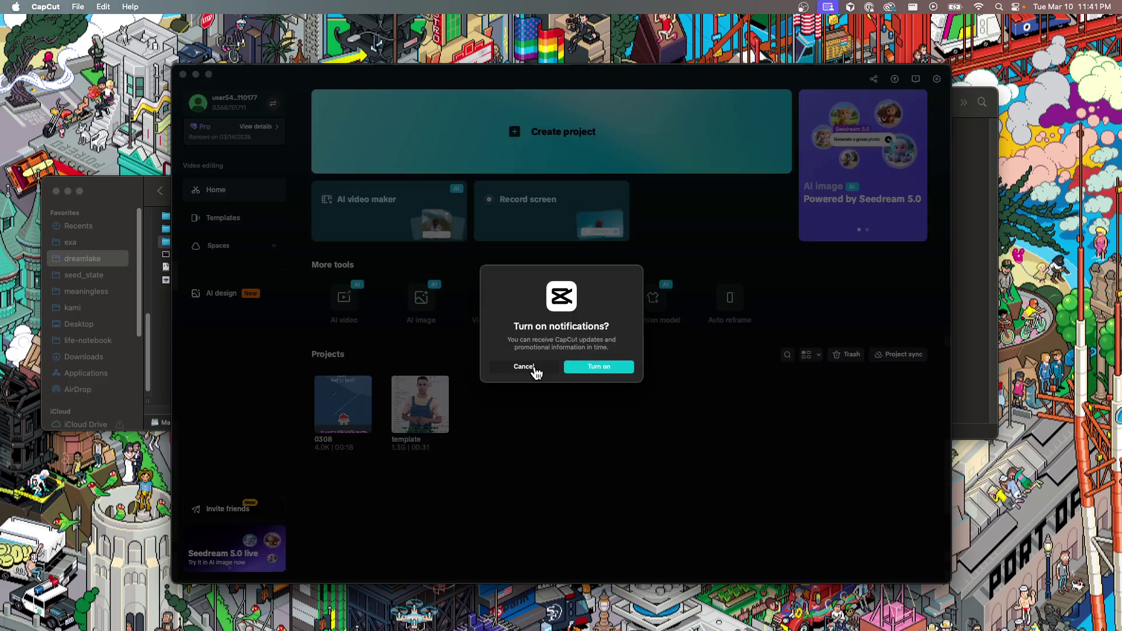
Dismiss CapCut's notification prompt, tile CapCut right and a new Chrome window left
click(532, 367)
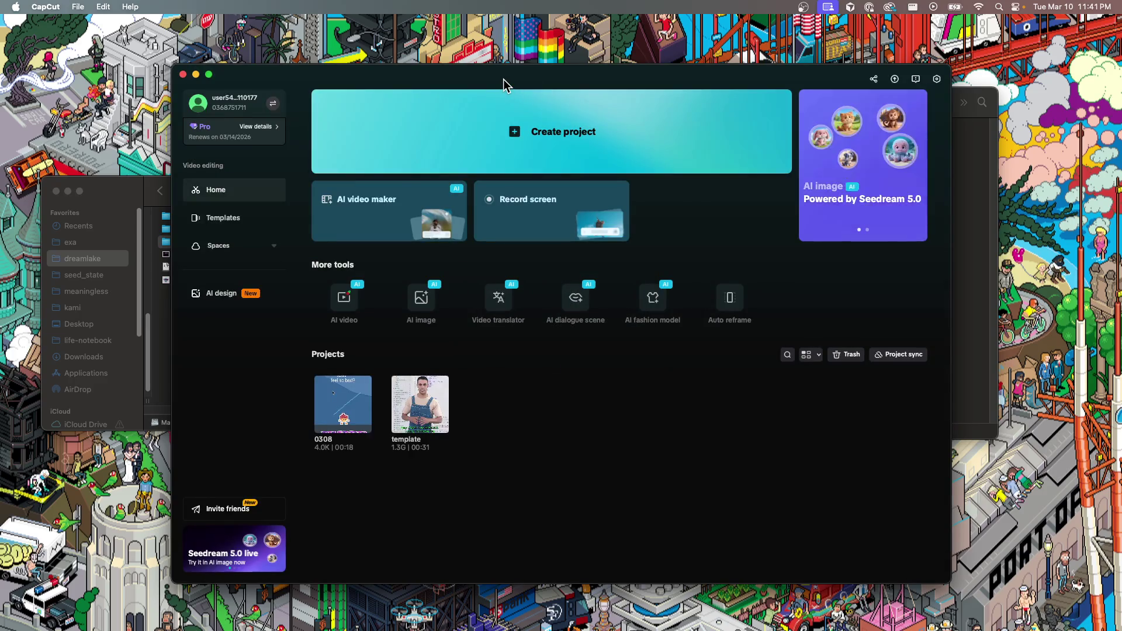
drag(503, 79, 1119, 81)
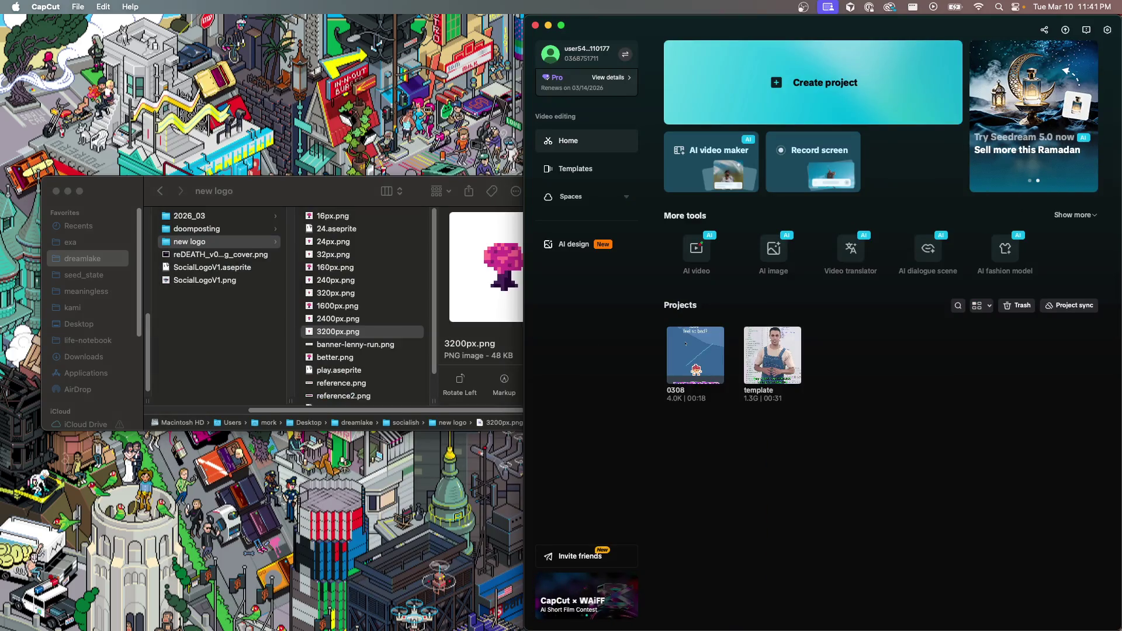
key(super+n)
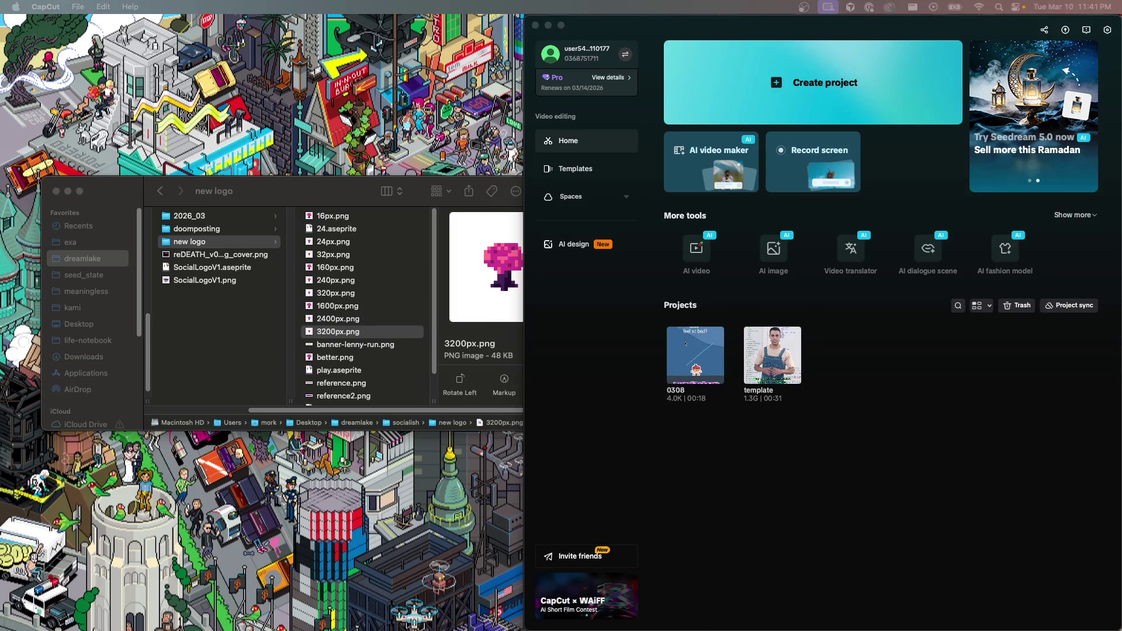
key(ctrl+alt+Left)
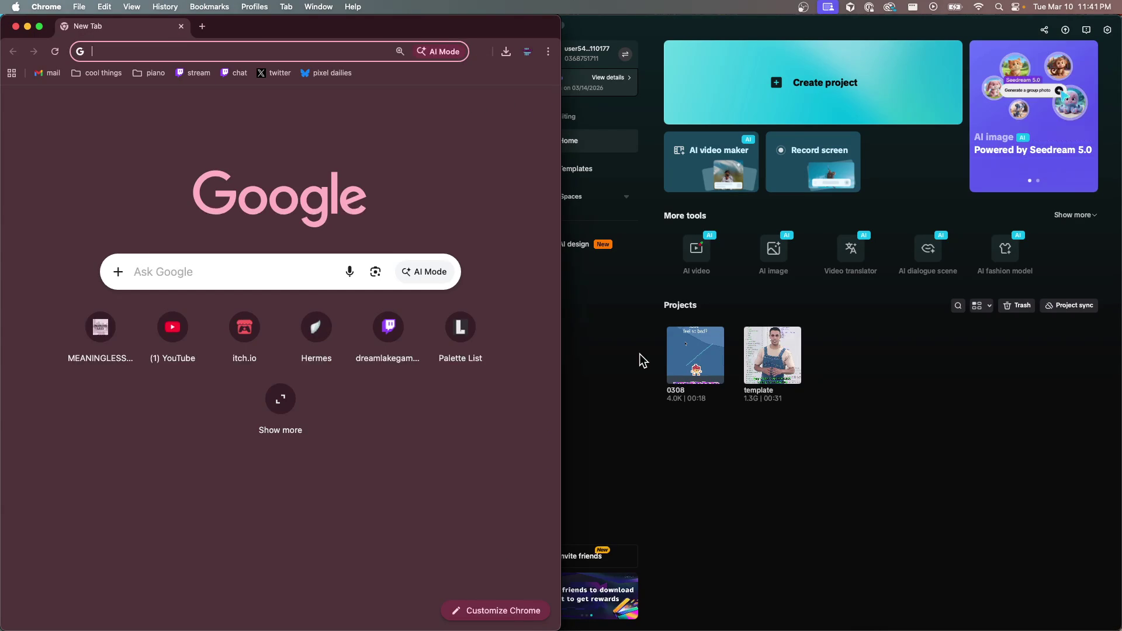